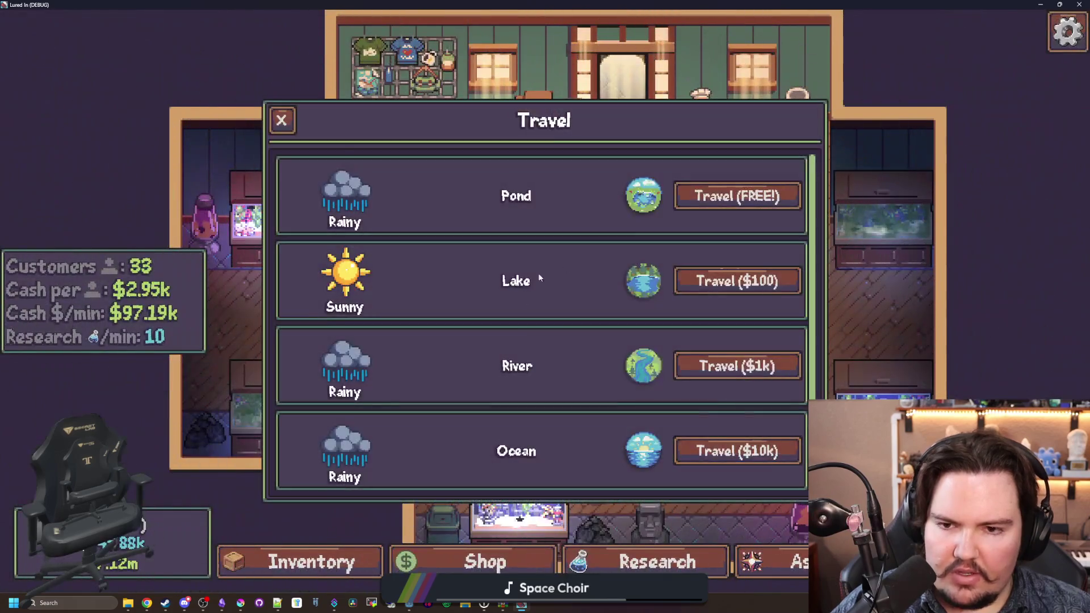
Step: Switch Lured In's interface language to Belarusian from the pause menu
{"action": "left_click", "coordinate": [710, 198]}
{"action": "left_click", "coordinate": [795, 561]}
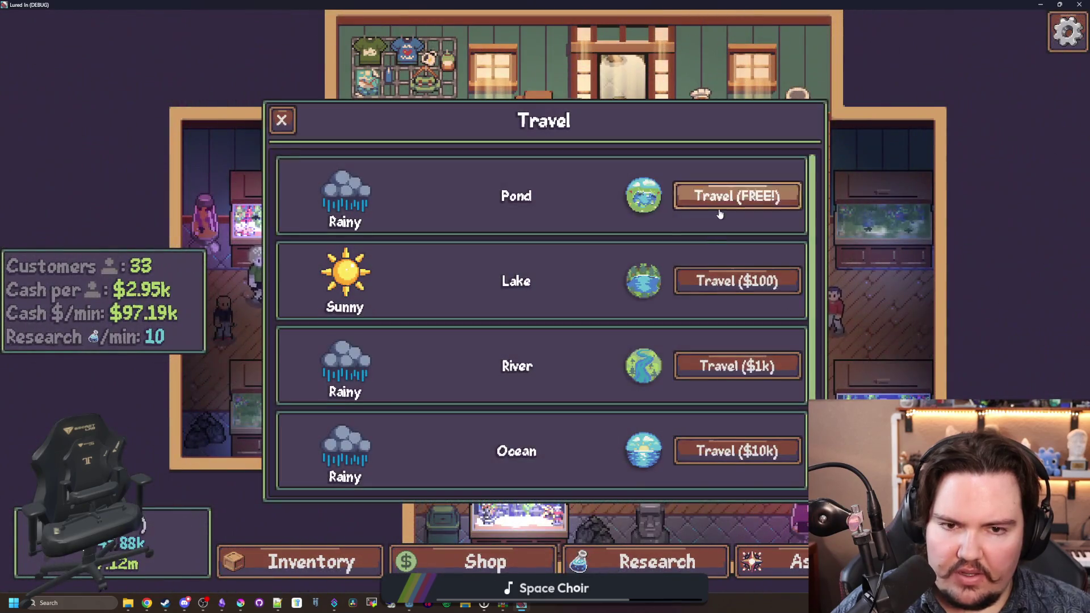
{"action": "key", "text": "Escape"}
{"action": "key", "text": "Escape"}
{"action": "left_click", "coordinate": [720, 380]}
{"action": "left_click", "coordinate": [686, 243]}
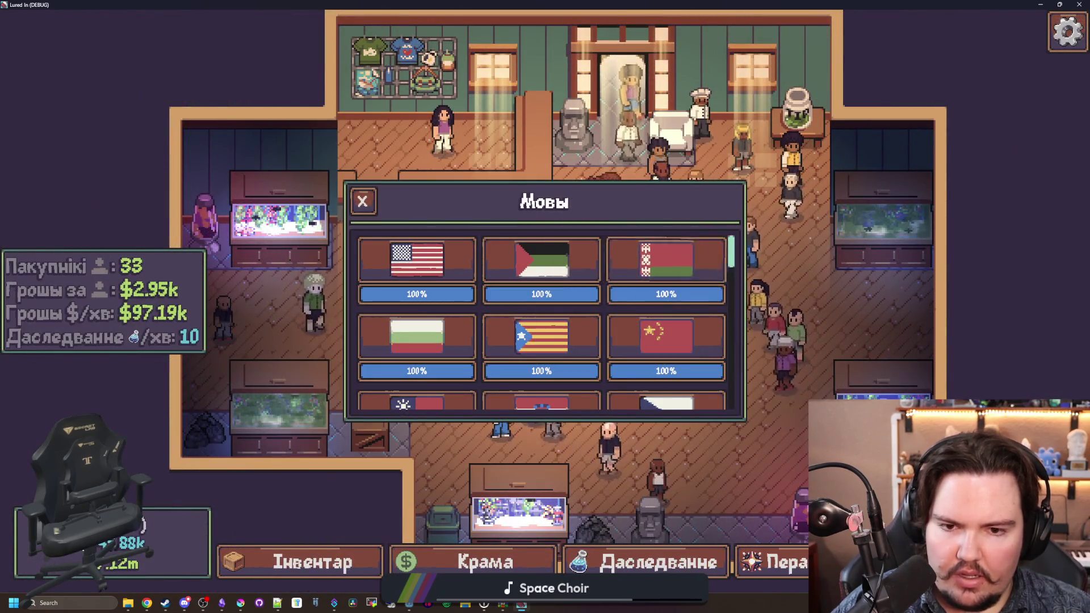
{"action": "key", "text": "Escape"}
{"action": "key", "text": "Escape"}
Step: Travel free to the Pond and bring the Weblate translations page forward in Chrome
{"action": "left_click", "coordinate": [717, 194]}
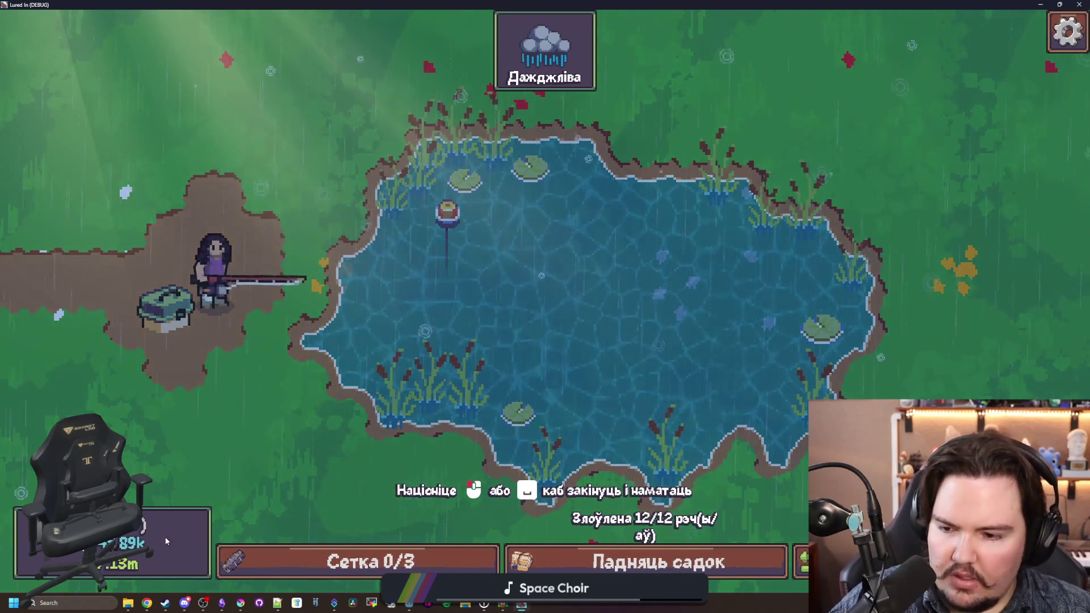
{"action": "mouse_move", "coordinate": [146, 603]}
{"action": "left_click", "coordinate": [152, 578]}
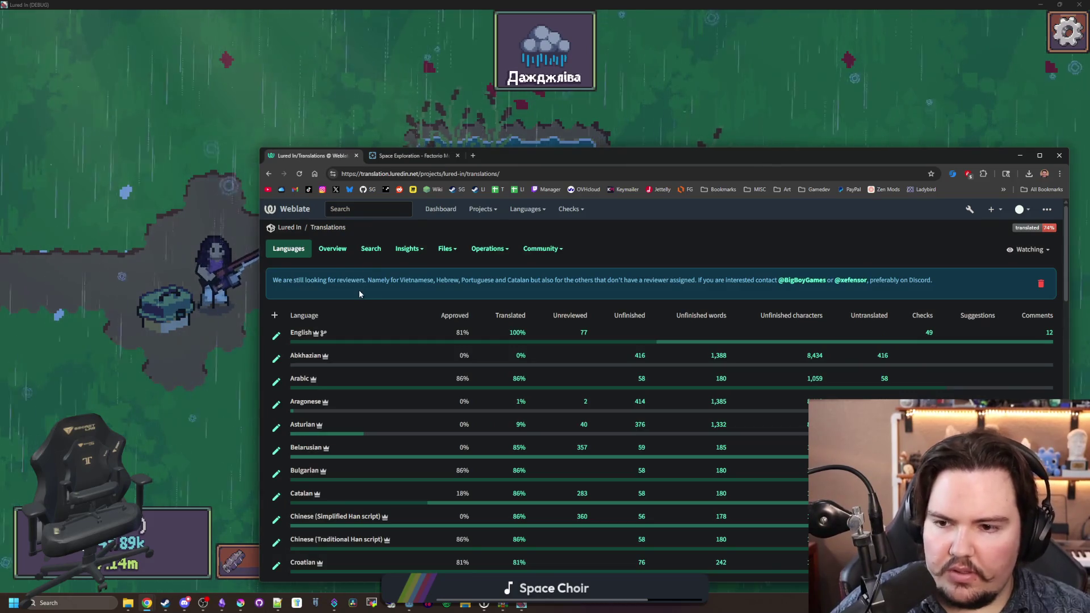
Step: Open the Belarusian translation and its list of all strings in Weblate
{"action": "scroll", "coordinate": [340, 352], "scroll_direction": "down", "scroll_amount": 1}
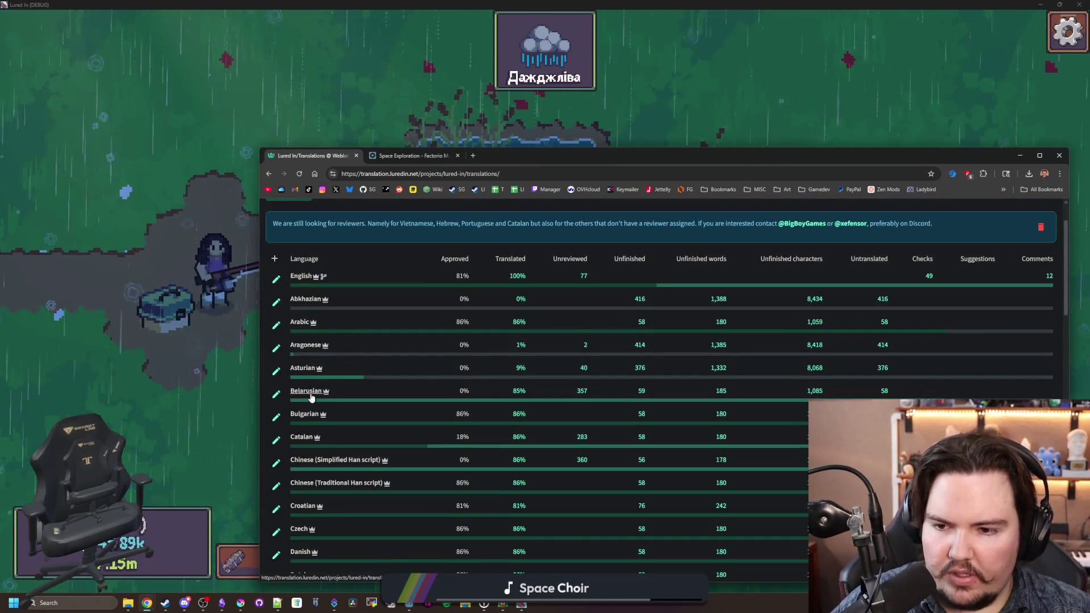
{"action": "left_click", "coordinate": [376, 295]}
{"action": "mouse_move", "coordinate": [624, 161]}
{"action": "left_mouse_down"}
{"action": "mouse_move", "coordinate": [237, 407]}
{"action": "mouse_move", "coordinate": [69, 432]}
{"action": "mouse_move", "coordinate": [535, 164]}
{"action": "left_mouse_up"}
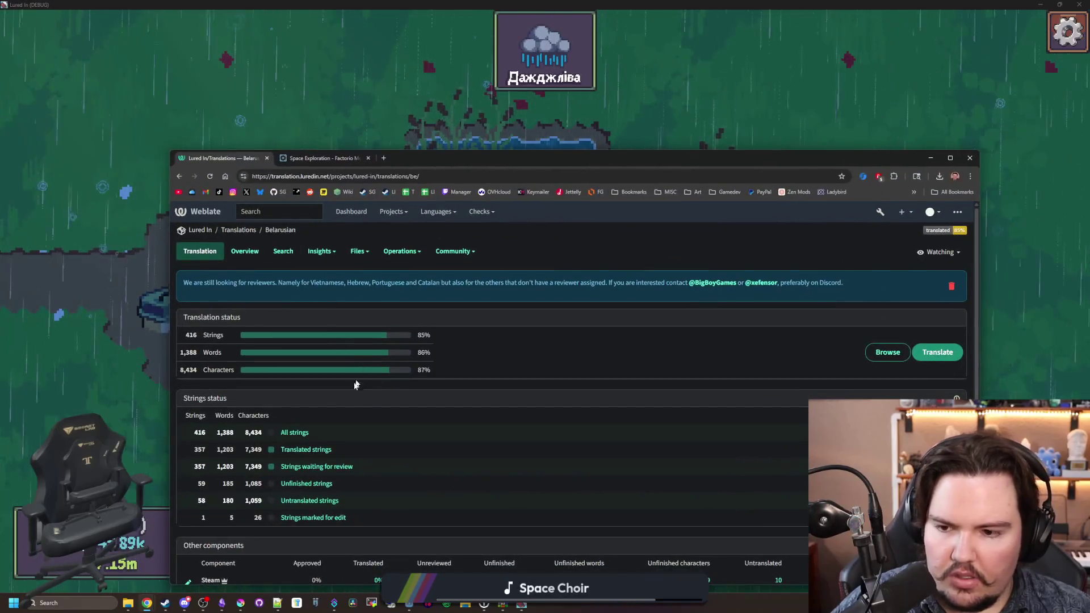
{"action": "left_click", "coordinate": [287, 432]}
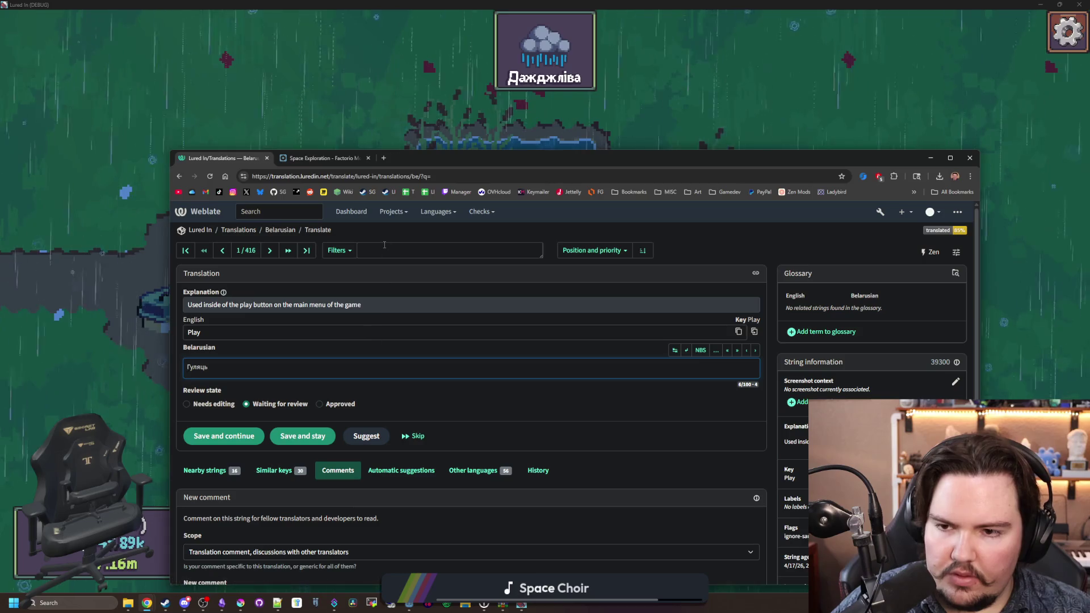
Step: Search the Belarusian strings for 'creatures', inspect the translation, then close the Weblate page
{"action": "type", "text": "c"}
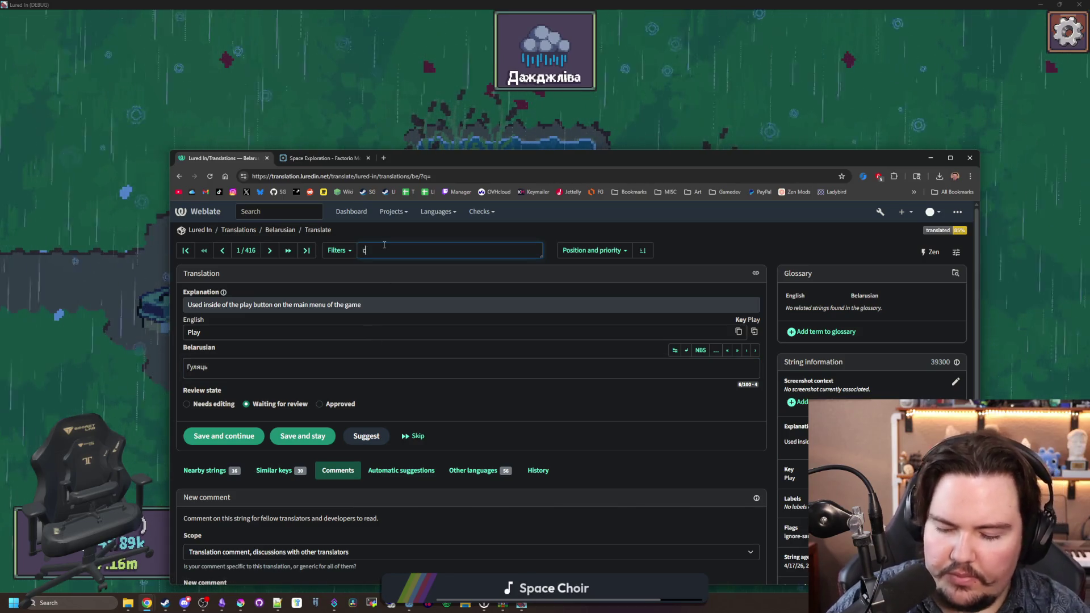
{"action": "type", "text": "reatures"}
{"action": "key", "text": "Return"}
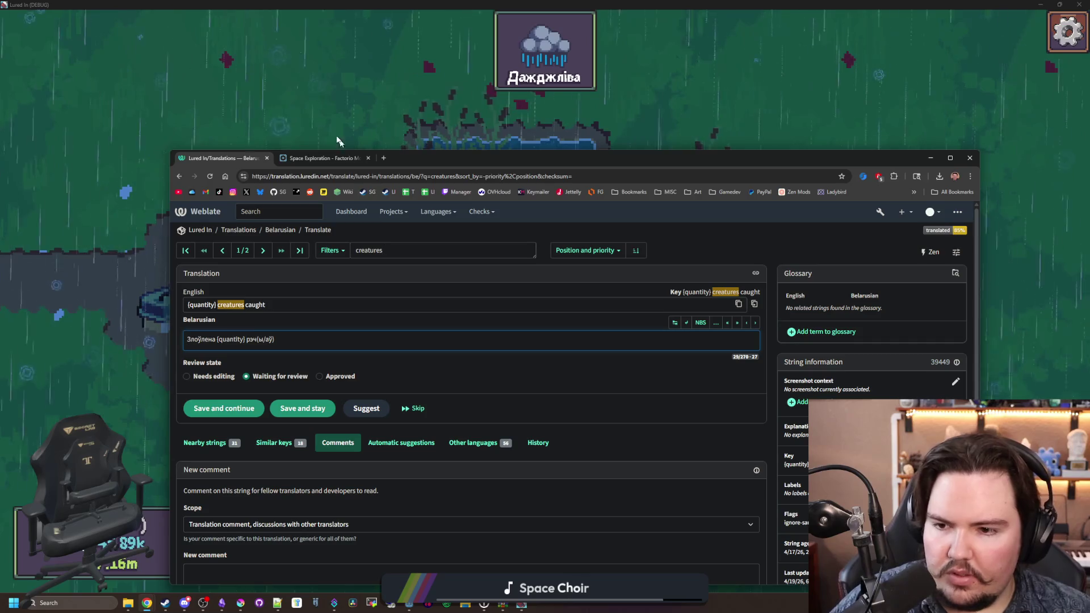
{"action": "left_click_drag", "start_coordinate": [204, 339], "coordinate": [271, 339]}
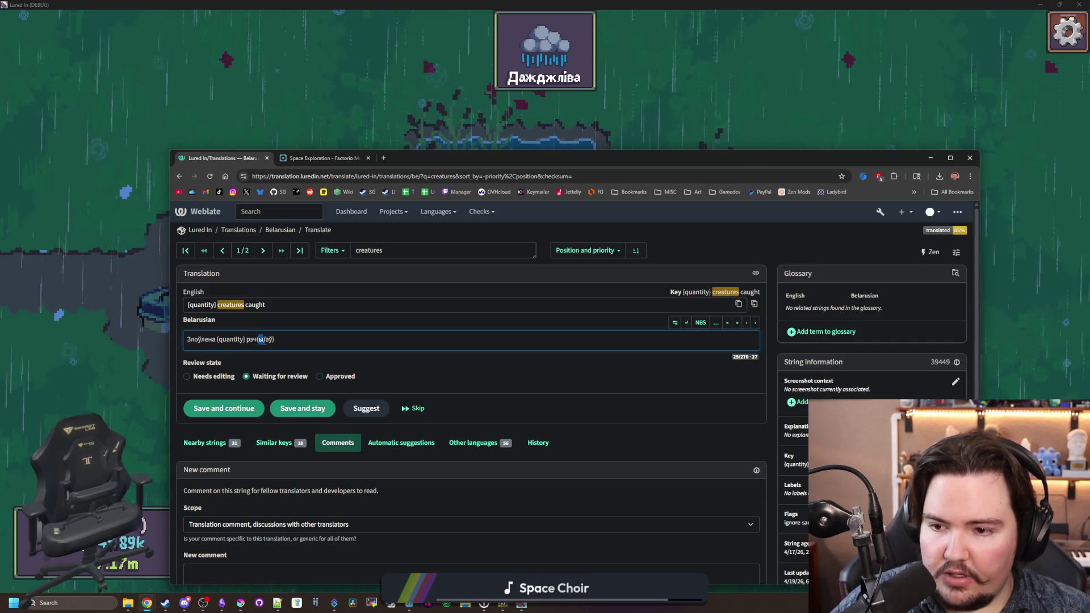
{"action": "left_click", "coordinate": [290, 339]}
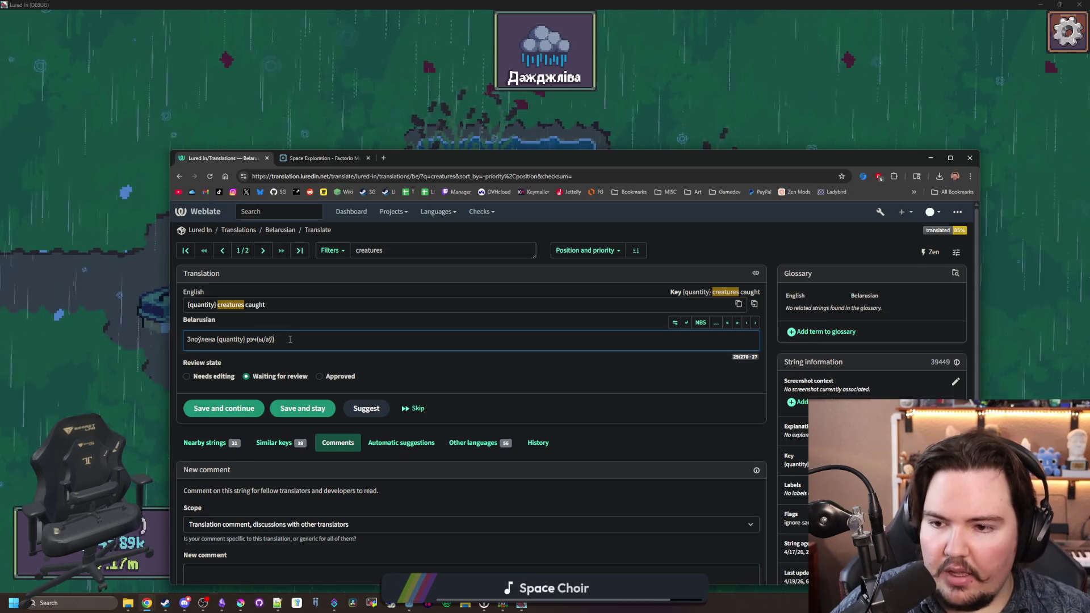
{"action": "scroll", "coordinate": [278, 339], "scroll_direction": "down", "scroll_amount": 2}
{"action": "scroll", "coordinate": [278, 339], "scroll_direction": "up", "scroll_amount": 2}
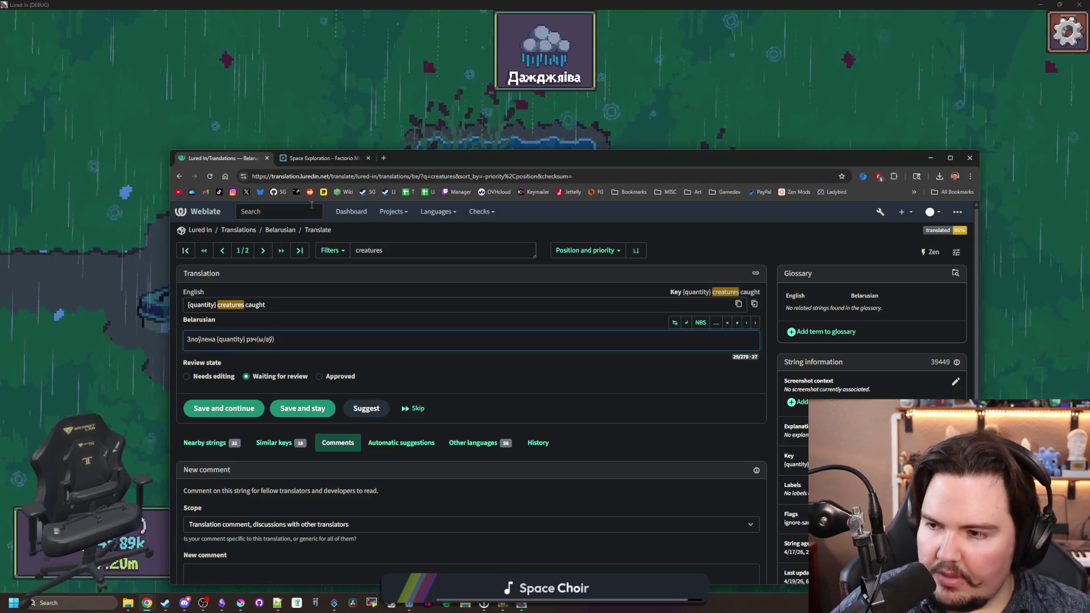
{"action": "left_click", "coordinate": [266, 158]}
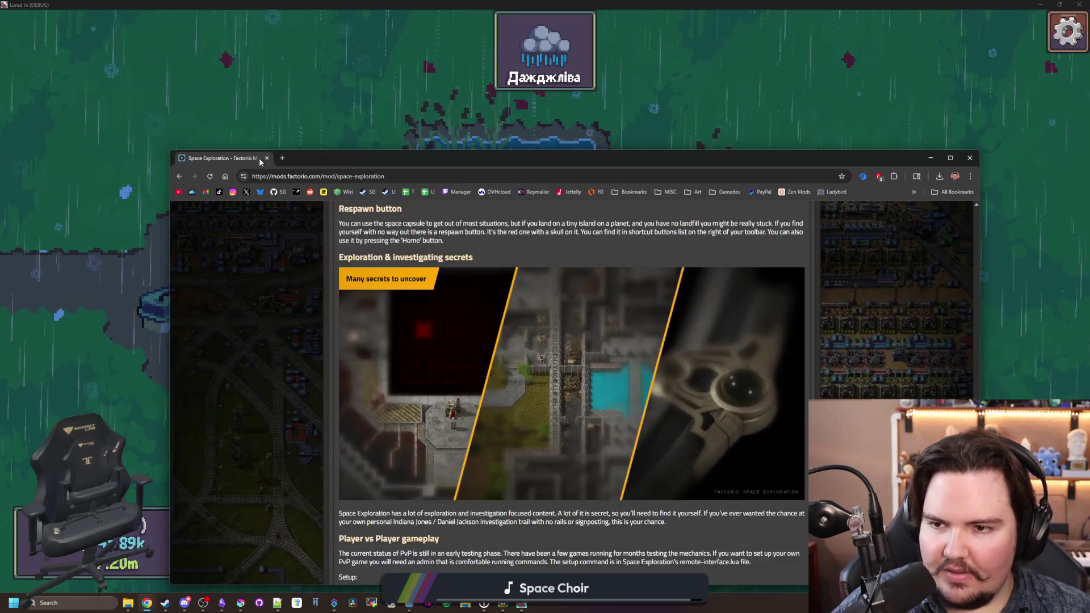
Step: Close the browser, then cast into the pond and reel the line back in
{"action": "left_click", "coordinate": [267, 159]}
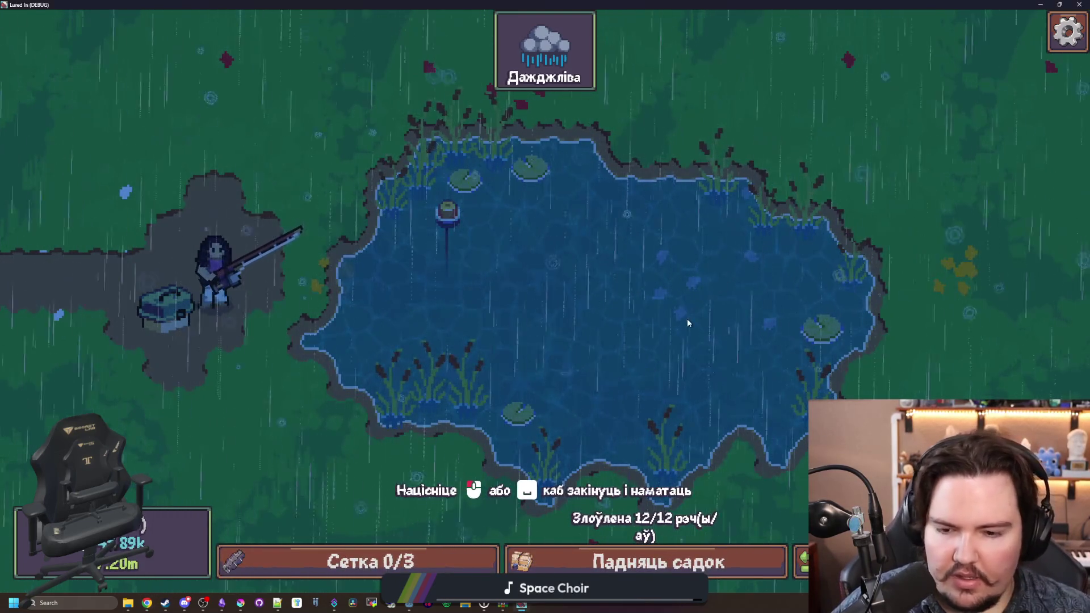
{"action": "mouse_move", "coordinate": [561, 223]}
{"action": "left_mouse_down"}
{"action": "mouse_move", "coordinate": [576, 271]}
{"action": "mouse_move", "coordinate": [602, 293]}
{"action": "left_mouse_up"}
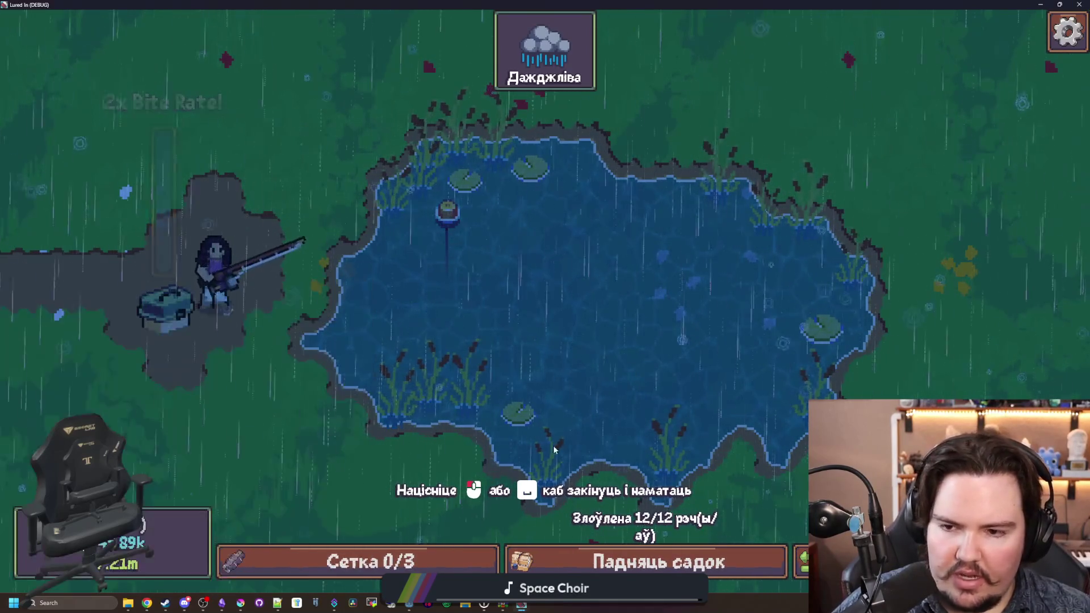
{"action": "left_click", "coordinate": [554, 449]}
Step: Switch the game language to Arabic then English, and leave fullscreen
{"action": "key", "text": "Escape"}
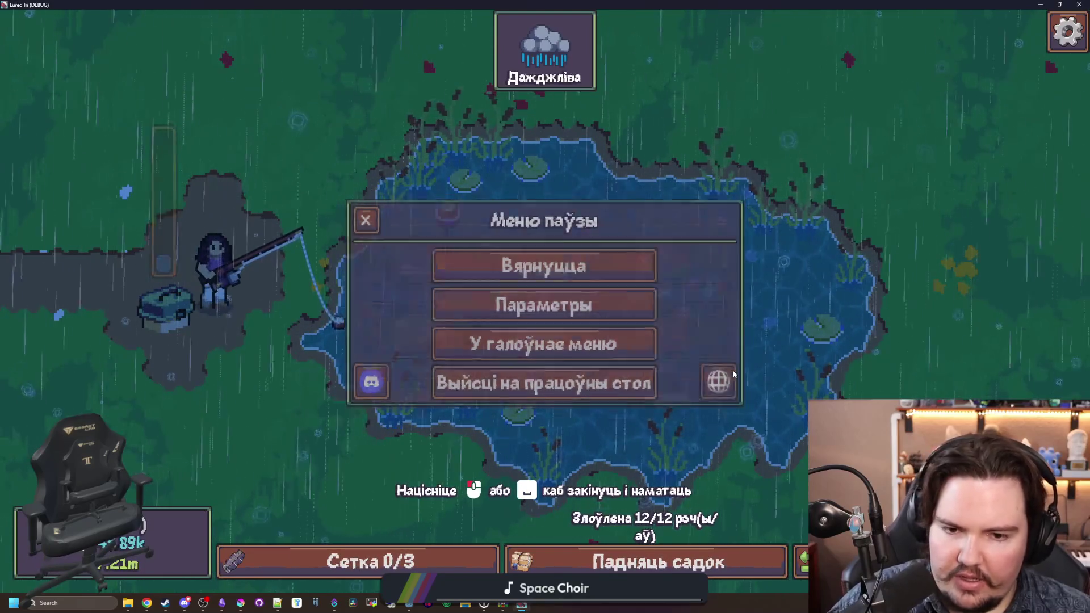
{"action": "left_click", "coordinate": [727, 377]}
{"action": "left_click", "coordinate": [546, 266]}
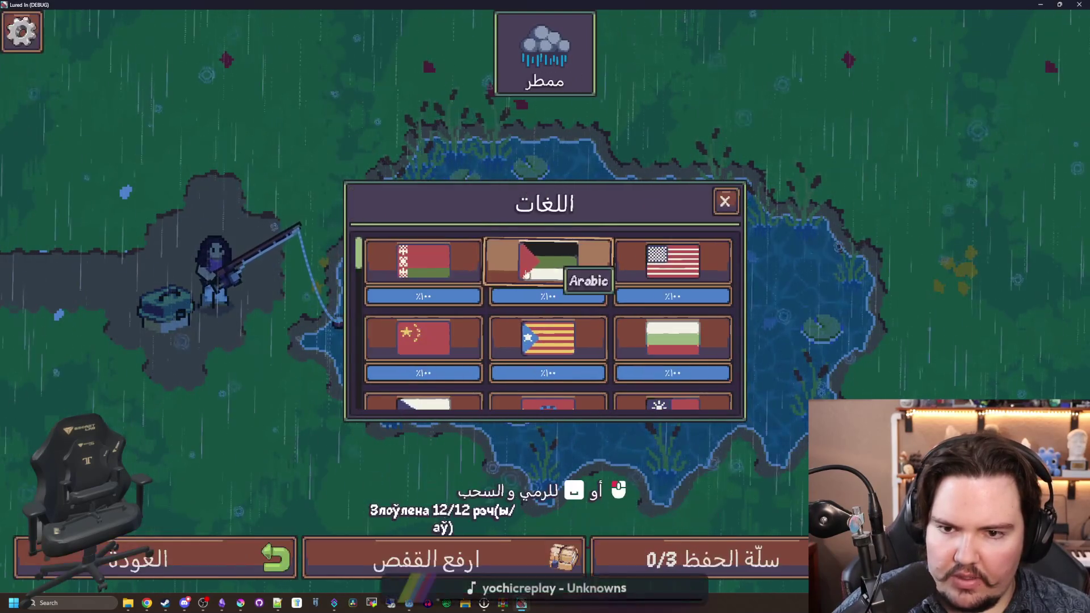
{"action": "left_click", "coordinate": [698, 257]}
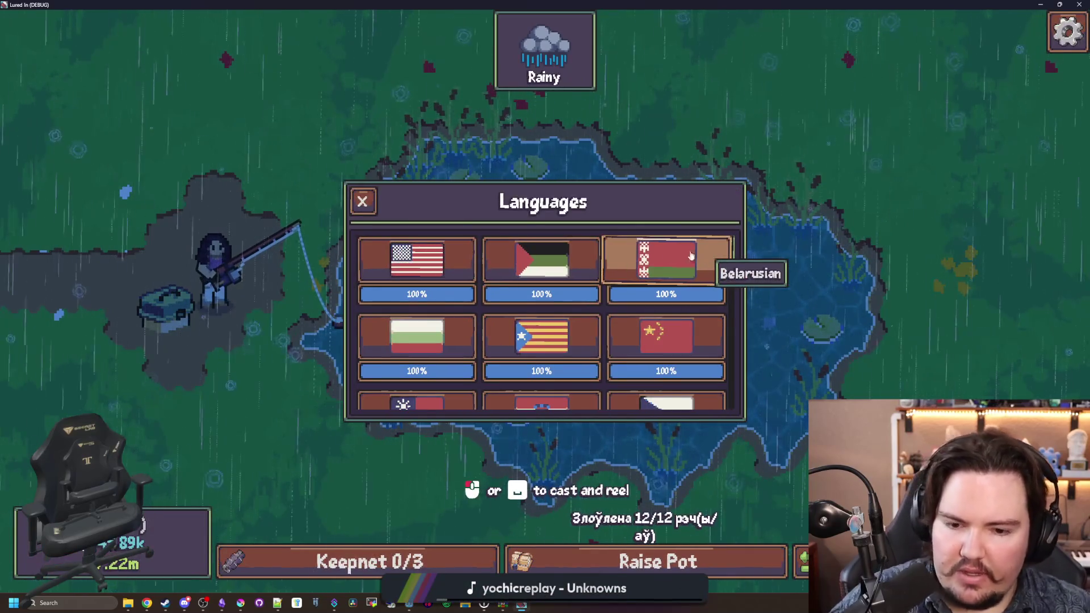
{"action": "key", "text": "Escape"}
{"action": "key", "text": "F11"}
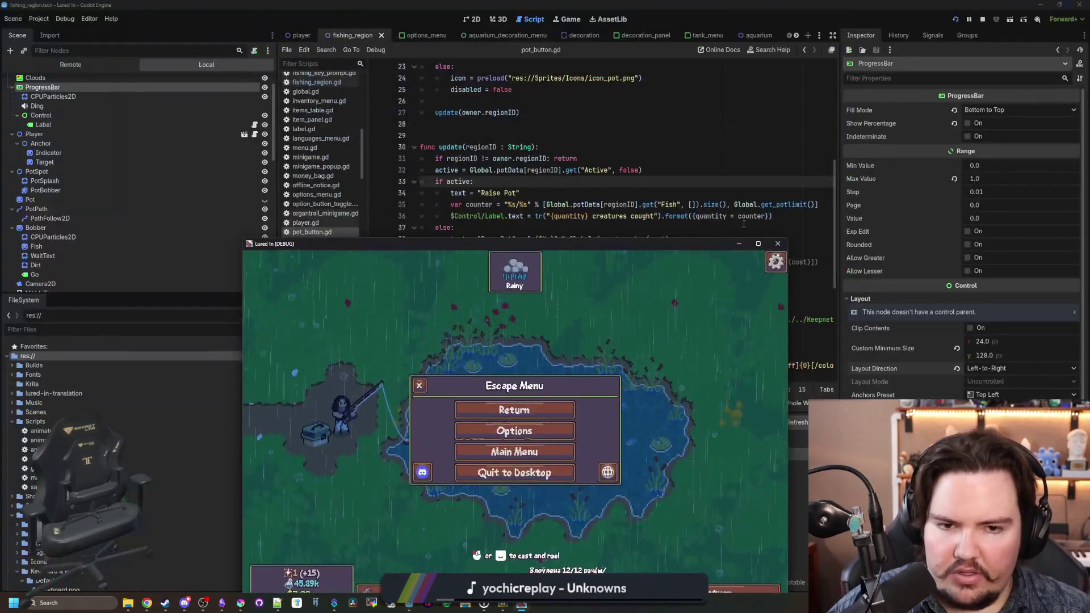
Step: Close the game and locate the update call in pot_button.gd
{"action": "key", "text": "alt+F4"}
{"action": "scroll", "coordinate": [787, 231], "scroll_direction": "up", "scroll_amount": 1}
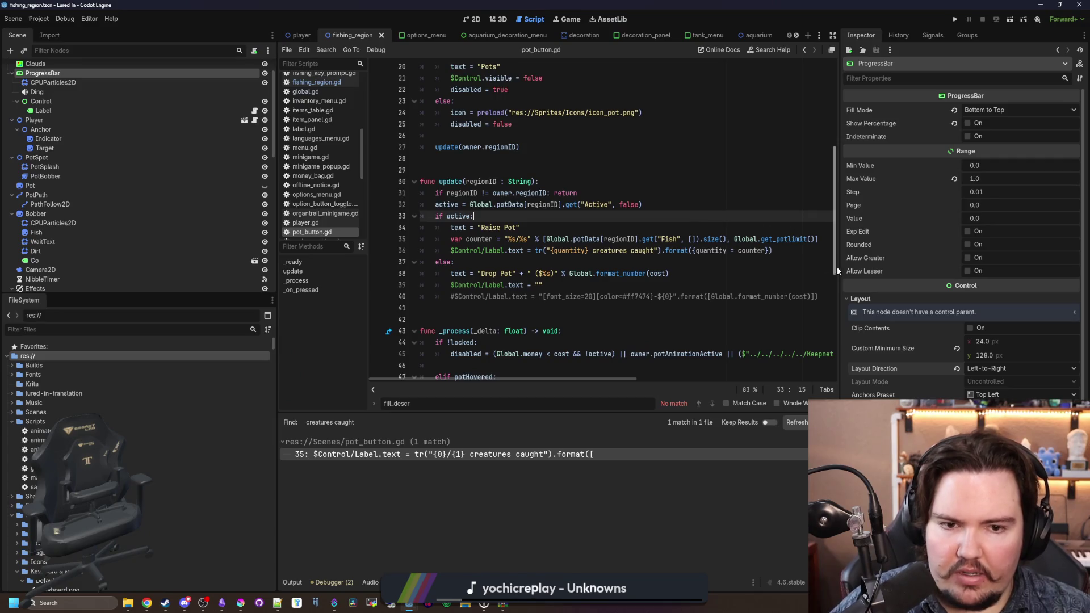
{"action": "left_click_drag", "start_coordinate": [838, 268], "coordinate": [994, 268]}
{"action": "scroll", "coordinate": [533, 233], "scroll_direction": "up", "scroll_amount": 2}
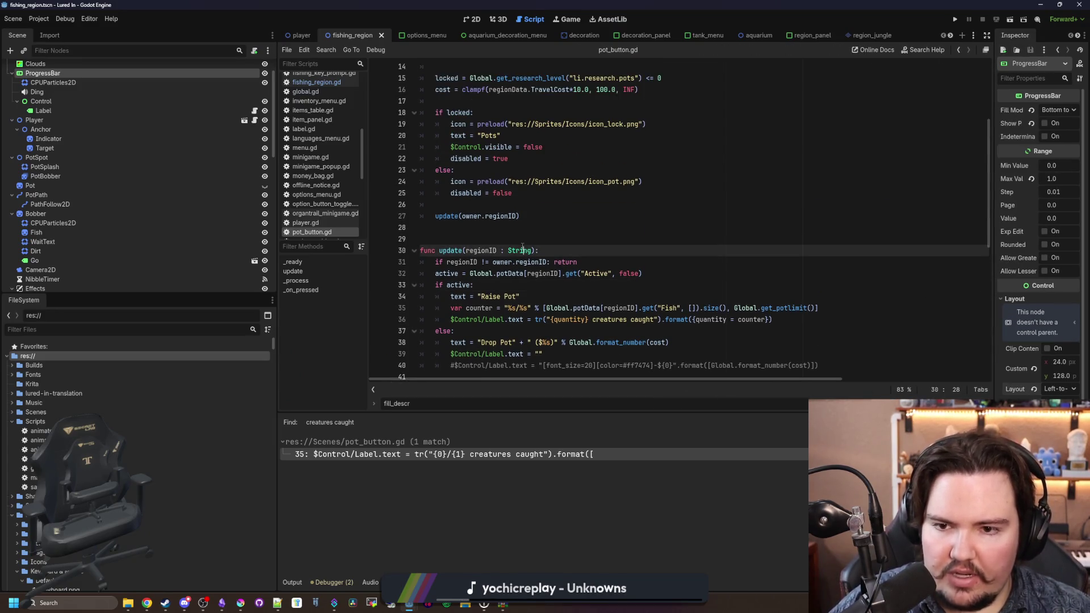
{"action": "left_click", "coordinate": [533, 233]}
{"action": "left_click", "coordinate": [537, 250]}
{"action": "scroll", "coordinate": [538, 259], "scroll_direction": "up", "scroll_amount": 3}
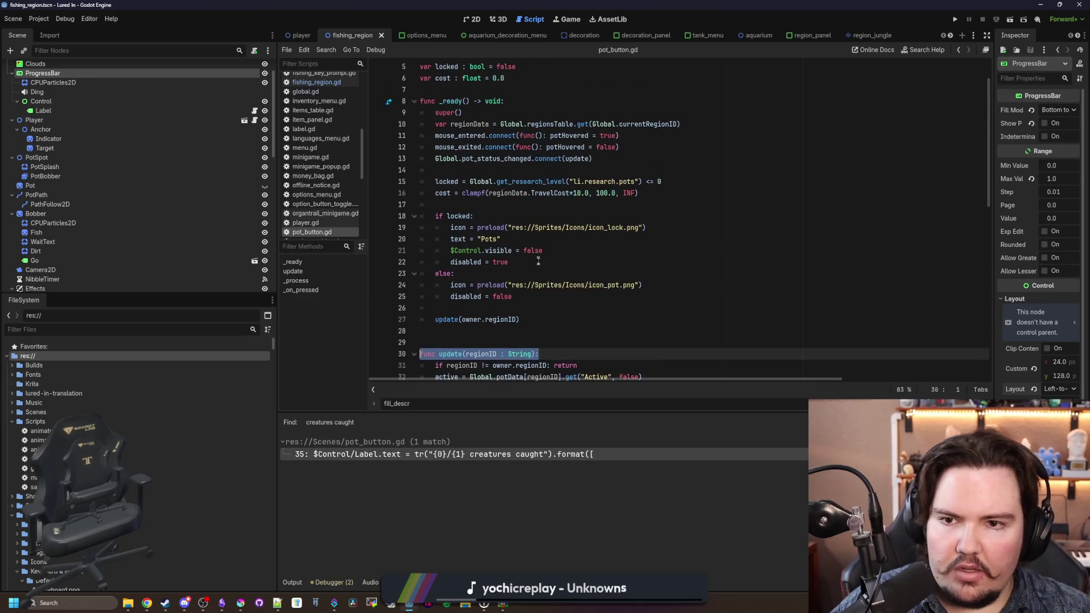
Step: Add Global.language_changed.connect(update.bind(owner.regionID)) after line 27, save, and run the project
{"action": "left_click", "coordinate": [537, 314]}
{"action": "key", "text": "Return"}
{"action": "type", "text": "Global."}
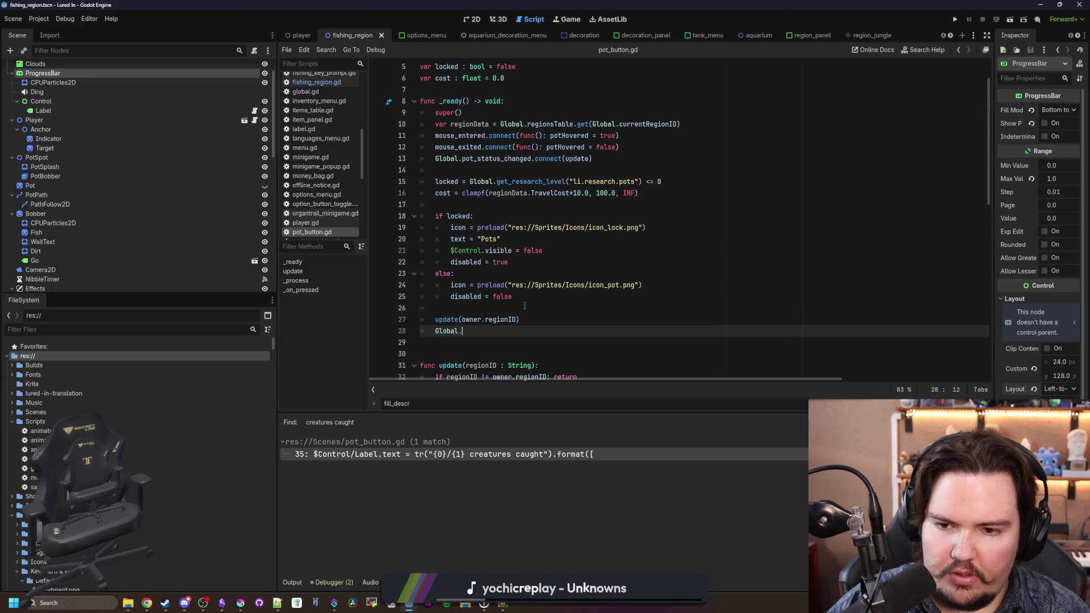
{"action": "type", "text": "lang"}
{"action": "key", "text": "Return"}
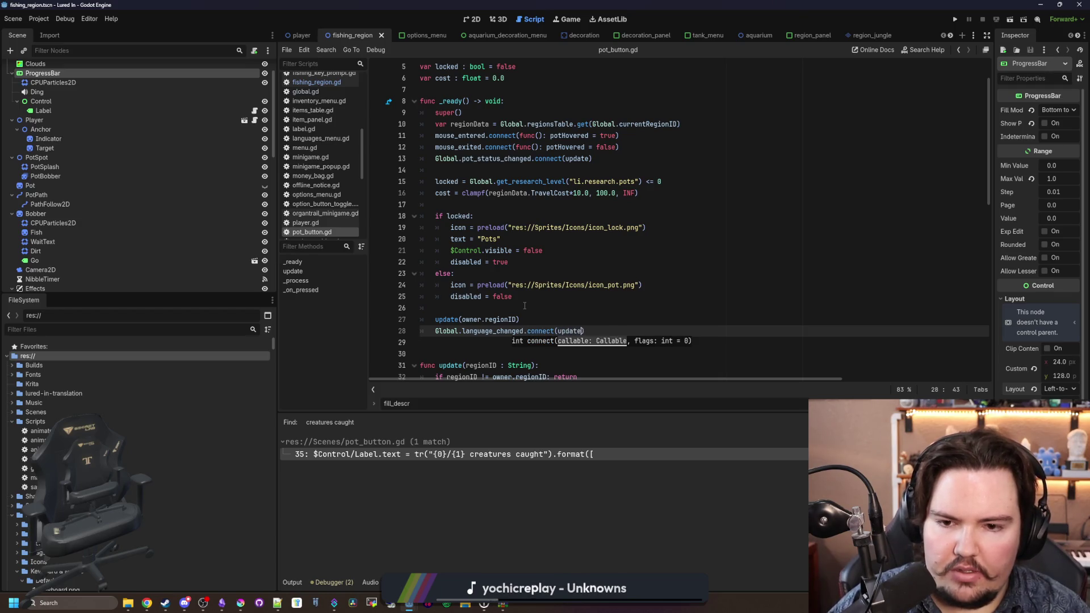
{"action": "type", "text": ".bind(owner.regionID"}
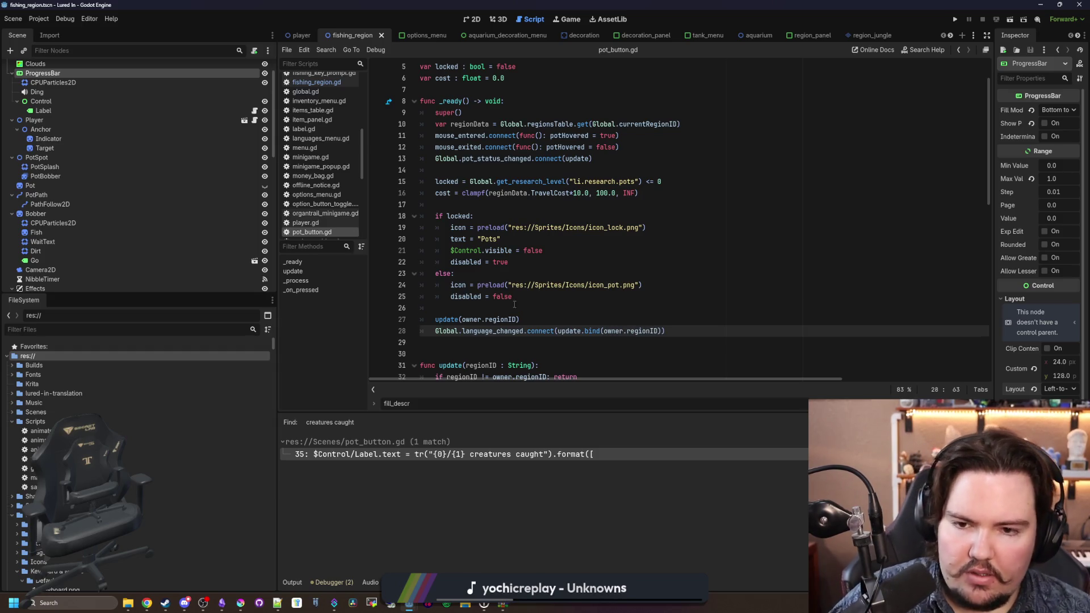
{"action": "left_click", "coordinate": [524, 306]}
{"action": "key", "text": "ctrl+s"}
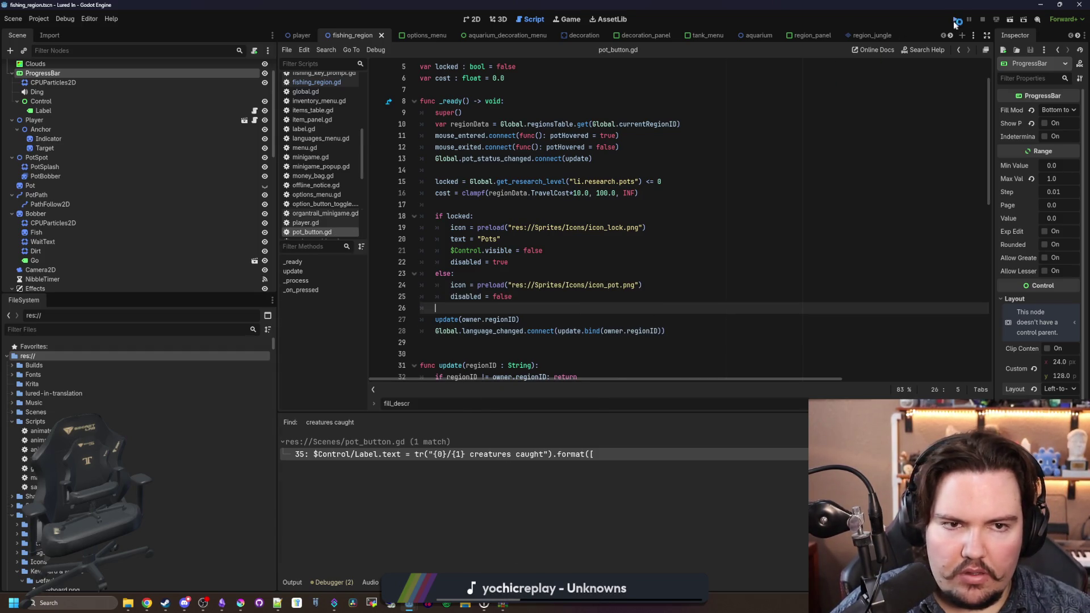
{"action": "left_click", "coordinate": [955, 20]}
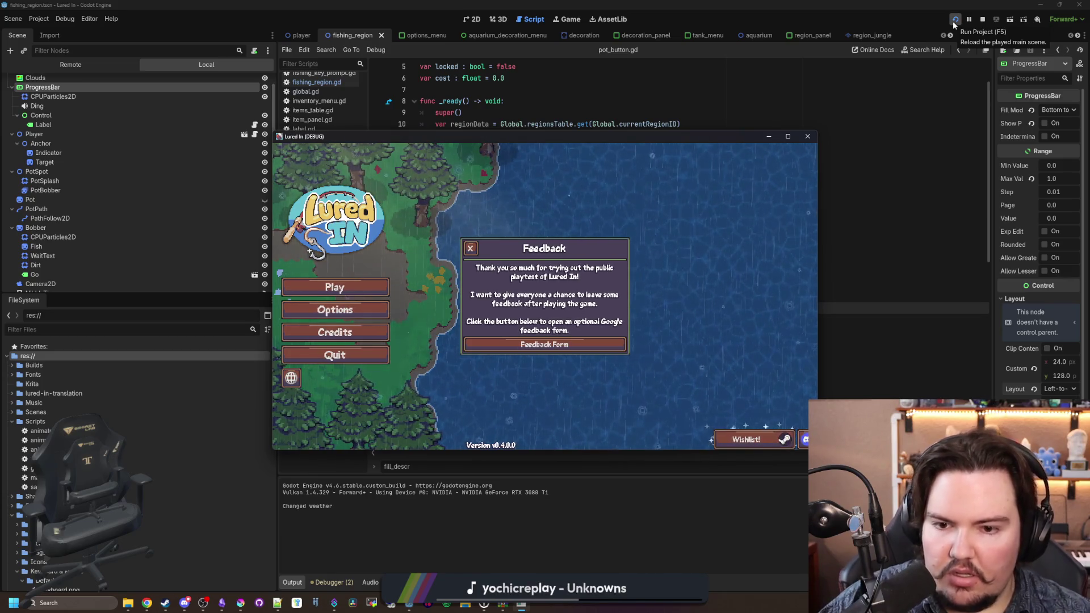
Step: Dismiss the startup notices, start playing, and travel free to the Pond
{"action": "left_click", "coordinate": [470, 248]}
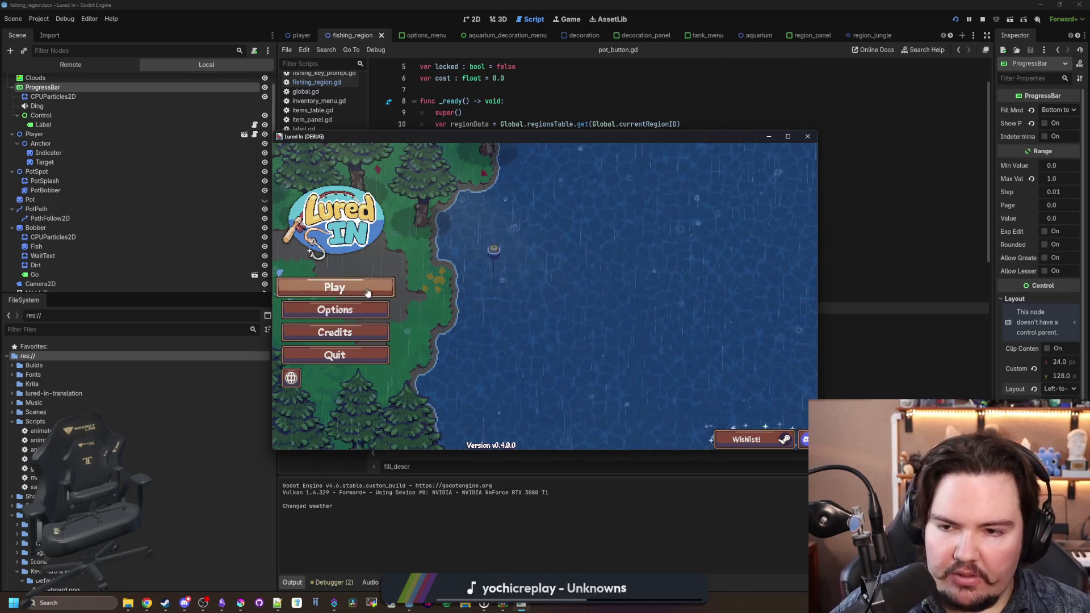
{"action": "left_click", "coordinate": [352, 288]}
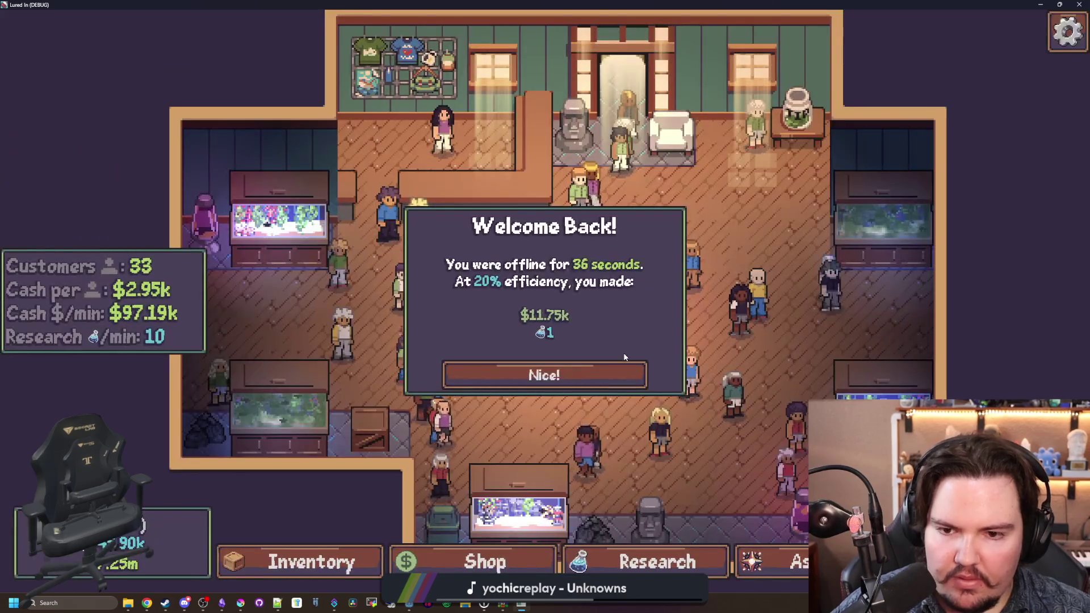
{"action": "left_click", "coordinate": [613, 369]}
{"action": "left_click", "coordinate": [653, 350]}
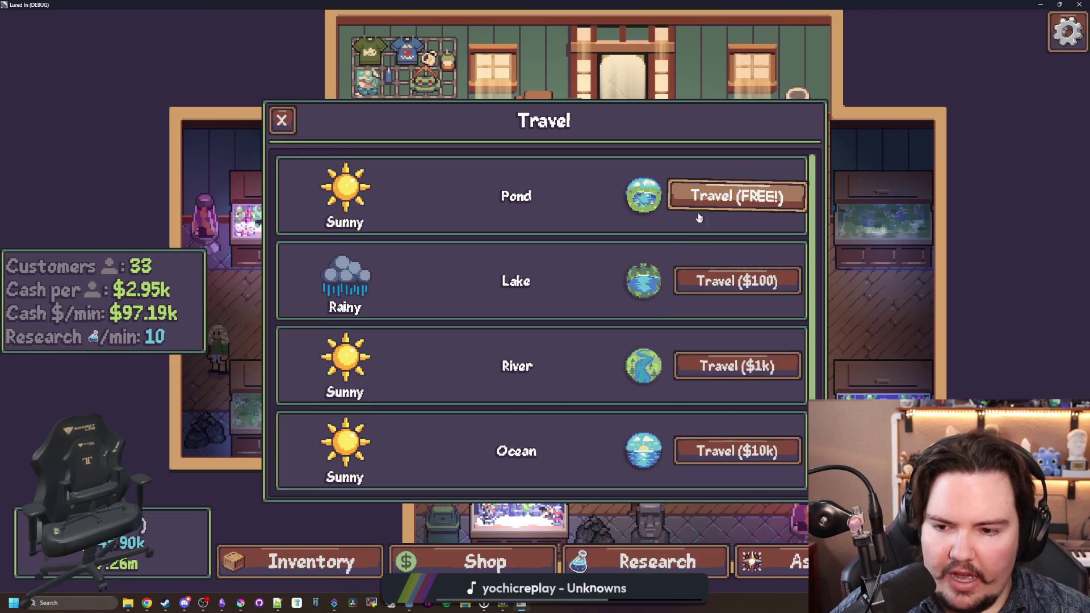
{"action": "scroll", "coordinate": [700, 283], "scroll_direction": "down", "scroll_amount": 1}
{"action": "scroll", "coordinate": [704, 255], "scroll_direction": "up", "scroll_amount": 1}
{"action": "left_click", "coordinate": [758, 204]}
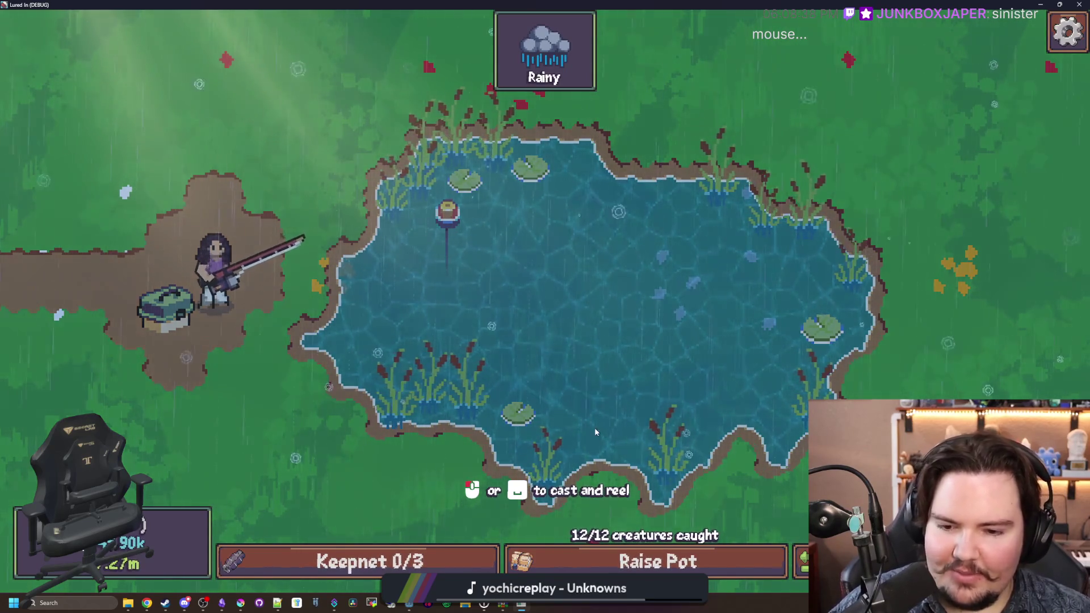
Step: Toggle the game language between Arabic and Belarusian, then return to Godot
{"action": "key", "text": "Escape"}
{"action": "left_click", "coordinate": [707, 374]}
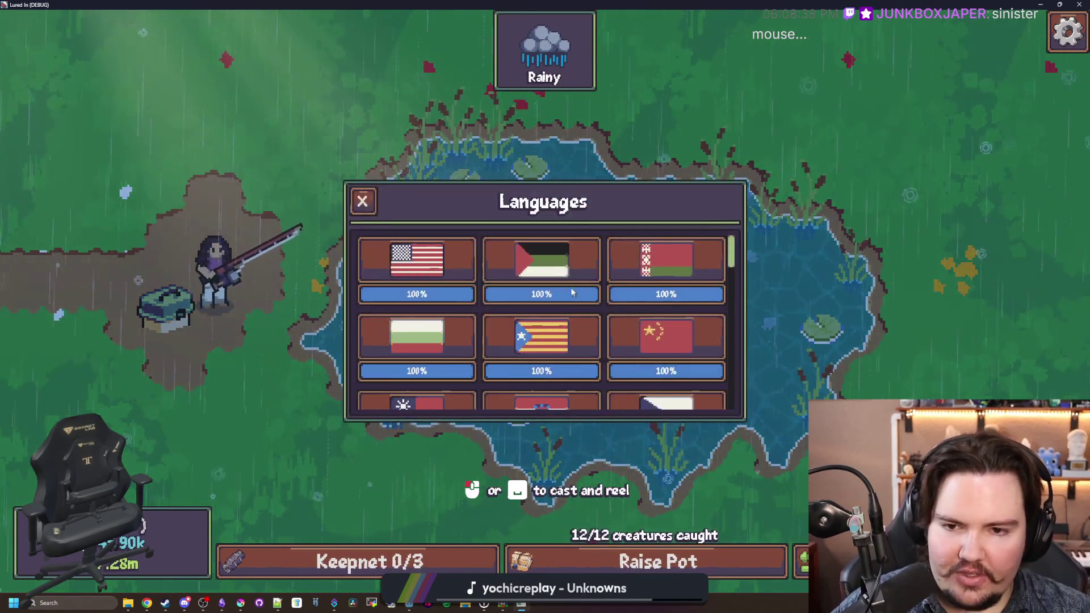
{"action": "left_click", "coordinate": [542, 263]}
{"action": "left_click", "coordinate": [457, 283]}
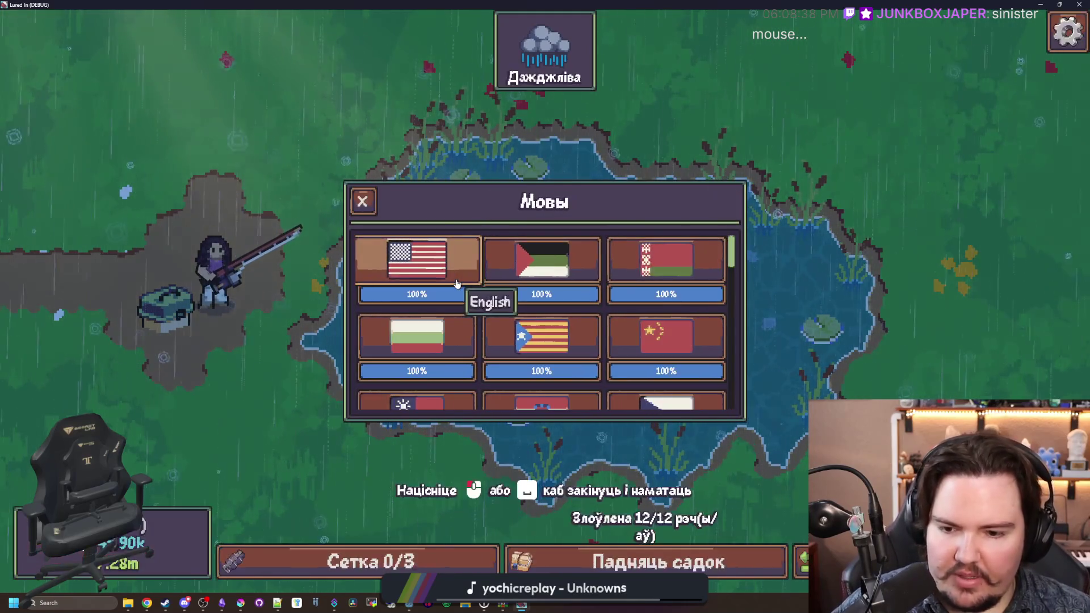
{"action": "left_click", "coordinate": [502, 276]}
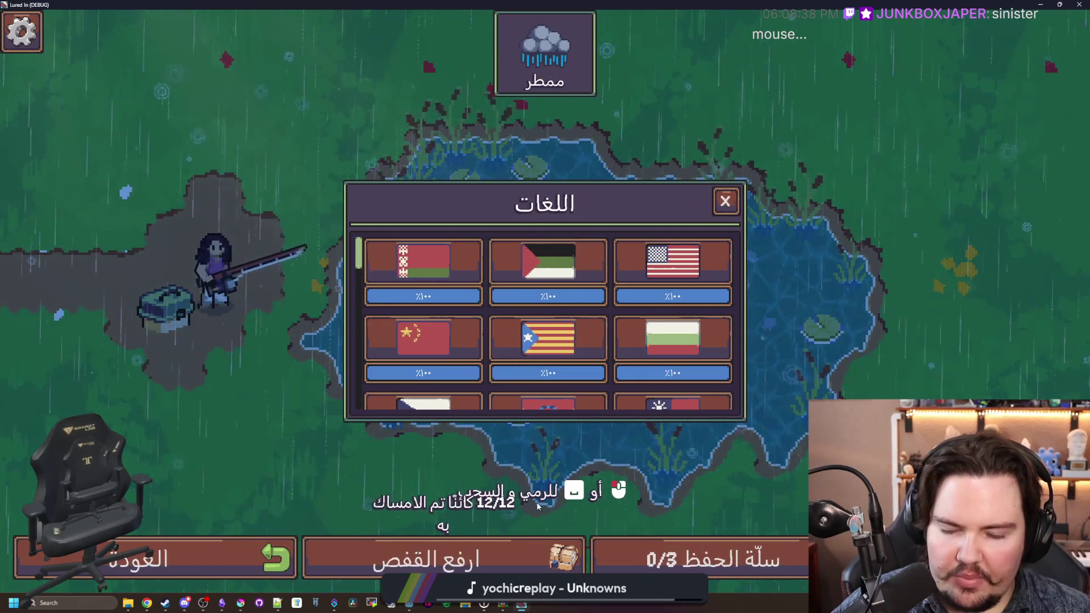
{"action": "left_click", "coordinate": [448, 281]}
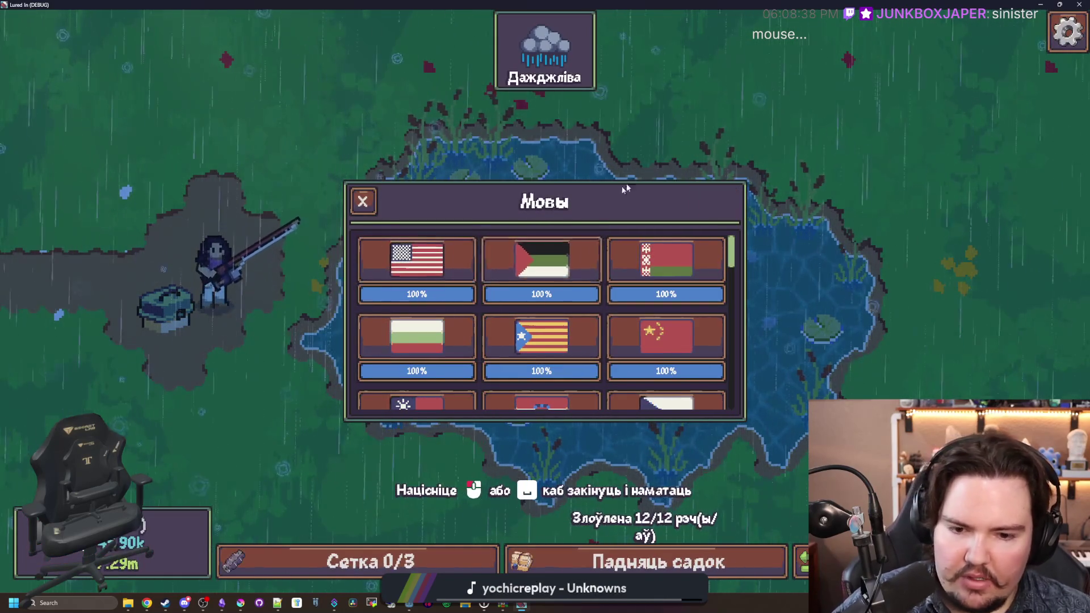
{"action": "key", "text": "super+Down"}
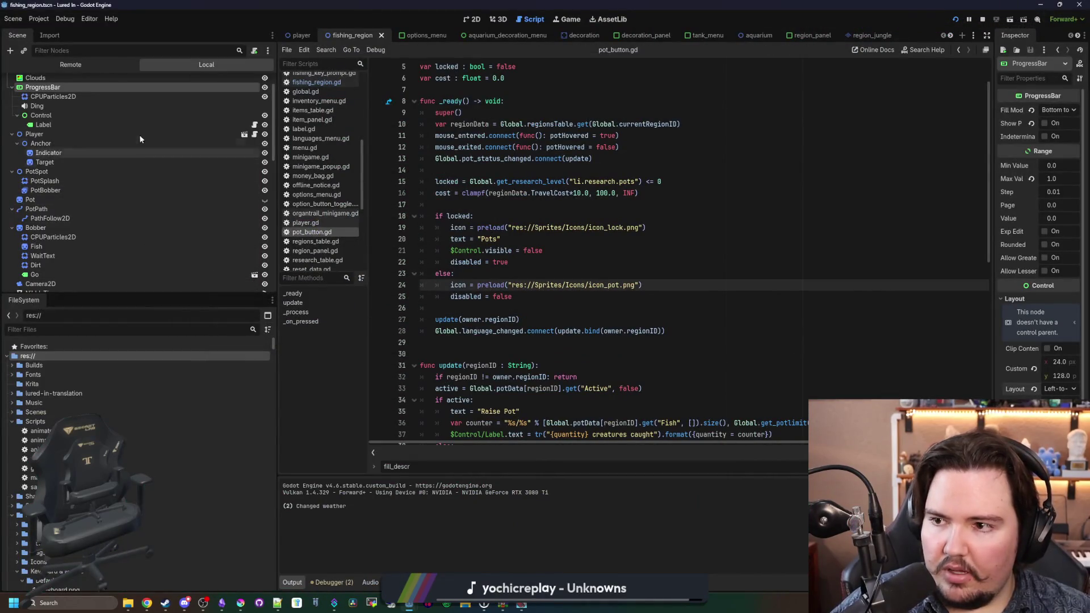
Step: In the fishing_region 2D view, set the -$10,000 pot-cost label's Autowrap Mode to Off
{"action": "key", "text": "ctrl+s"}
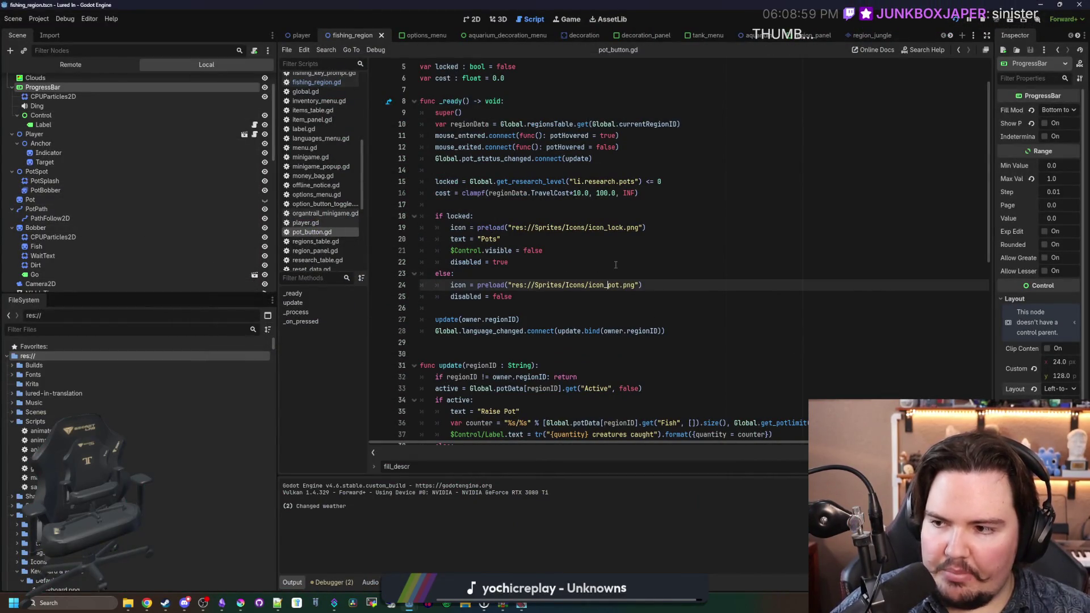
{"action": "left_click", "coordinate": [477, 19]}
{"action": "scroll", "coordinate": [675, 343], "scroll_direction": "up", "scroll_amount": 3}
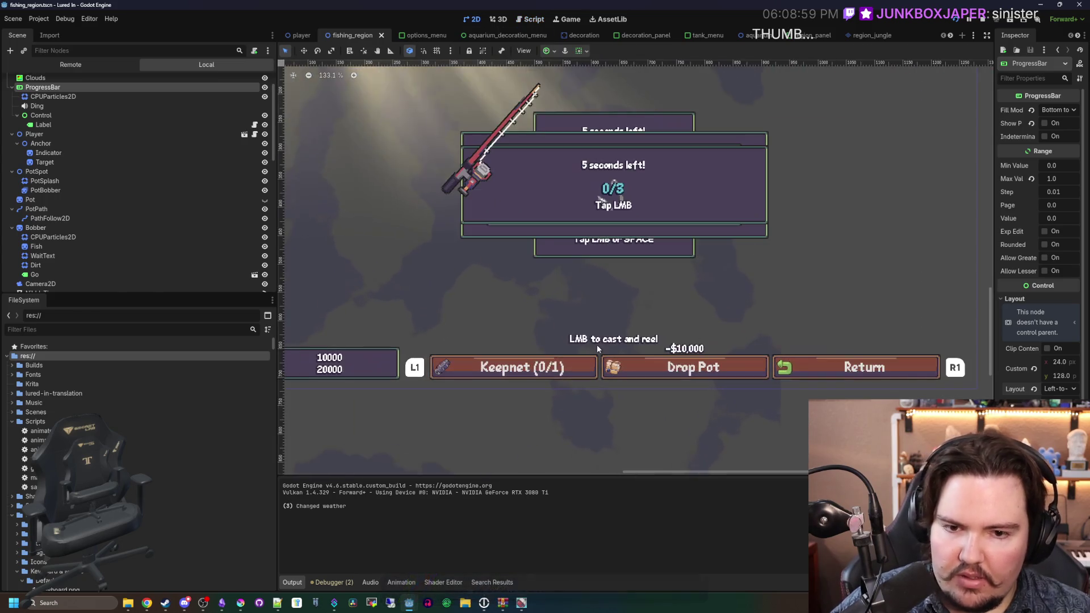
{"action": "left_click", "coordinate": [693, 349]}
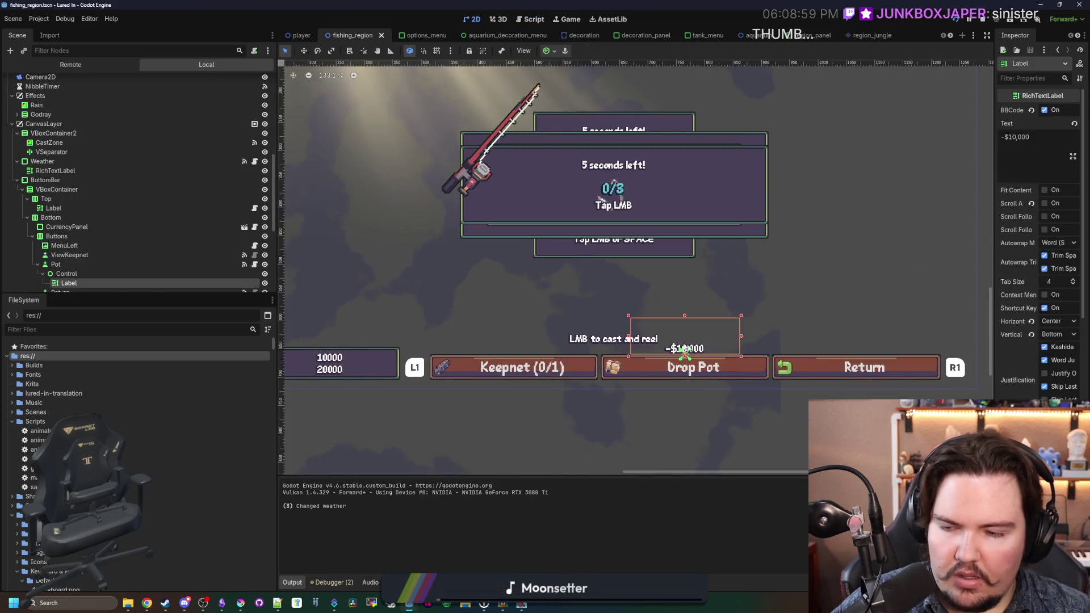
{"action": "scroll", "coordinate": [159, 287], "scroll_direction": "down", "scroll_amount": 1}
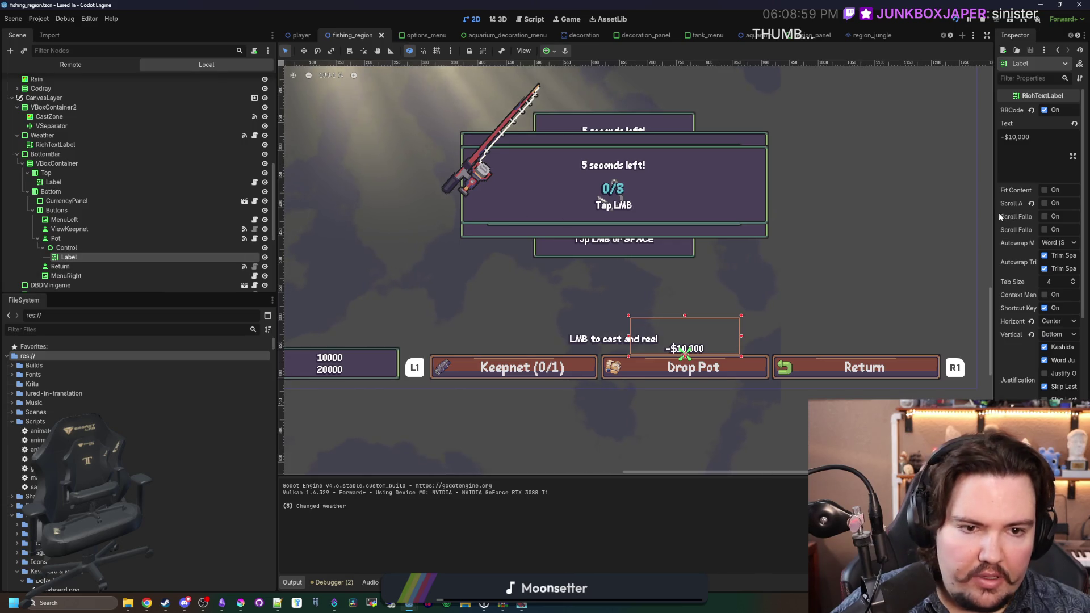
{"action": "left_click_drag", "start_coordinate": [992, 212], "coordinate": [814, 226]}
{"action": "left_click", "coordinate": [967, 243]}
{"action": "left_click", "coordinate": [965, 256]}
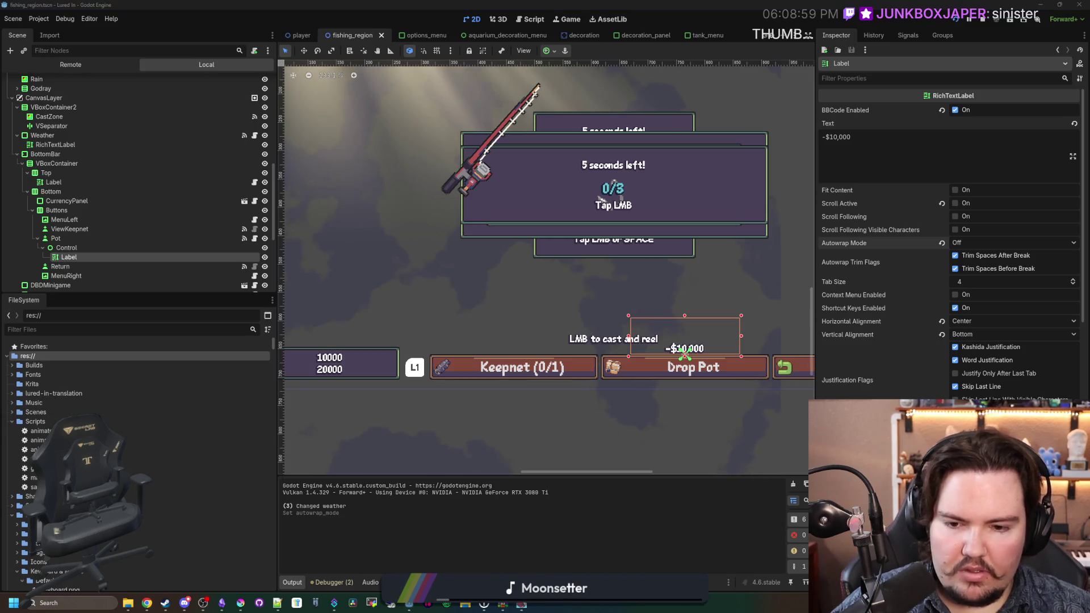
Step: Test the running game in Arabic, English, Chinese and Belarusian
{"action": "double_click", "coordinate": [583, 369]}
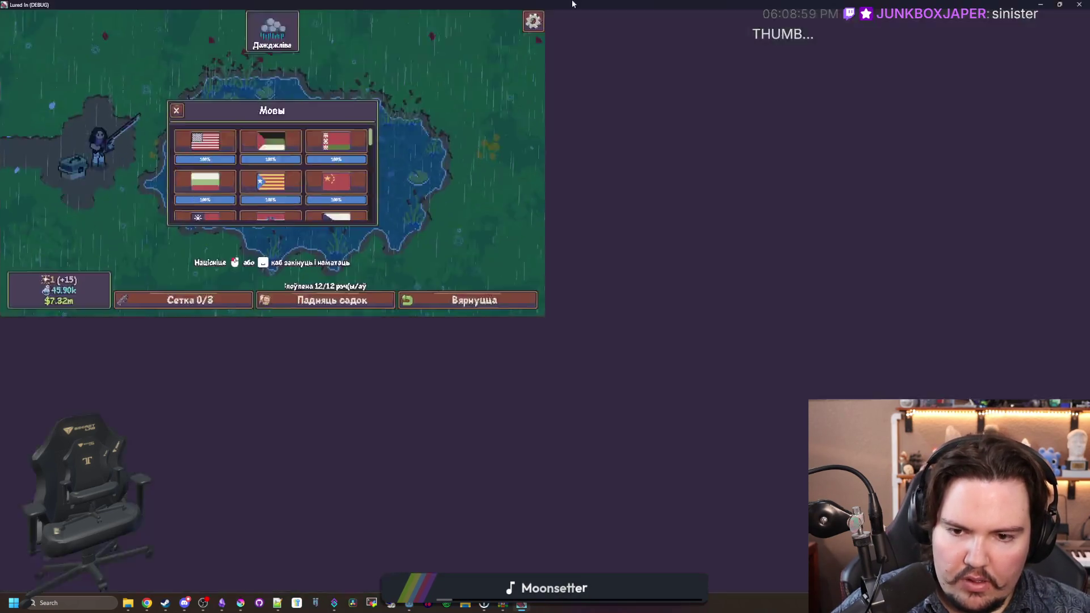
{"action": "left_click", "coordinate": [543, 255]}
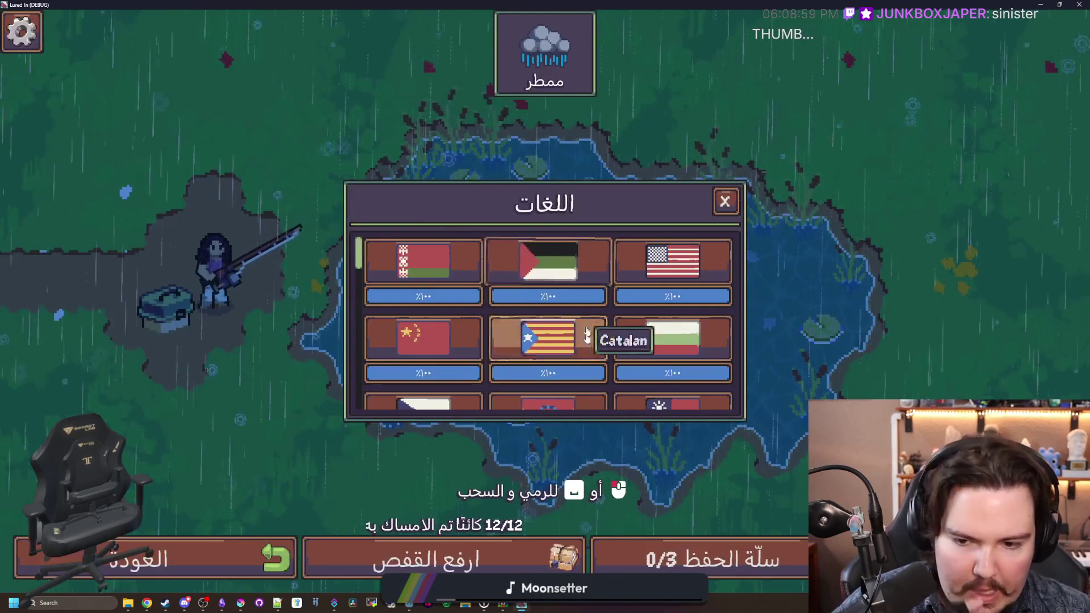
{"action": "left_click", "coordinate": [666, 259]}
{"action": "left_click", "coordinate": [660, 317]}
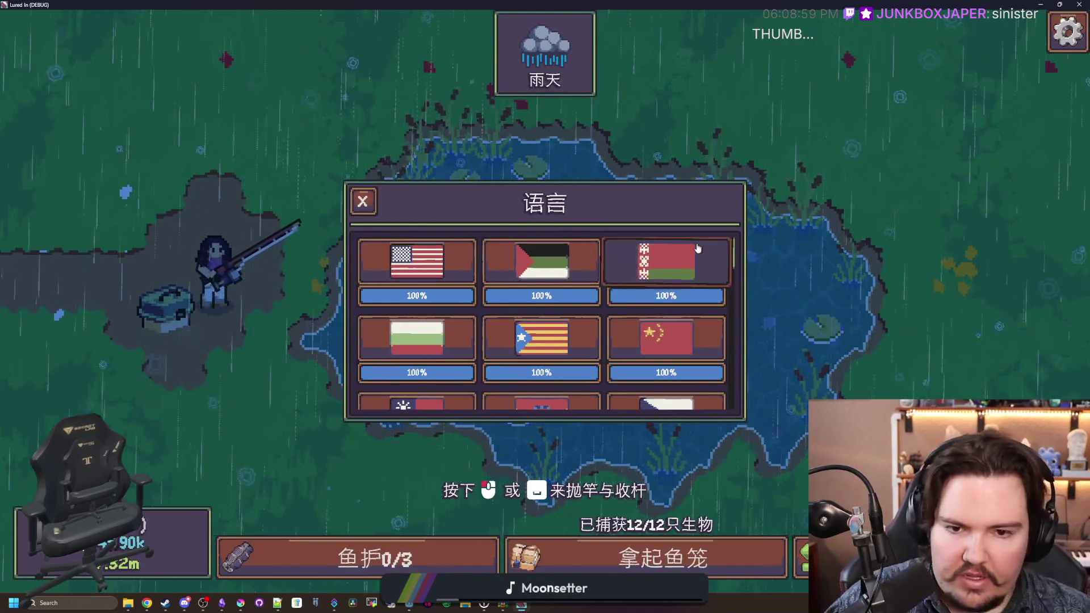
{"action": "left_click", "coordinate": [662, 321]}
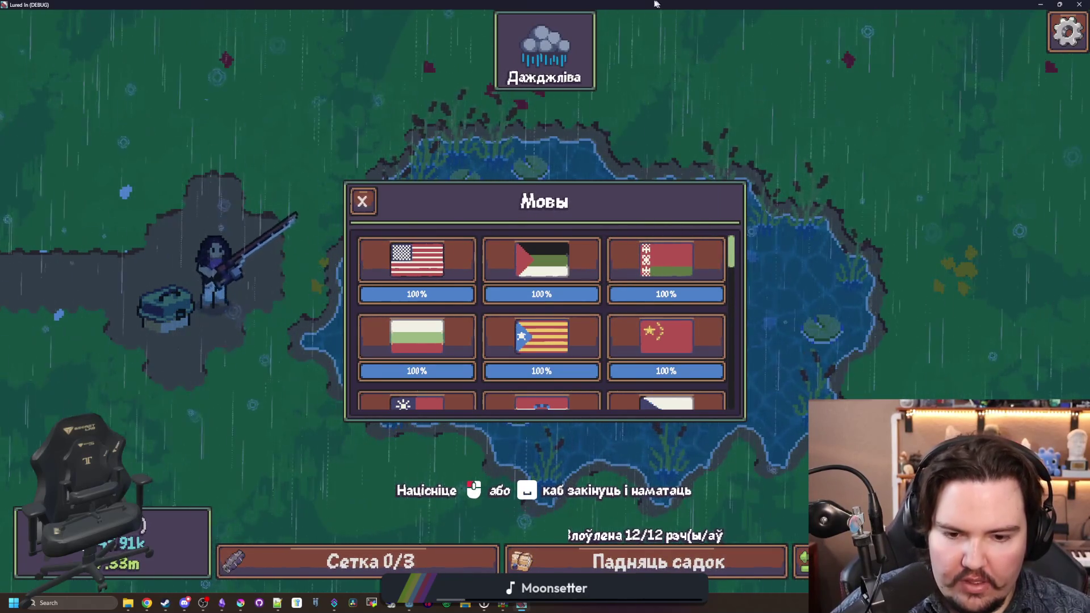
{"action": "key", "text": "super+Down"}
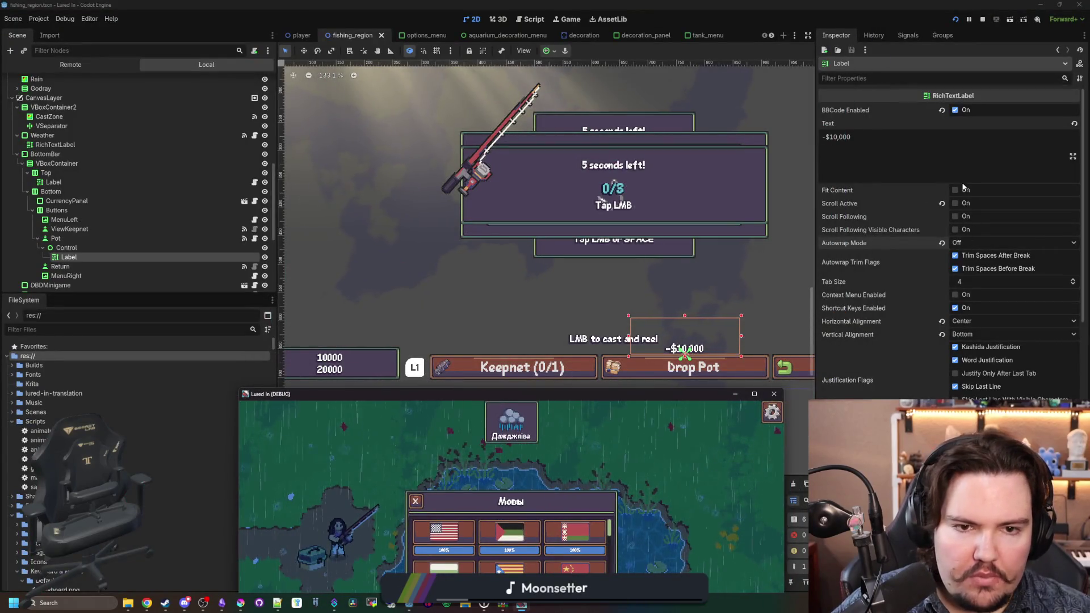
Step: Enable Fit Content on the label and save the scene
{"action": "left_click", "coordinate": [955, 189]}
{"action": "key", "text": "ctrl+s"}
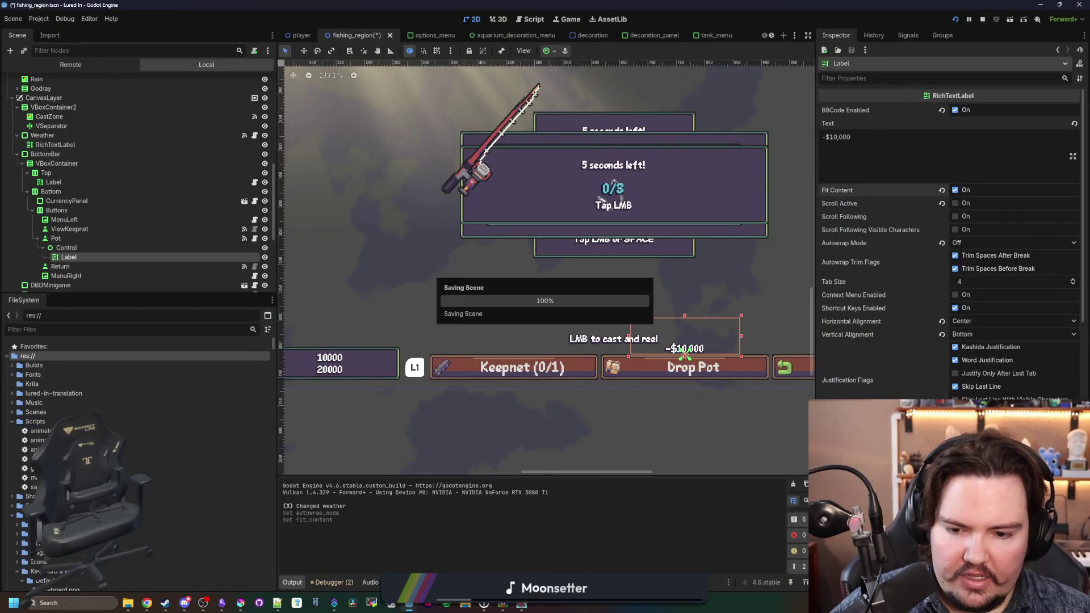
{"action": "mouse_move", "coordinate": [619, 394]}
{"action": "left_mouse_down"}
{"action": "mouse_move", "coordinate": [612, 326]}
{"action": "mouse_move", "coordinate": [578, 253]}
{"action": "left_mouse_up"}
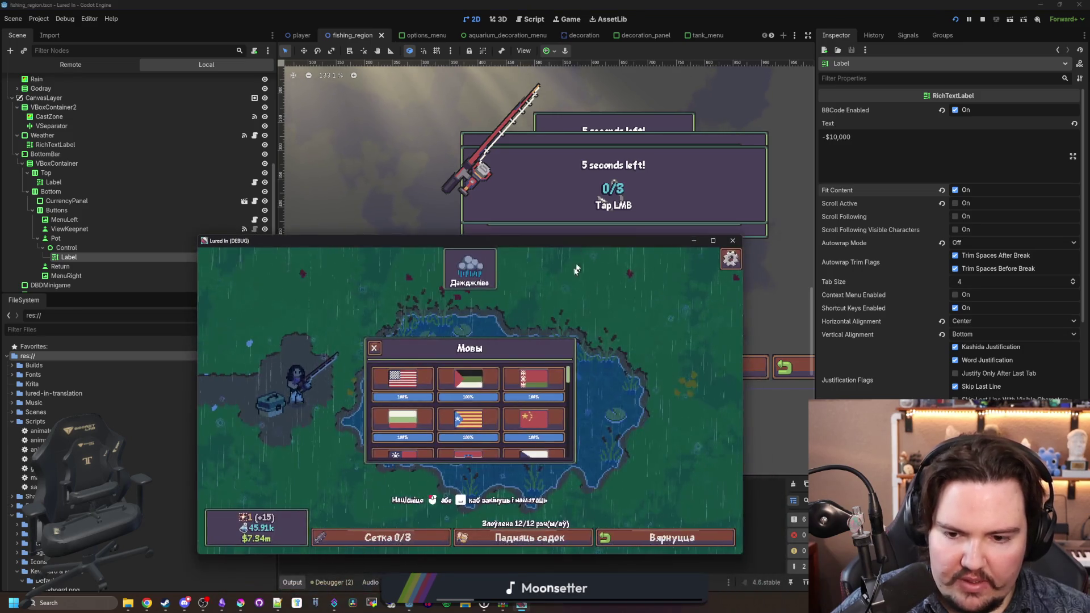
Step: Switch the game through Arabic, Catalan, Bulgarian, Croatian and Dutch
{"action": "left_click", "coordinate": [468, 378]}
{"action": "left_click", "coordinate": [448, 432]}
{"action": "left_click", "coordinate": [403, 420]}
{"action": "scroll", "coordinate": [432, 423], "scroll_direction": "down", "scroll_amount": 1}
{"action": "left_click", "coordinate": [472, 423]}
{"action": "scroll", "coordinate": [479, 430], "scroll_direction": "down", "scroll_amount": 1}
{"action": "left_click", "coordinate": [479, 430]}
{"action": "scroll", "coordinate": [481, 431], "scroll_direction": "down", "scroll_amount": 1}
{"action": "left_click", "coordinate": [482, 433]}
{"action": "scroll", "coordinate": [485, 435], "scroll_direction": "down", "scroll_amount": 1}
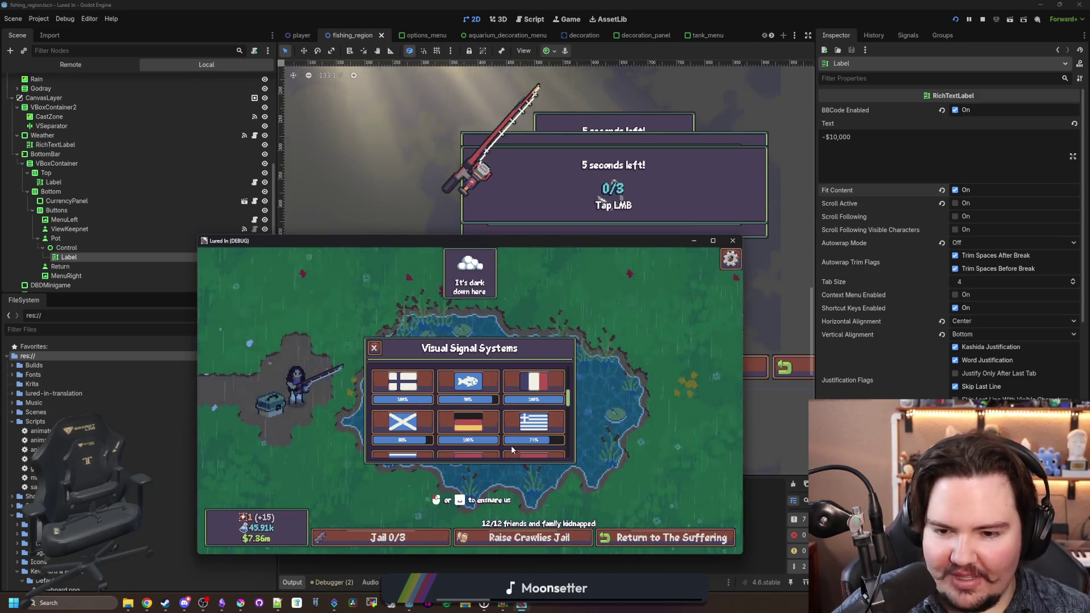
{"action": "mouse_move", "coordinate": [556, 240]}
{"action": "left_mouse_down"}
{"action": "mouse_move", "coordinate": [568, 452]}
{"action": "mouse_move", "coordinate": [503, 247]}
{"action": "mouse_move", "coordinate": [509, 199]}
{"action": "left_mouse_up"}
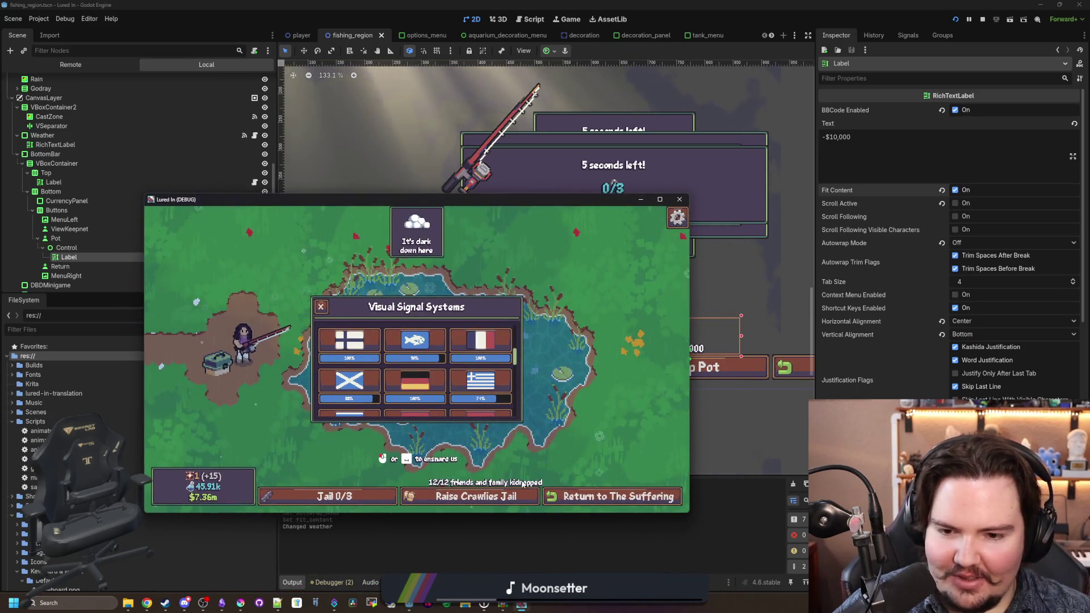
Step: Switch the game through French, Greek, German, Scottish Gaelic, Hebrew, ending on Hungarian
{"action": "left_click", "coordinate": [418, 380]}
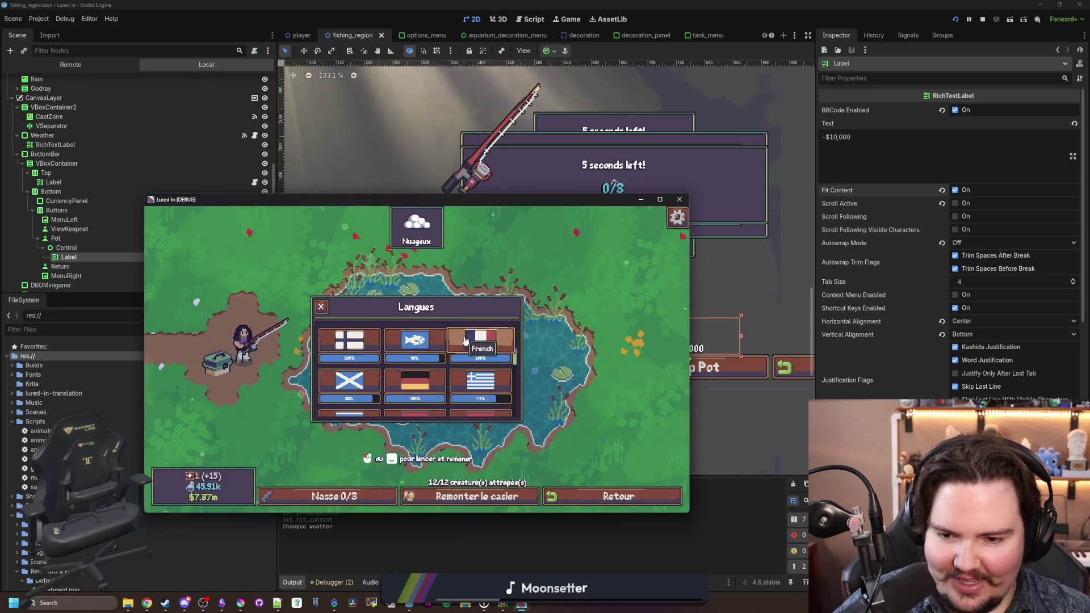
{"action": "left_click", "coordinate": [480, 380]}
{"action": "left_click", "coordinate": [422, 381]}
{"action": "left_click", "coordinate": [349, 380]}
{"action": "scroll", "coordinate": [397, 392], "scroll_direction": "down", "scroll_amount": 1}
{"action": "left_click", "coordinate": [417, 400]}
{"action": "left_click", "coordinate": [363, 405]}
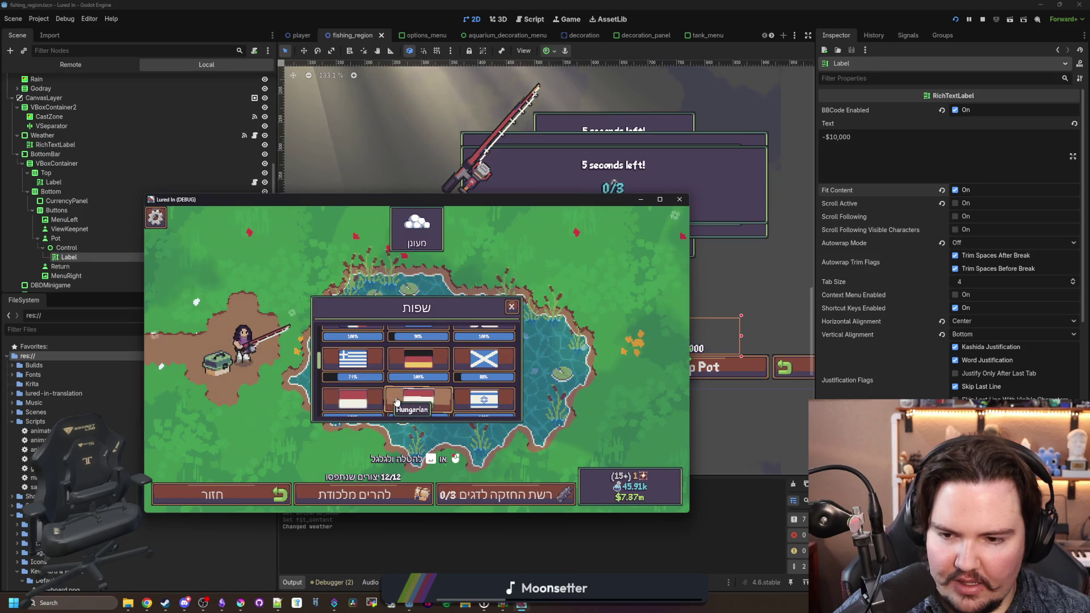
{"action": "left_click", "coordinate": [418, 400]}
Step: Try widths of 256 (undone) and 500 for the pot-cost label
{"action": "left_click", "coordinate": [682, 536]}
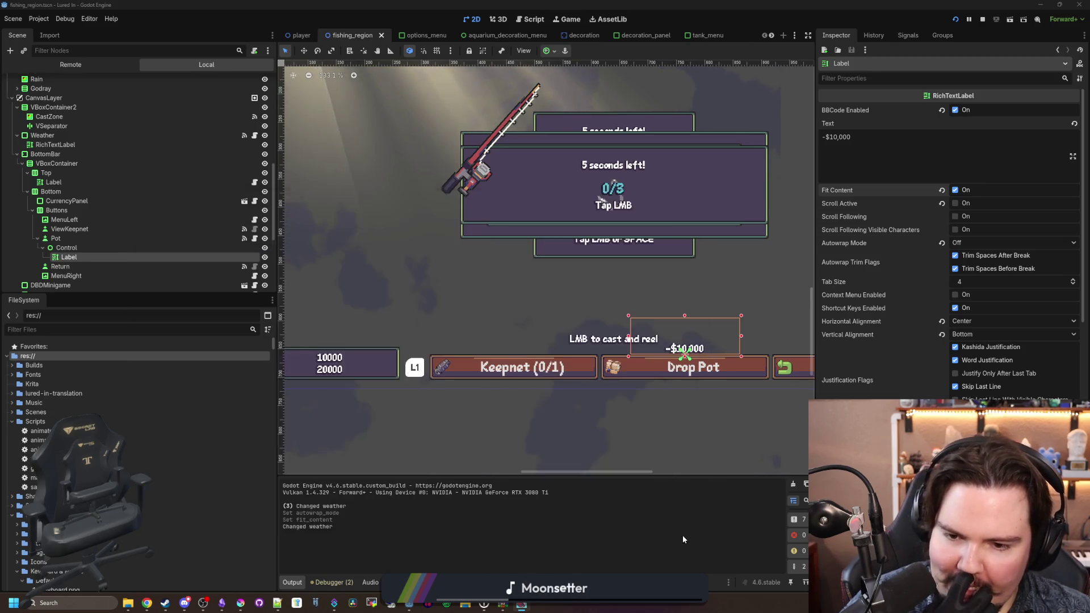
{"action": "scroll", "coordinate": [758, 355], "scroll_direction": "up", "scroll_amount": 4}
{"action": "scroll", "coordinate": [960, 335], "scroll_direction": "down", "scroll_amount": 5}
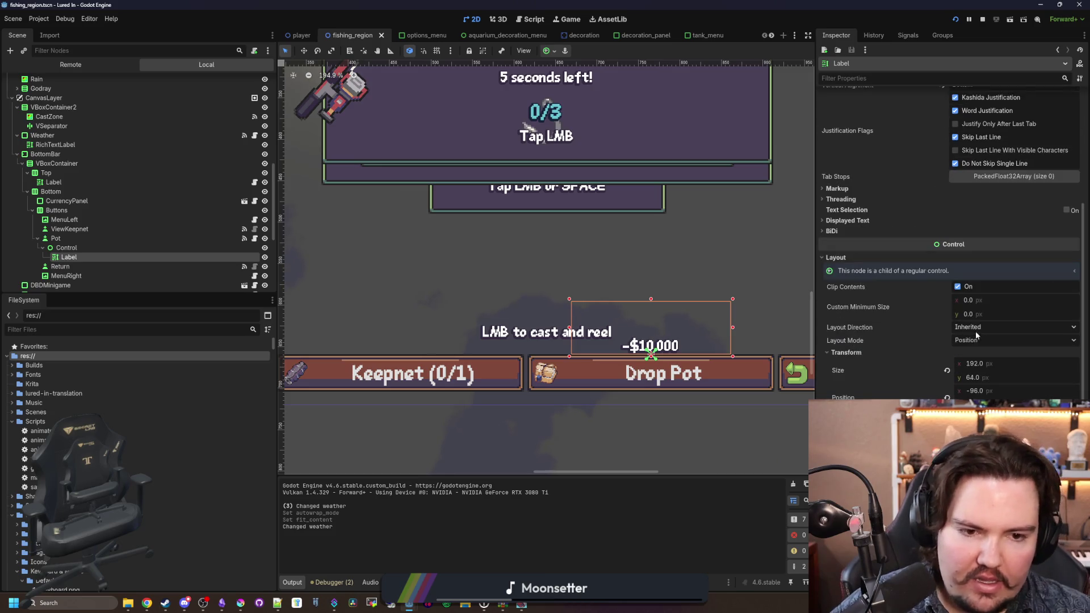
{"action": "left_click", "coordinate": [983, 363]}
{"action": "type", "text": "256"}
{"action": "key", "text": "Return"}
{"action": "key", "text": "ctrl+z"}
{"action": "scroll", "coordinate": [687, 401], "scroll_direction": "up", "scroll_amount": 3}
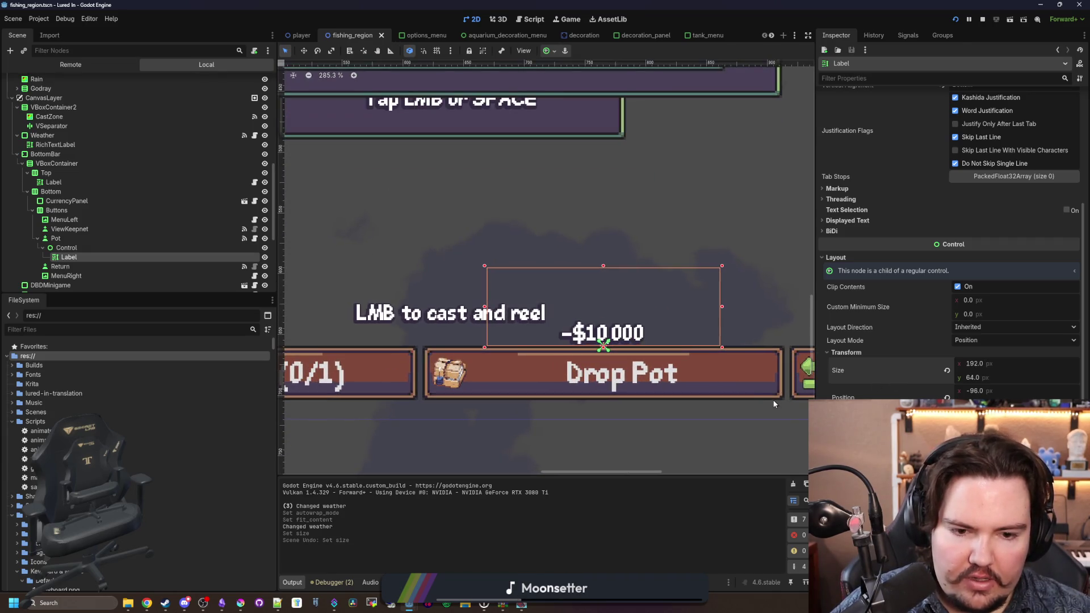
{"action": "scroll", "coordinate": [529, 371], "scroll_direction": "down", "scroll_amount": 4}
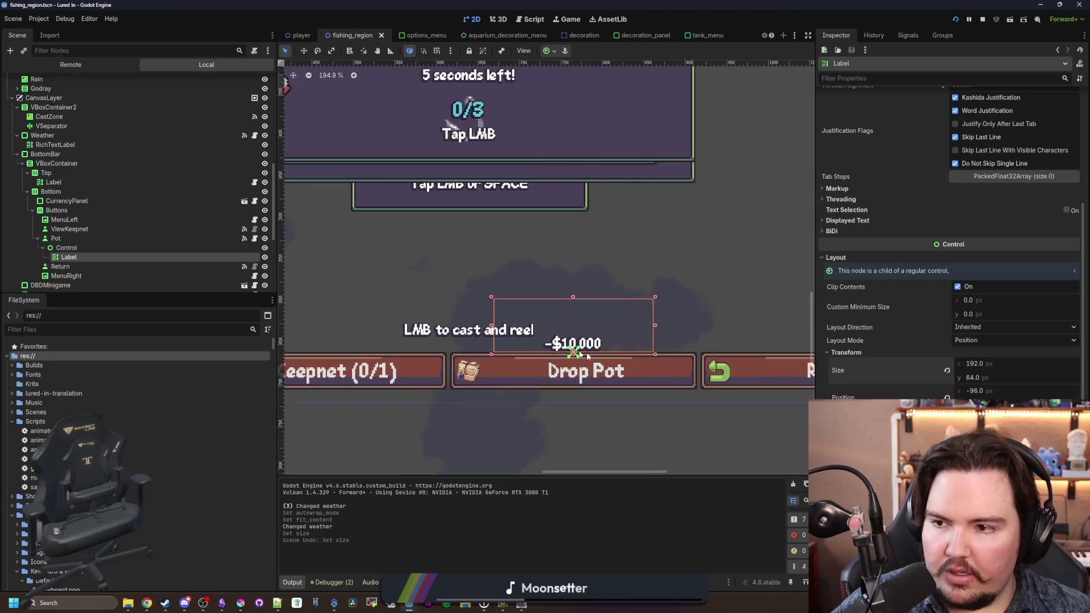
{"action": "scroll", "coordinate": [529, 371], "scroll_direction": "up", "scroll_amount": 1}
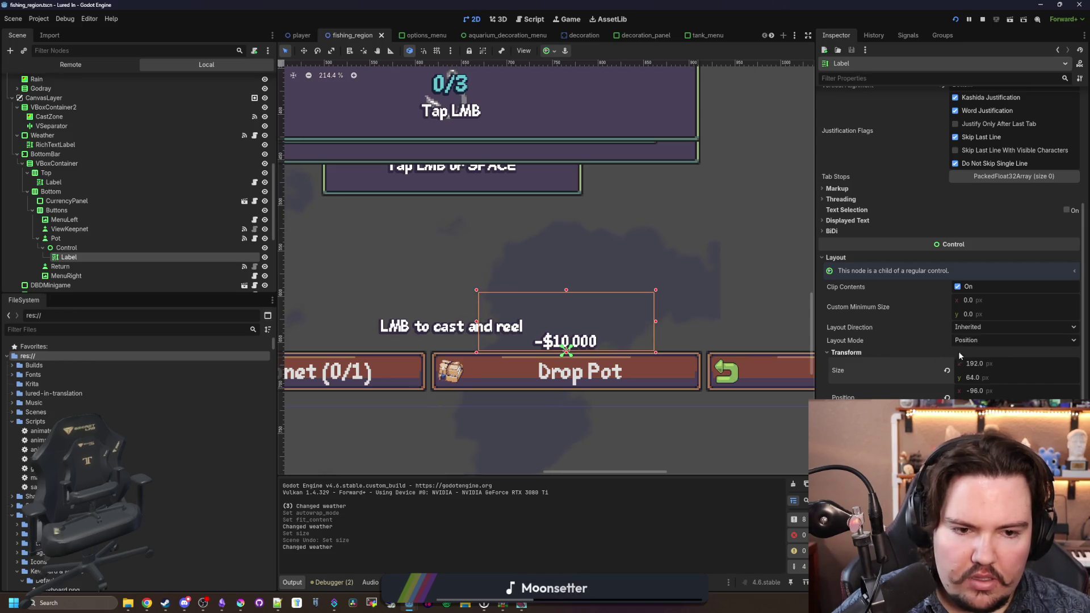
{"action": "type", "text": "500"}
{"action": "key", "text": "Return"}
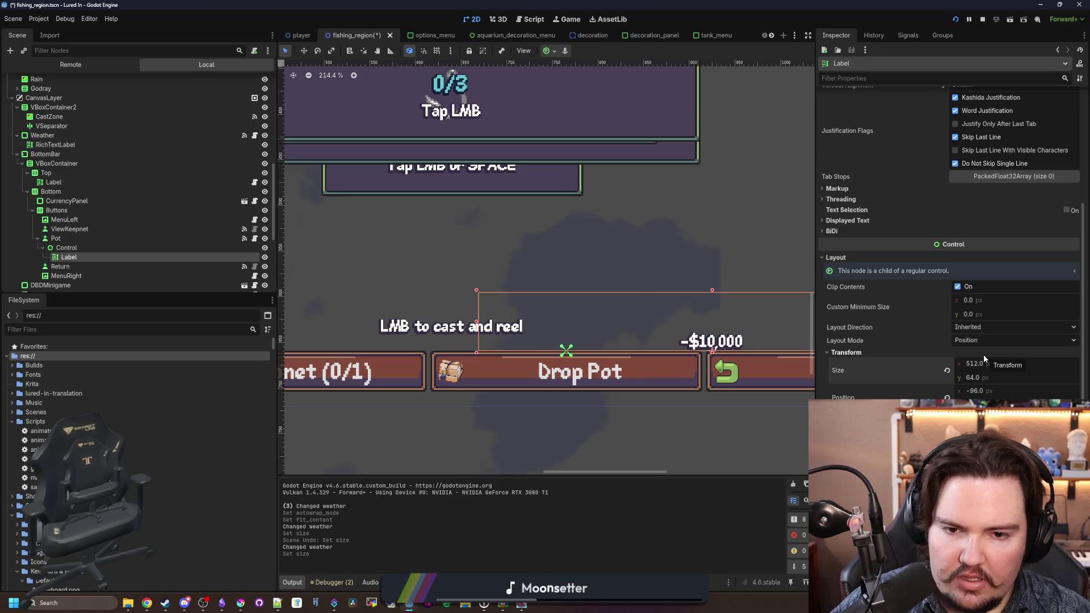
Step: Set the label's Layout Mode to Anchors with the Center Bottom anchor preset
{"action": "left_click", "coordinate": [967, 340]}
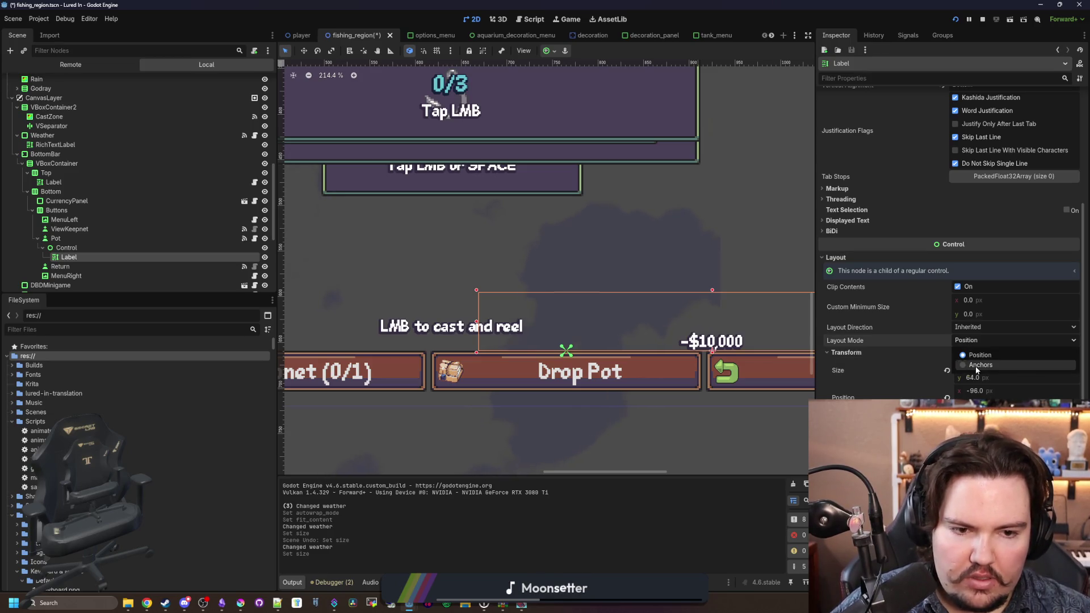
{"action": "key", "text": "Escape"}
{"action": "left_click", "coordinate": [973, 340]}
{"action": "left_click", "coordinate": [973, 366]}
{"action": "left_click", "coordinate": [975, 353]}
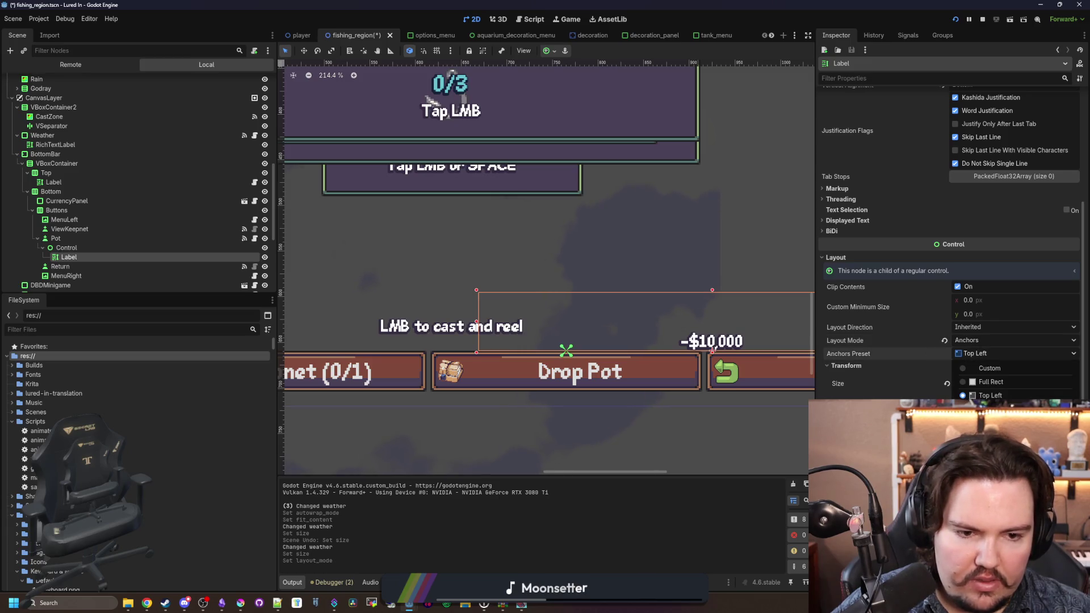
{"action": "left_click", "coordinate": [988, 491]}
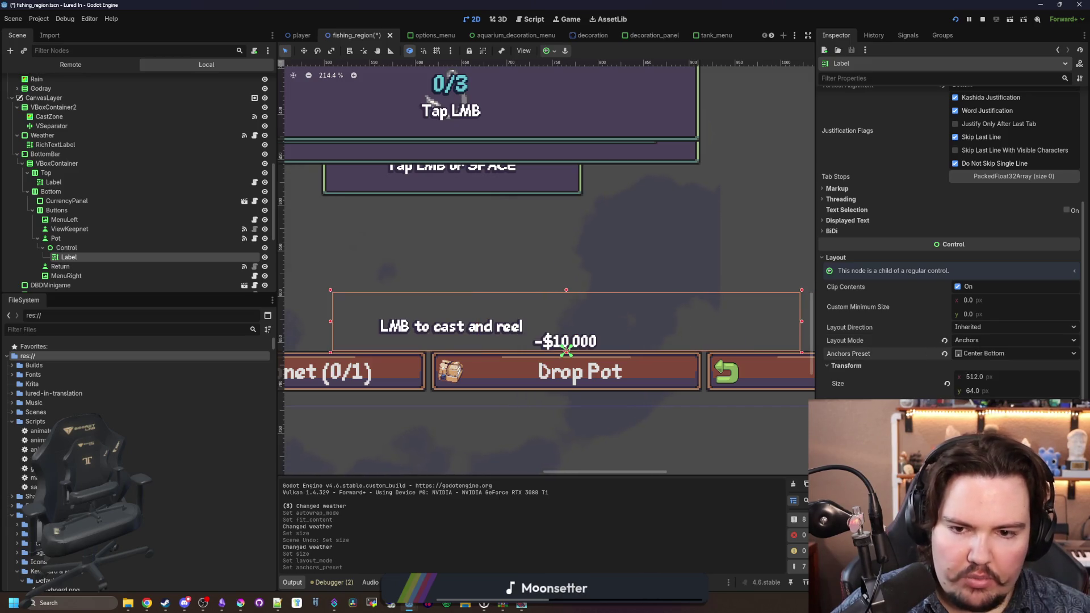
Step: Shrink the label's height to 21 px to fit its text, and save the scene
{"action": "scroll", "coordinate": [547, 403], "scroll_direction": "down", "scroll_amount": 2}
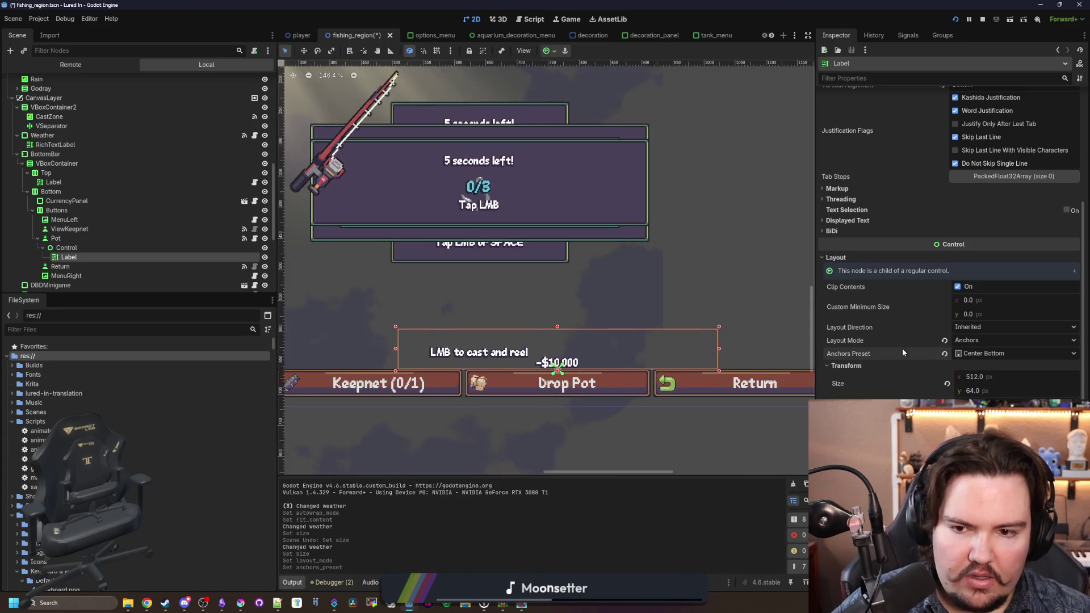
{"action": "scroll", "coordinate": [878, 343], "scroll_direction": "down", "scroll_amount": 3}
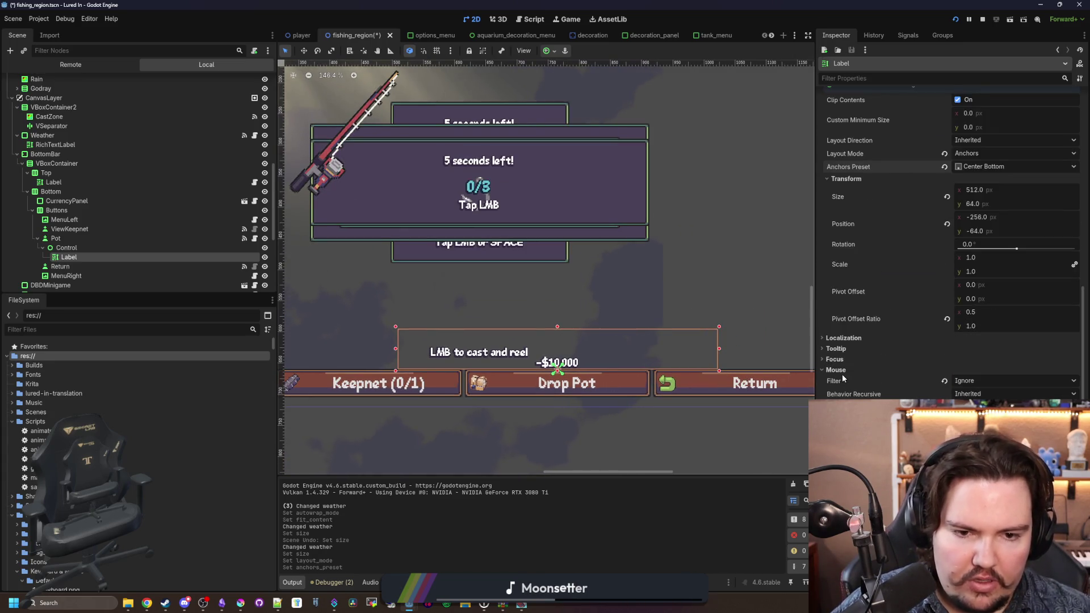
{"action": "scroll", "coordinate": [874, 347], "scroll_direction": "up", "scroll_amount": 3}
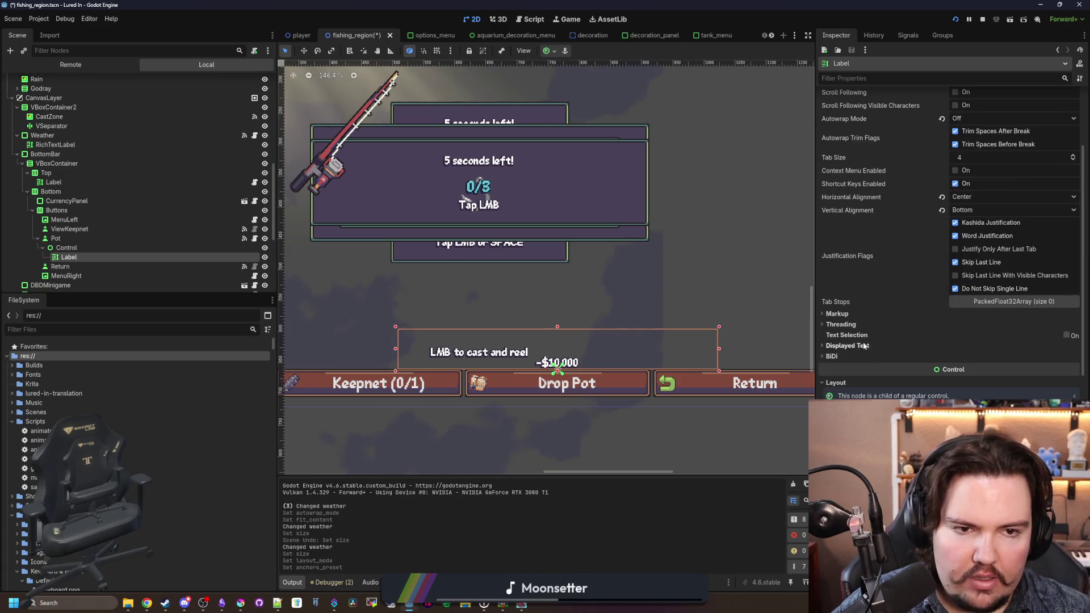
{"action": "left_click_drag", "start_coordinate": [977, 394], "coordinate": [978, 393]}
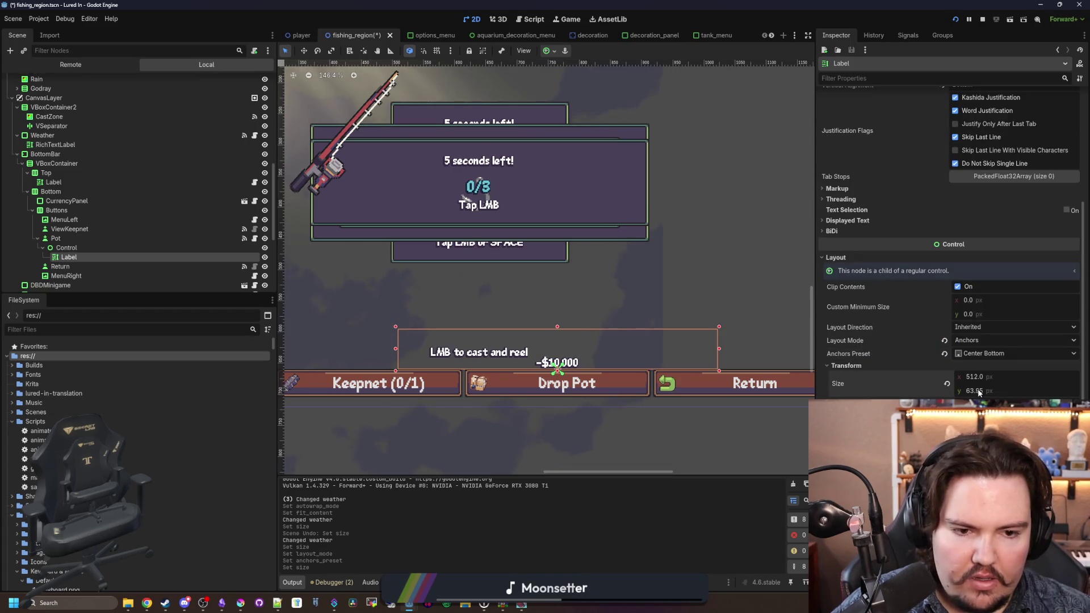
{"action": "type", "text": "0"}
{"action": "key", "text": "Return"}
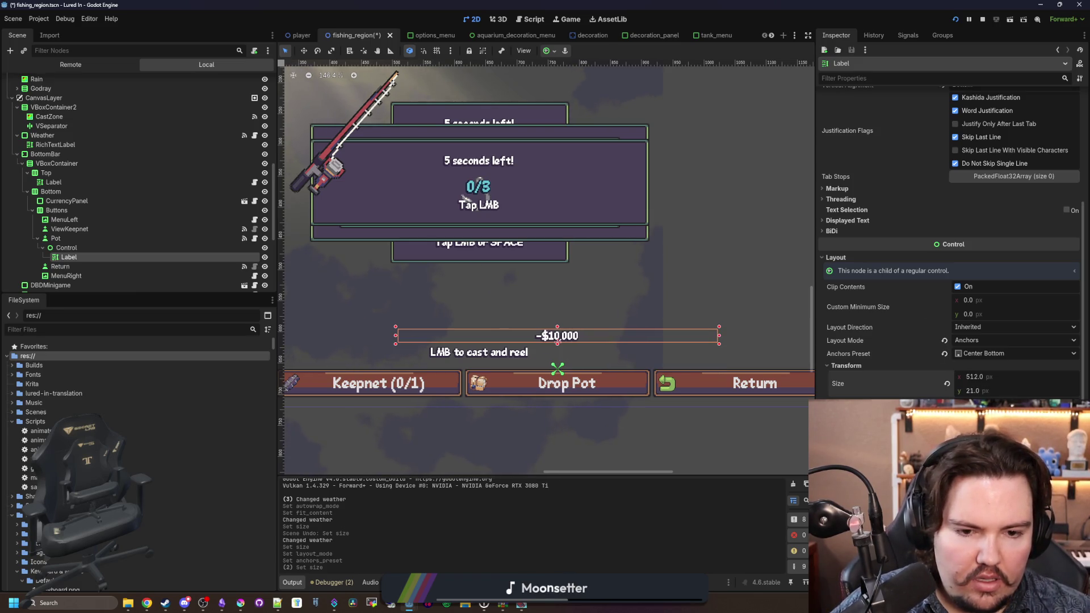
{"action": "left_click", "coordinate": [1010, 353]}
{"action": "left_click", "coordinate": [982, 395]}
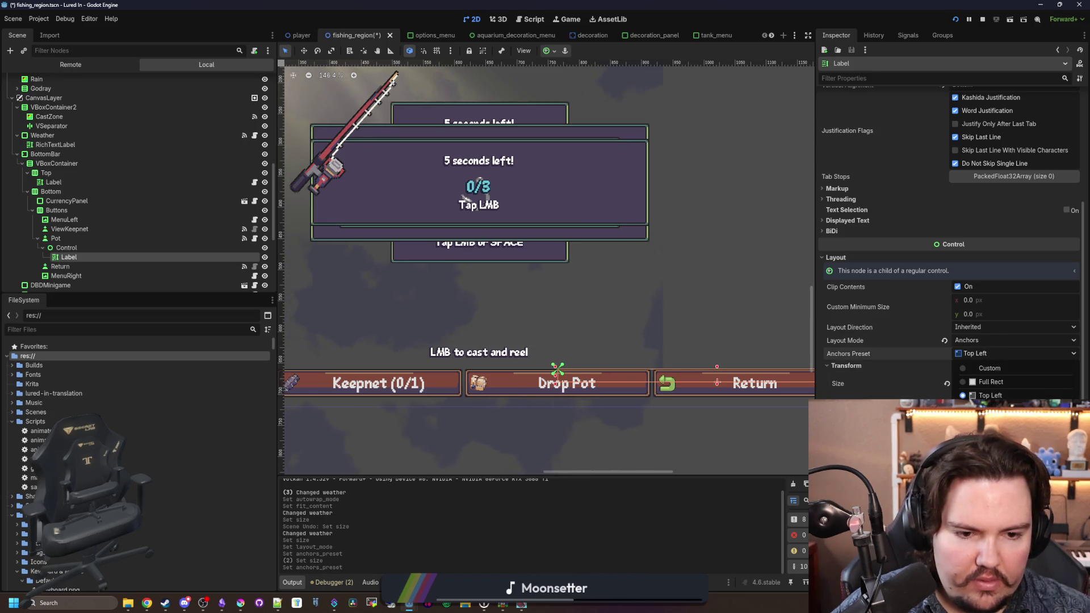
{"action": "key", "text": "ctrl+z"}
{"action": "key", "text": "ctrl+s"}
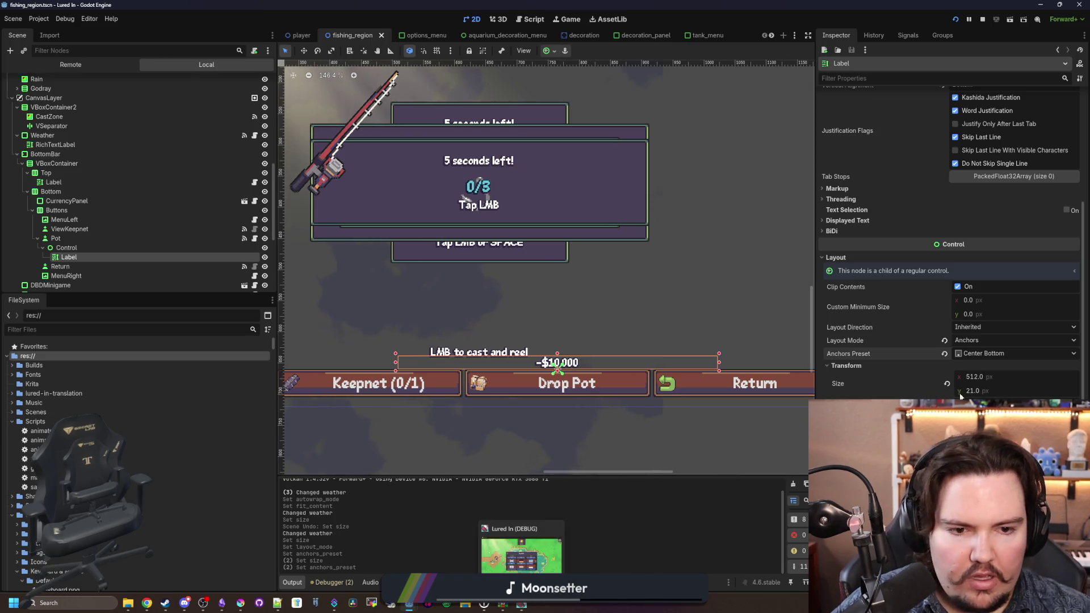
Step: Reset the label's width to 68 px, reapply Center Bottom anchors, and run the game
{"action": "left_click", "coordinate": [947, 384]}
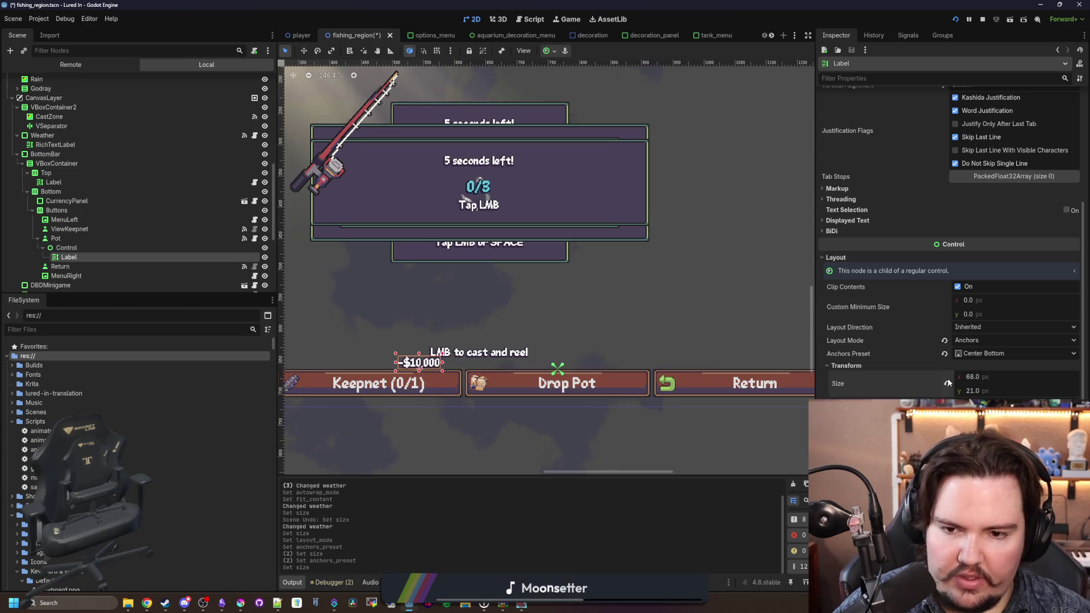
{"action": "left_click", "coordinate": [1013, 353]}
{"action": "left_click", "coordinate": [988, 395]}
{"action": "left_click", "coordinate": [1000, 353]}
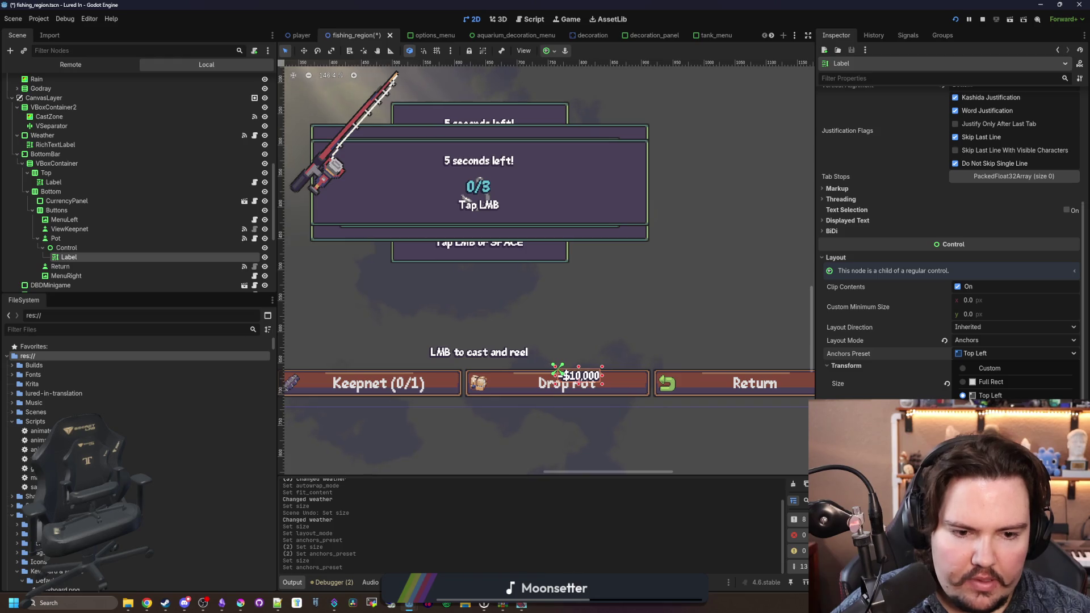
{"action": "left_click", "coordinate": [988, 490]}
{"action": "key", "text": "F5"}
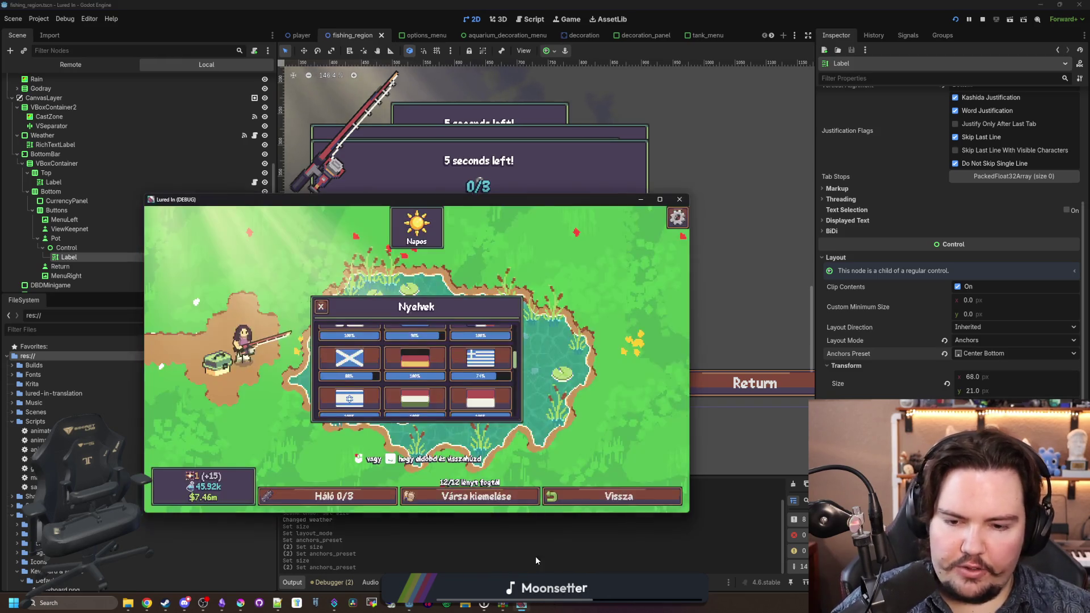
Step: Cycle the game through Greek, German, Scottish Gaelic, Hebrew, Hungarian and Arabic, ending in English
{"action": "left_click", "coordinate": [480, 358]}
{"action": "left_click", "coordinate": [424, 357]}
{"action": "left_click", "coordinate": [349, 357]}
{"action": "left_click", "coordinate": [349, 397]}
{"action": "key", "text": "super+Up"}
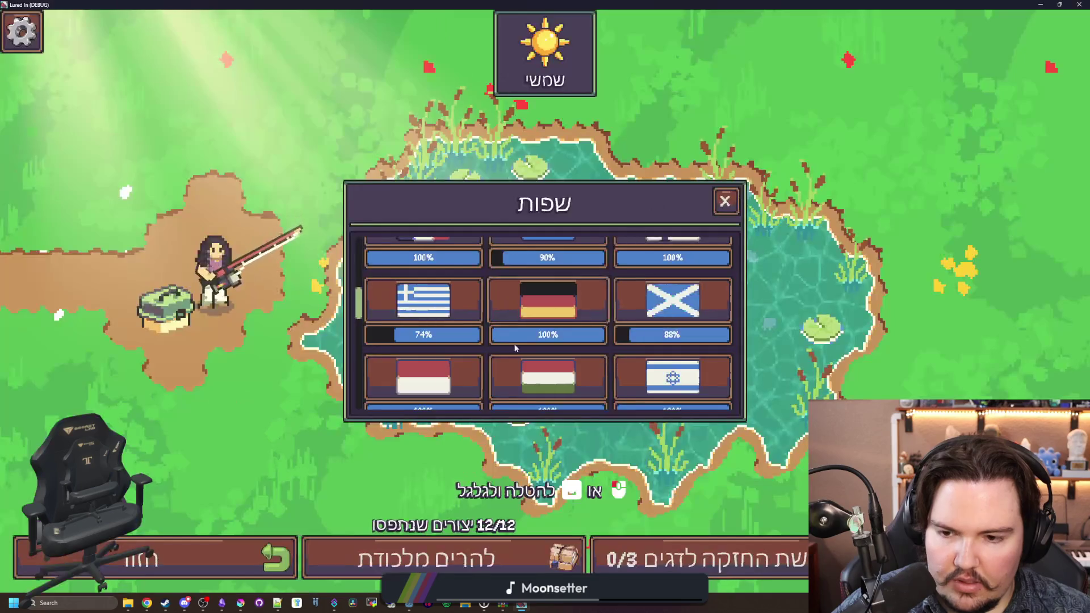
{"action": "left_click", "coordinate": [545, 375]}
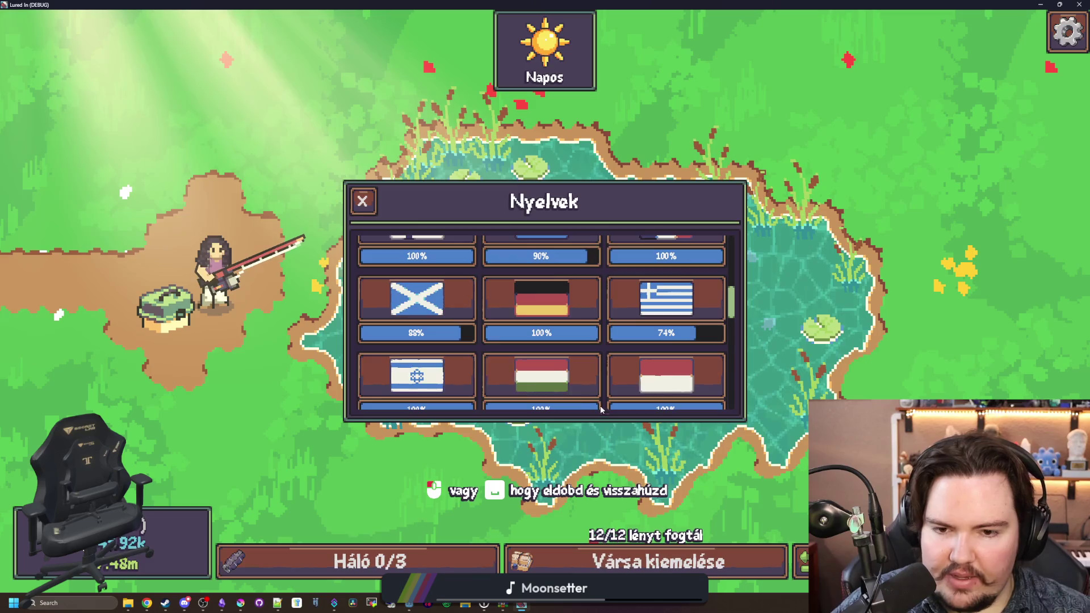
{"action": "scroll", "coordinate": [556, 363], "scroll_direction": "up", "scroll_amount": 10}
{"action": "left_click", "coordinate": [533, 278]}
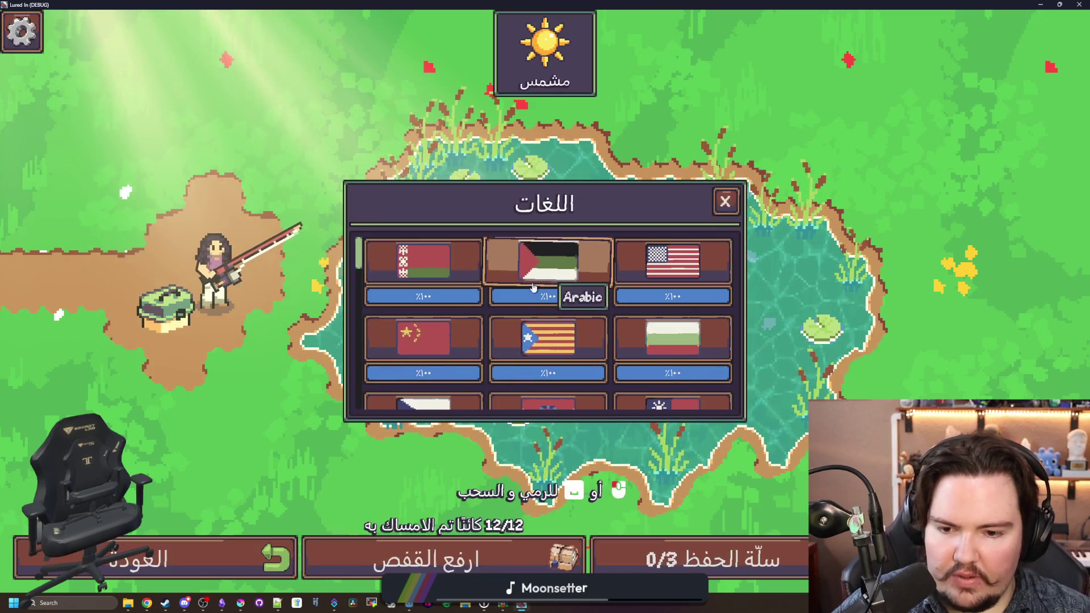
{"action": "left_click", "coordinate": [659, 264]}
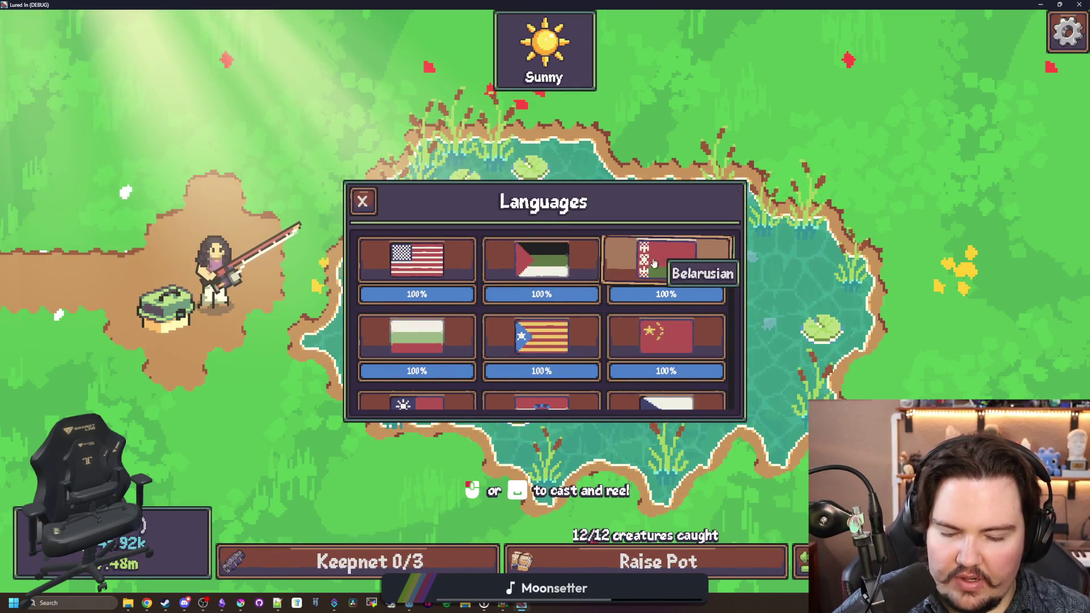
{"action": "key", "text": "super+Down"}
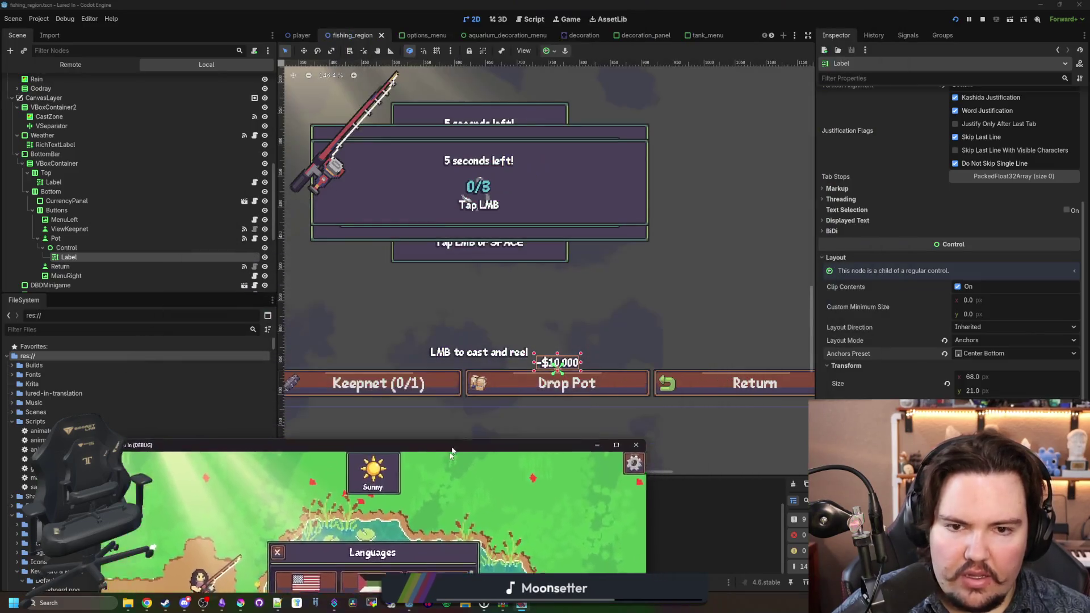
Step: Minimize the running game window and save the fishing_region scene
{"action": "key", "text": "super+Down"}
{"action": "scroll", "coordinate": [575, 401], "scroll_direction": "up", "scroll_amount": 5}
{"action": "key", "text": "ctrl+s"}
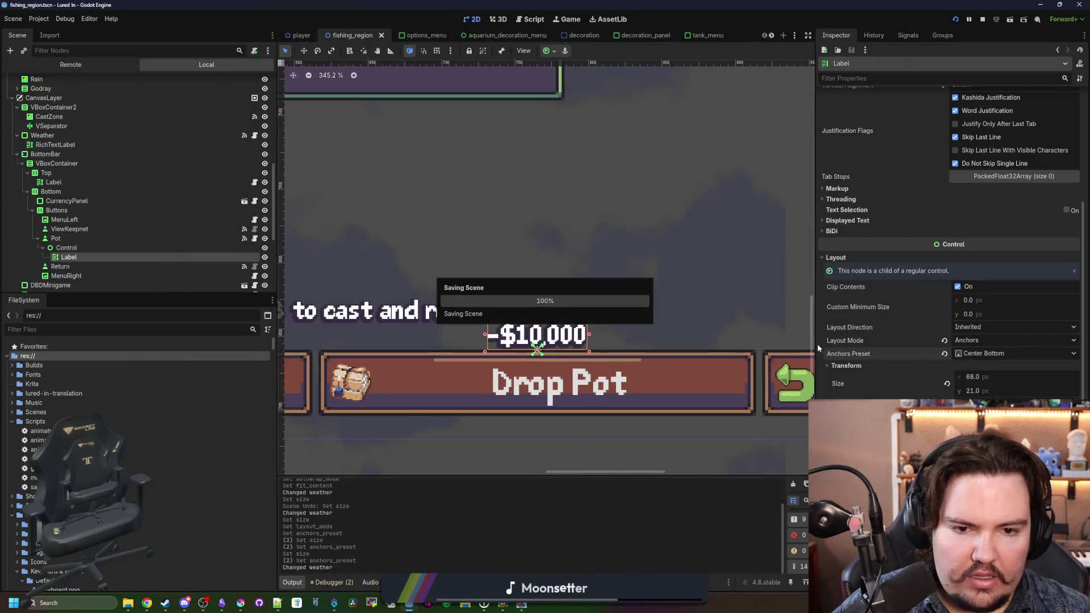
{"action": "scroll", "coordinate": [849, 363], "scroll_direction": "up", "scroll_amount": 5}
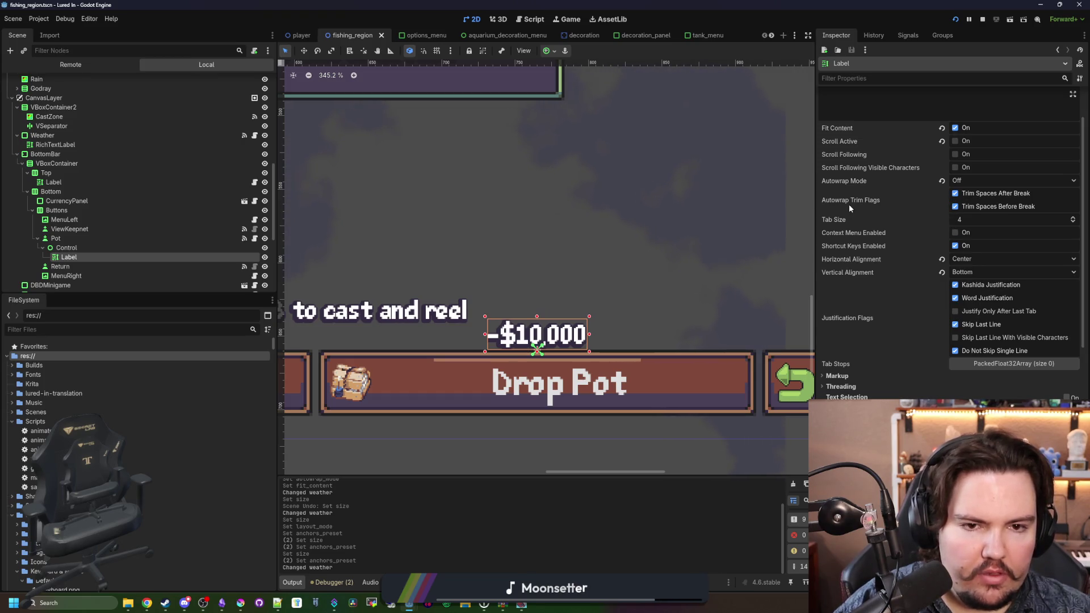
Step: Review the Label's Inspector properties, then go to the FileSystem name filter
{"action": "mouse_move", "coordinate": [850, 204]}
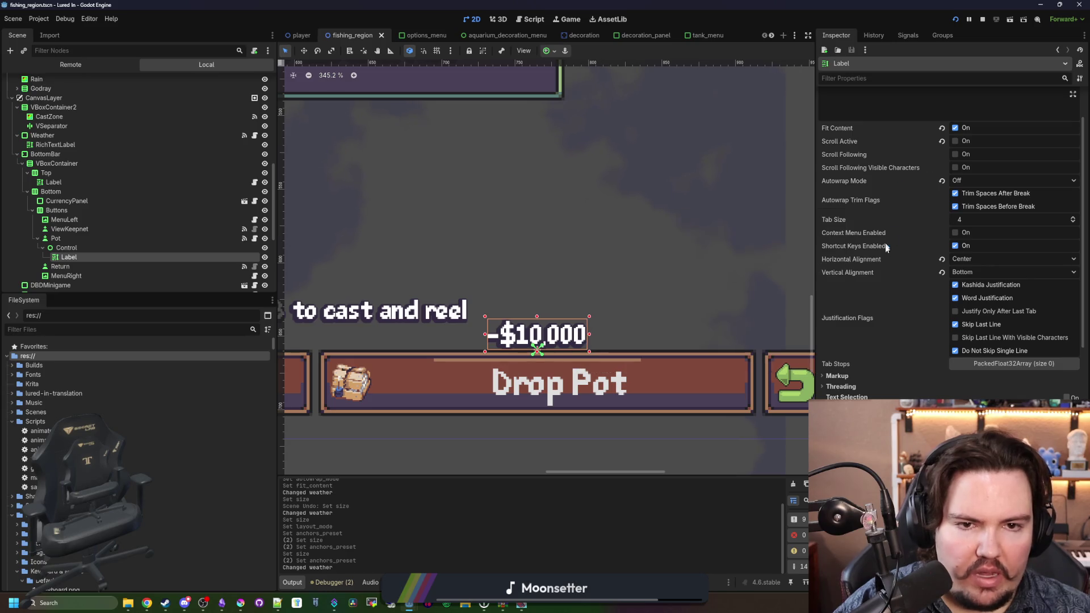
{"action": "scroll", "coordinate": [887, 250], "scroll_direction": "down", "scroll_amount": 10}
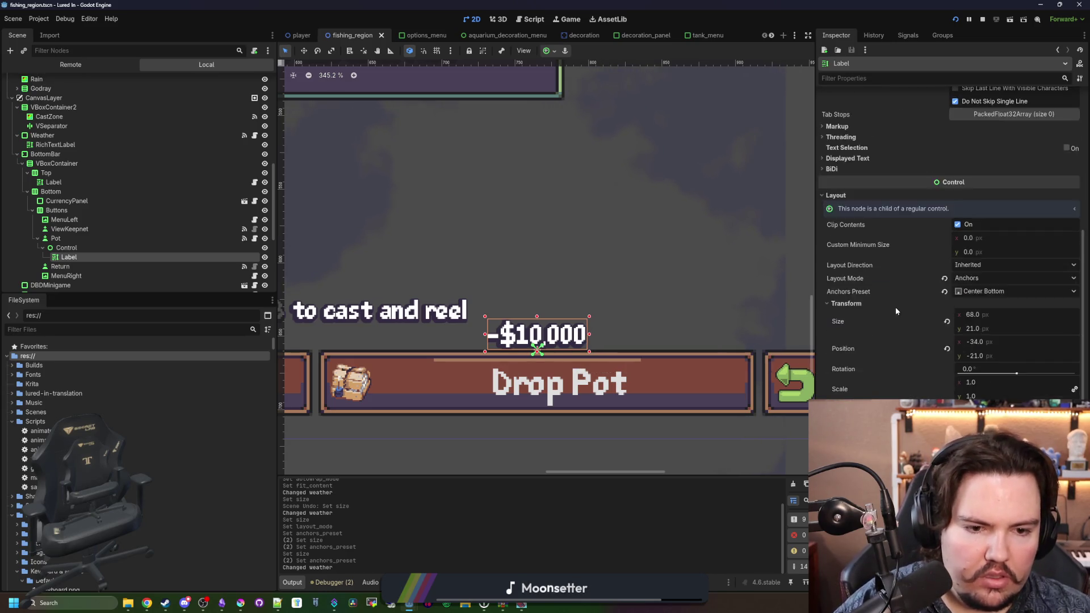
{"action": "scroll", "coordinate": [897, 309], "scroll_direction": "down", "scroll_amount": 5}
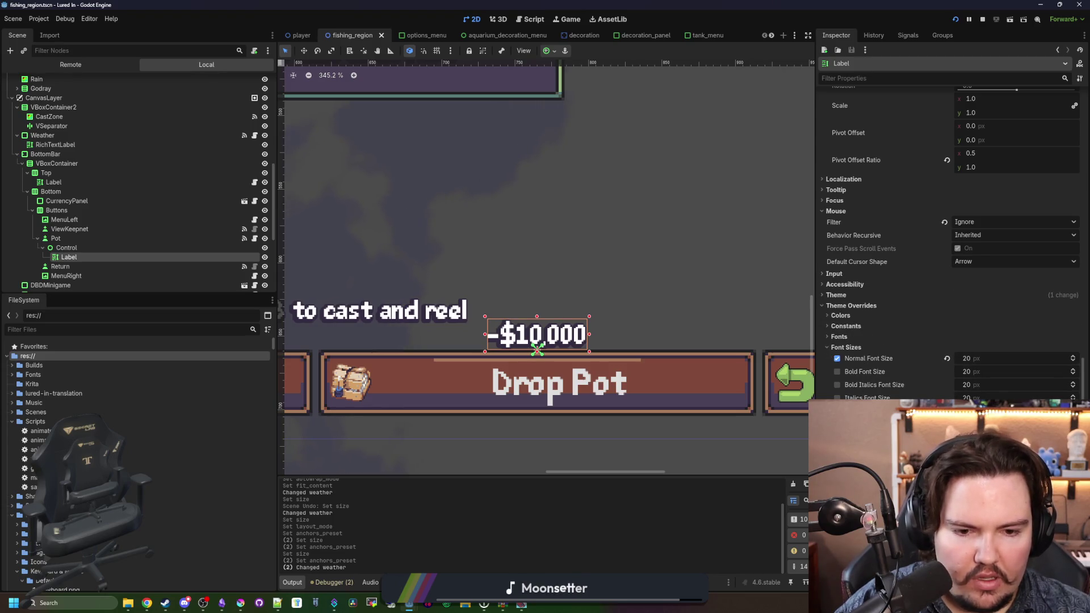
{"action": "scroll", "coordinate": [948, 239], "scroll_direction": "down", "scroll_amount": 5}
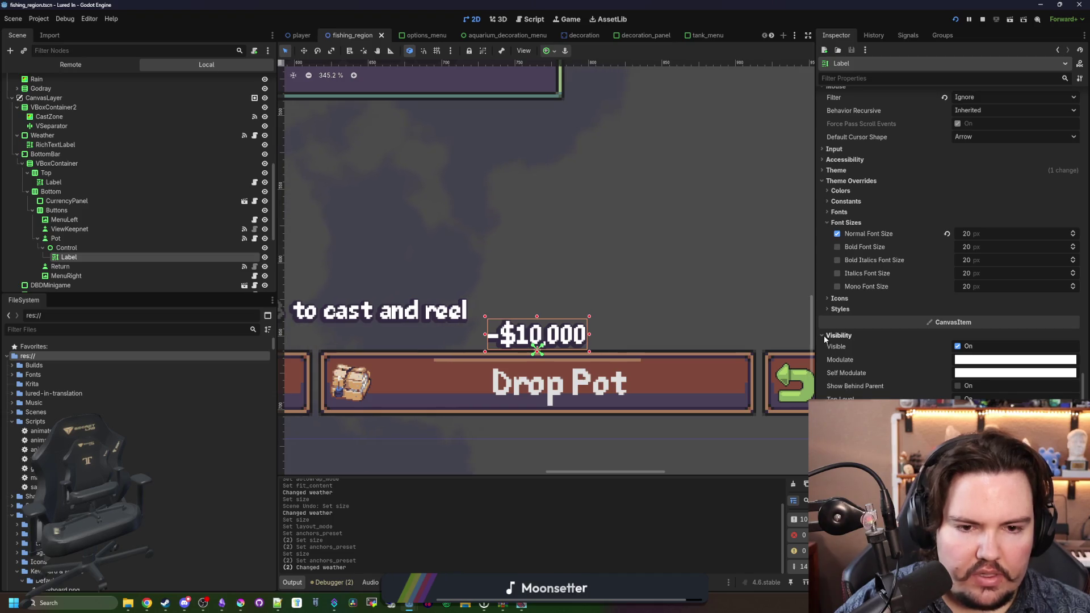
{"action": "scroll", "coordinate": [823, 335], "scroll_direction": "up", "scroll_amount": 5}
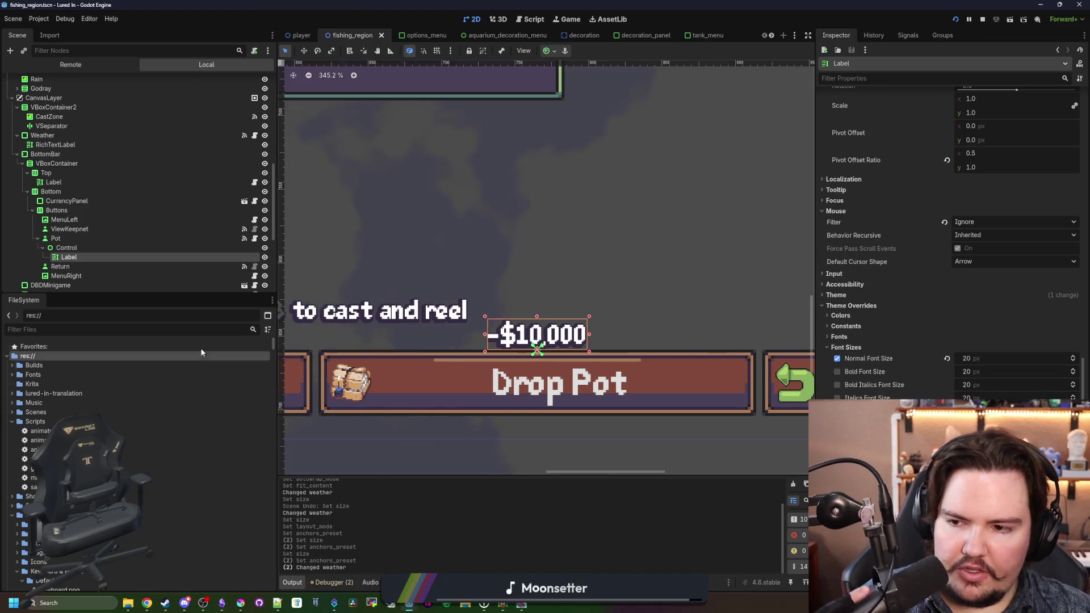
{"action": "left_click", "coordinate": [203, 329]}
Step: Filter files by 'theme', open main_theme.tres and pick the Label type in the theme editor
{"action": "type", "text": "theme"}
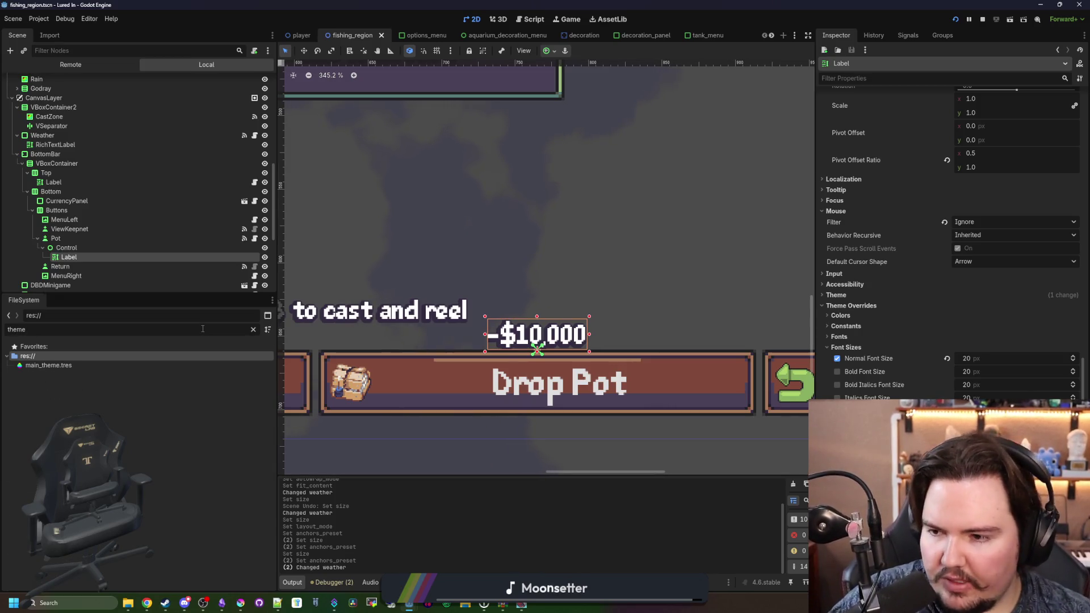
{"action": "double_click", "coordinate": [77, 366]}
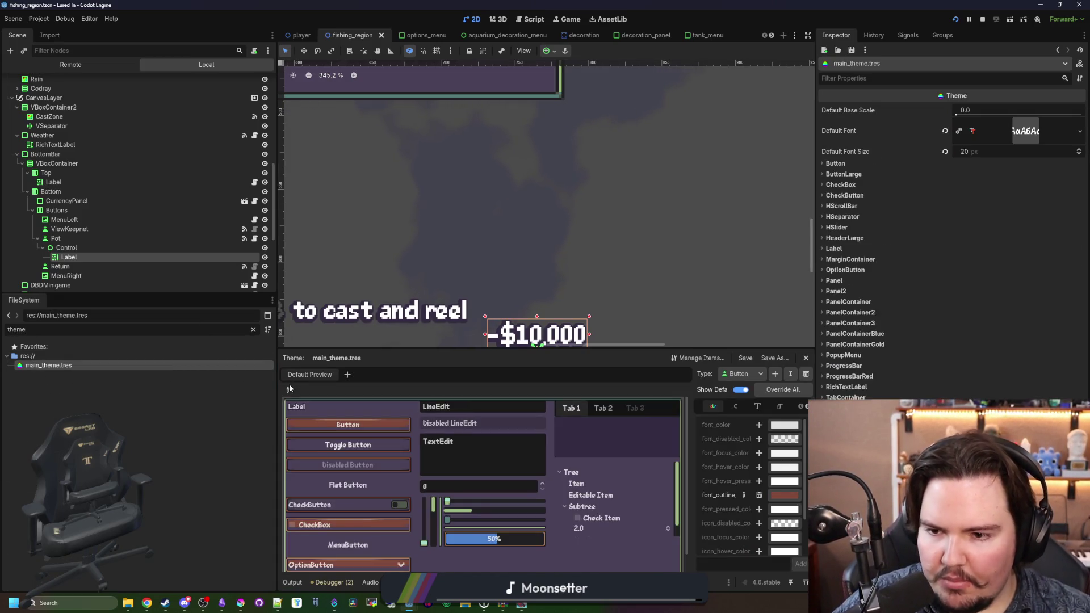
{"action": "left_click", "coordinate": [287, 389]}
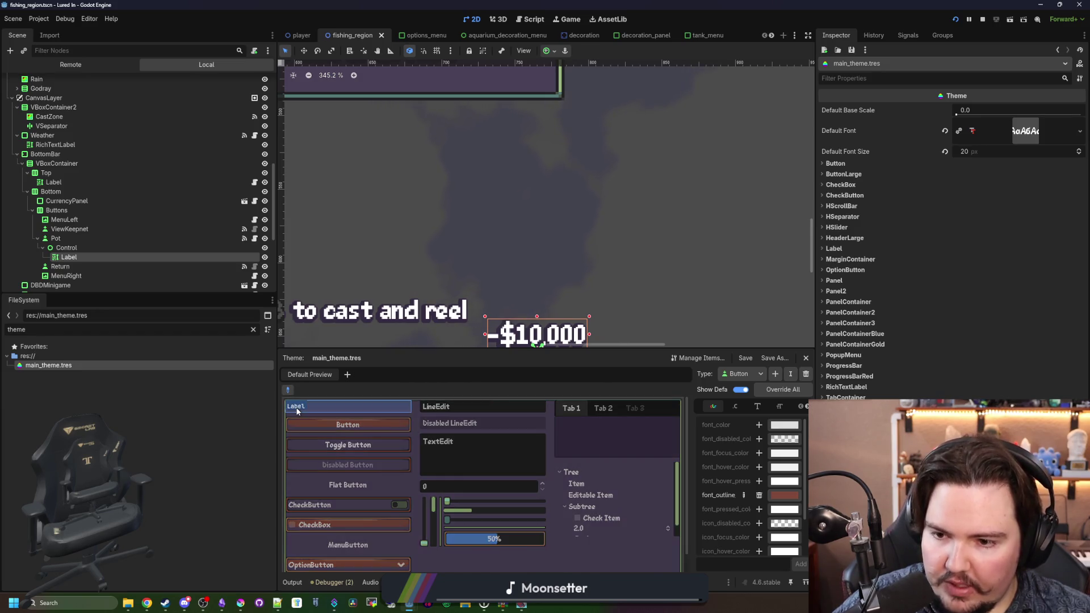
{"action": "left_click", "coordinate": [296, 408]}
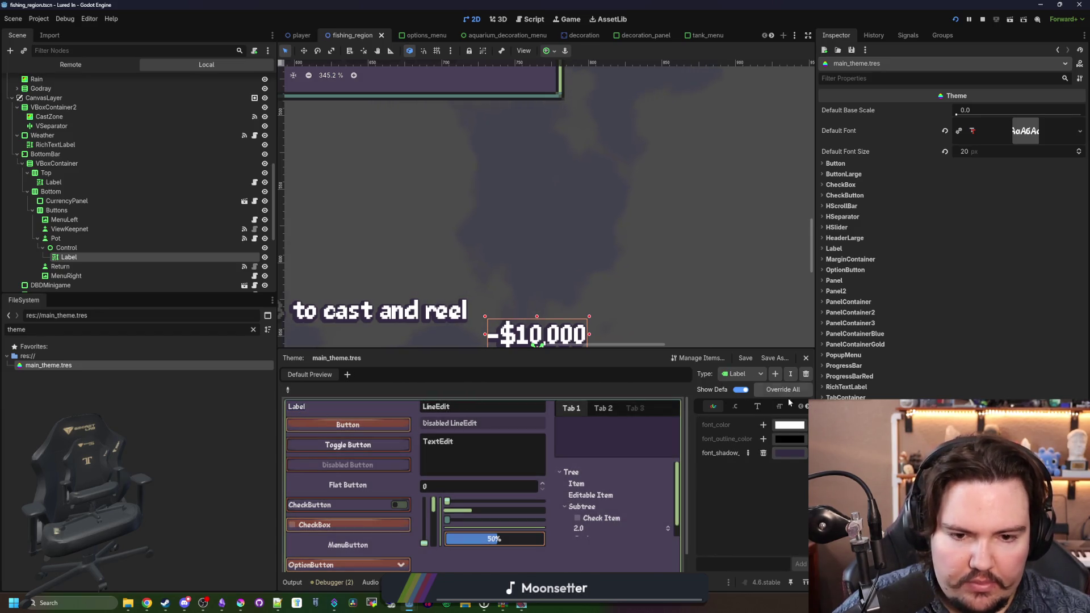
Step: Browse the Label type's font, constant, colour and font size items
{"action": "left_click", "coordinate": [757, 406]}
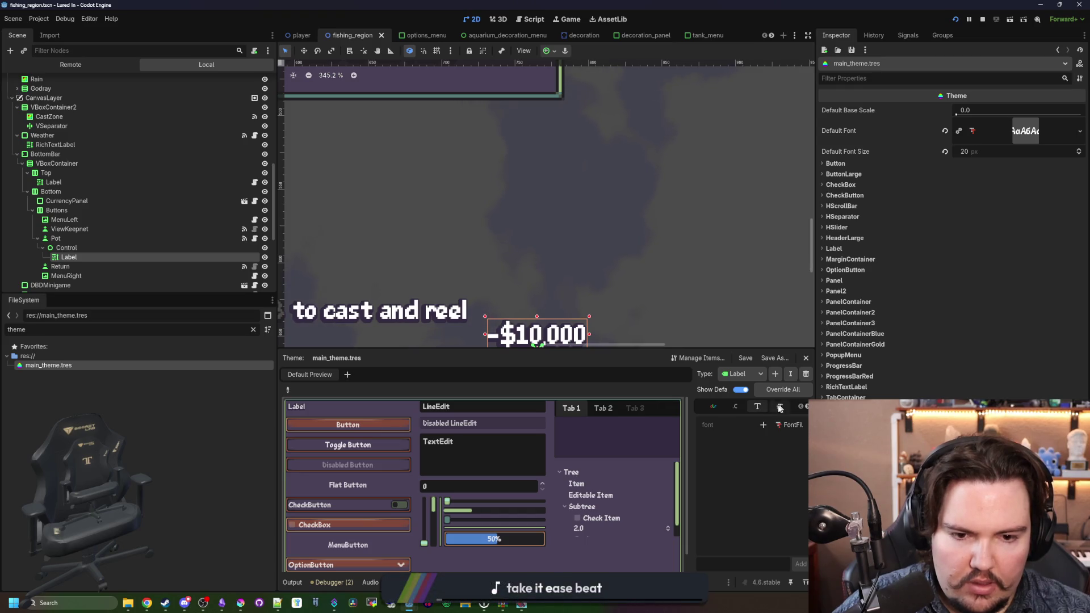
{"action": "left_click", "coordinate": [736, 406]}
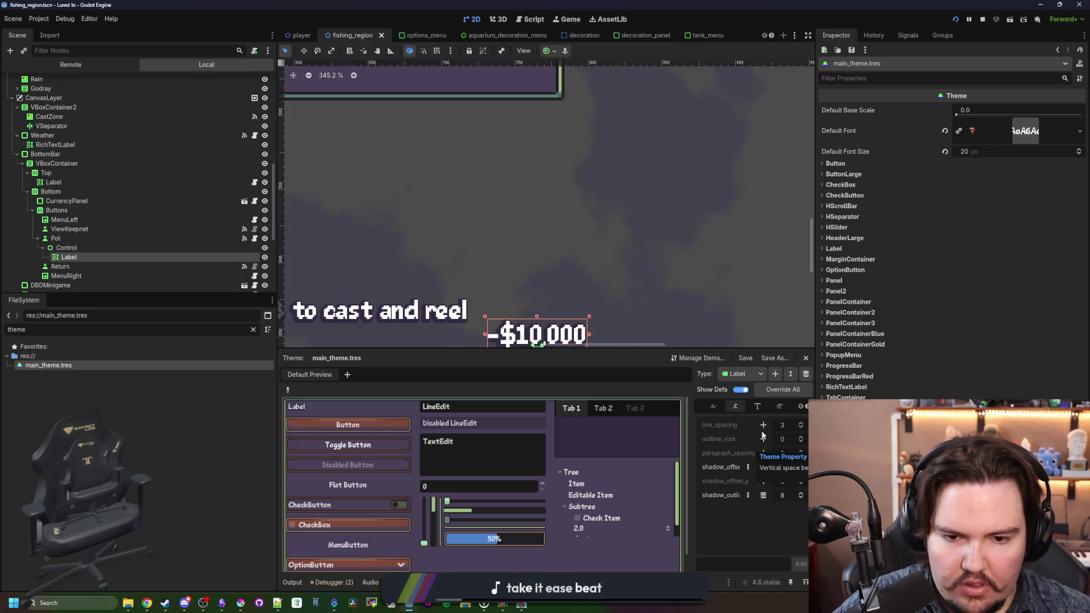
{"action": "mouse_move", "coordinate": [710, 440]}
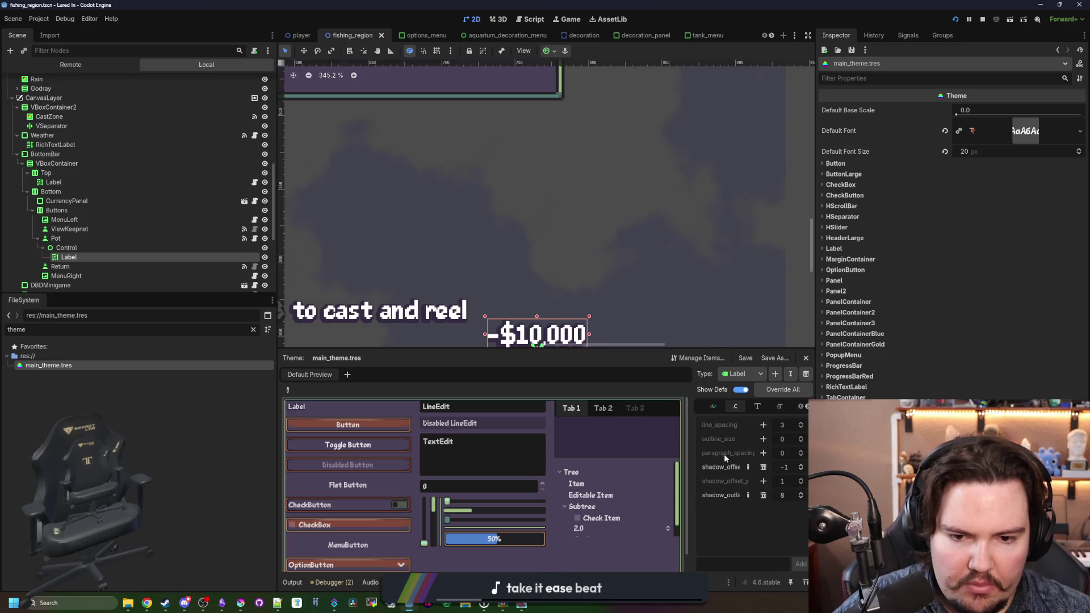
{"action": "mouse_move", "coordinate": [722, 480]}
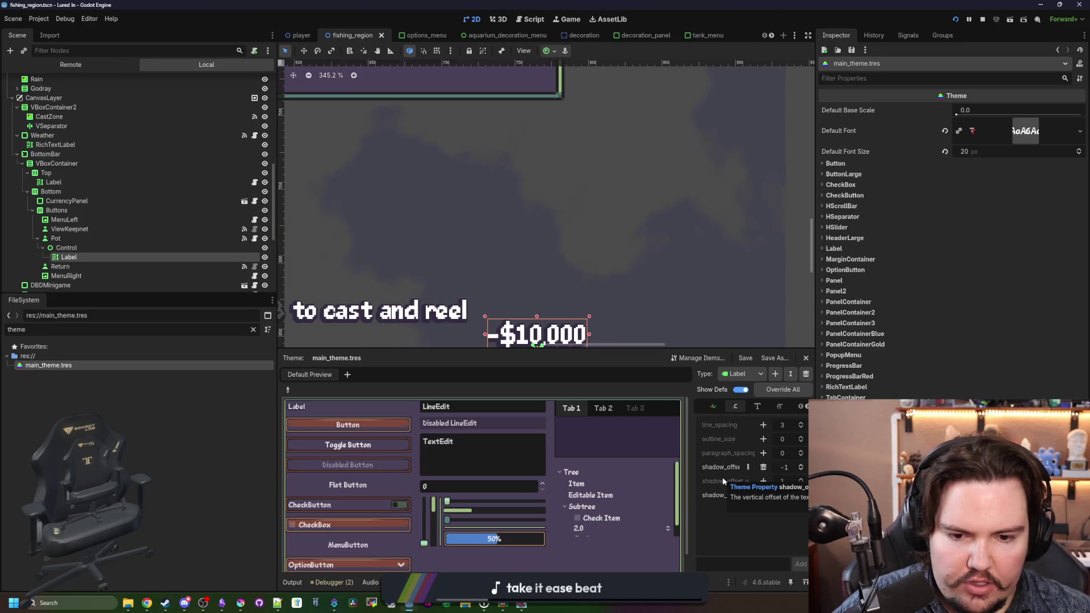
{"action": "left_click", "coordinate": [714, 405]}
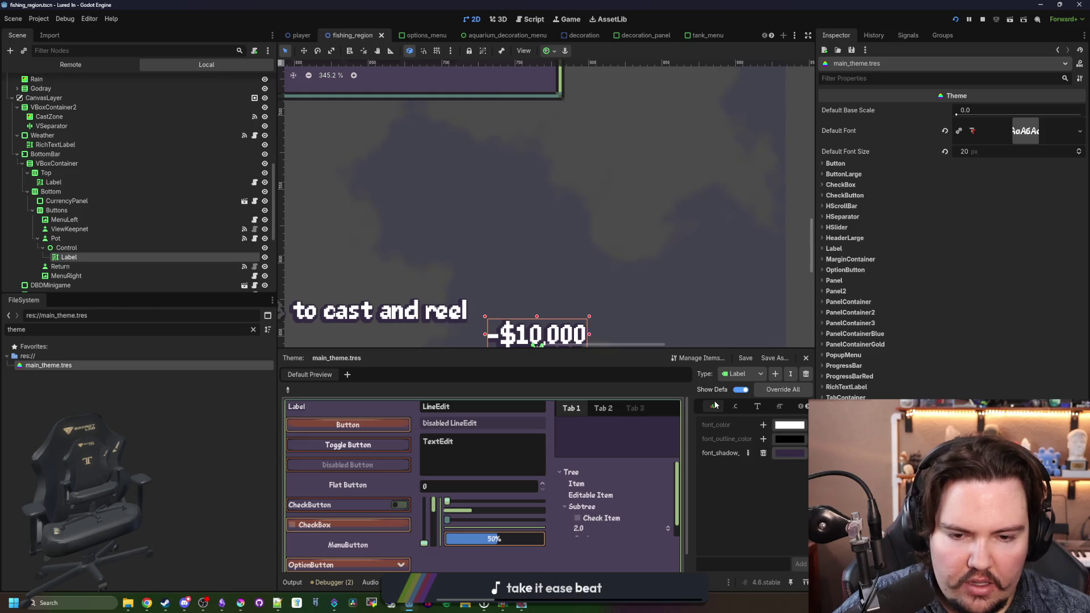
{"action": "left_click", "coordinate": [757, 406]}
{"action": "left_click", "coordinate": [780, 406]}
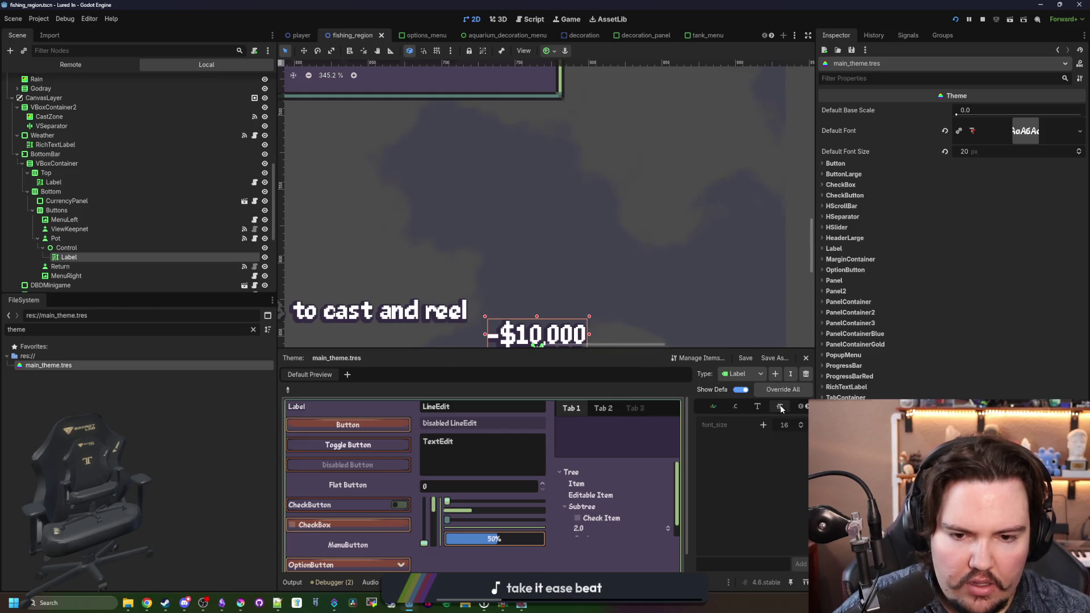
Step: Go to the Label's StyleBox items and add an override for 'normal'
{"action": "left_click", "coordinate": [806, 408]}
{"action": "left_click", "coordinate": [806, 408]}
{"action": "left_click", "coordinate": [758, 408]}
{"action": "left_click", "coordinate": [779, 406]}
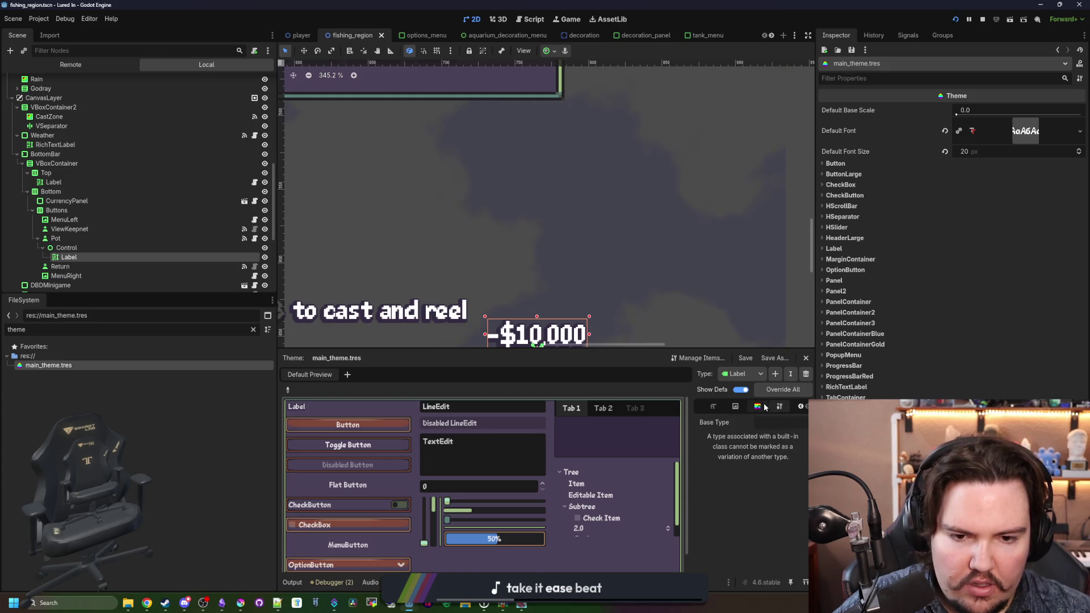
{"action": "left_click", "coordinate": [764, 407]}
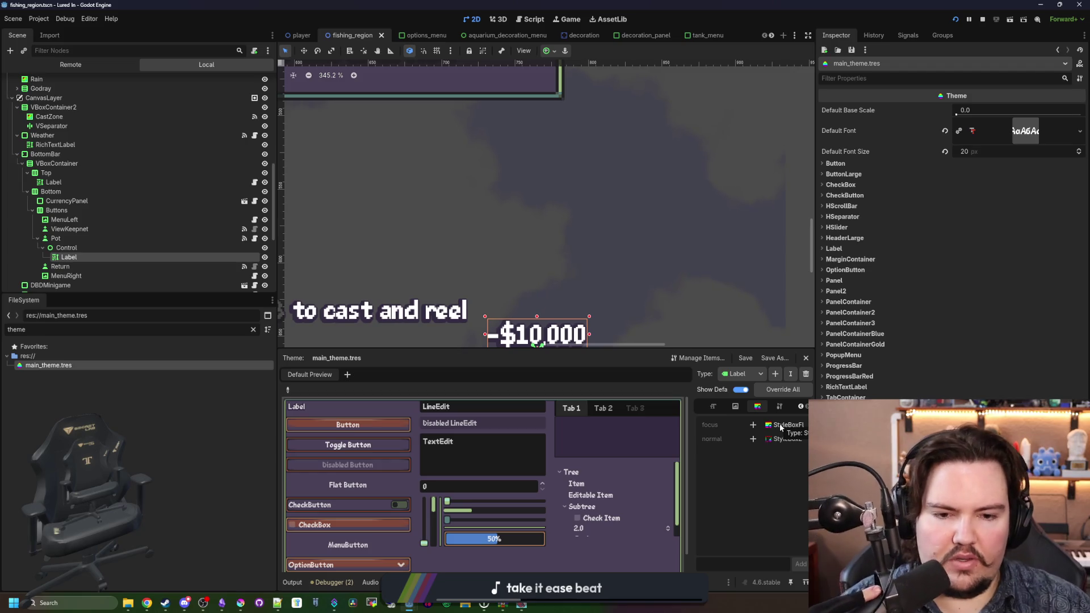
{"action": "left_click", "coordinate": [753, 440]}
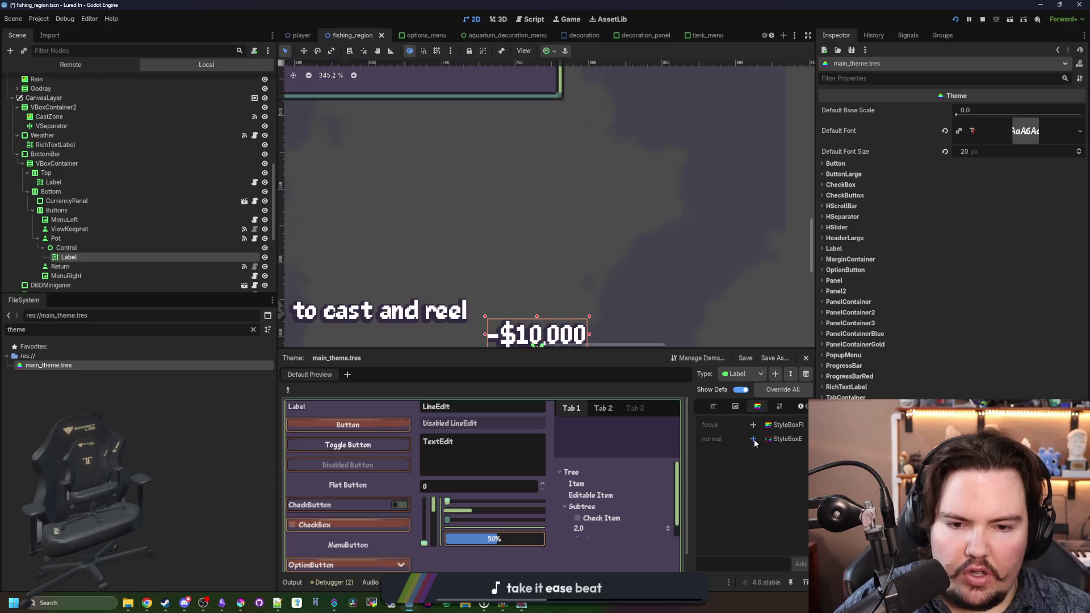
Step: Make the Label's normal style a new StyleBoxEmpty and expand its Content Margins
{"action": "left_click", "coordinate": [802, 439]}
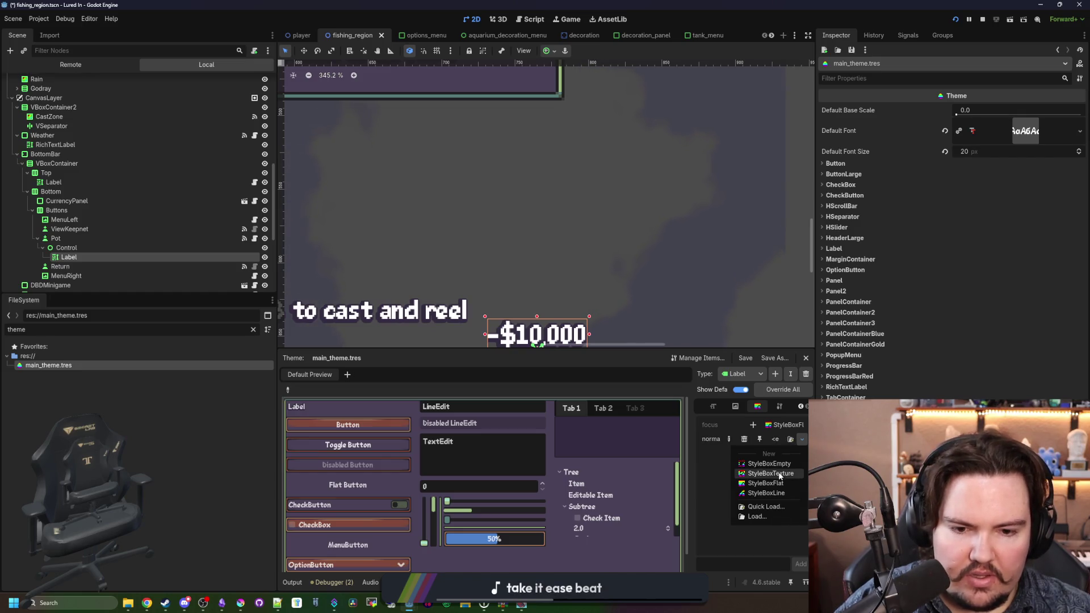
{"action": "left_click", "coordinate": [780, 464]}
{"action": "left_click", "coordinate": [787, 440]}
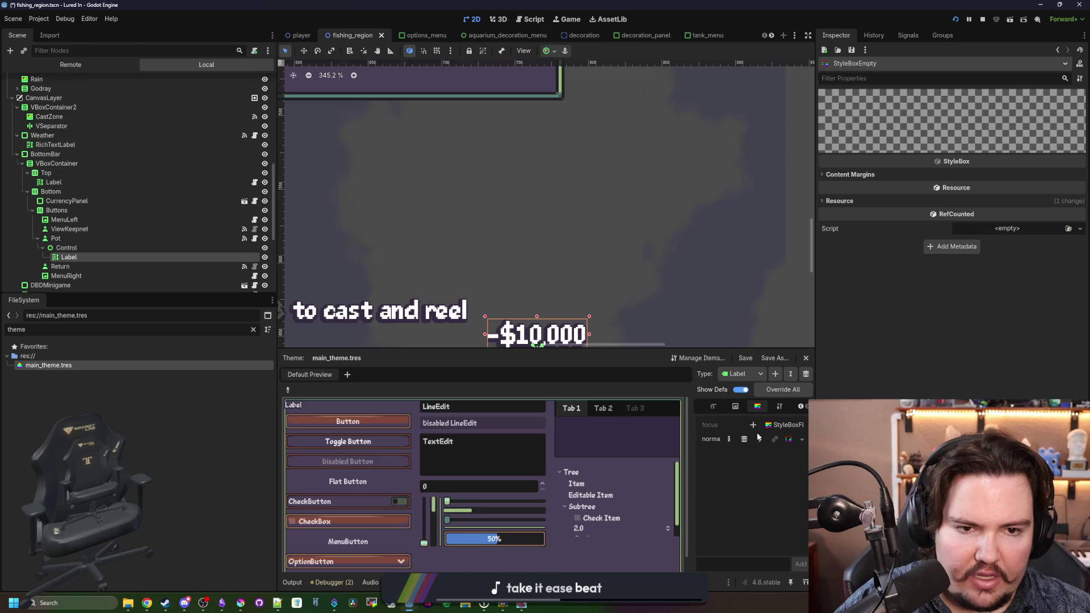
{"action": "left_click", "coordinate": [865, 175]}
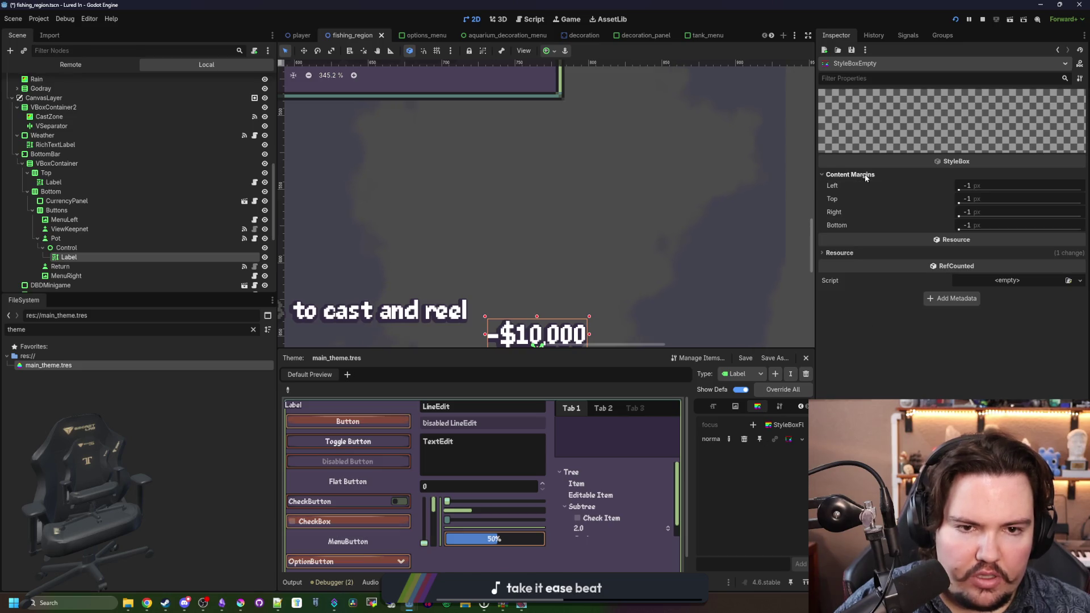
Step: Set the empty style's left content margin to 4 px
{"action": "left_click", "coordinate": [963, 187]}
{"action": "type", "text": "1"}
{"action": "key", "text": "Return"}
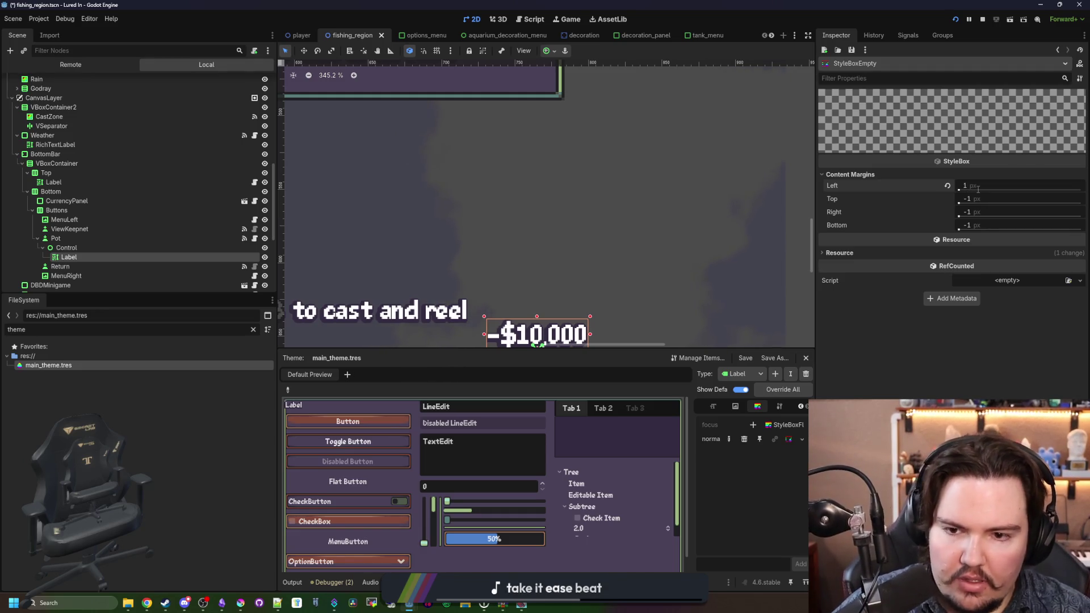
{"action": "scroll", "coordinate": [473, 312], "scroll_direction": "up", "scroll_amount": 4}
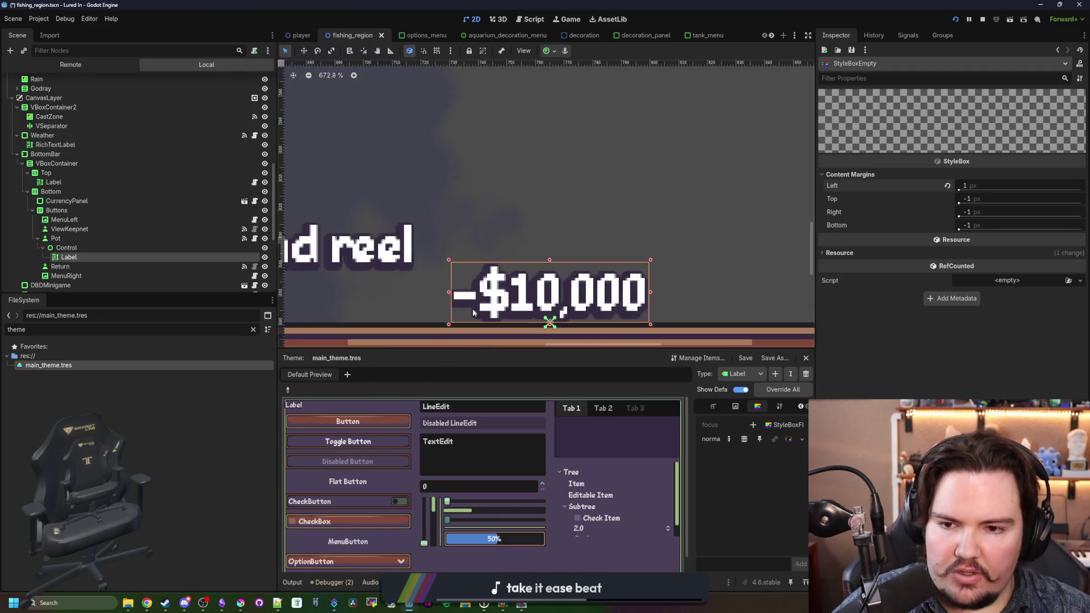
{"action": "scroll", "coordinate": [473, 311], "scroll_direction": "up", "scroll_amount": 6}
{"action": "left_click", "coordinate": [976, 185]}
{"action": "type", "text": "2"}
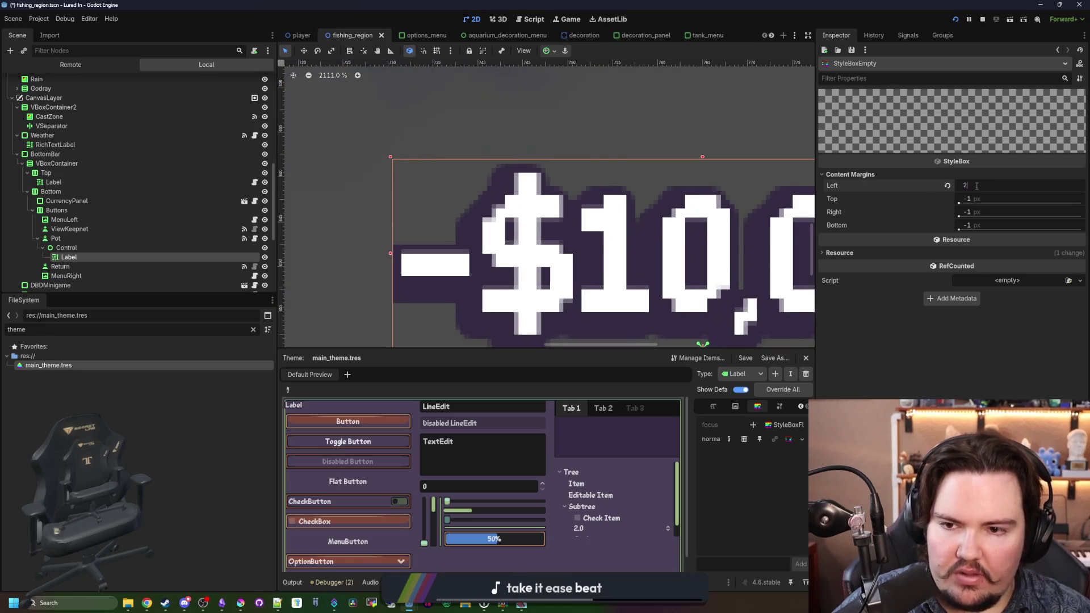
{"action": "key", "text": "Return"}
{"action": "left_click", "coordinate": [965, 185]}
{"action": "type", "text": "4"}
{"action": "key", "text": "Return"}
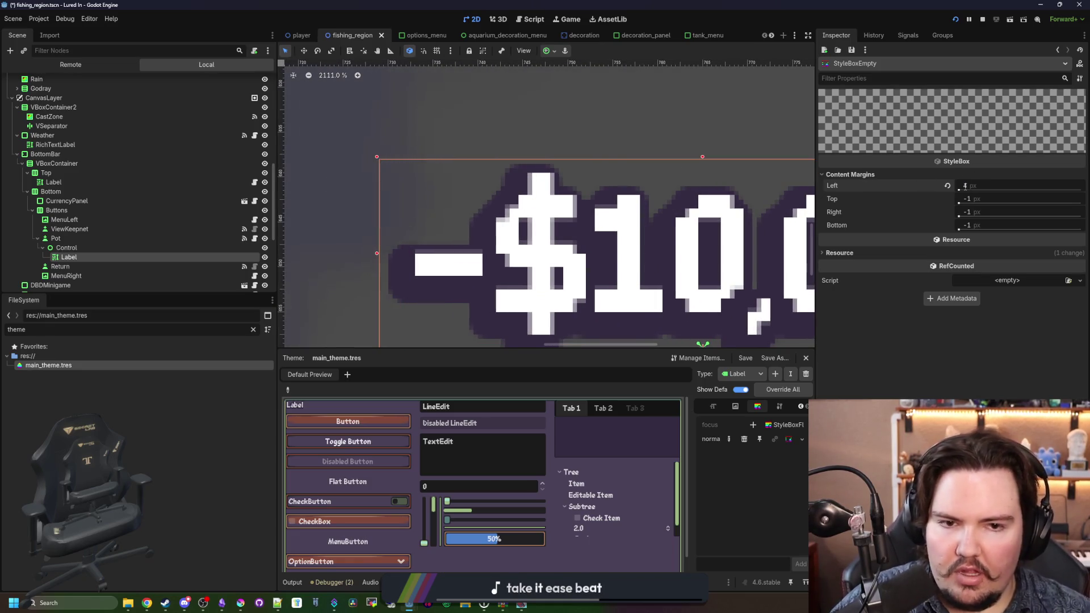
Step: Set the bottom margin to 2 px, keep top unchanged, and revert right to default
{"action": "scroll", "coordinate": [529, 247], "scroll_direction": "down", "scroll_amount": 3}
{"action": "scroll", "coordinate": [568, 244], "scroll_direction": "up", "scroll_amount": 2}
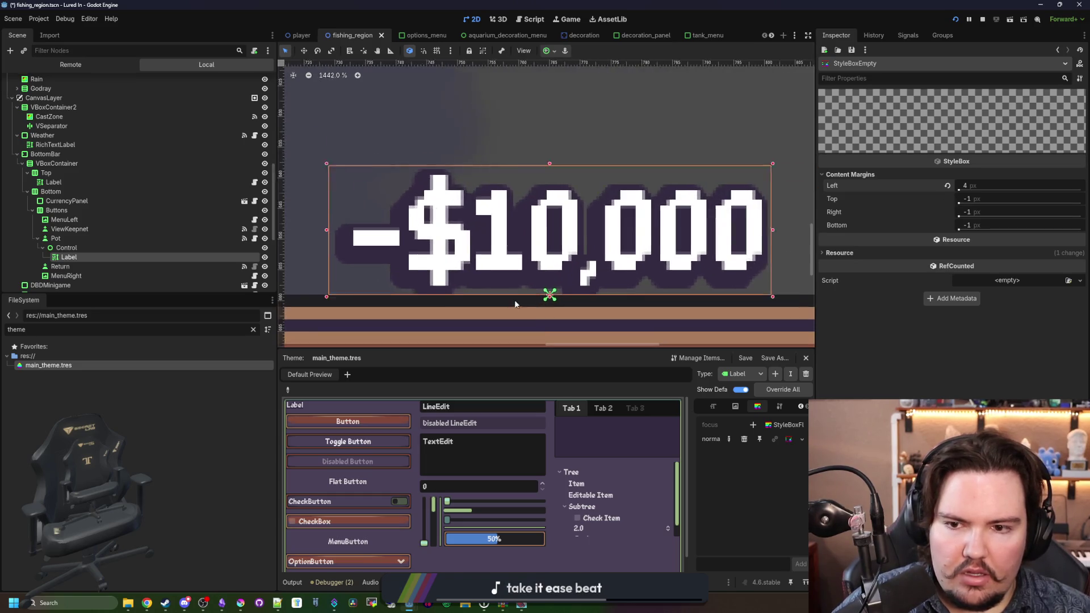
{"action": "left_click", "coordinate": [973, 225]}
{"action": "type", "text": "2"}
{"action": "key", "text": "Return"}
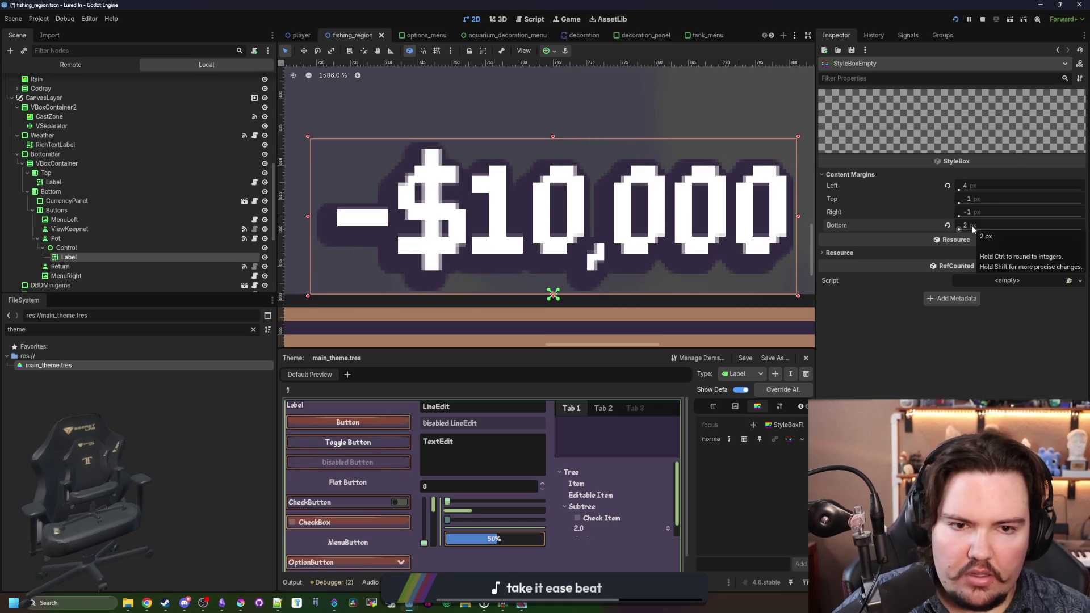
{"action": "left_click", "coordinate": [979, 199]}
{"action": "key", "text": "Return"}
{"action": "left_click", "coordinate": [960, 211]}
{"action": "type", "text": "4"}
{"action": "key", "text": "Return"}
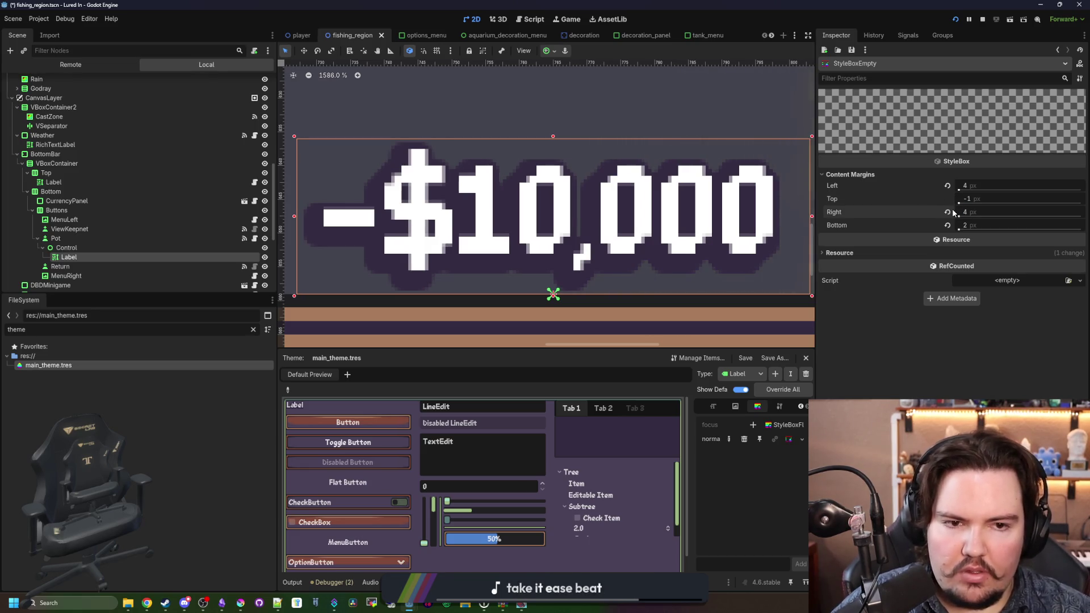
{"action": "left_click", "coordinate": [949, 212]}
Step: Save and run the game to check the margins, then stop it
{"action": "scroll", "coordinate": [522, 246], "scroll_direction": "down", "scroll_amount": 5}
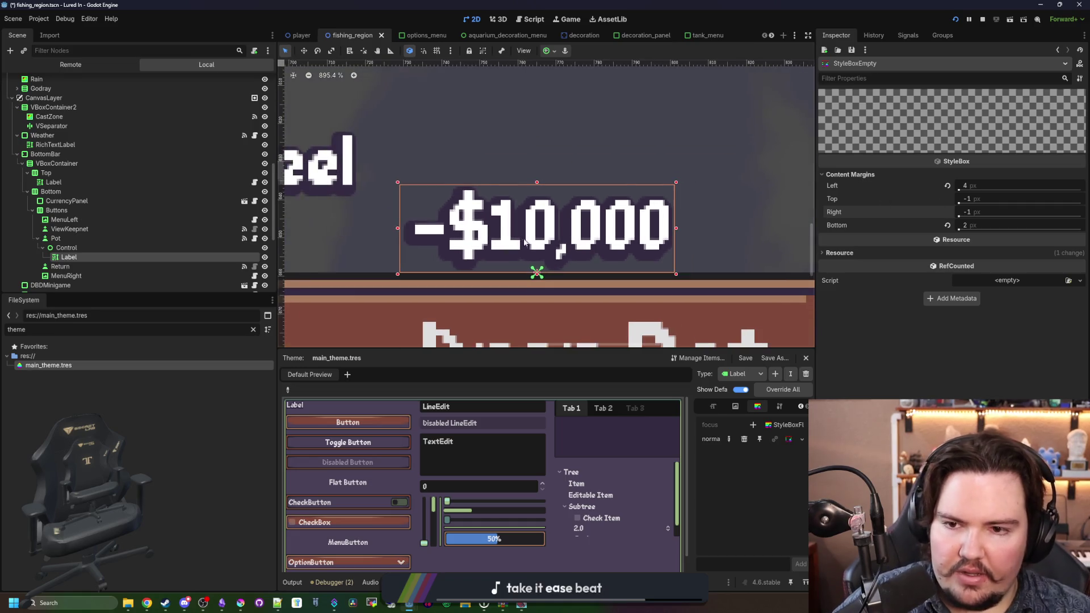
{"action": "key", "text": "F5"}
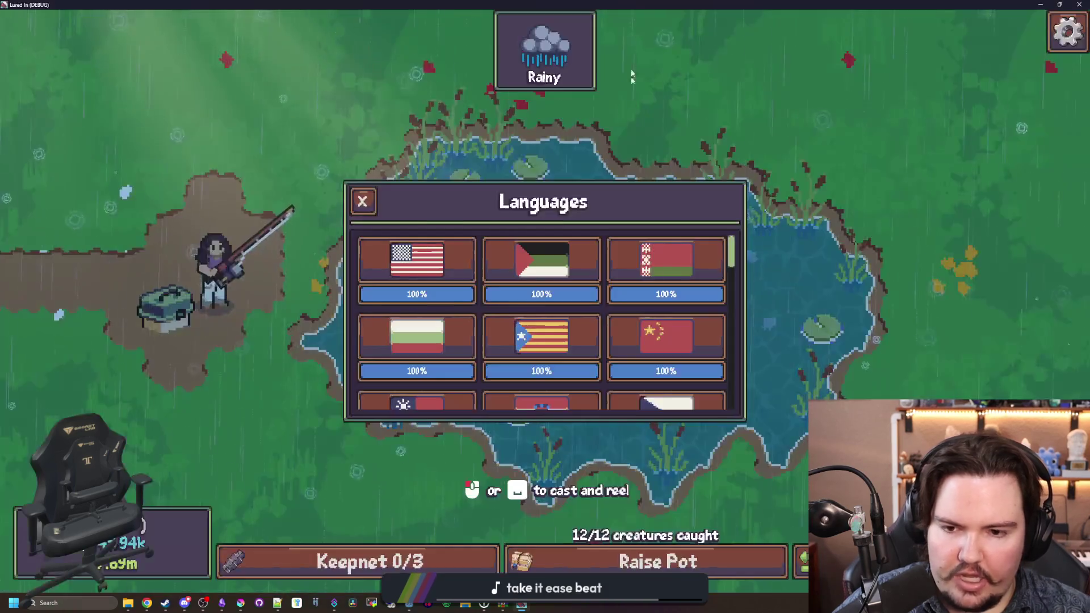
{"action": "key", "text": "alt+Tab"}
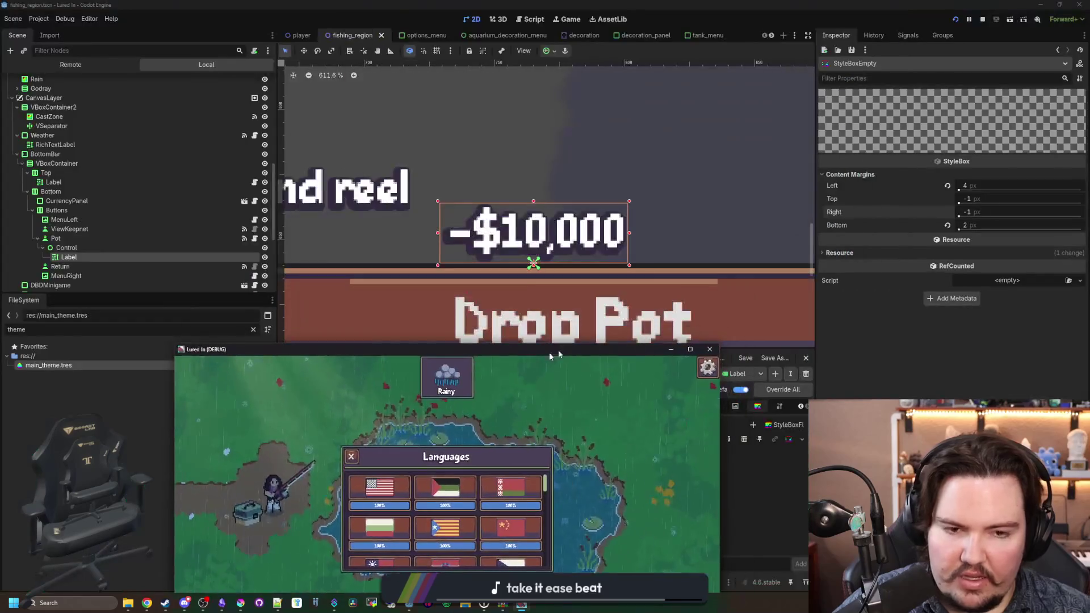
{"action": "left_click", "coordinate": [983, 20]}
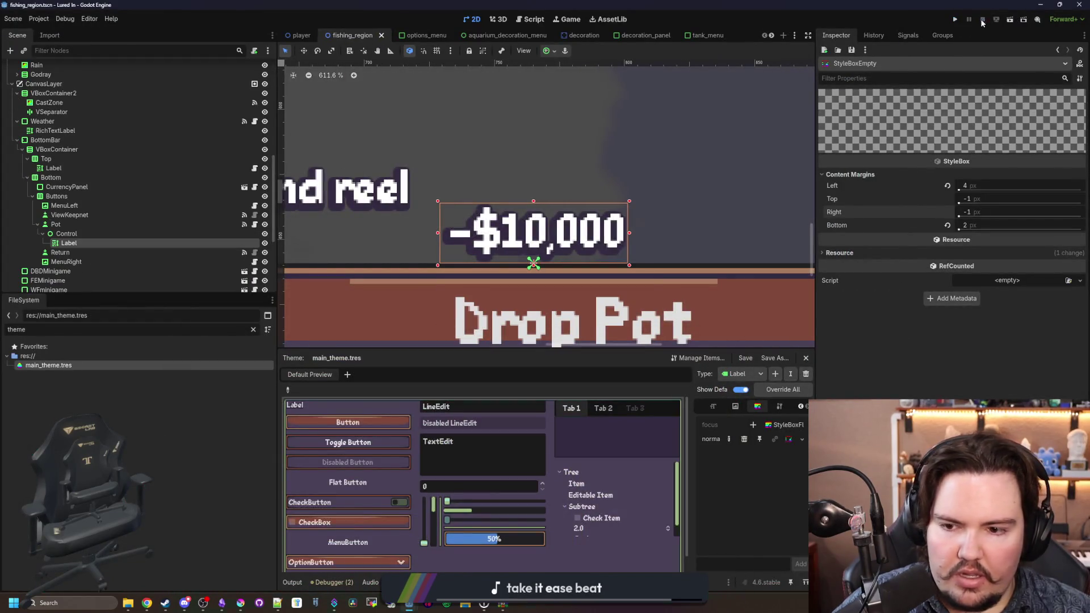
Step: Add RichTextLabel as a theme type in main_theme.tres
{"action": "scroll", "coordinate": [347, 449], "scroll_direction": "down", "scroll_amount": 1}
{"action": "scroll", "coordinate": [347, 448], "scroll_direction": "up", "scroll_amount": 1}
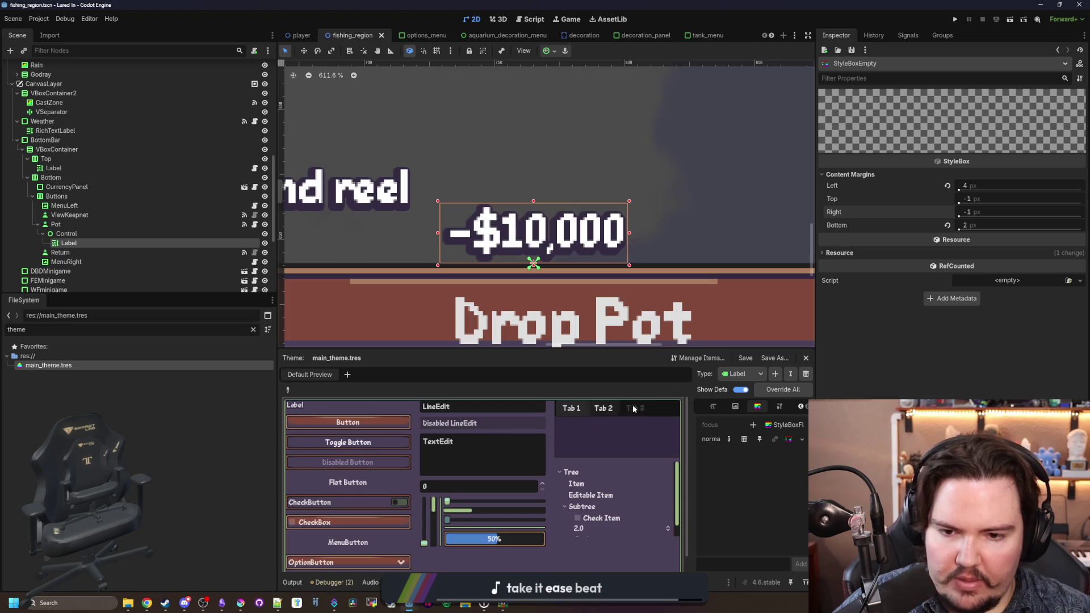
{"action": "left_click", "coordinate": [775, 373]}
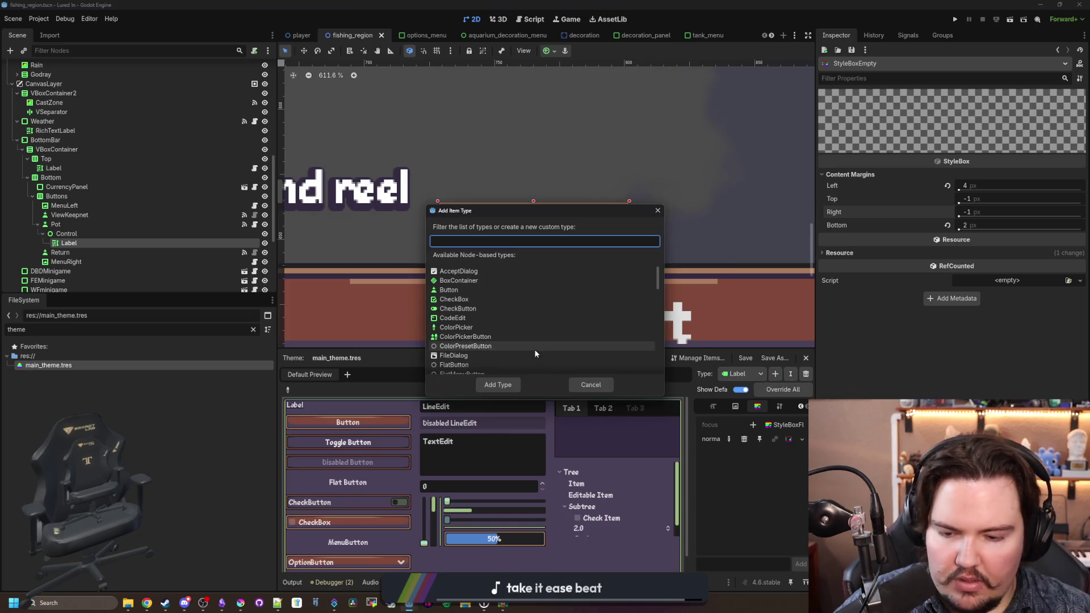
{"action": "type", "text": "rich"}
{"action": "double_click", "coordinate": [474, 272]}
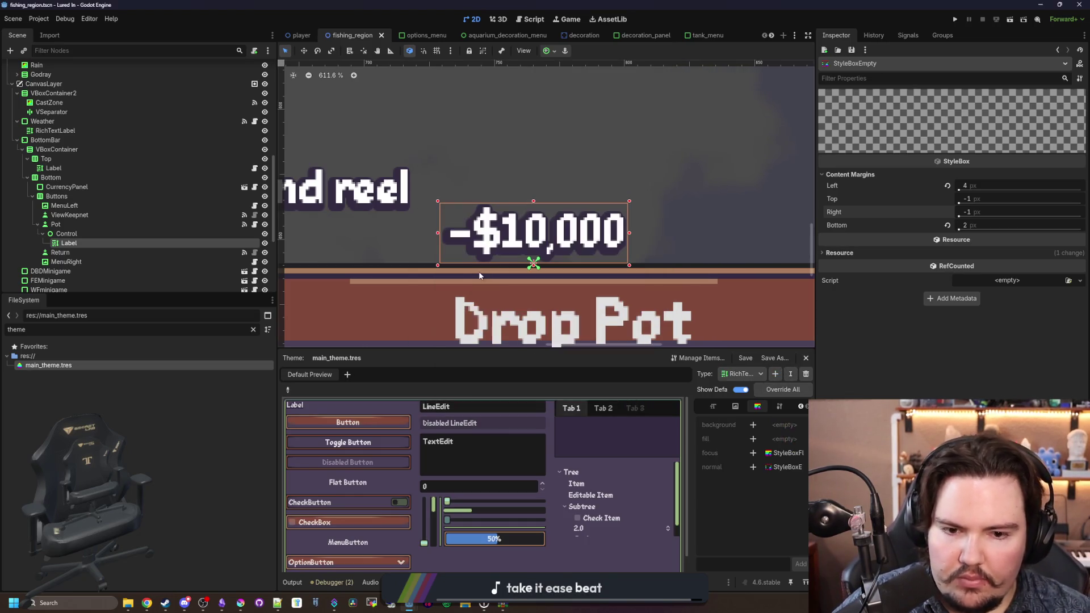
{"action": "left_click_drag", "start_coordinate": [692, 472], "coordinate": [541, 477]}
Step: Try a StyleBoxEmpty normal override on RichTextLabel, remove it, save, and launch the game
{"action": "left_click", "coordinate": [688, 467]}
{"action": "left_click", "coordinate": [689, 468]}
{"action": "left_click", "coordinate": [749, 467]}
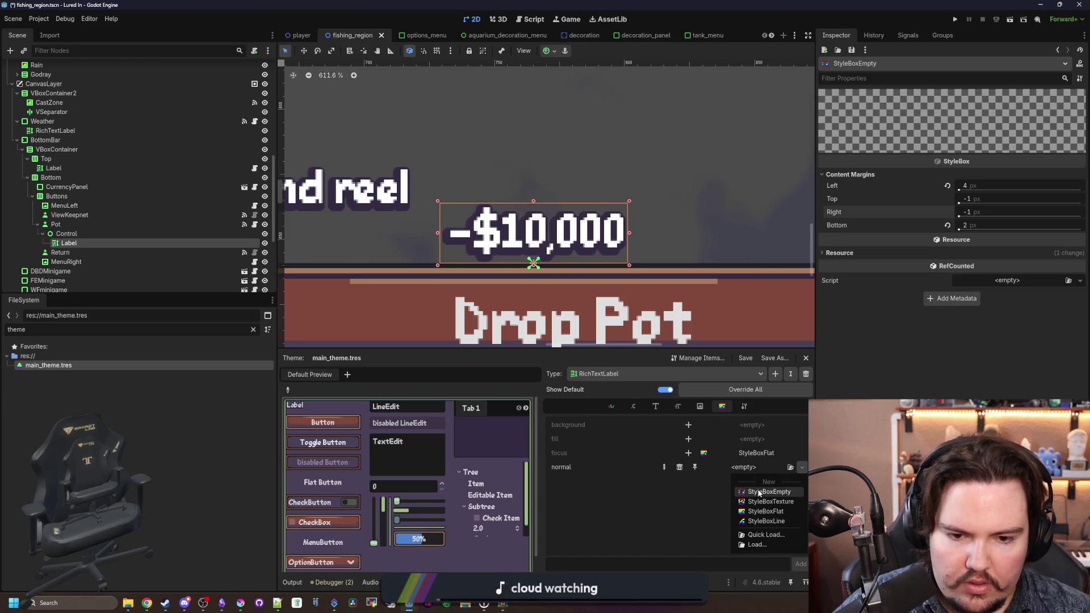
{"action": "left_click", "coordinate": [750, 469]}
{"action": "scroll", "coordinate": [575, 245], "scroll_direction": "up", "scroll_amount": 4}
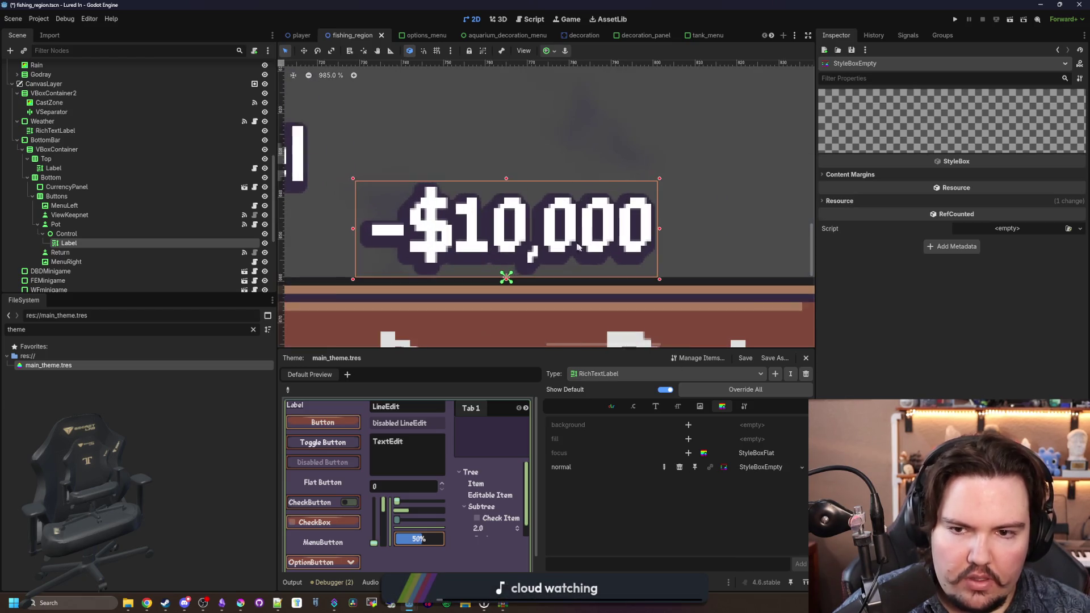
{"action": "left_click", "coordinate": [868, 175]}
{"action": "scroll", "coordinate": [616, 255], "scroll_direction": "down", "scroll_amount": 15}
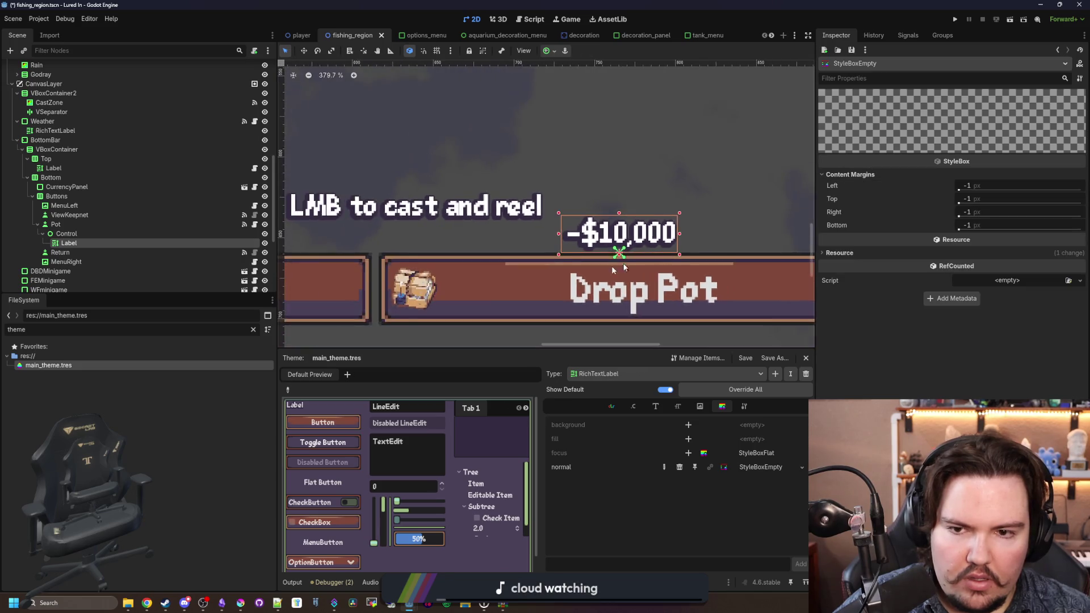
{"action": "scroll", "coordinate": [615, 266], "scroll_direction": "up", "scroll_amount": 15}
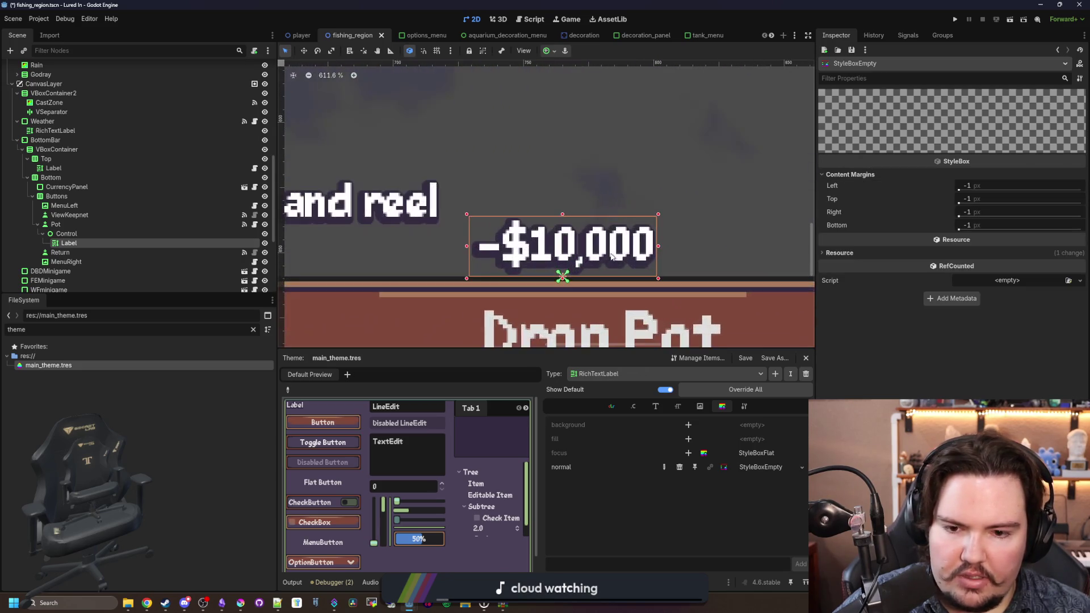
{"action": "left_click", "coordinate": [681, 467]}
{"action": "key", "text": "ctrl+s"}
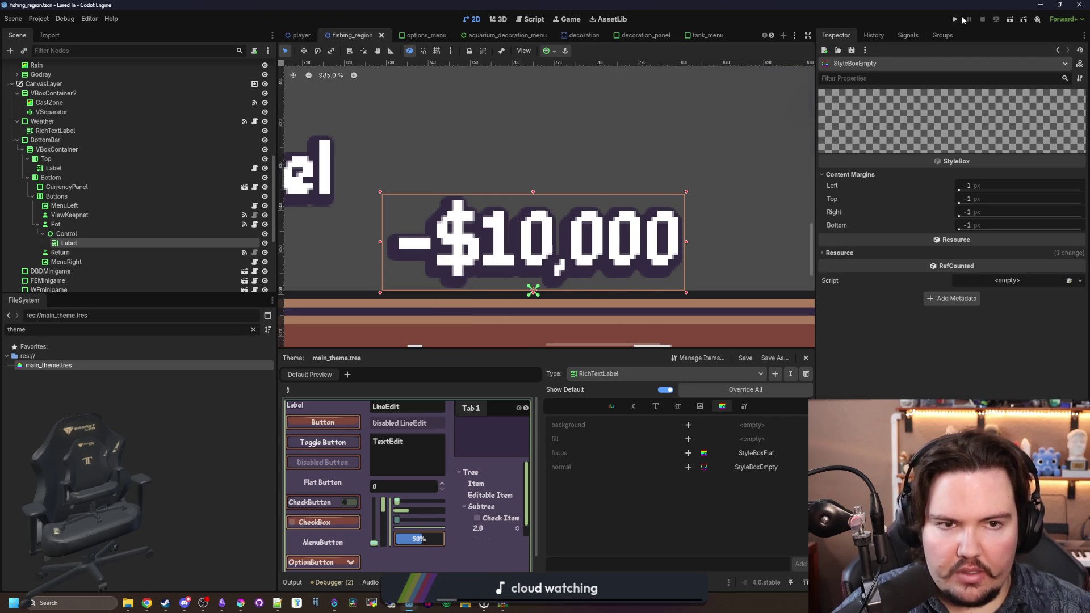
{"action": "left_click", "coordinate": [956, 20]}
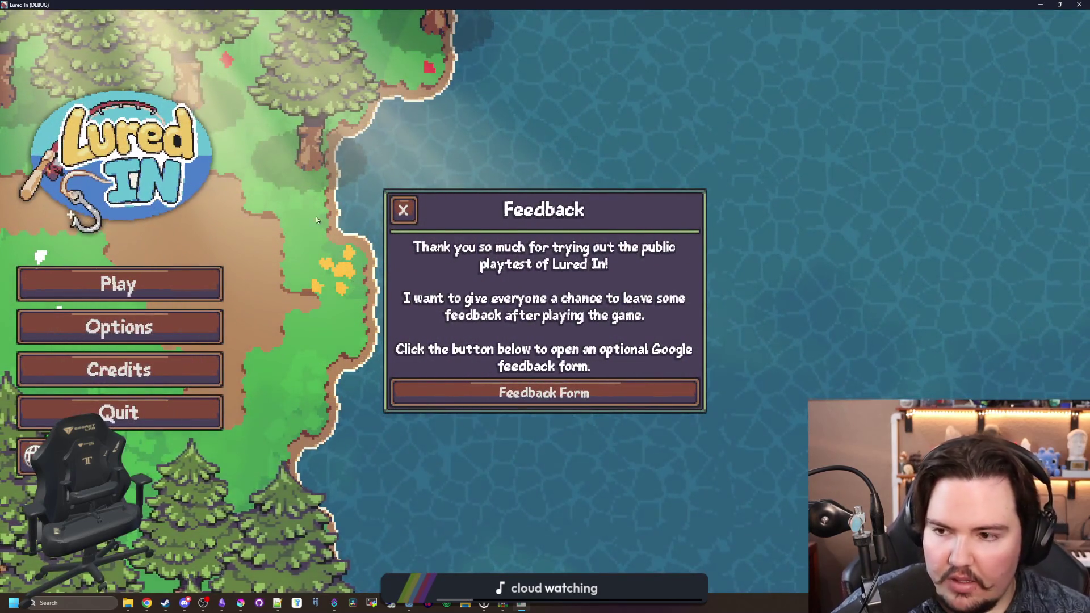
Step: Start playing and travel to the free Pond fishing area
{"action": "left_click", "coordinate": [402, 210]}
{"action": "left_click", "coordinate": [127, 301]}
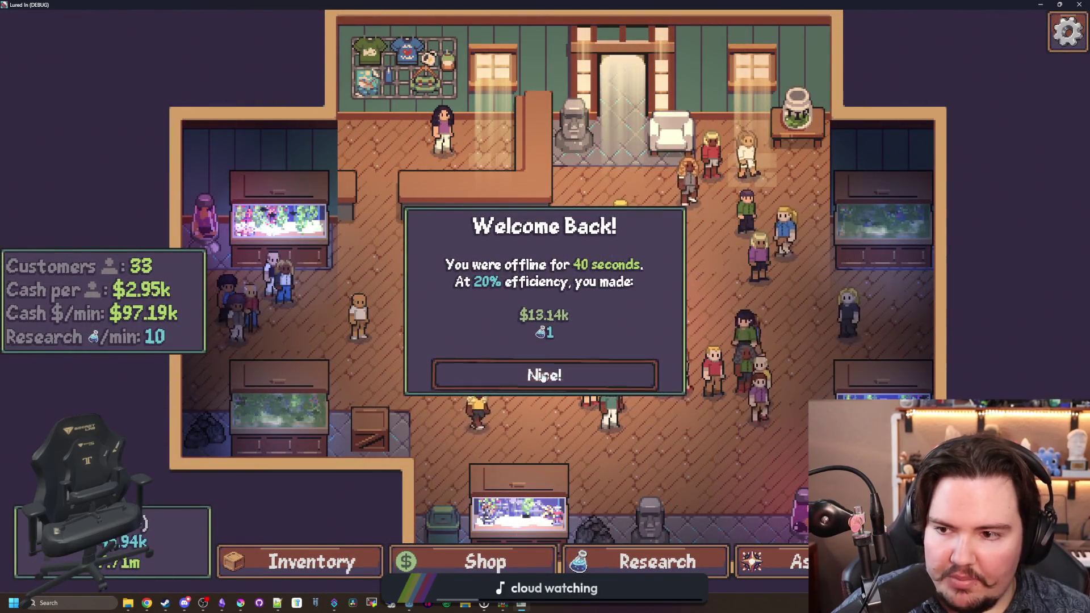
{"action": "left_click", "coordinate": [543, 376]}
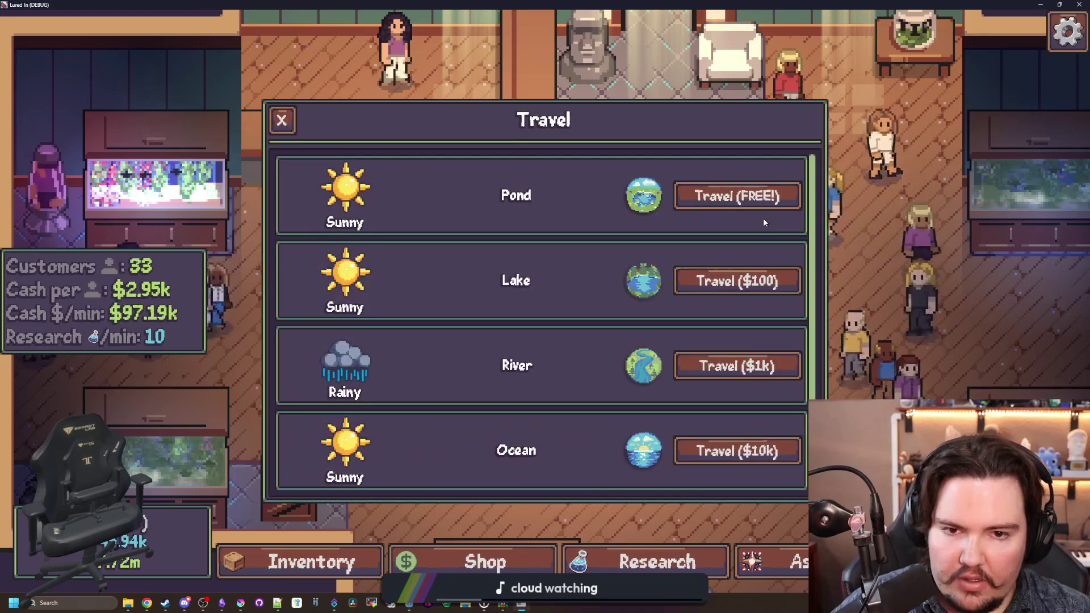
{"action": "left_click", "coordinate": [764, 211]}
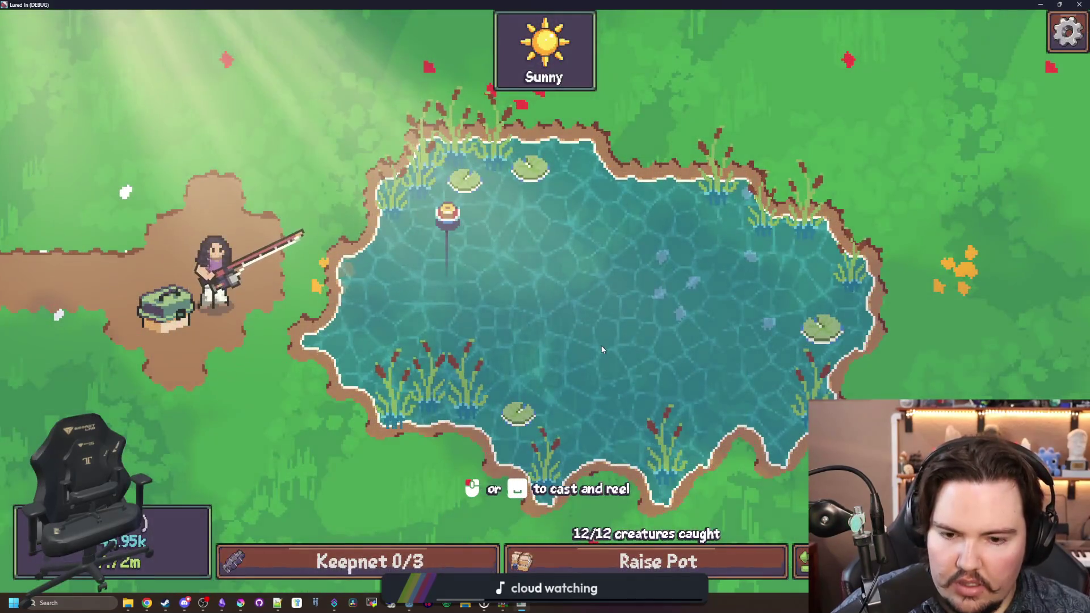
Step: Check the interface in Arabic, then Catalan, then switch the language back to English
{"action": "key", "text": "Escape"}
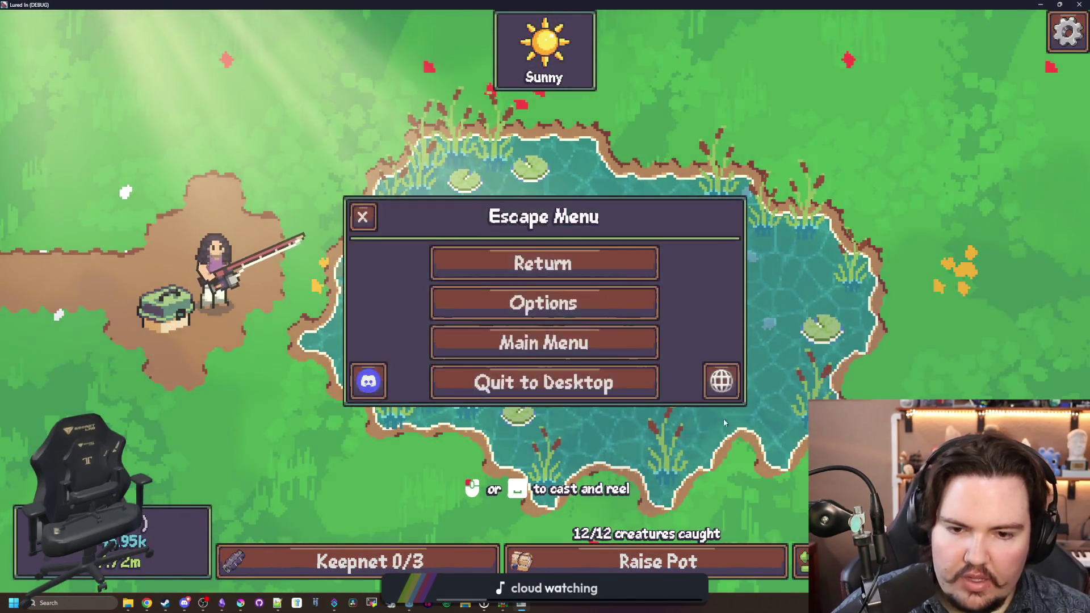
{"action": "left_click", "coordinate": [721, 381]}
{"action": "left_click", "coordinate": [514, 260]}
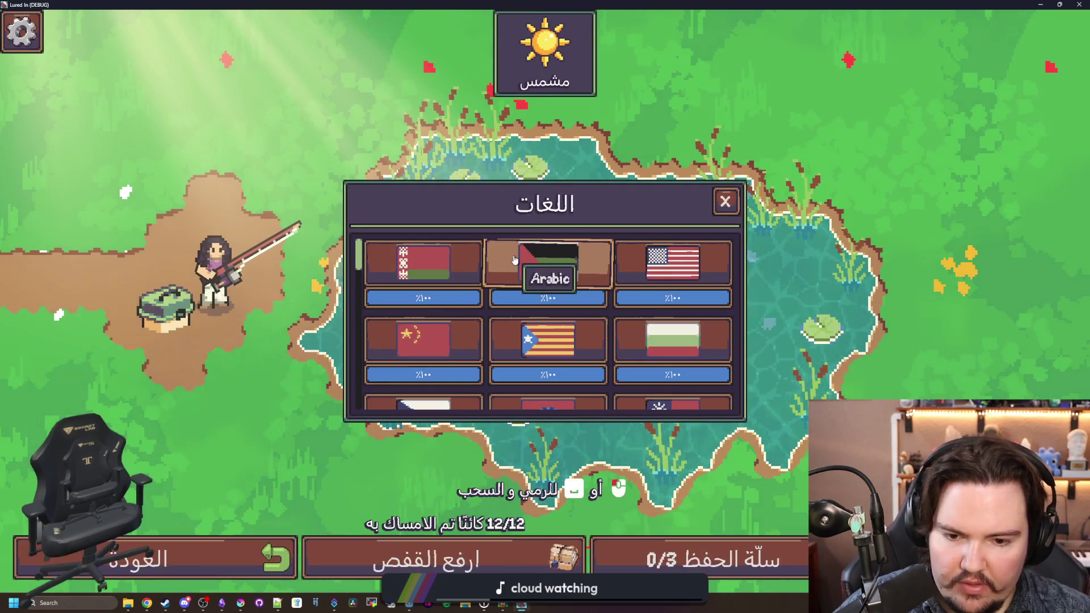
{"action": "left_click", "coordinate": [672, 266]}
{"action": "left_click", "coordinate": [549, 329]}
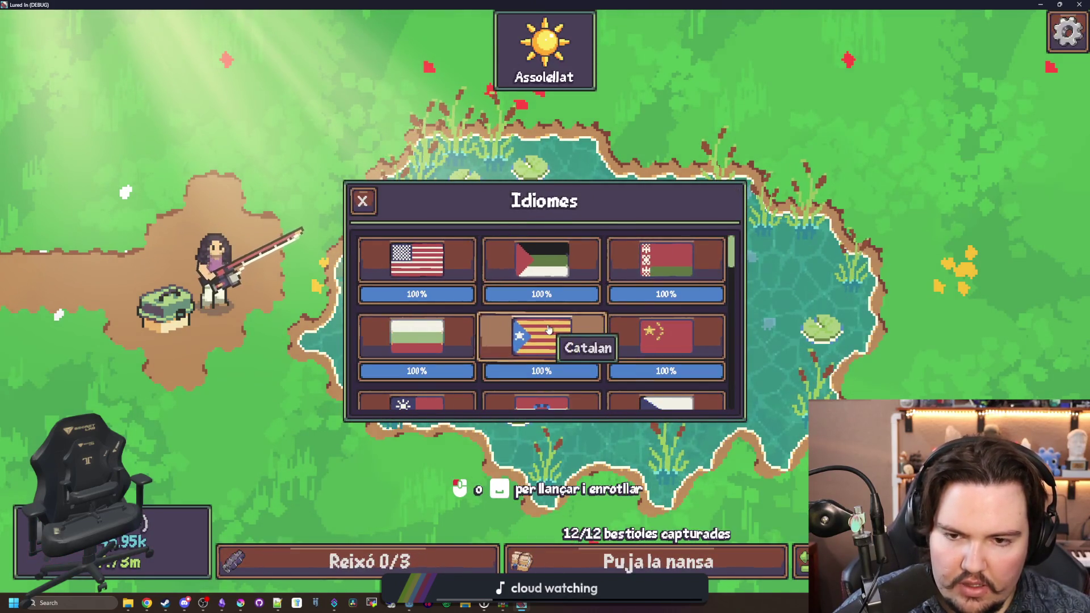
{"action": "left_click", "coordinate": [408, 276]}
{"action": "key", "text": "Escape"}
{"action": "key", "text": "Escape"}
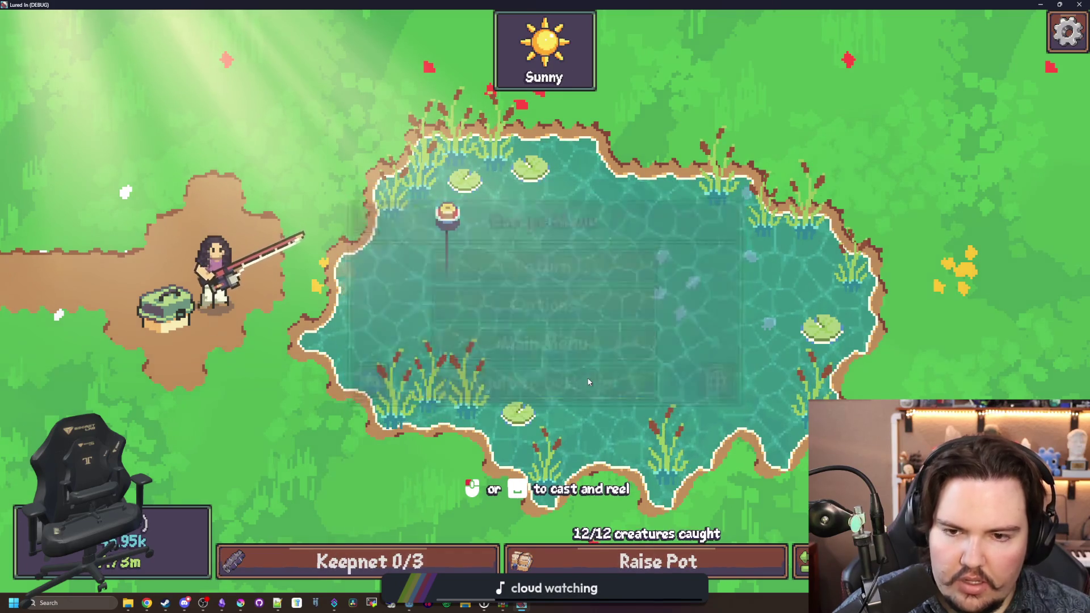
{"action": "key", "text": "Escape"}
{"action": "key", "text": "Escape"}
Step: Cast and reel in, run 'minigame start' in the console, win it, and stop the game
{"action": "left_click", "coordinate": [576, 313]}
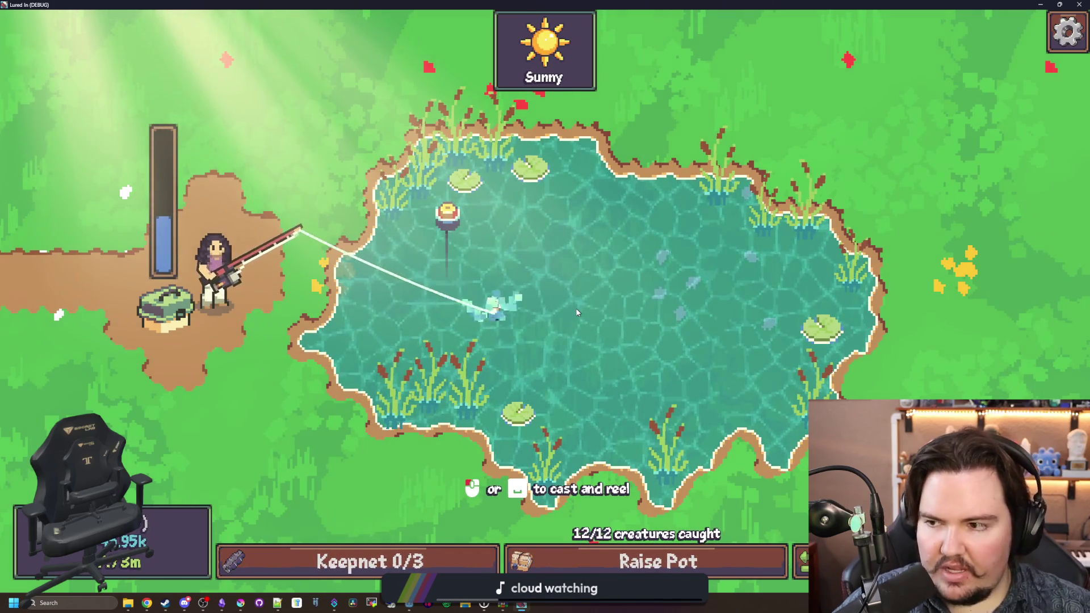
{"action": "left_click", "coordinate": [578, 312]}
{"action": "key", "text": "grave"}
{"action": "type", "text": "minigame start"}
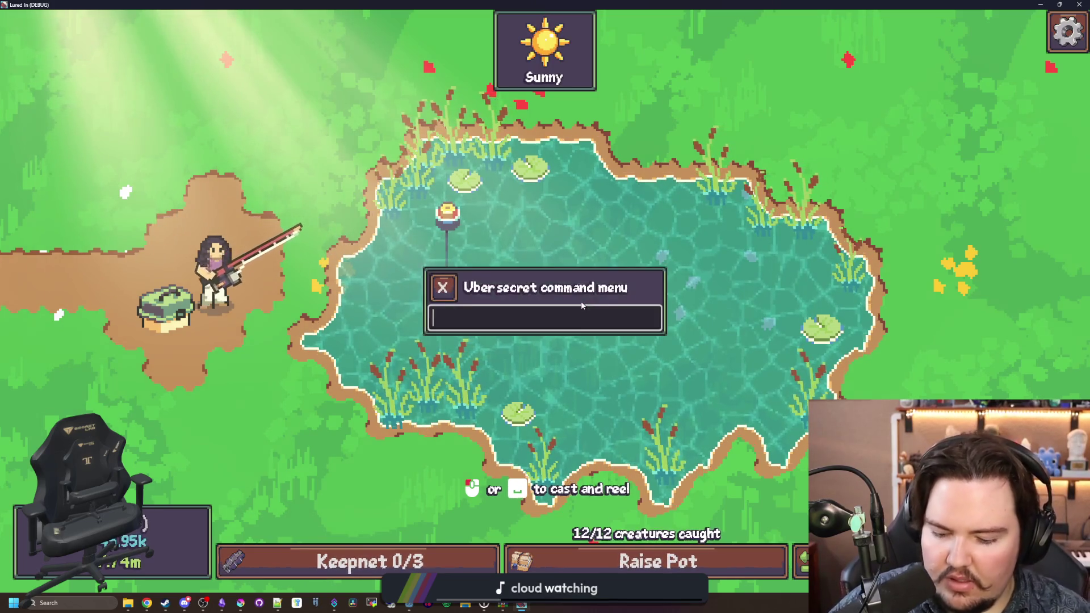
{"action": "key", "text": "Return"}
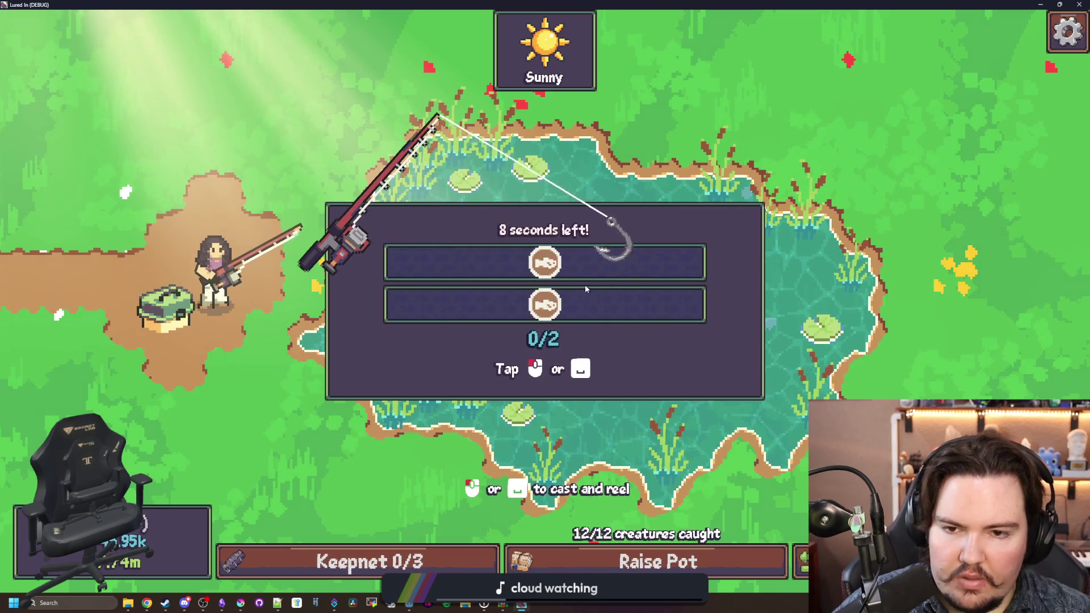
{"action": "left_click", "coordinate": [604, 284]}
{"action": "left_click", "coordinate": [613, 289]}
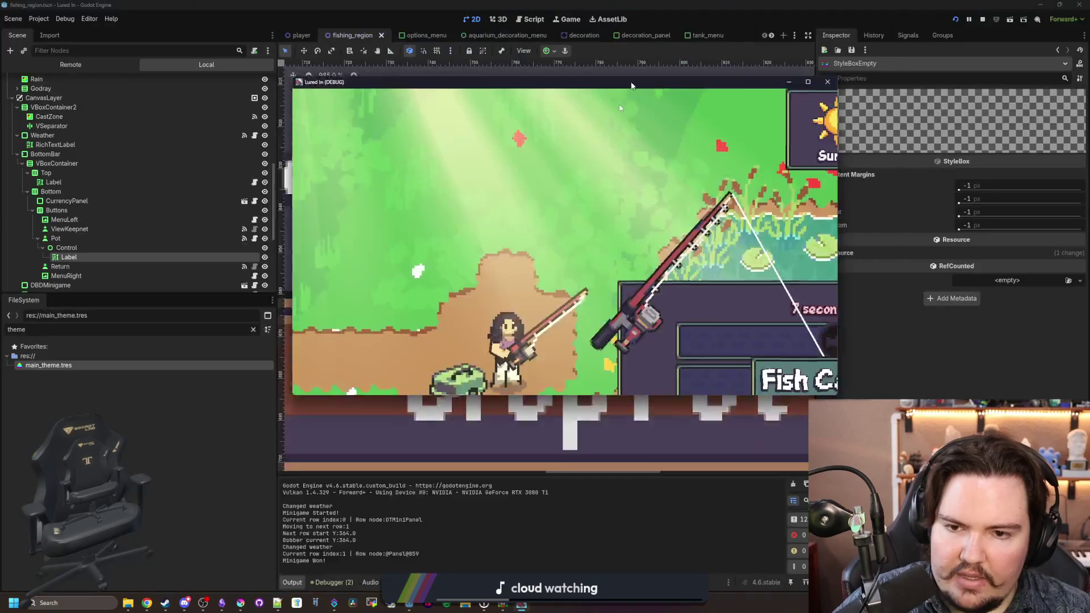
{"action": "key", "text": "F8"}
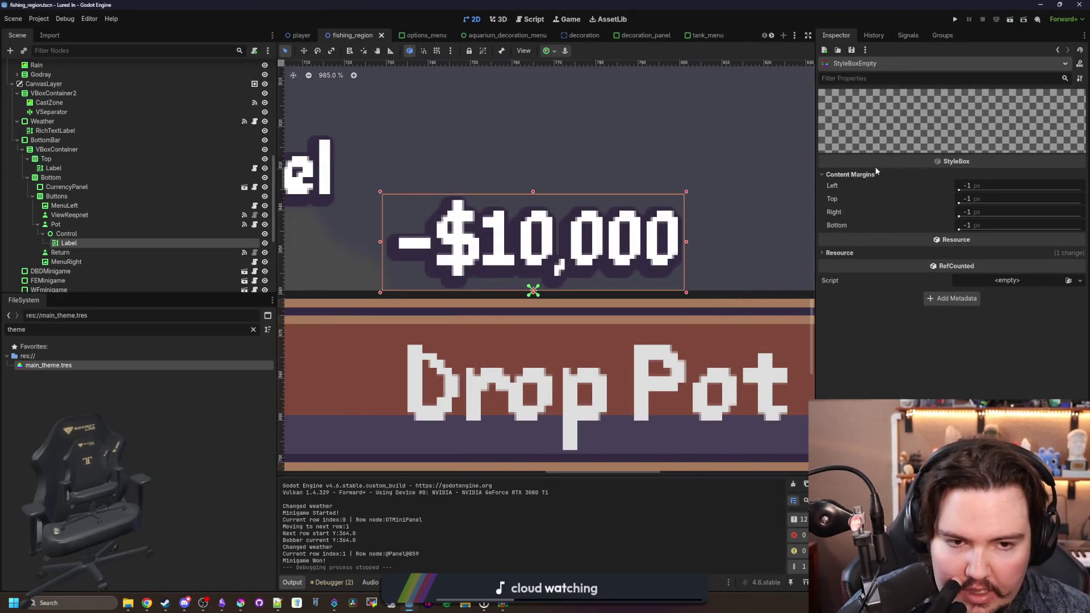
Step: Open main_theme.tres and bring up the Label type's normal stylebox settings
{"action": "left_click", "coordinate": [983, 224]}
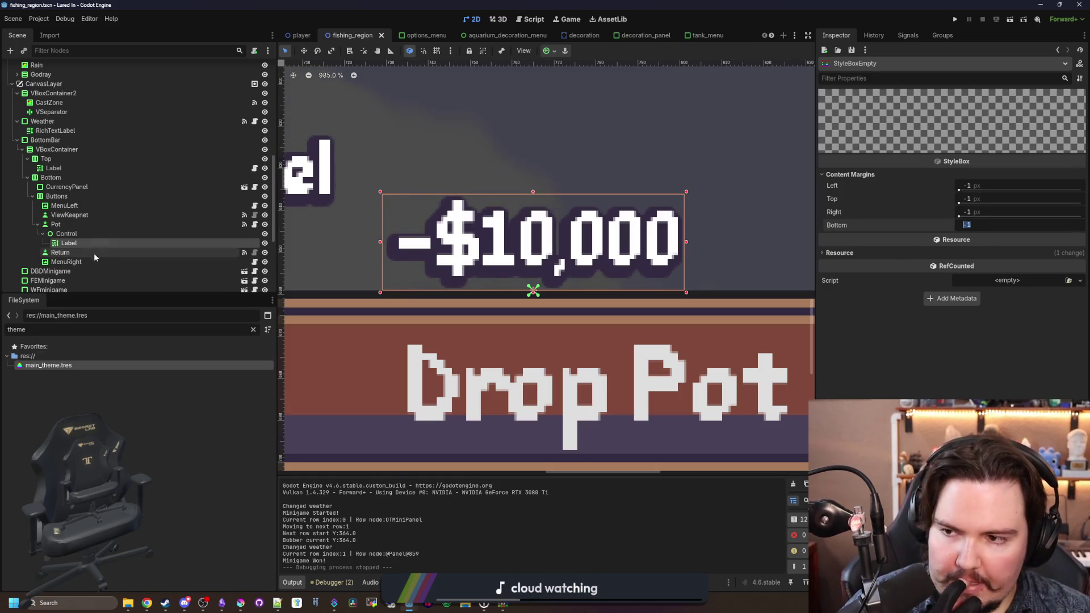
{"action": "double_click", "coordinate": [250, 365]}
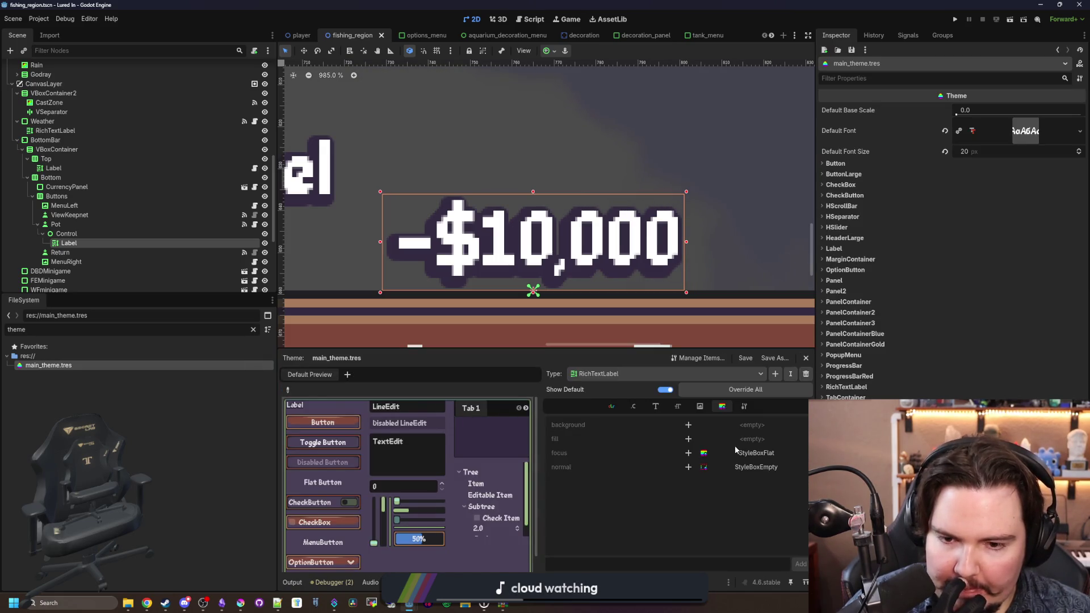
{"action": "left_click", "coordinate": [636, 374]}
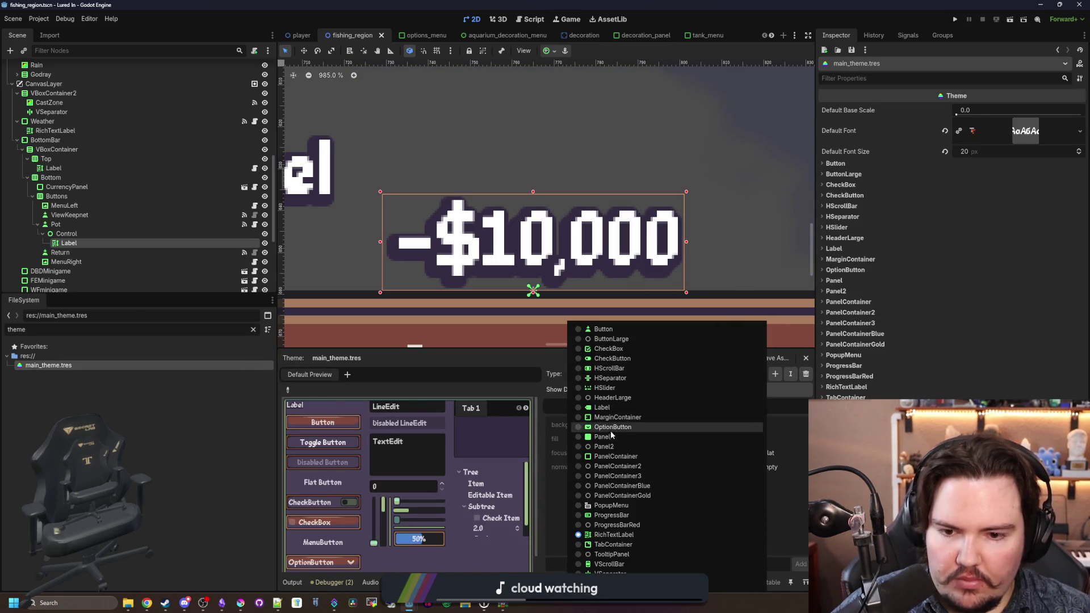
{"action": "left_click", "coordinate": [606, 407]}
{"action": "left_click", "coordinate": [755, 439]}
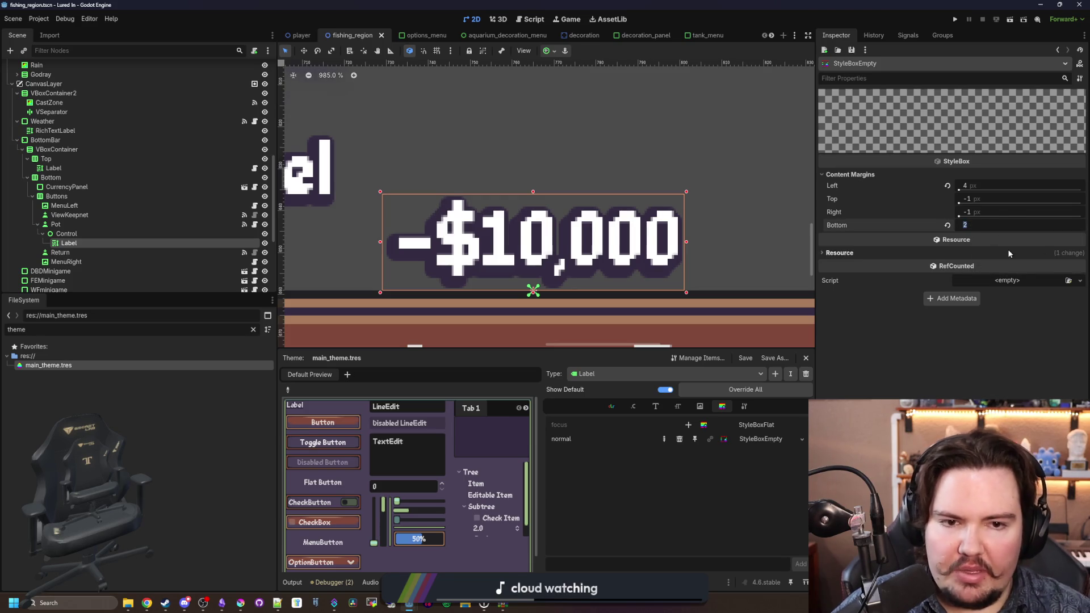
Step: Set the Label stylebox's bottom content margin to 2 px
{"action": "type", "text": "4"}
{"action": "key", "text": "Return"}
{"action": "scroll", "coordinate": [642, 275], "scroll_direction": "down", "scroll_amount": 10}
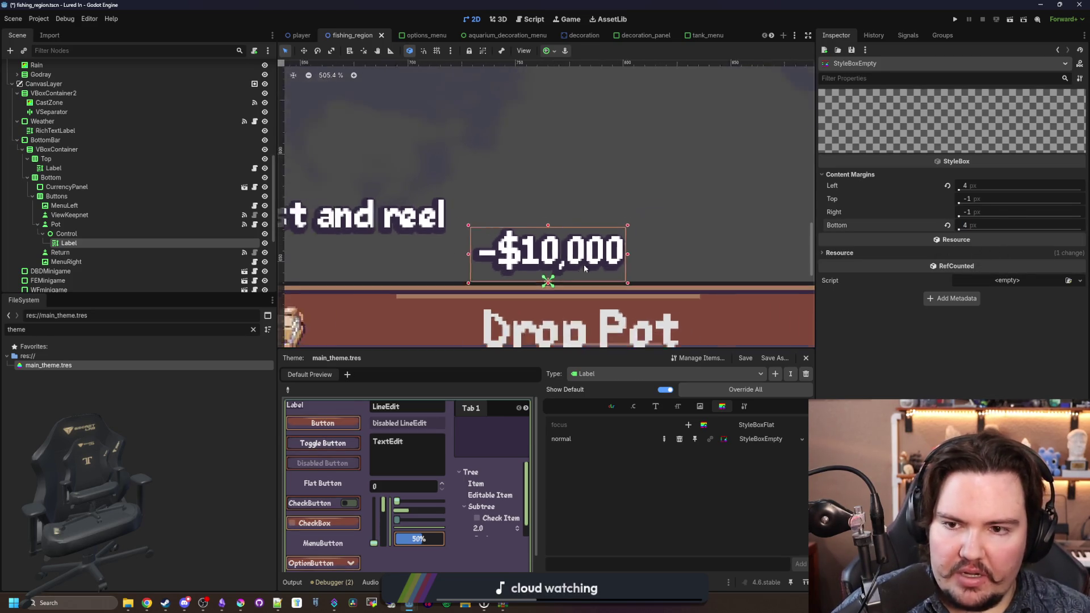
{"action": "scroll", "coordinate": [667, 277], "scroll_direction": "up", "scroll_amount": 2}
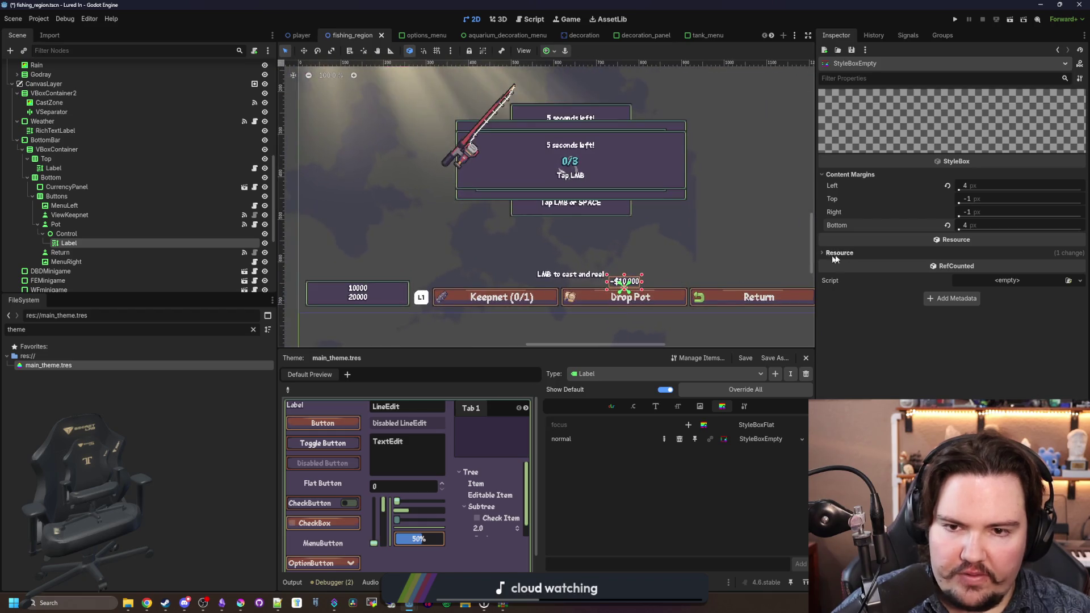
{"action": "type", "text": "0"}
{"action": "key", "text": "Return"}
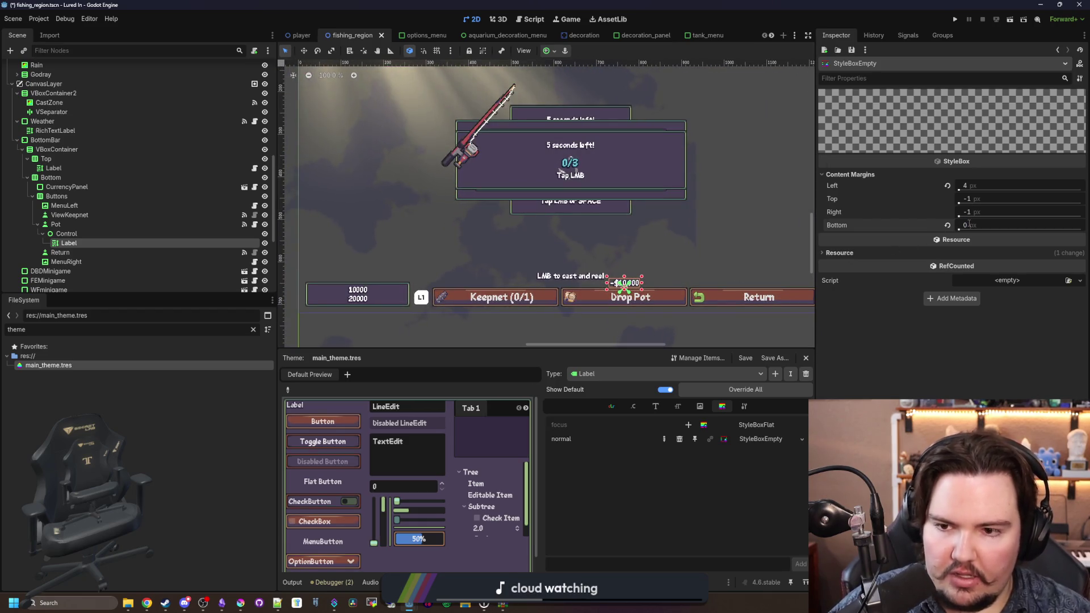
{"action": "scroll", "coordinate": [349, 315], "scroll_direction": "up", "scroll_amount": 9}
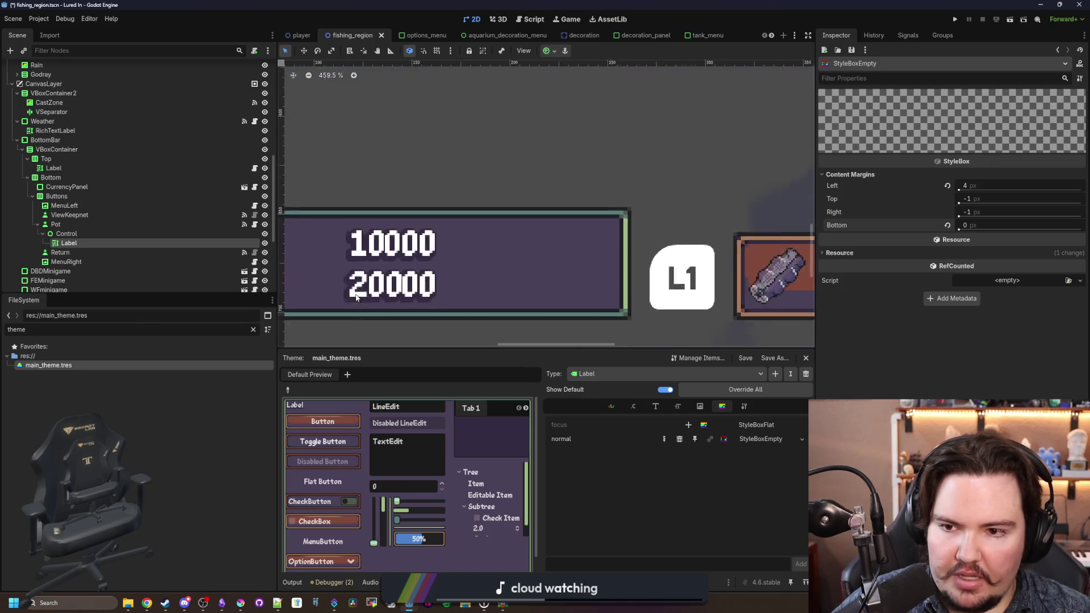
{"action": "type", "text": "2"}
{"action": "key", "text": "Return"}
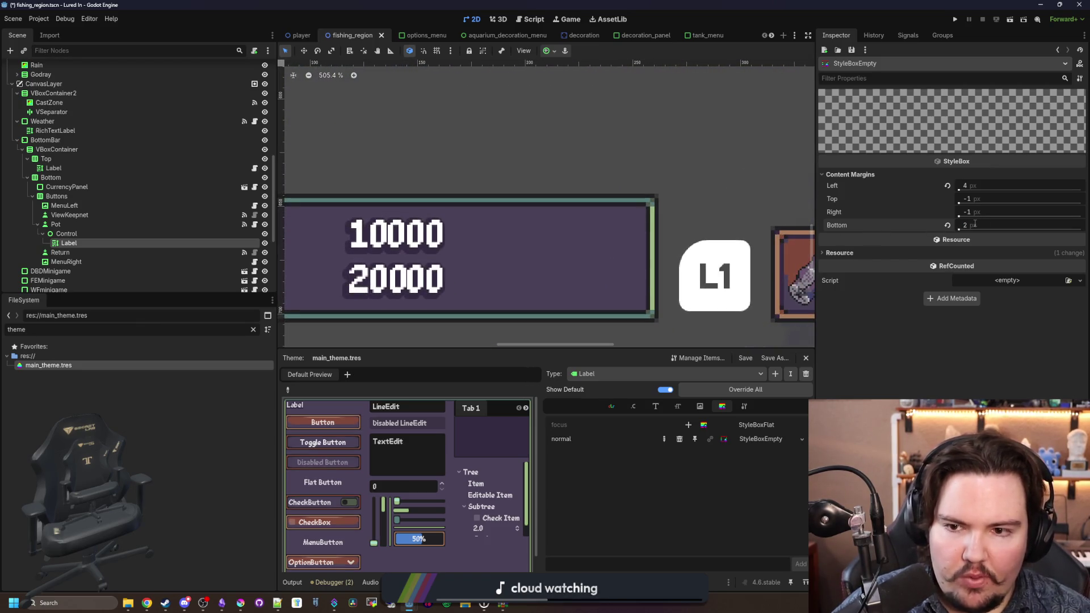
{"action": "scroll", "coordinate": [336, 308], "scroll_direction": "down", "scroll_amount": 4}
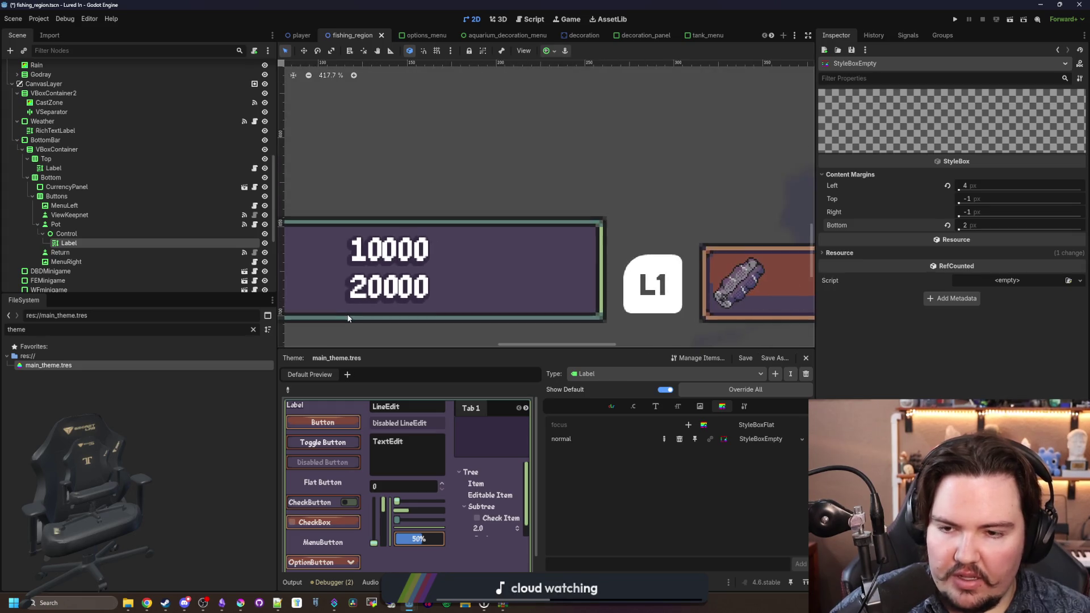
{"action": "scroll", "coordinate": [358, 322], "scroll_direction": "down", "scroll_amount": 4}
Step: Save the fishing_region scene and run the game to test the margin change
{"action": "key", "text": "ctrl+s"}
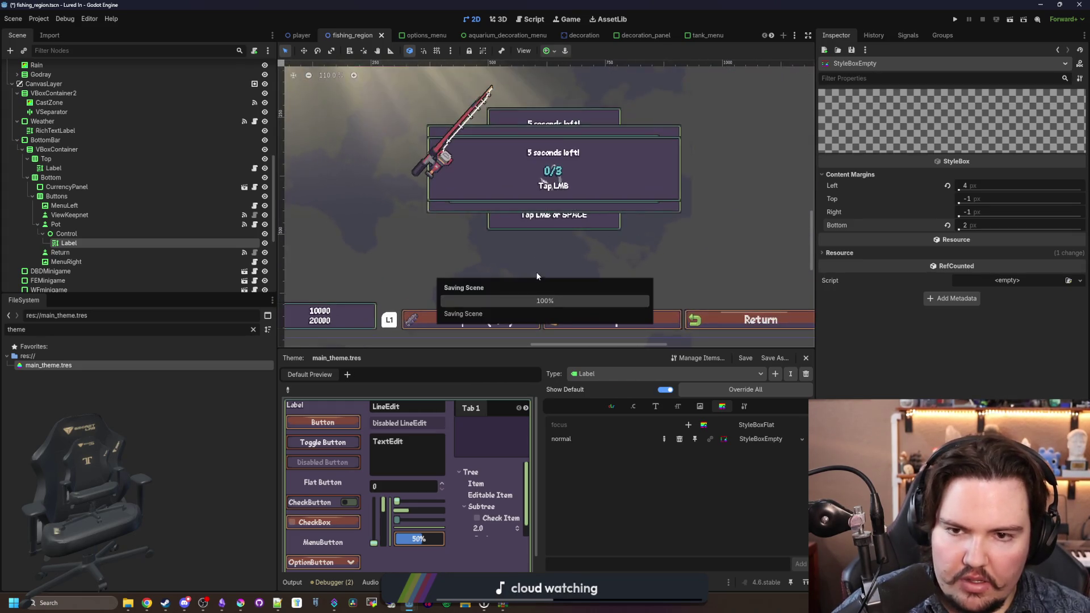
{"action": "scroll", "coordinate": [602, 253], "scroll_direction": "up", "scroll_amount": 2}
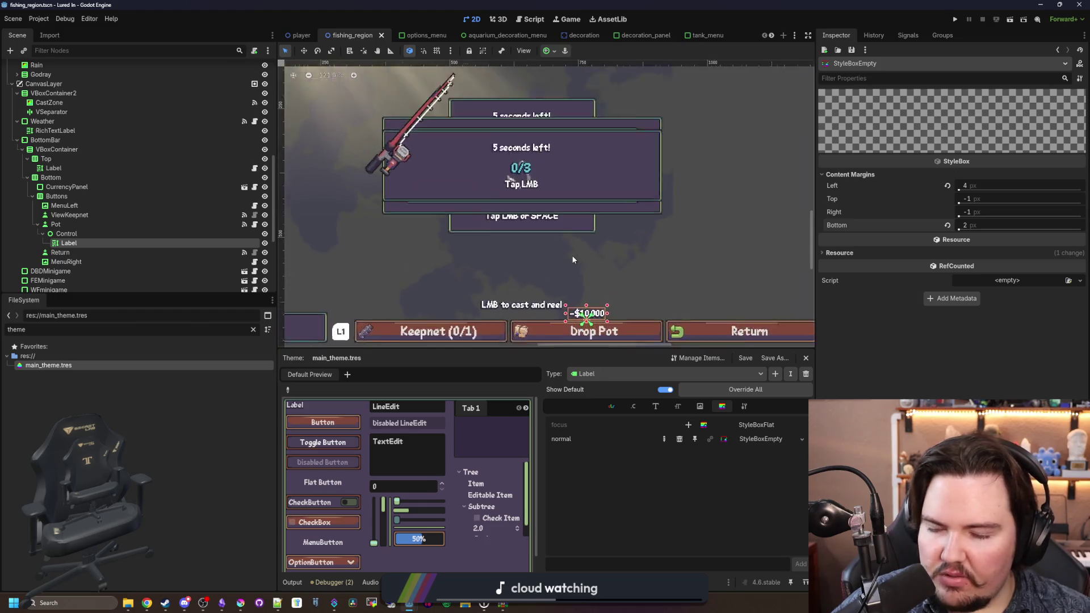
{"action": "scroll", "coordinate": [572, 259], "scroll_direction": "down", "scroll_amount": 3}
{"action": "key", "text": "ctrl+s"}
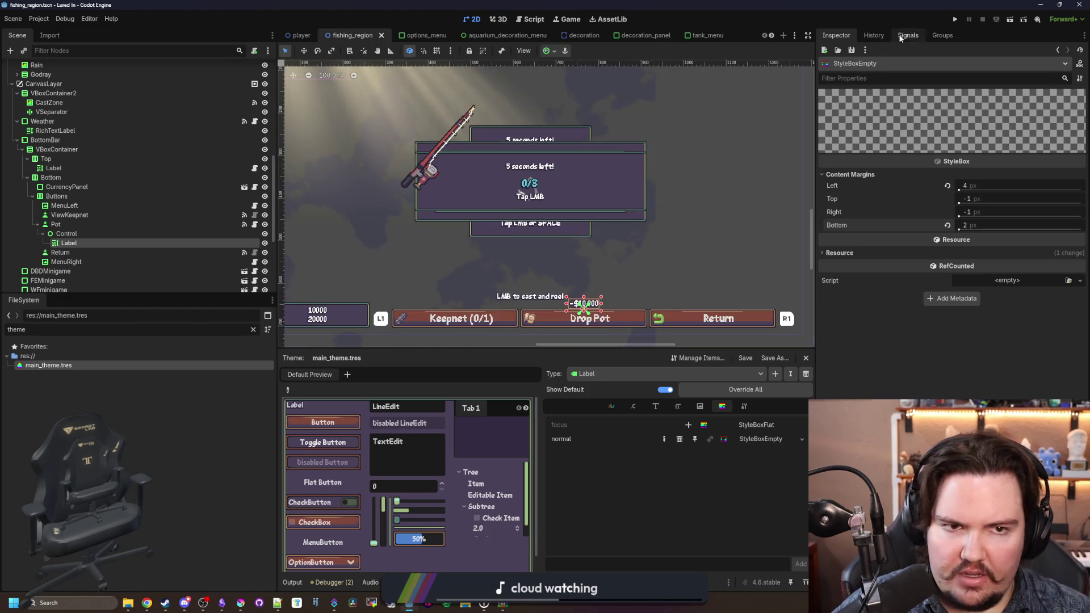
{"action": "left_click", "coordinate": [954, 20]}
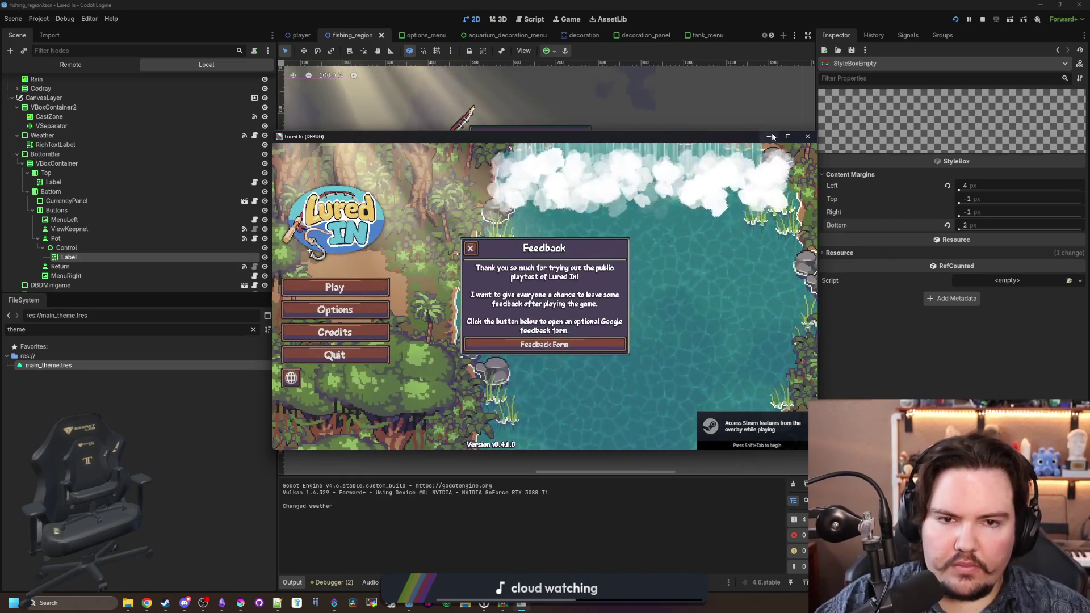
Step: Enlarge the game window, close the feedback notice, and look through the general and audio options
{"action": "left_click", "coordinate": [782, 137]}
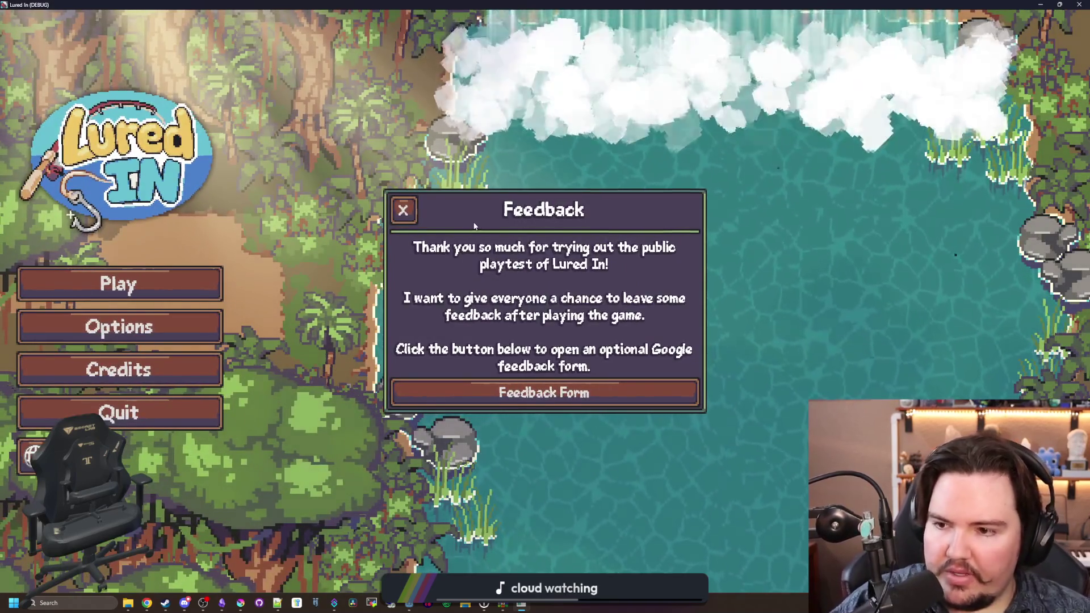
{"action": "left_click", "coordinate": [403, 210]}
{"action": "left_click", "coordinate": [170, 327]}
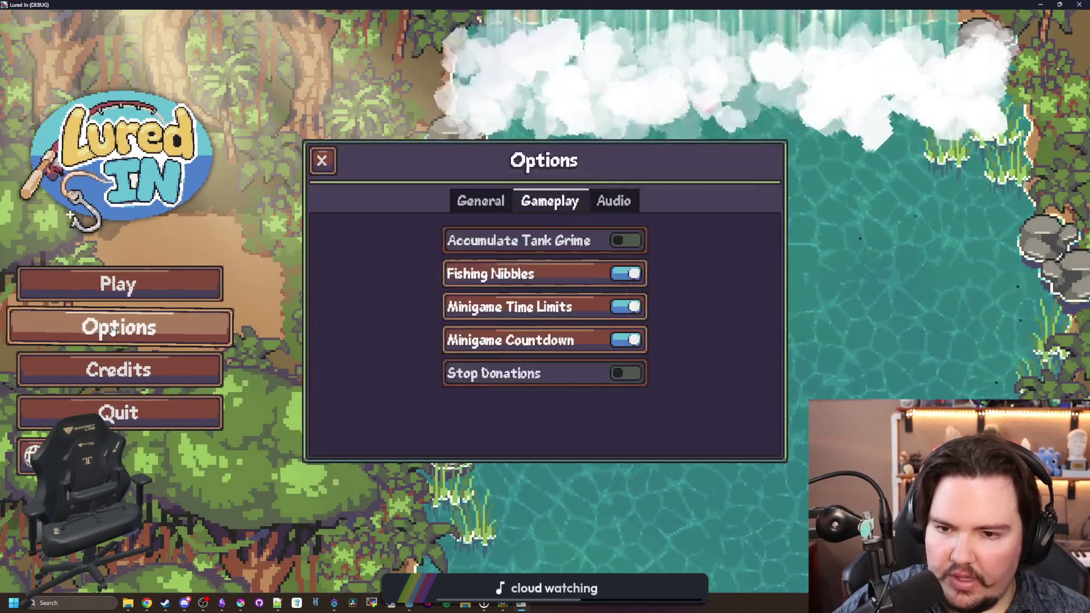
{"action": "left_click", "coordinate": [480, 200]}
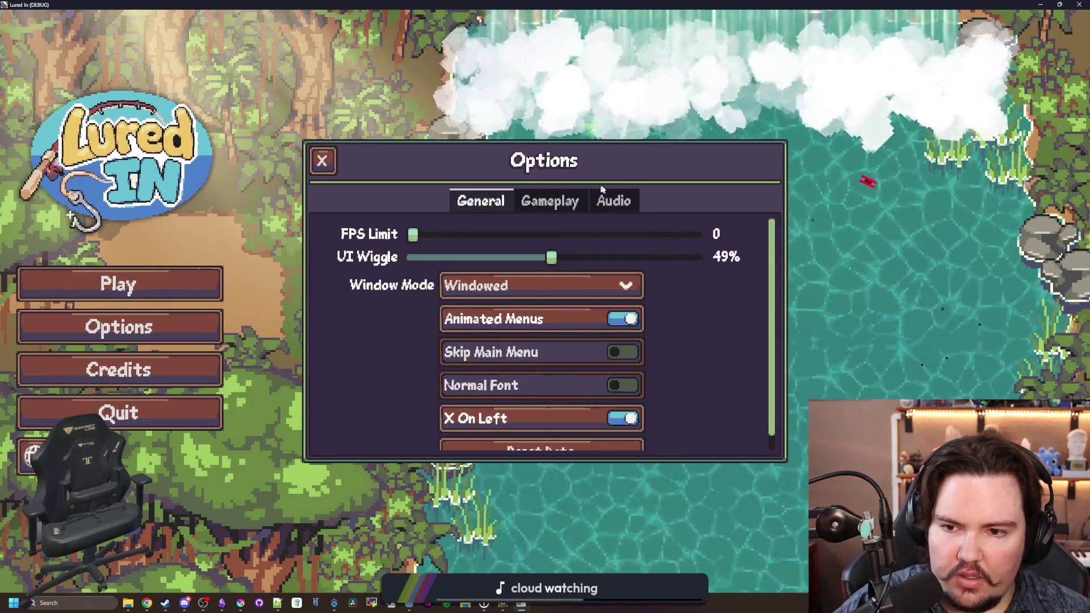
{"action": "left_click", "coordinate": [611, 200]}
{"action": "left_click", "coordinate": [322, 160]}
Step: Start playing, dismiss the offline earnings and welcome back messages, and switch back to the editor
{"action": "left_click", "coordinate": [169, 282]}
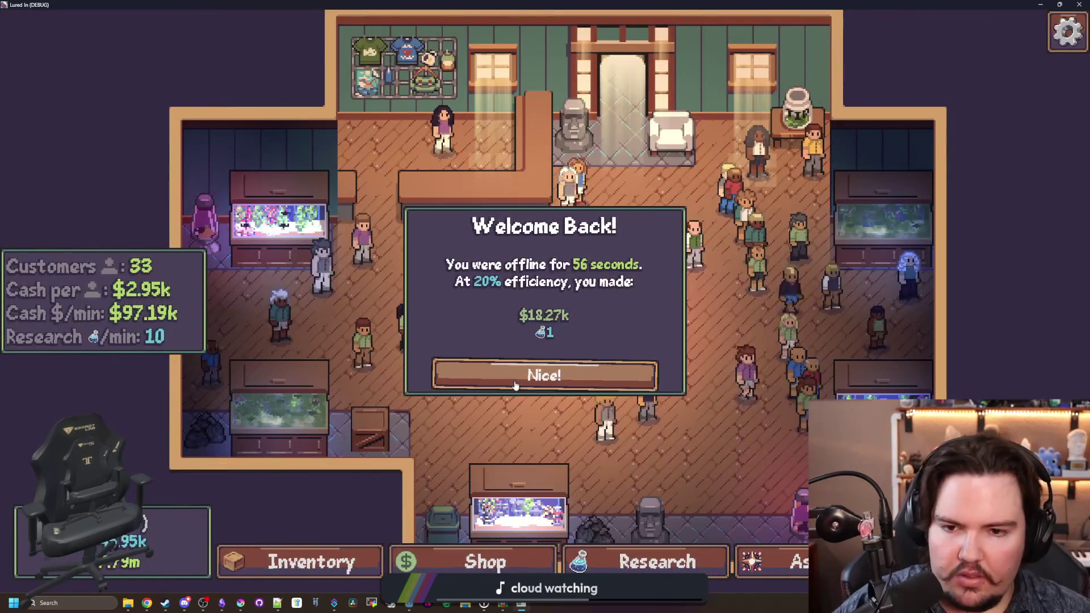
{"action": "left_click", "coordinate": [546, 369]}
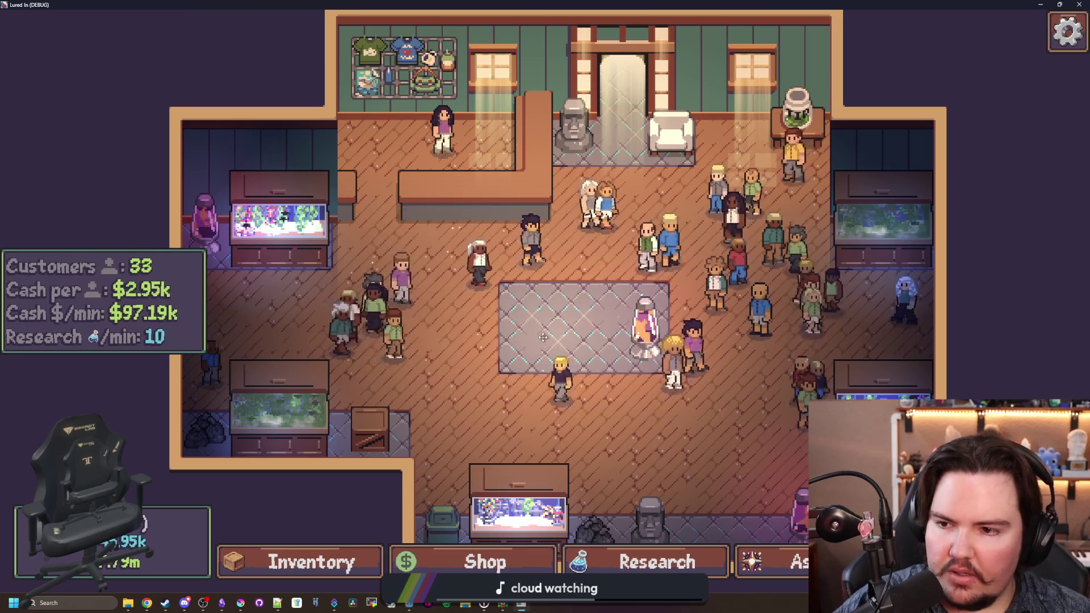
{"action": "left_click_drag", "start_coordinate": [560, 363], "coordinate": [522, 317]}
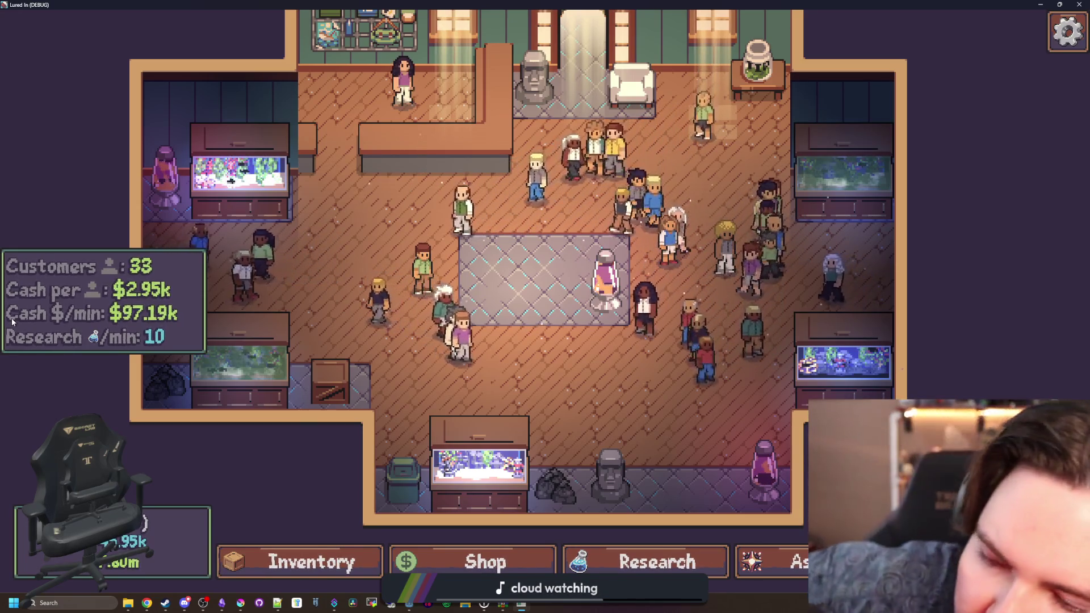
{"action": "key", "text": "alt+Tab"}
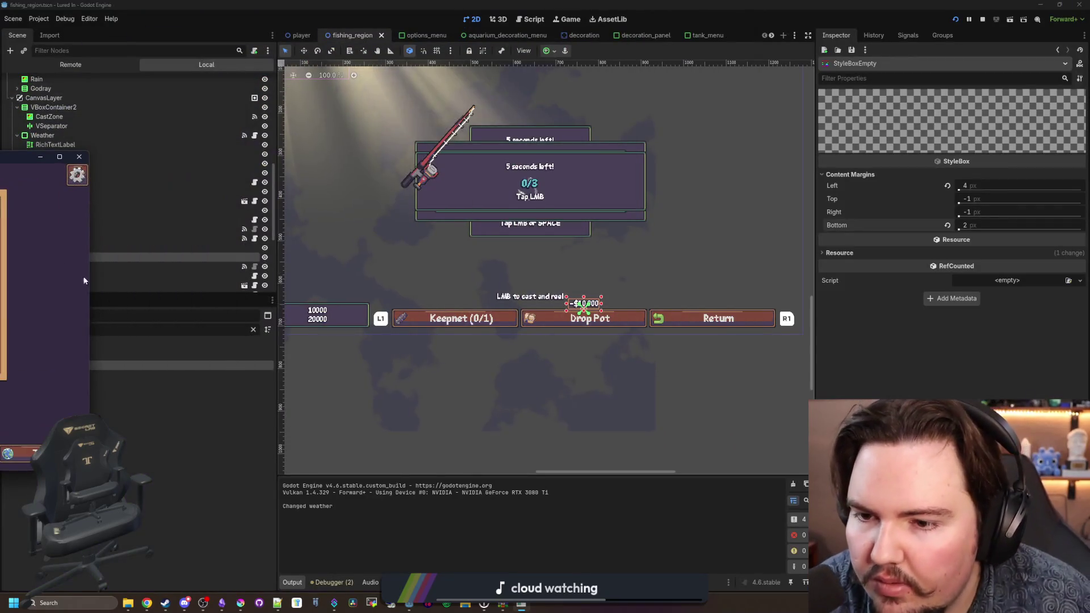
Step: Inspect the Label's empty normal style in main_theme.tres and try a 200 px left margin
{"action": "left_click", "coordinate": [80, 364]}
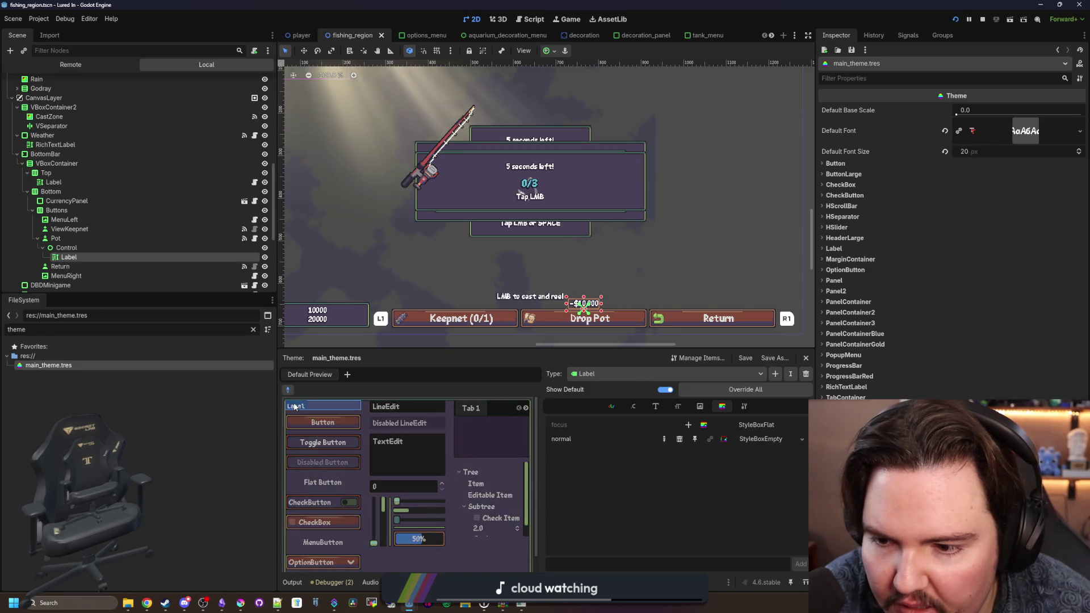
{"action": "left_click", "coordinate": [766, 436]}
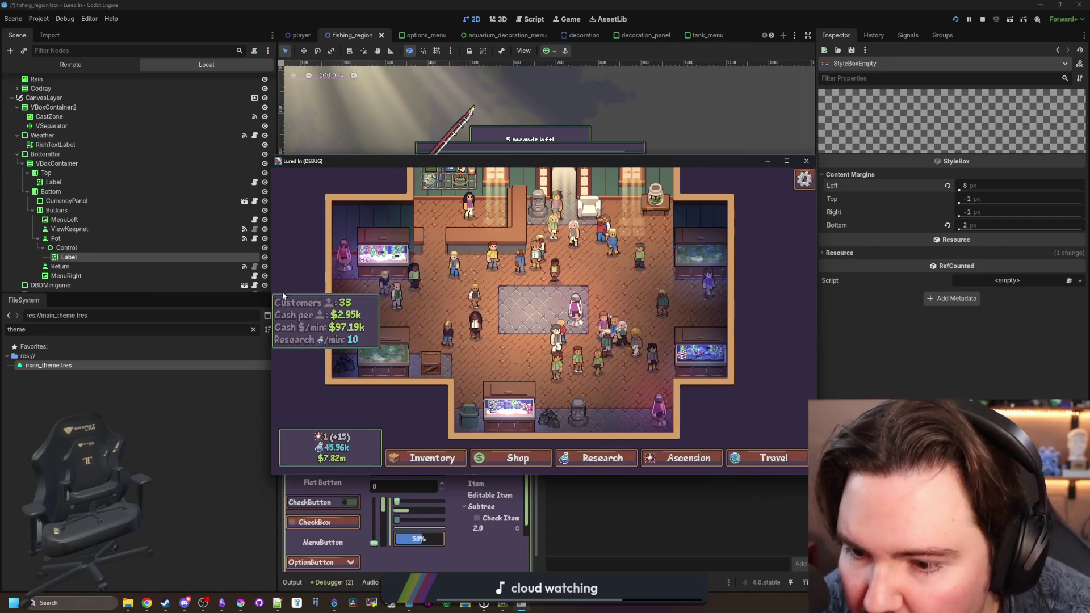
{"action": "left_click", "coordinate": [960, 191]}
{"action": "mouse_move", "coordinate": [961, 191]}
{"action": "left_mouse_down"}
{"action": "mouse_move", "coordinate": [999, 191]}
{"action": "mouse_move", "coordinate": [915, 213]}
{"action": "left_mouse_up"}
{"action": "key", "text": "alt+Tab"}
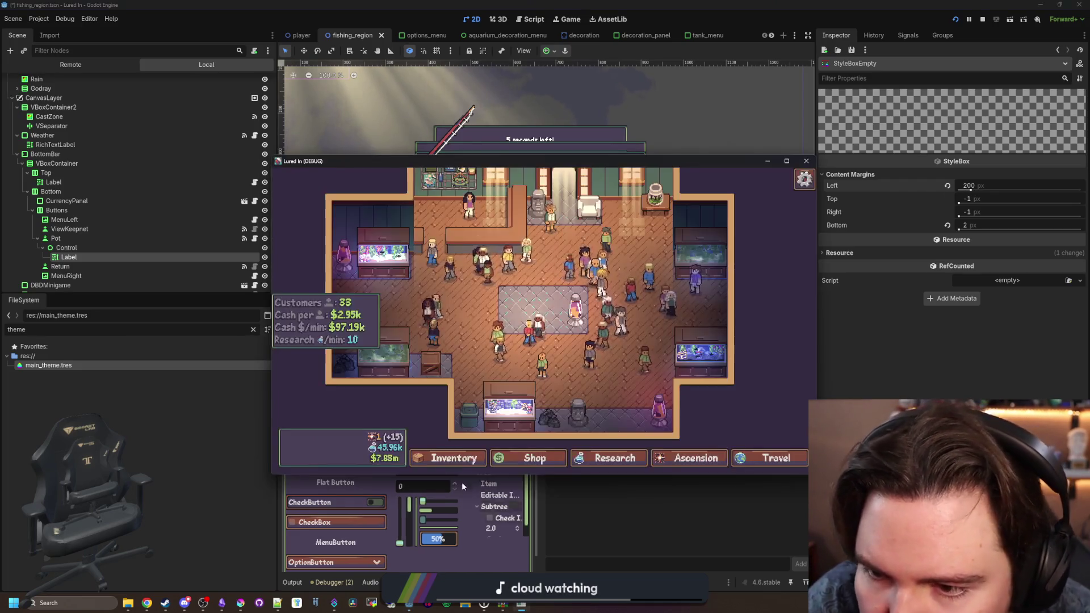
Step: Return the left content margin to 4 px and save the scene and theme
{"action": "left_click", "coordinate": [991, 184]}
{"action": "type", "text": "0"}
{"action": "key", "text": "Return"}
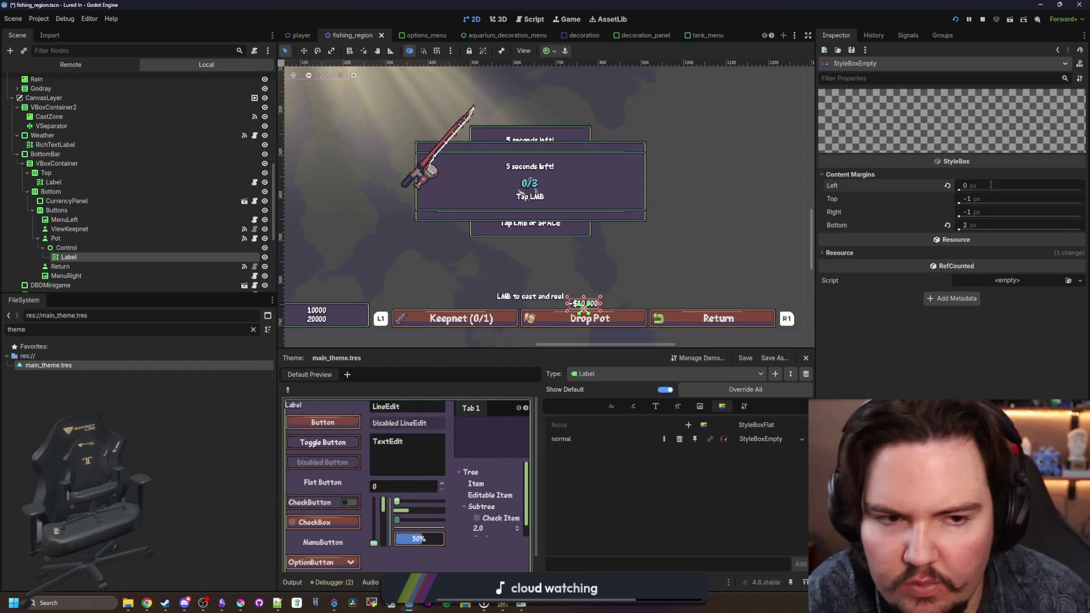
{"action": "left_click", "coordinate": [991, 186]}
{"action": "type", "text": "4"}
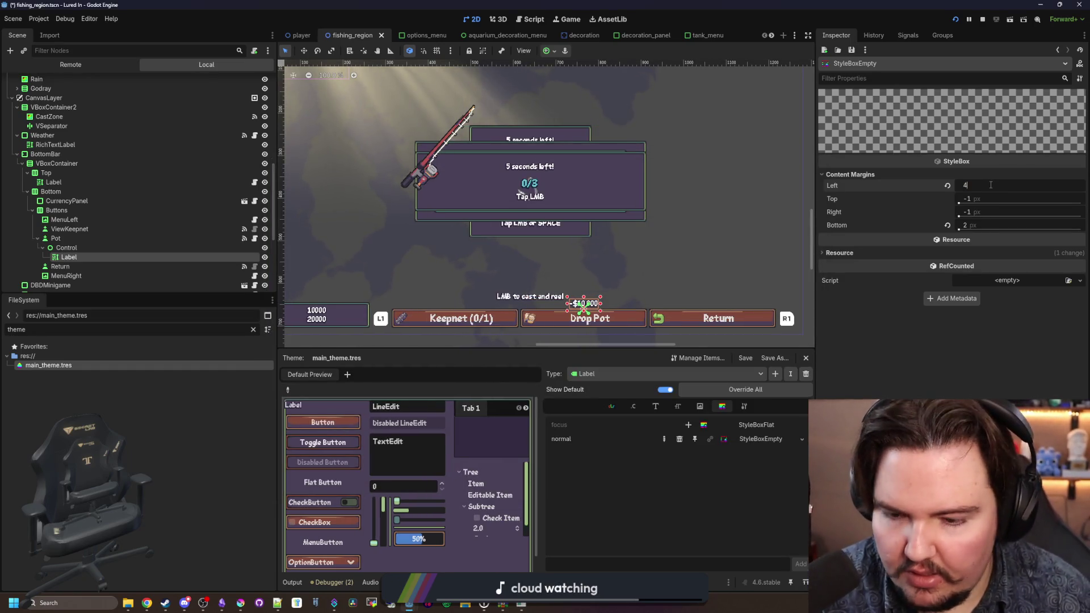
{"action": "key", "text": "ctrl+s"}
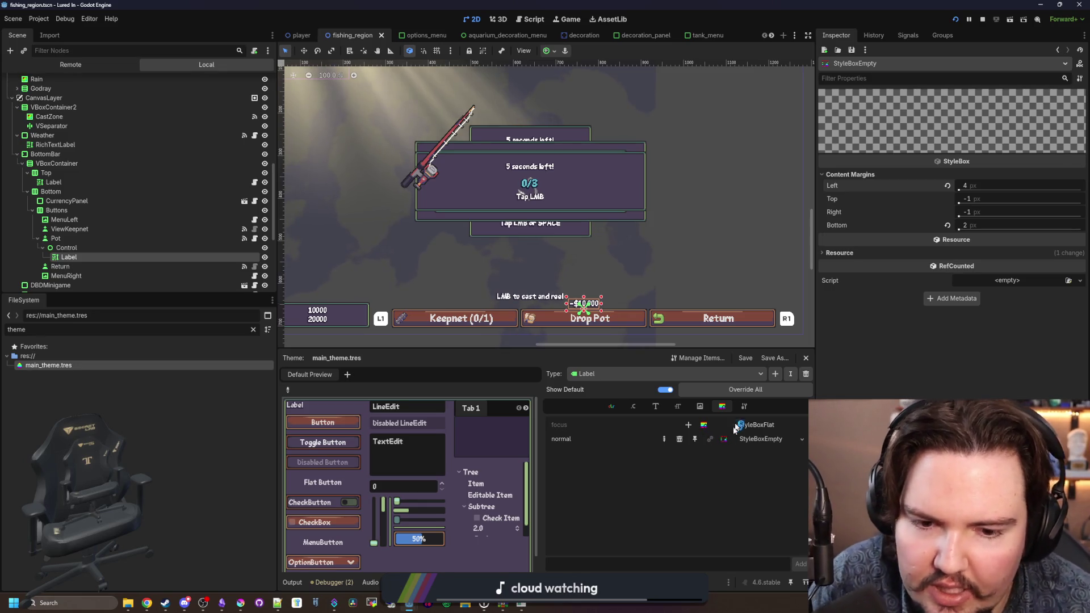
{"action": "left_click", "coordinate": [738, 373]}
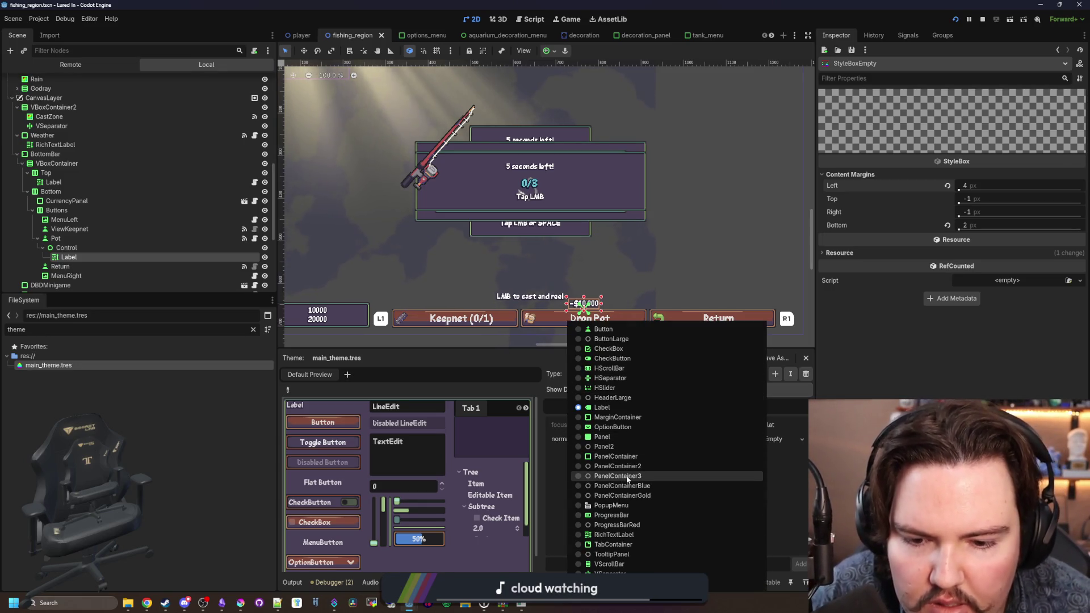
Step: Copy Label's empty normal style and paste it as RichTextLabel's normal style override
{"action": "left_click", "coordinate": [618, 534]}
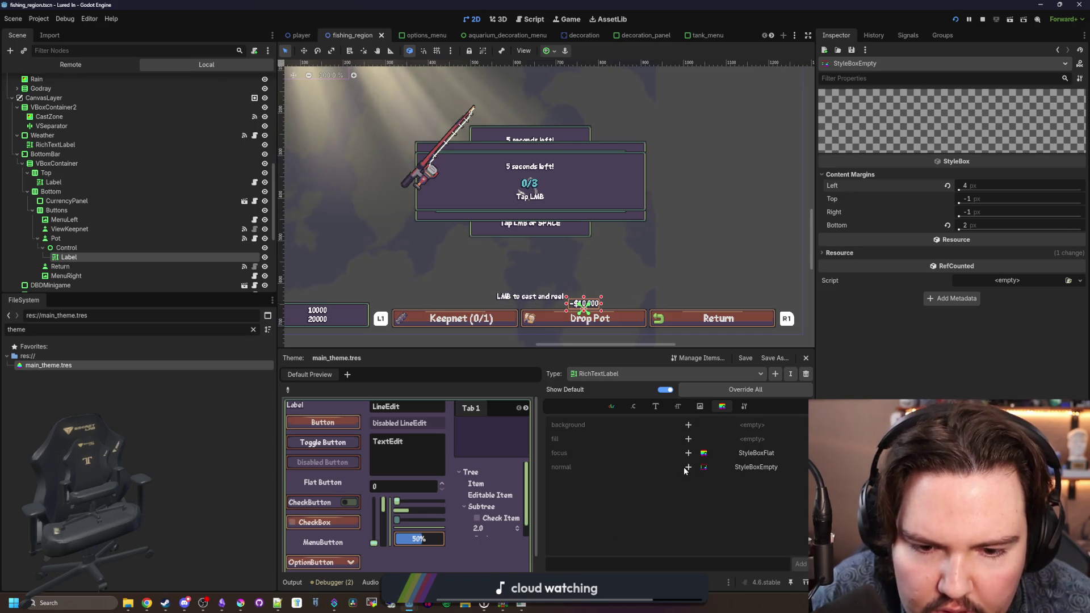
{"action": "left_click", "coordinate": [647, 373]}
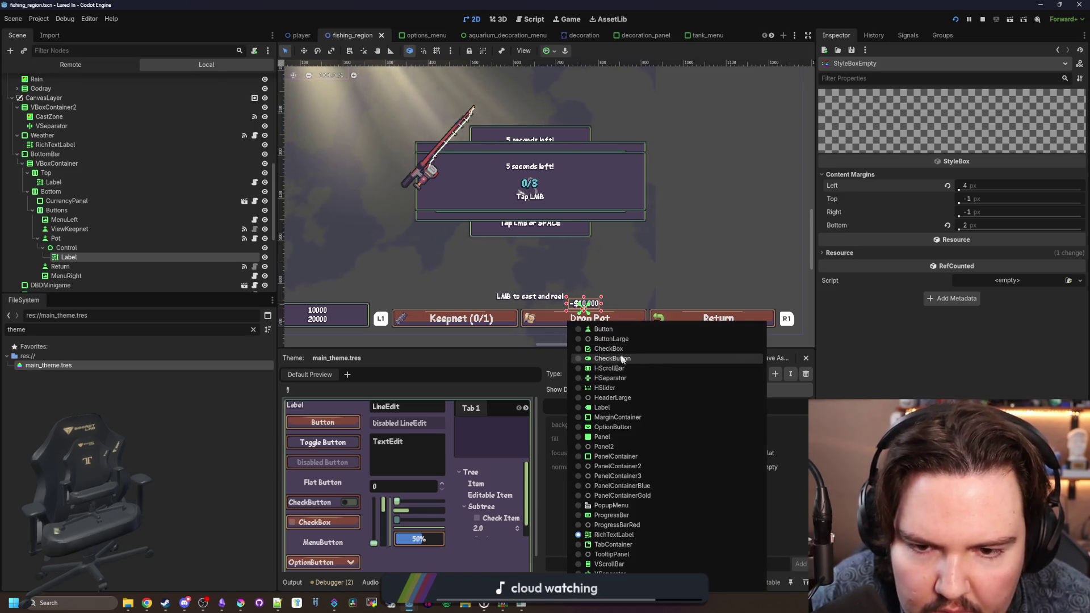
{"action": "left_click", "coordinate": [620, 411]}
{"action": "left_click", "coordinate": [736, 440]}
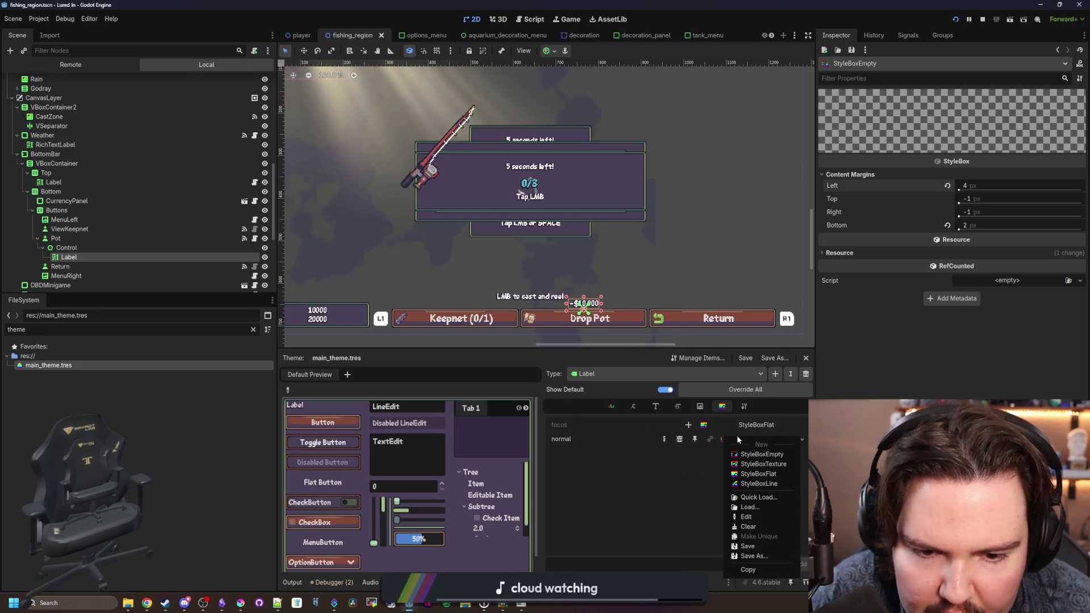
{"action": "left_click", "coordinate": [737, 547]}
{"action": "left_click", "coordinate": [597, 373]}
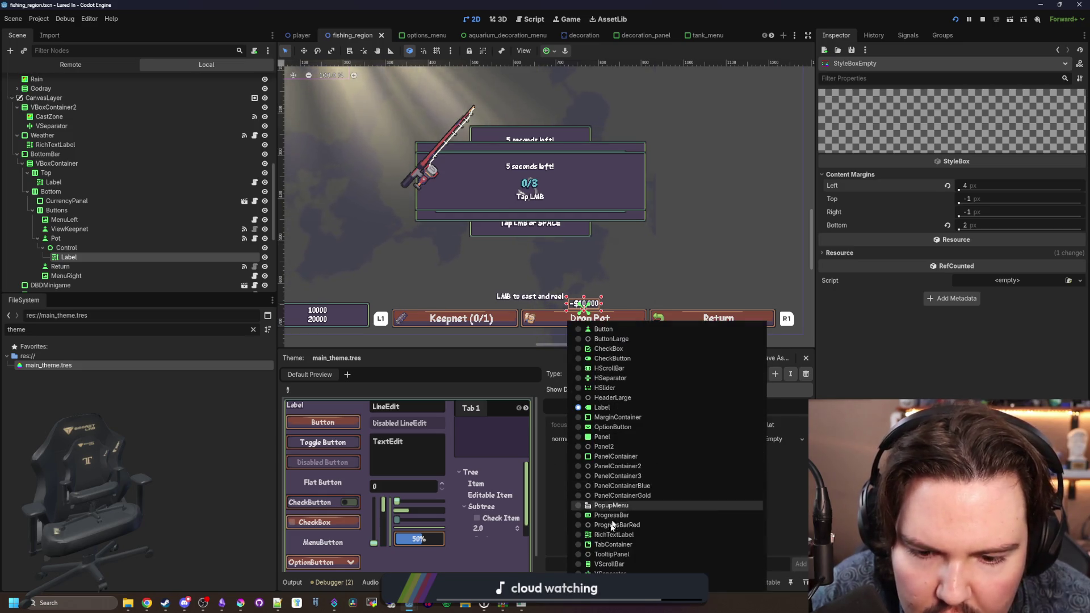
{"action": "left_click", "coordinate": [612, 536]}
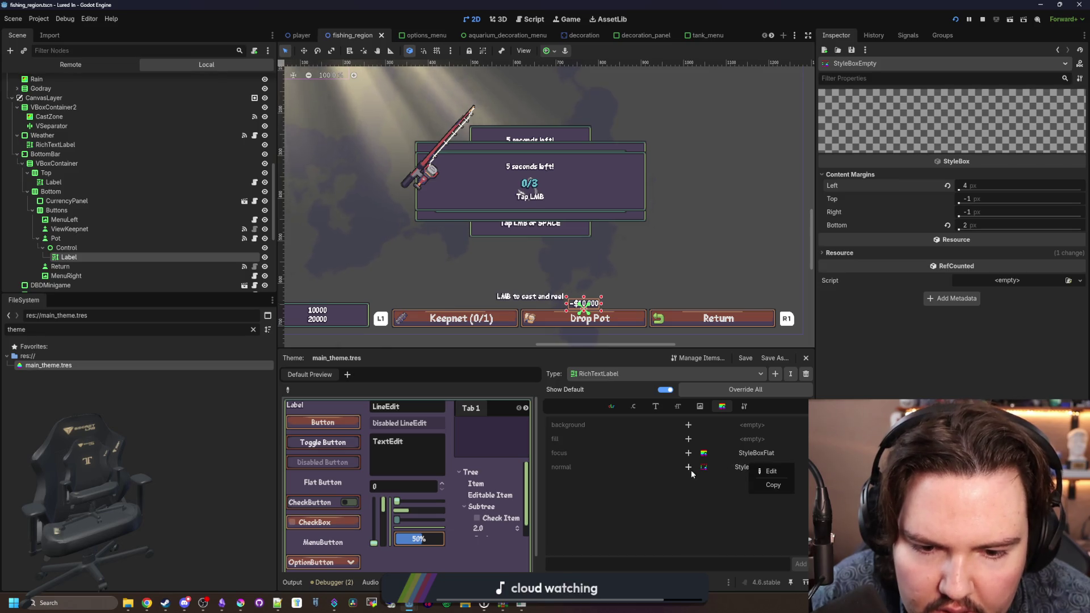
{"action": "left_click", "coordinate": [688, 466]}
{"action": "left_click", "coordinate": [750, 469]}
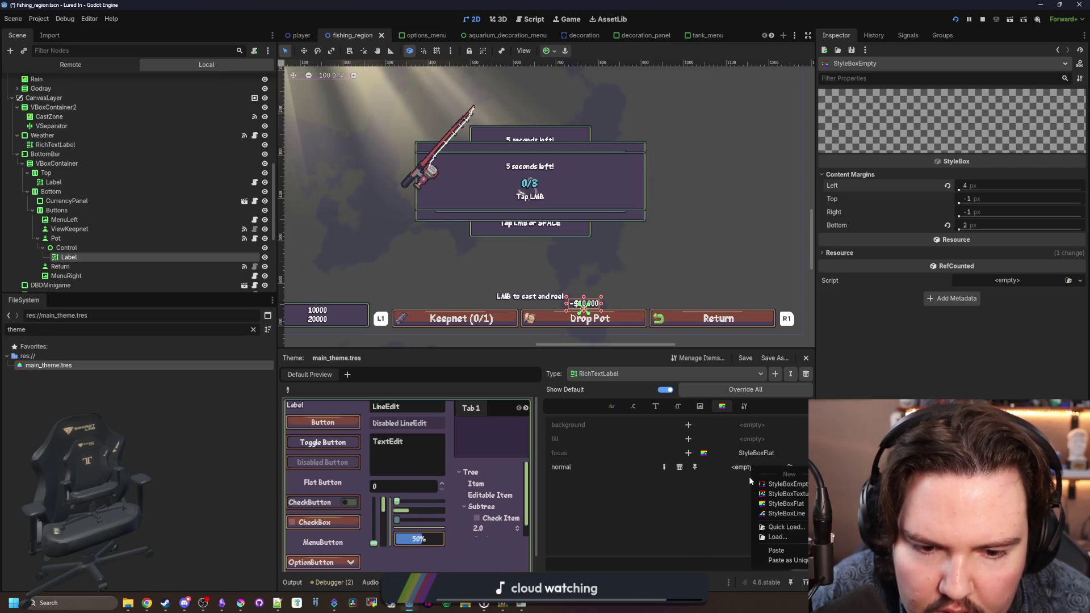
{"action": "left_click", "coordinate": [772, 550]}
Step: Move the running game window out of the way and return to the editor
{"action": "left_click", "coordinate": [523, 604]}
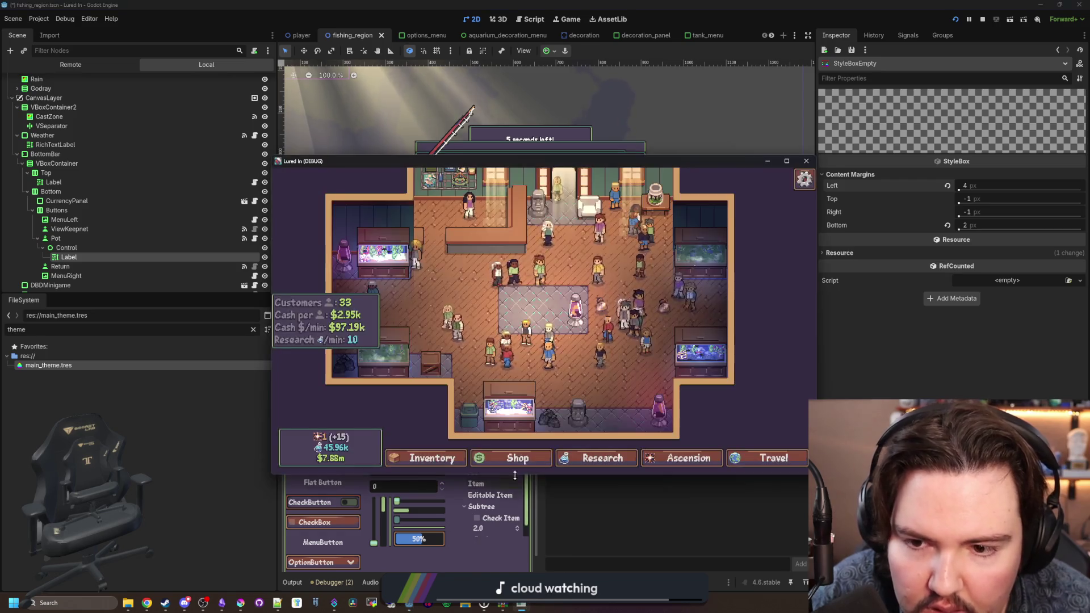
{"action": "left_click_drag", "start_coordinate": [738, 161], "coordinate": [14, 246]}
{"action": "left_click", "coordinate": [749, 472]}
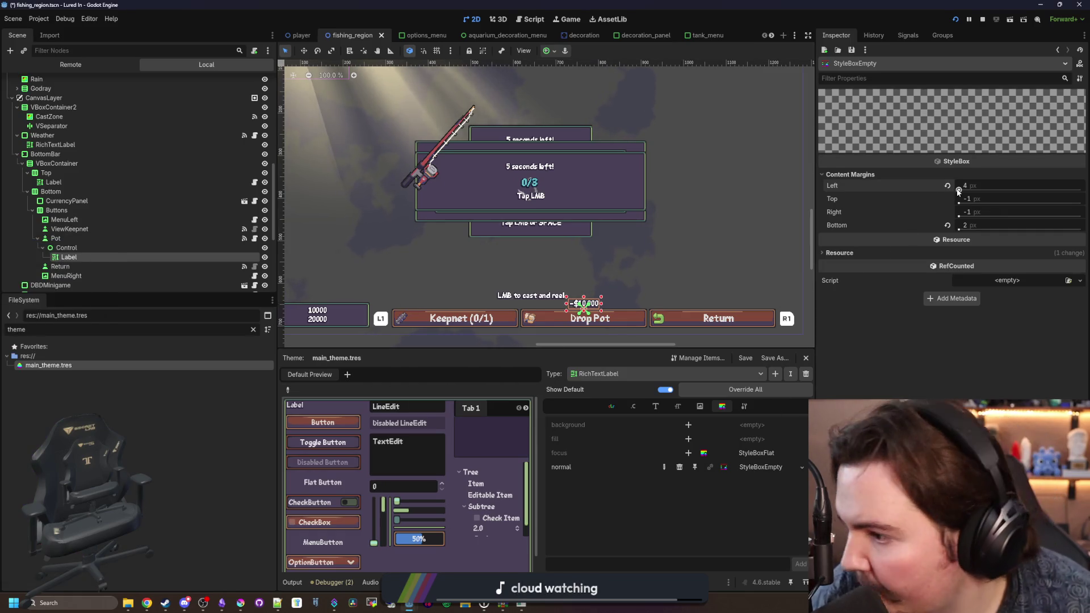
{"action": "left_click_drag", "start_coordinate": [958, 190], "coordinate": [956, 191]}
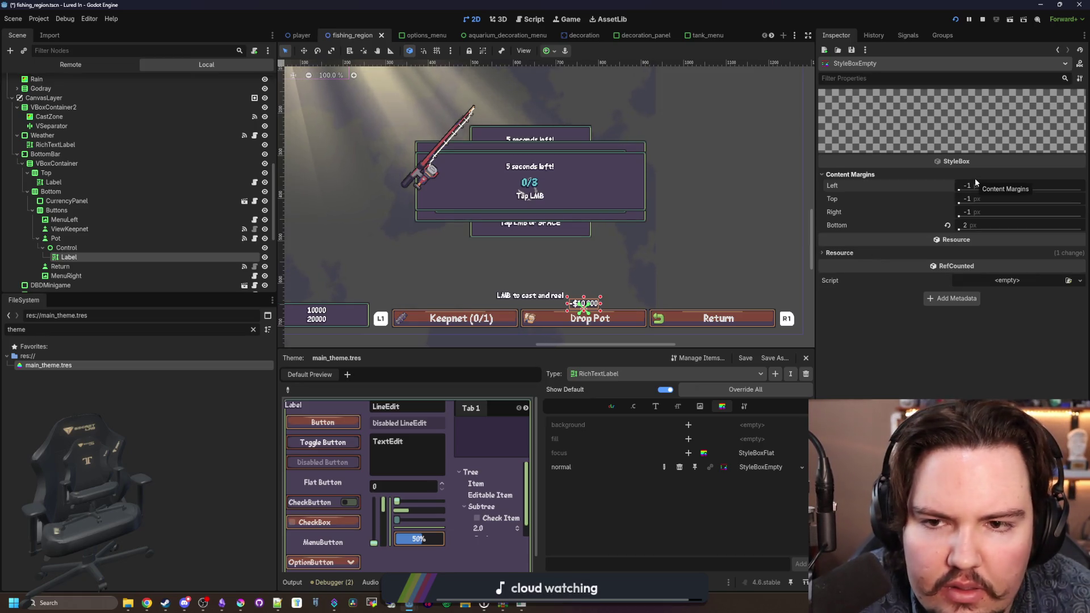
{"action": "left_click", "coordinate": [975, 179]}
{"action": "left_click", "coordinate": [974, 178]}
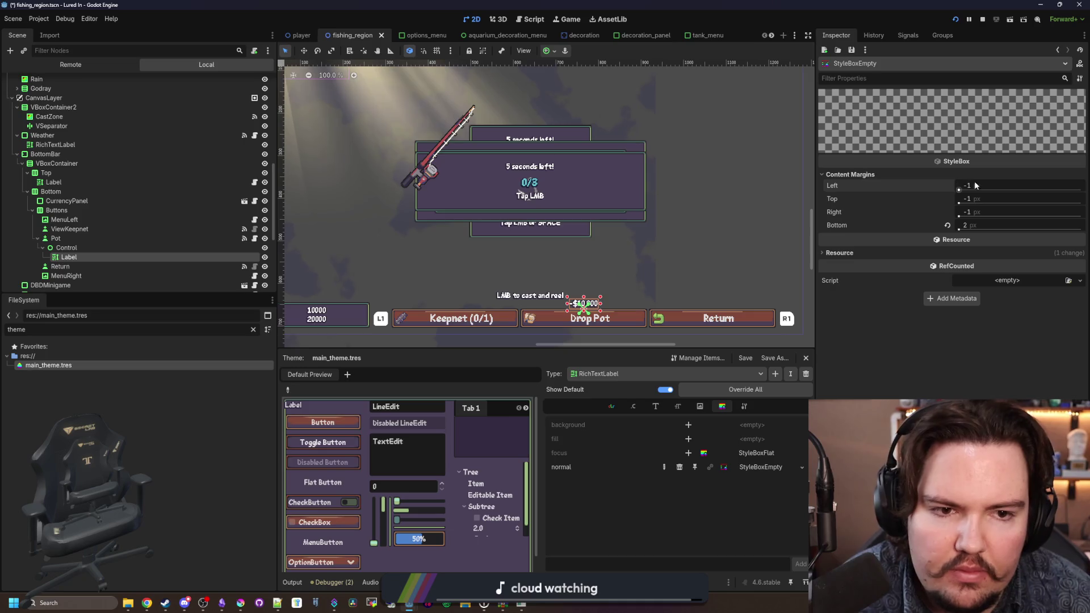
{"action": "left_click", "coordinate": [974, 187]}
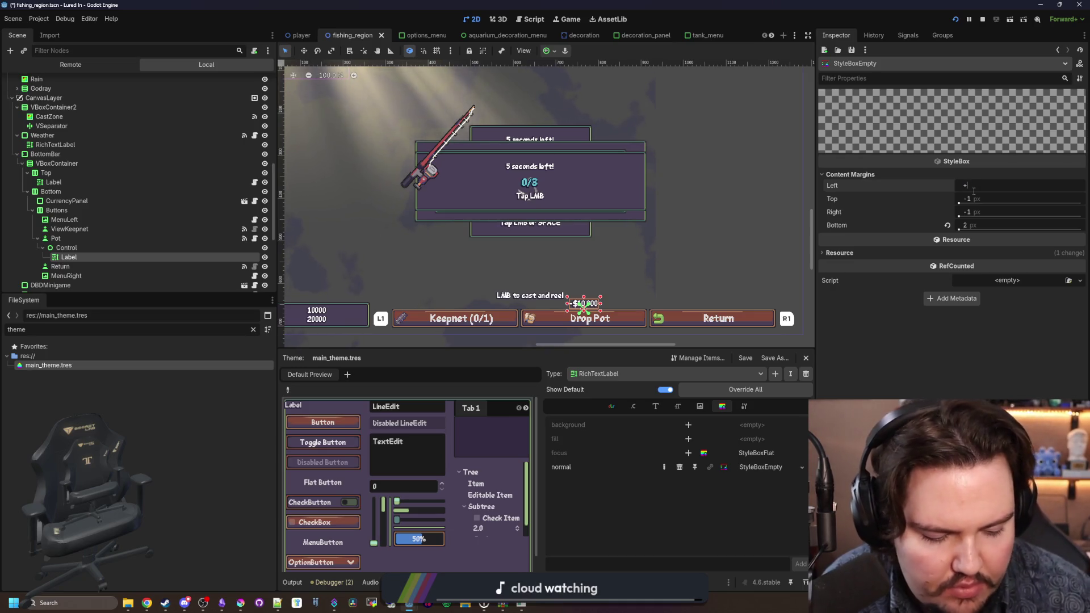
{"action": "key", "text": "Return"}
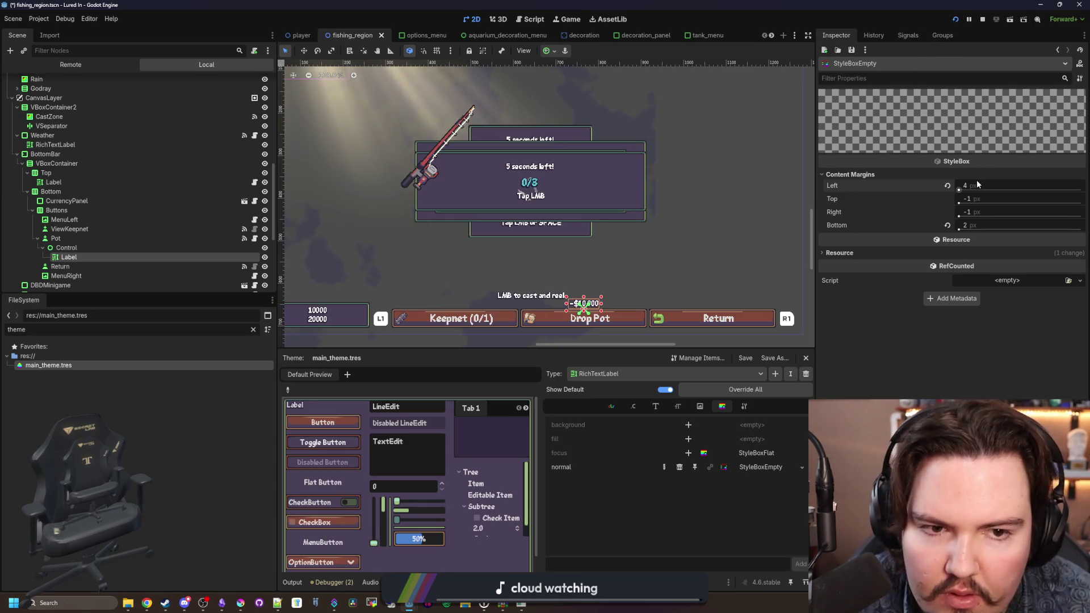
{"action": "mouse_move", "coordinate": [966, 185]}
{"action": "left_mouse_down"}
{"action": "mouse_move", "coordinate": [991, 186]}
{"action": "mouse_move", "coordinate": [965, 186]}
{"action": "left_mouse_up"}
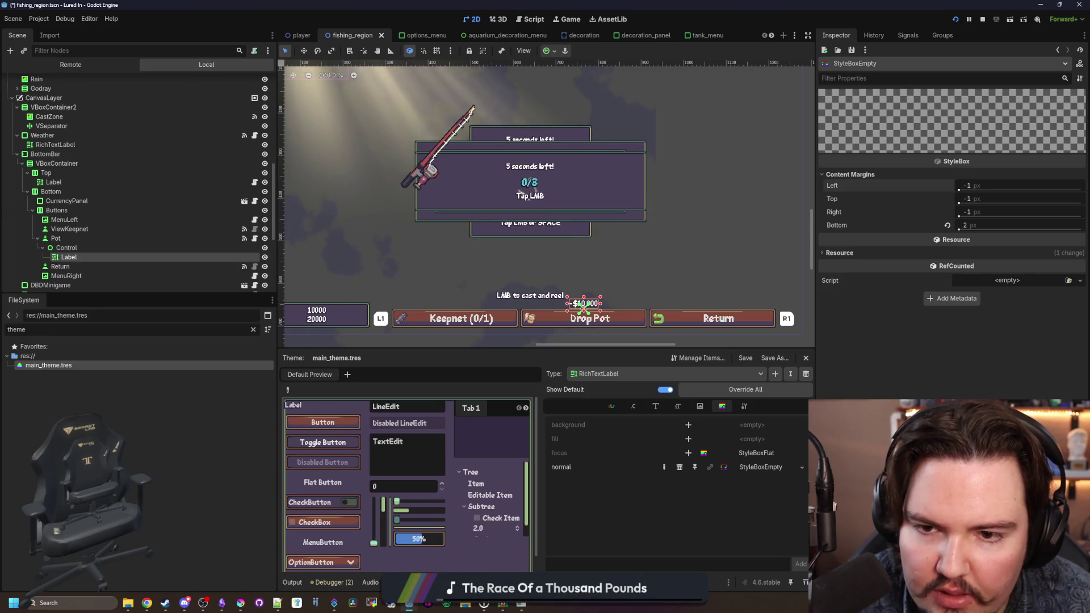
{"action": "left_click", "coordinate": [971, 185]}
{"action": "type", "text": "4"}
{"action": "key", "text": "Return"}
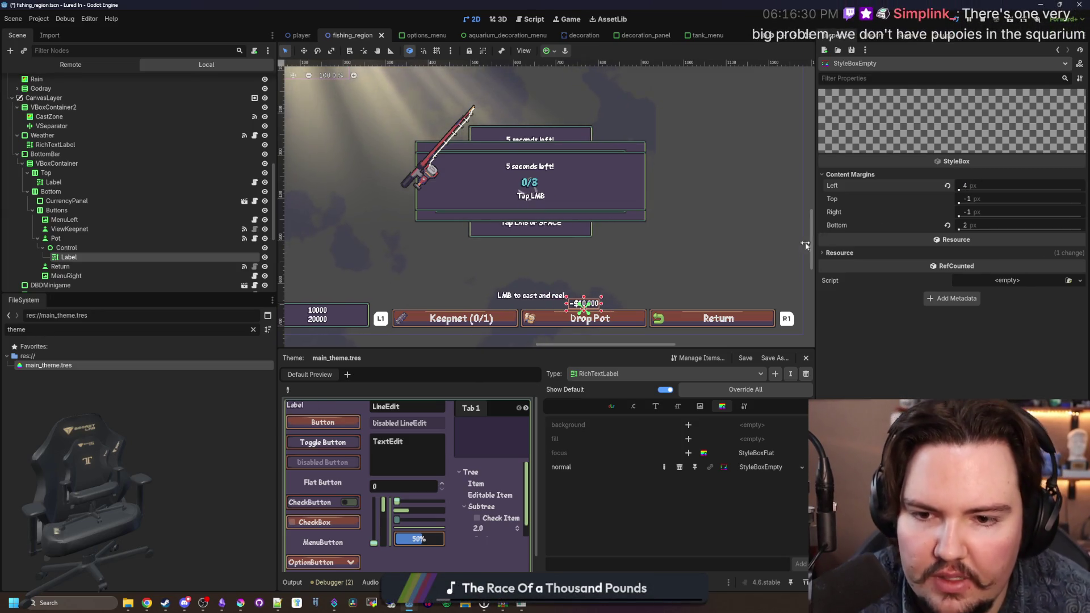
{"action": "scroll", "coordinate": [547, 284], "scroll_direction": "down", "scroll_amount": 3}
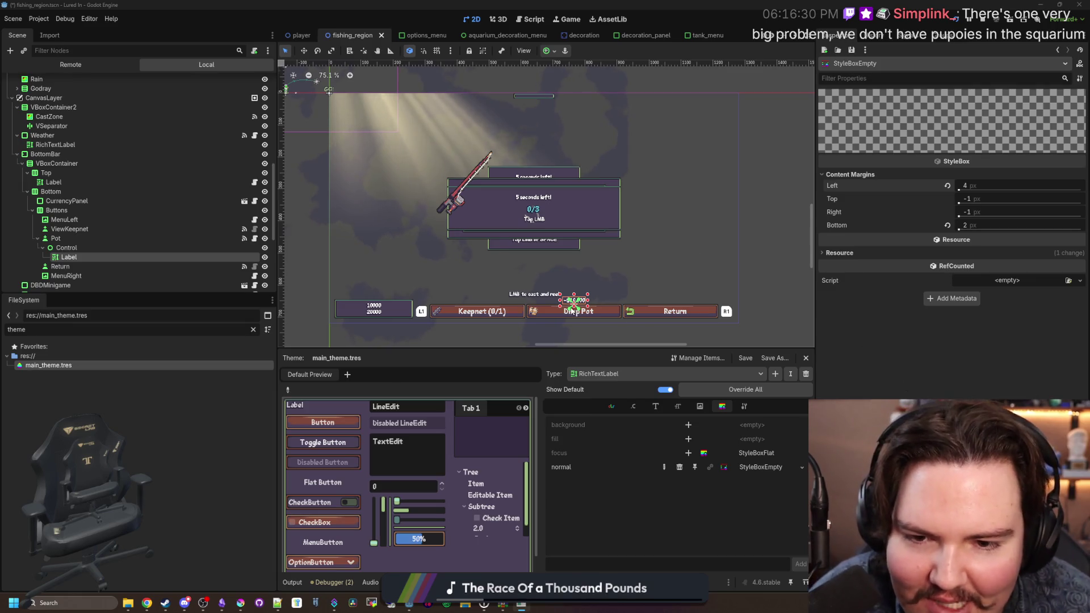
Step: Set the empty style's right content margin to 3 px
{"action": "scroll", "coordinate": [590, 314], "scroll_direction": "up", "scroll_amount": 5}
{"action": "scroll", "coordinate": [592, 316], "scroll_direction": "up", "scroll_amount": 8}
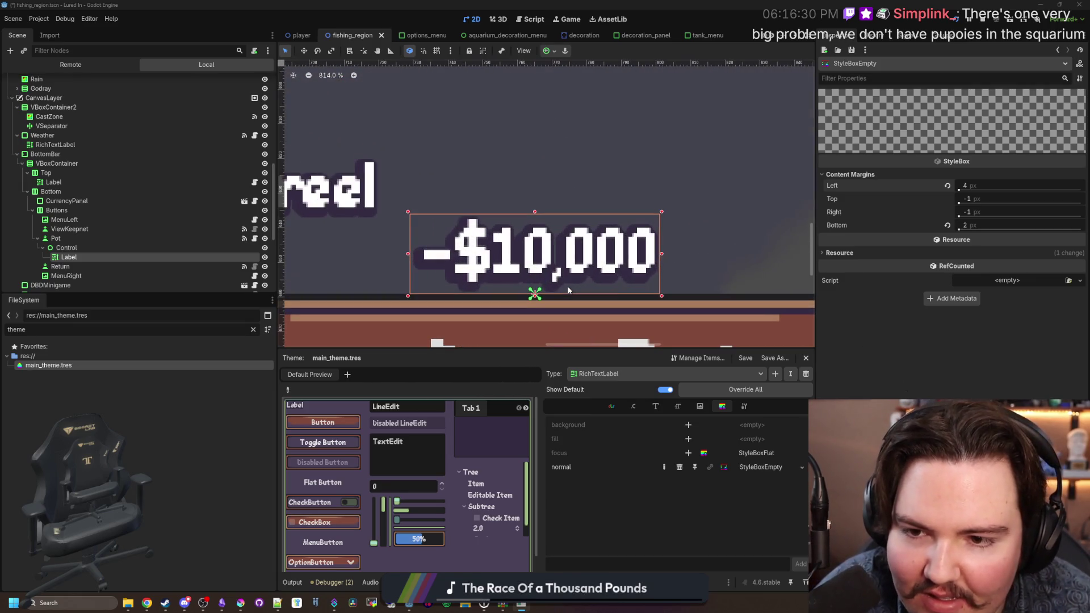
{"action": "left_click", "coordinate": [971, 211]}
{"action": "type", "text": "4"}
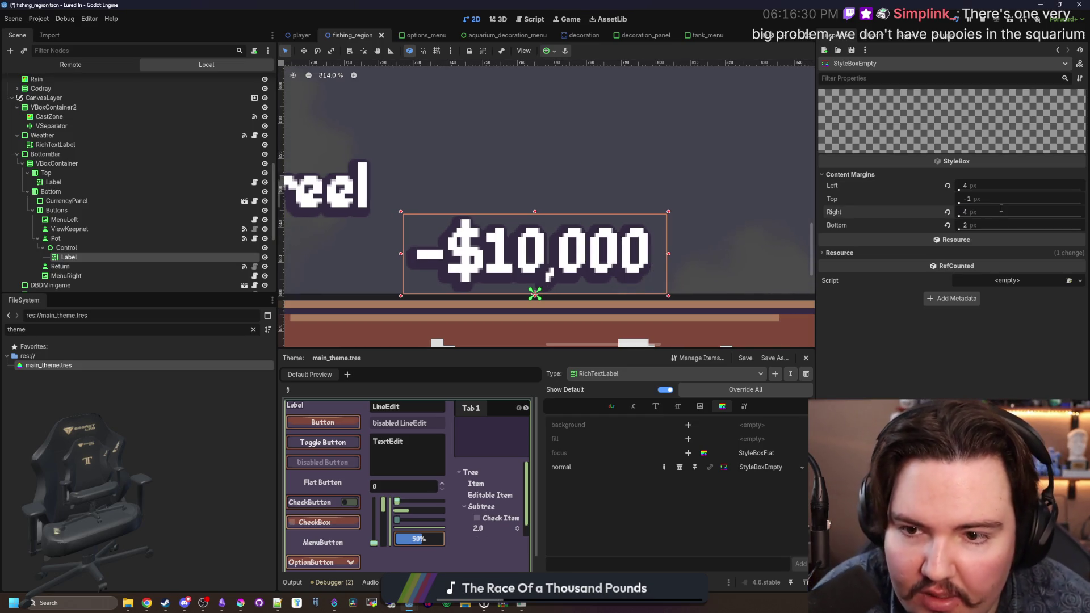
{"action": "scroll", "coordinate": [602, 304], "scroll_direction": "up", "scroll_amount": 5}
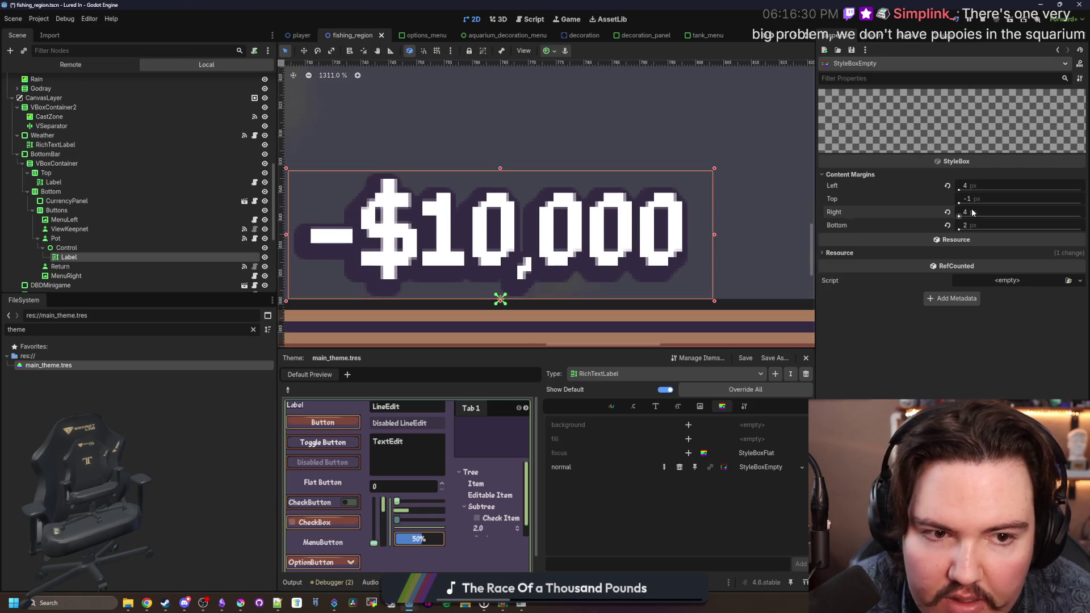
{"action": "type", "text": "3"}
{"action": "key", "text": "Return"}
Step: Change the top content margin from -1 to 1 px
{"action": "scroll", "coordinate": [712, 224], "scroll_direction": "down", "scroll_amount": 6}
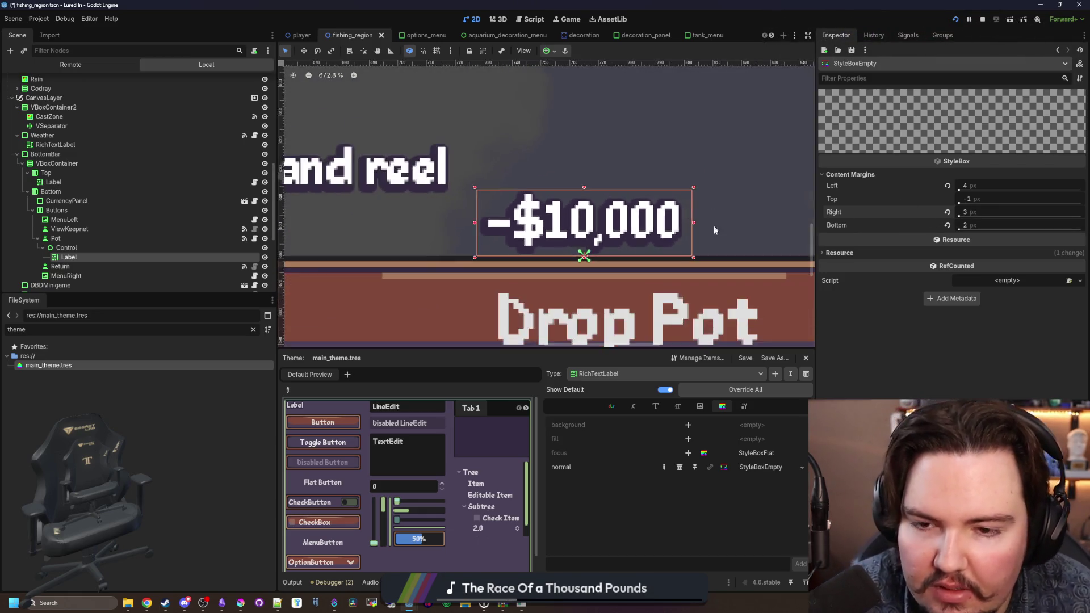
{"action": "scroll", "coordinate": [705, 255], "scroll_direction": "down", "scroll_amount": 5}
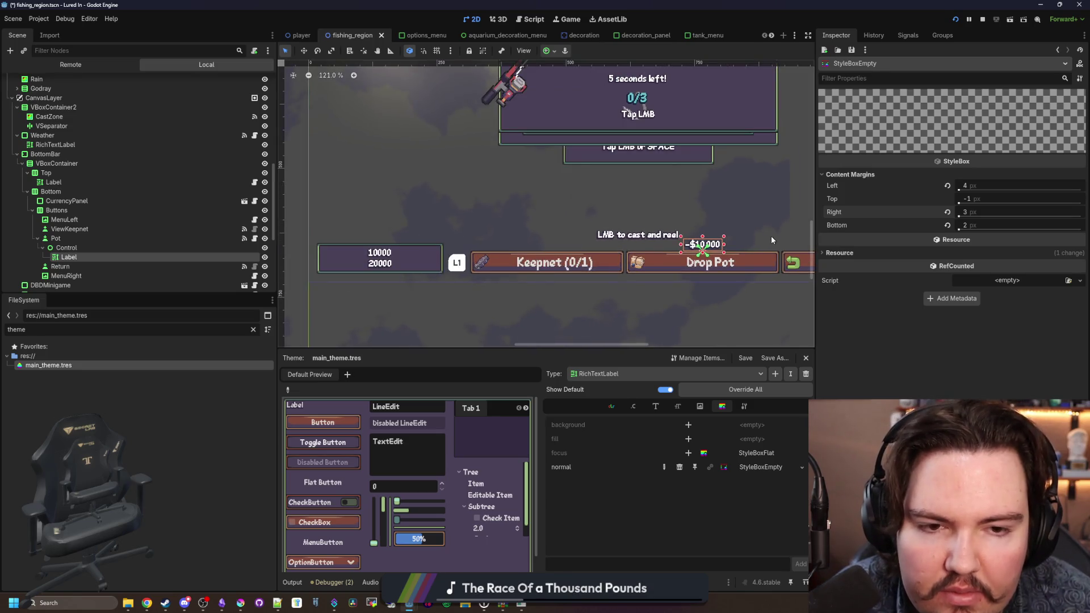
{"action": "scroll", "coordinate": [339, 282], "scroll_direction": "up", "scroll_amount": 3}
{"action": "scroll", "coordinate": [374, 260], "scroll_direction": "down", "scroll_amount": 3}
{"action": "scroll", "coordinate": [781, 234], "scroll_direction": "up", "scroll_amount": 4}
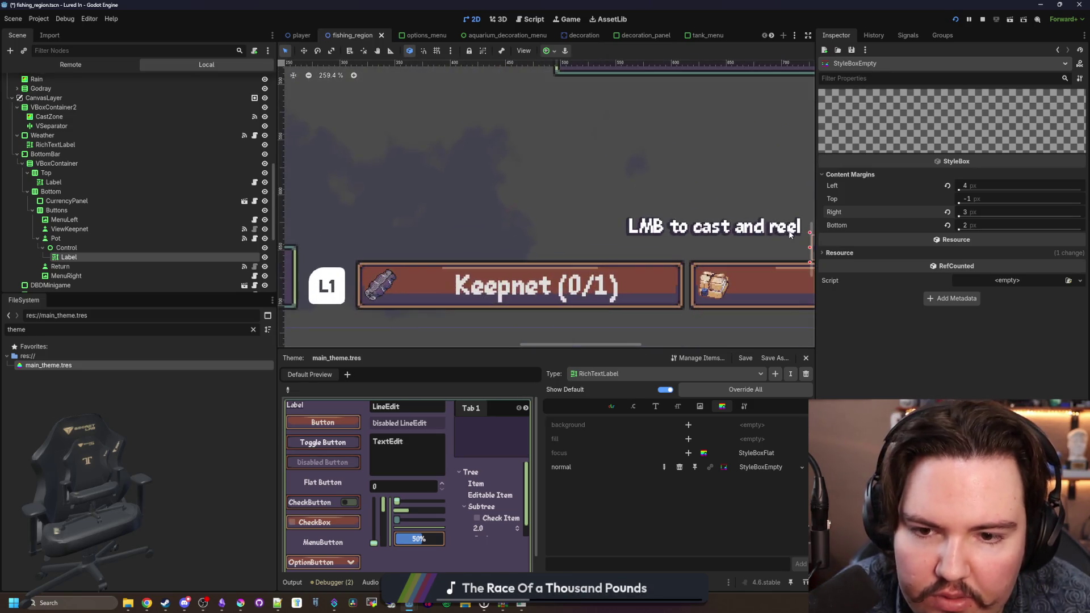
{"action": "scroll", "coordinate": [720, 230], "scroll_direction": "up", "scroll_amount": 8}
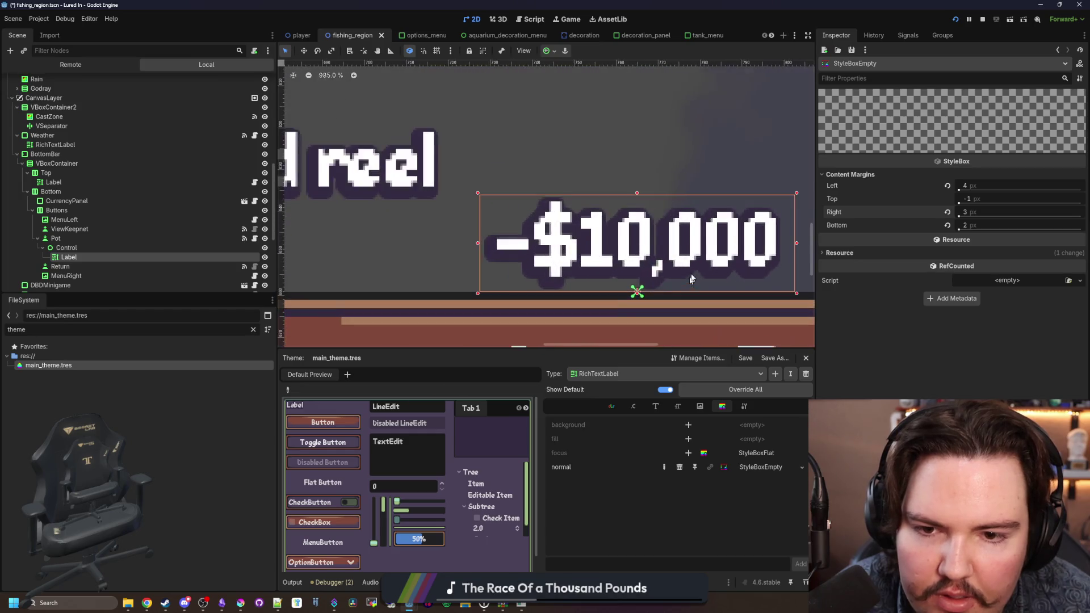
{"action": "scroll", "coordinate": [522, 297], "scroll_direction": "down", "scroll_amount": 1}
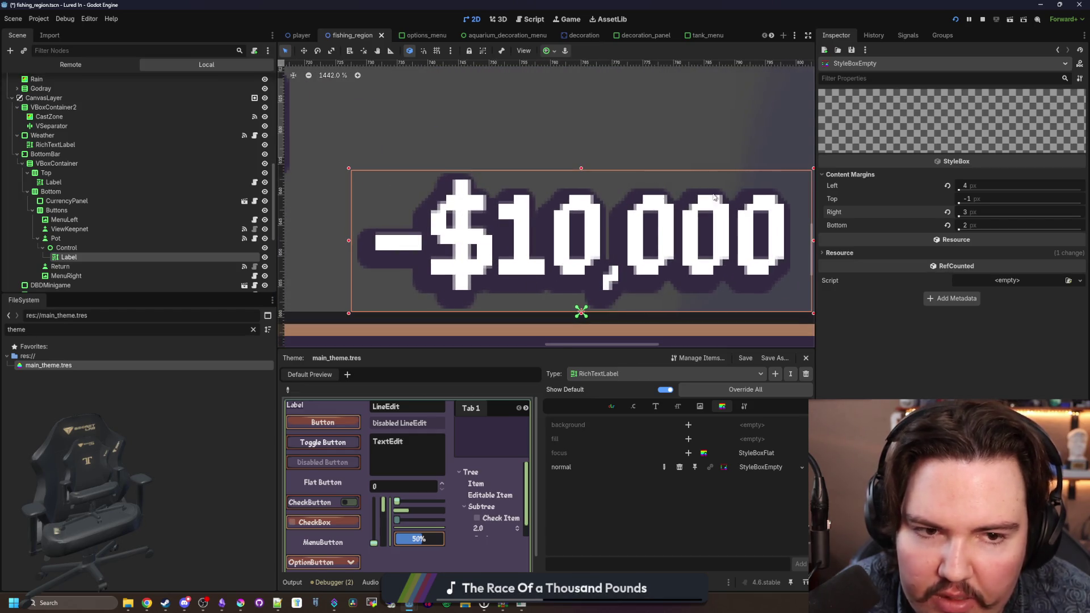
{"action": "left_click", "coordinate": [979, 201]}
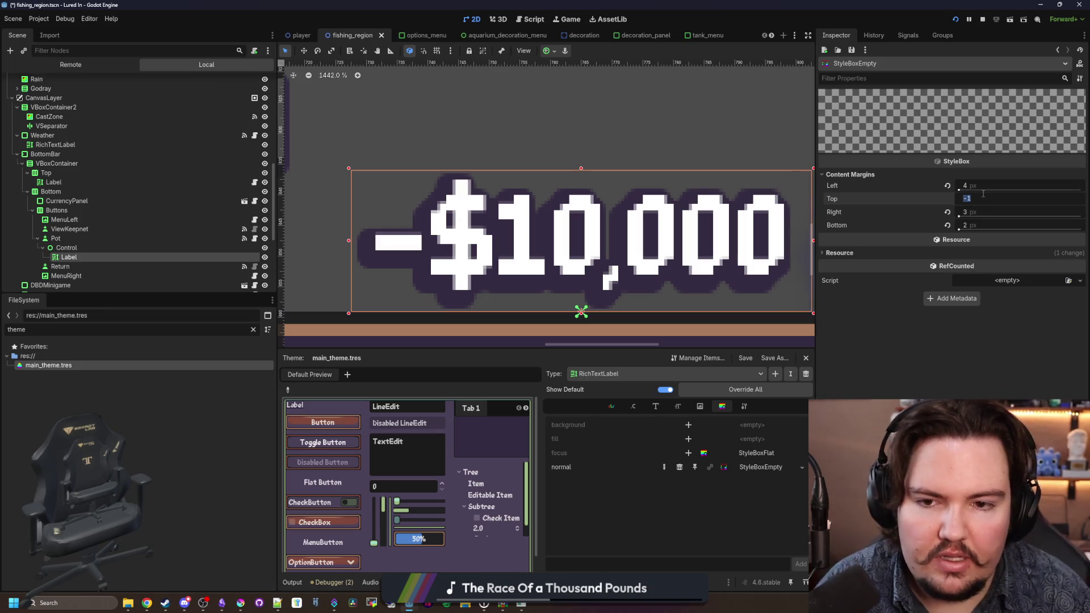
{"action": "type", "text": "1"}
{"action": "key", "text": "Return"}
Step: Save the fishing_region scene and run the game with F5
{"action": "scroll", "coordinate": [645, 238], "scroll_direction": "down", "scroll_amount": 15}
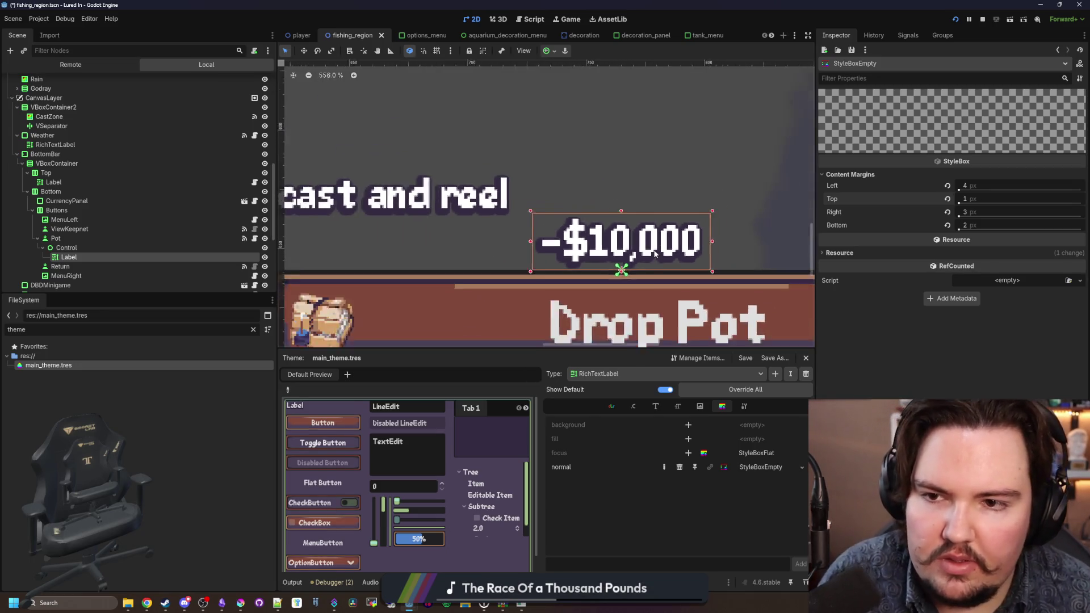
{"action": "key", "text": "ctrl+s"}
{"action": "scroll", "coordinate": [688, 274], "scroll_direction": "down", "scroll_amount": 10}
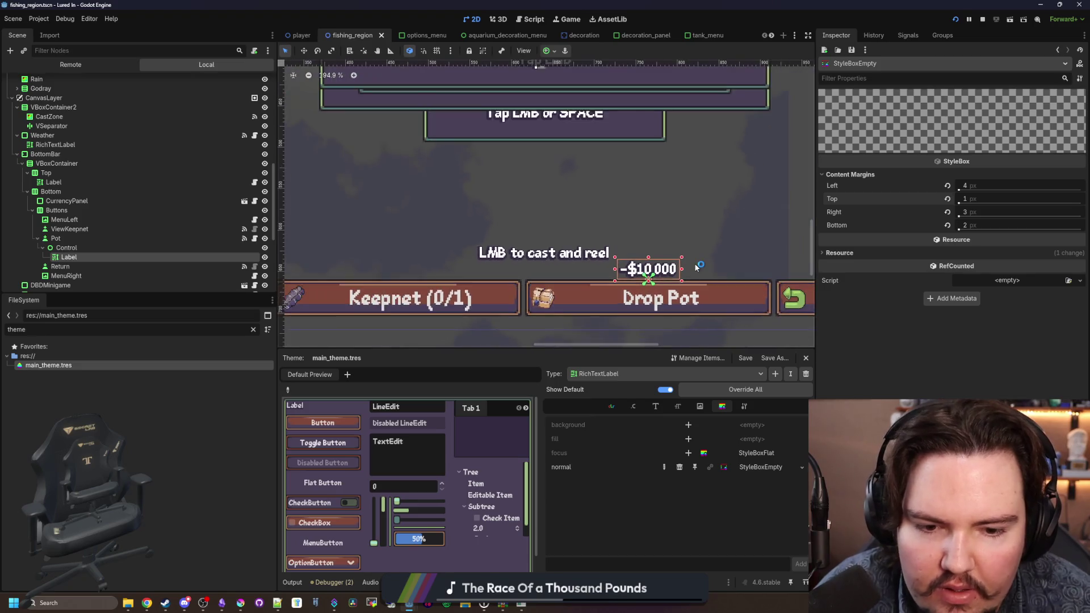
{"action": "key", "text": "ctrl+s"}
{"action": "key", "text": "F5"}
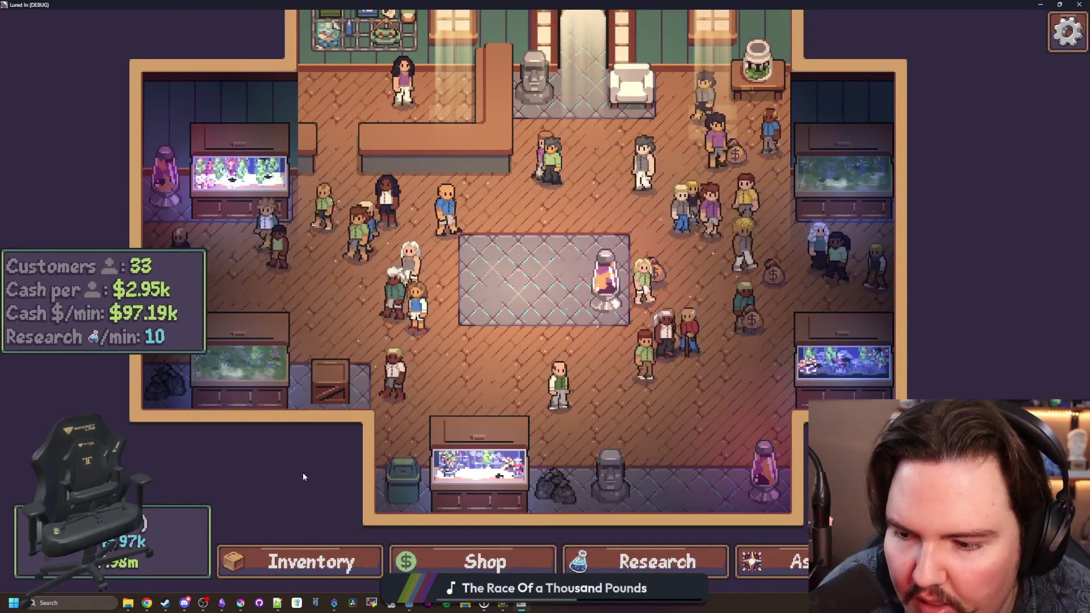
Step: Browse the fish inventory and the Fishpedia, then close the inventory
{"action": "left_click", "coordinate": [349, 549]}
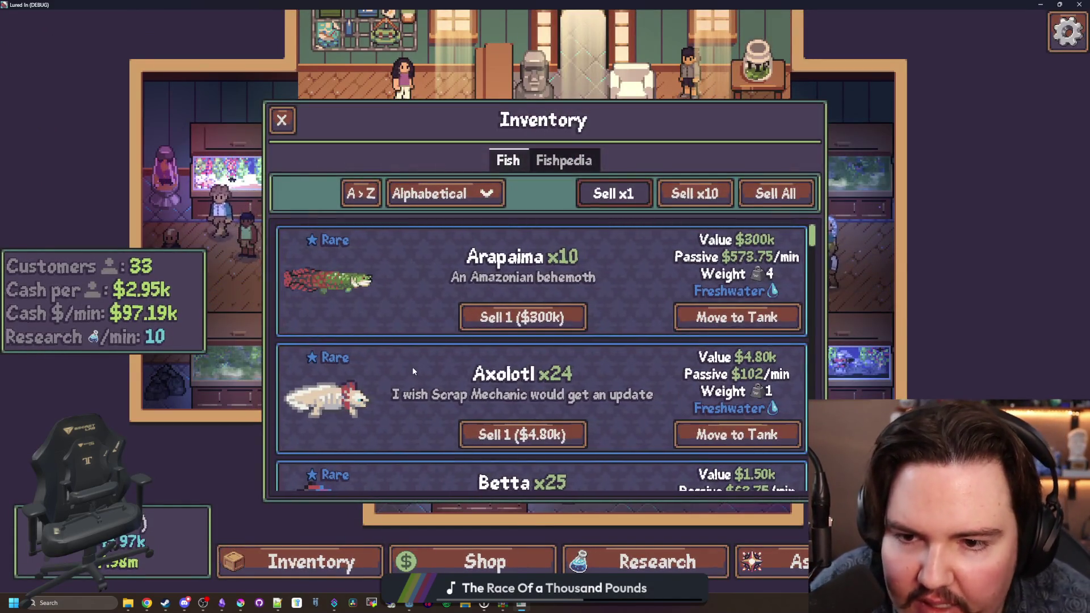
{"action": "scroll", "coordinate": [437, 291], "scroll_direction": "down", "scroll_amount": 1}
{"action": "scroll", "coordinate": [437, 287], "scroll_direction": "down", "scroll_amount": 3}
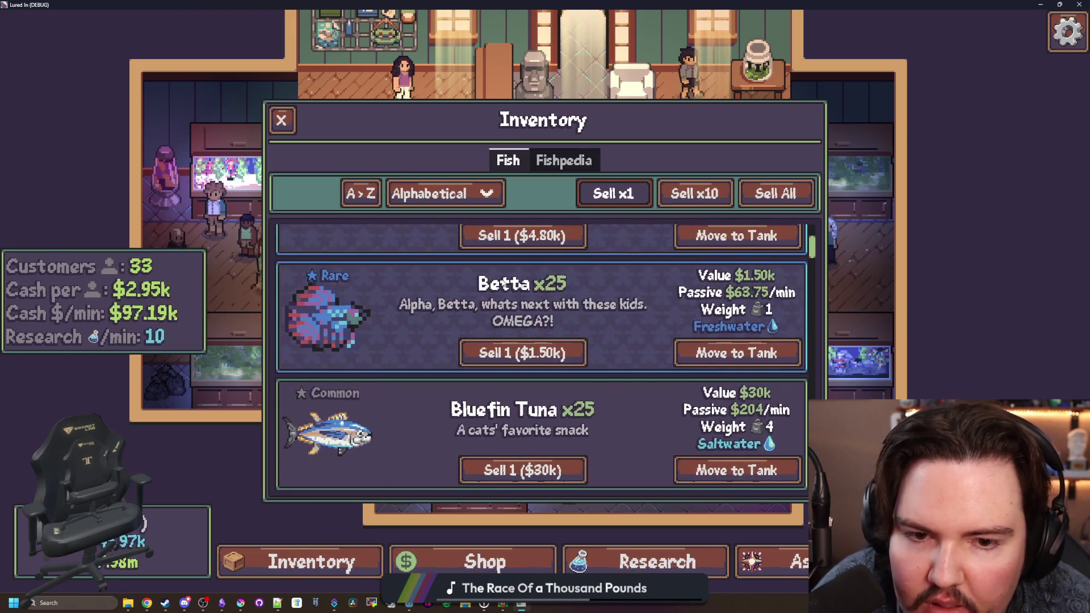
{"action": "scroll", "coordinate": [811, 261], "scroll_direction": "down", "scroll_amount": 2}
{"action": "mouse_move", "coordinate": [811, 261]}
{"action": "left_mouse_down"}
{"action": "mouse_move", "coordinate": [812, 483]}
{"action": "mouse_move", "coordinate": [811, 233]}
{"action": "left_mouse_up"}
{"action": "left_click", "coordinate": [540, 162]}
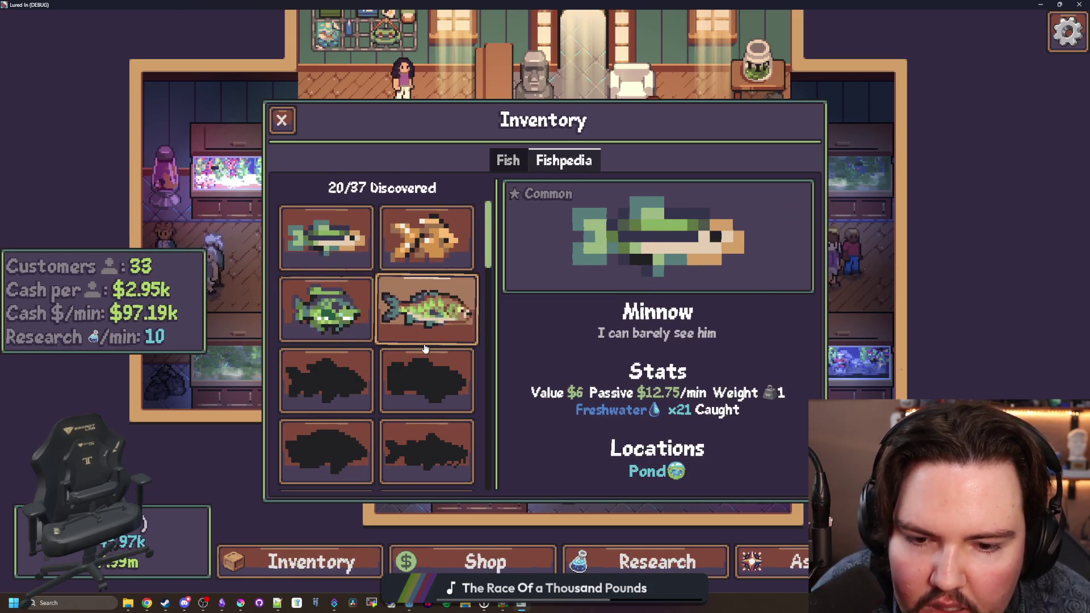
{"action": "scroll", "coordinate": [457, 406], "scroll_direction": "down", "scroll_amount": 1}
{"action": "scroll", "coordinate": [457, 405], "scroll_direction": "down", "scroll_amount": 5}
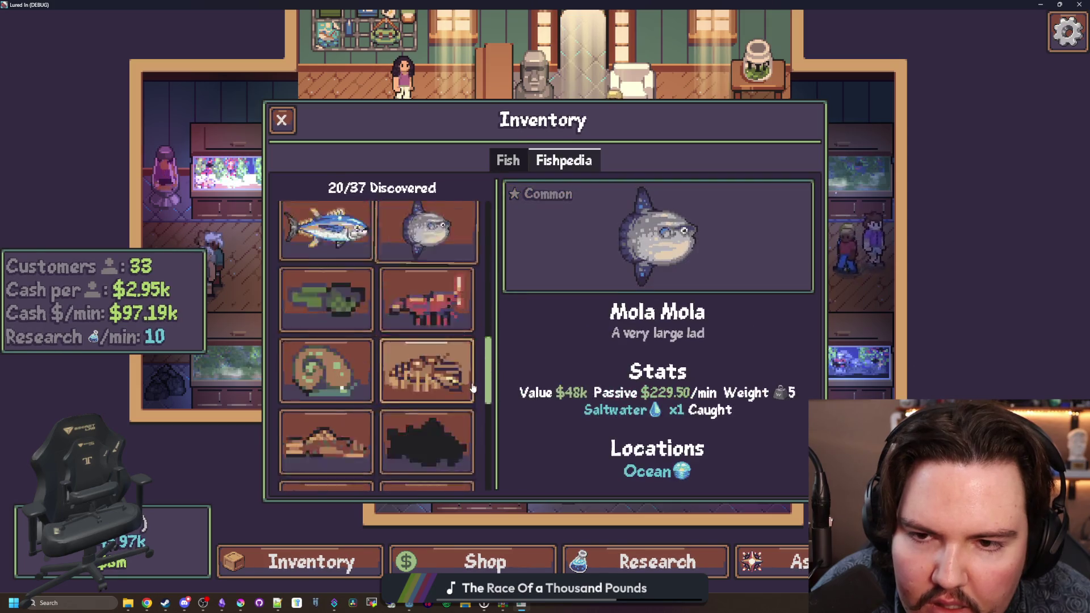
{"action": "scroll", "coordinate": [473, 386], "scroll_direction": "down", "scroll_amount": 3}
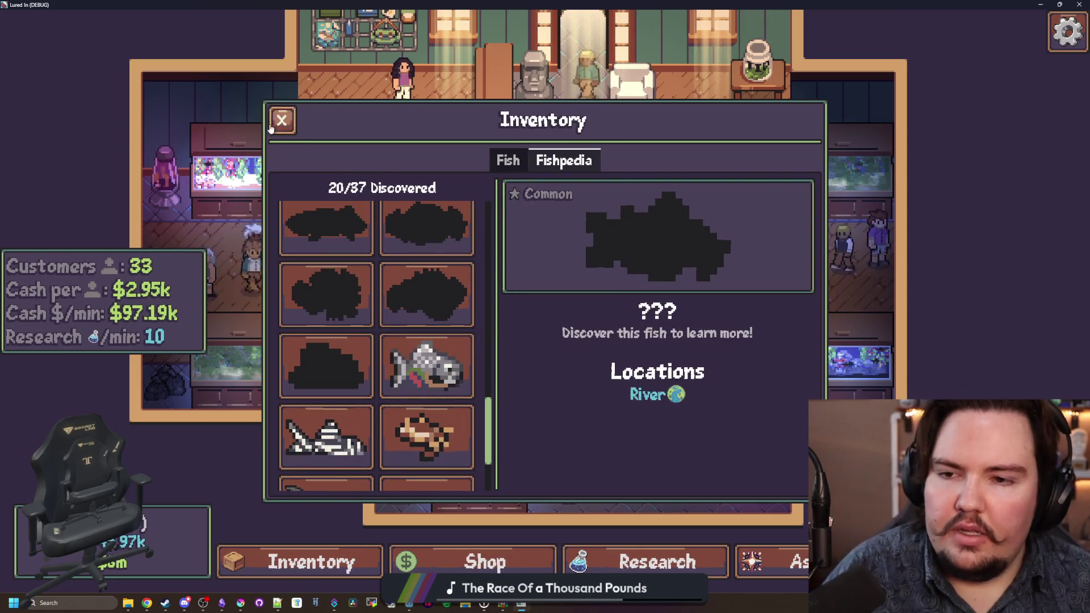
{"action": "left_click", "coordinate": [282, 120]}
Step: Inspect the Strong Economy upgrade in the Ascension tree
{"action": "left_click", "coordinate": [777, 559]}
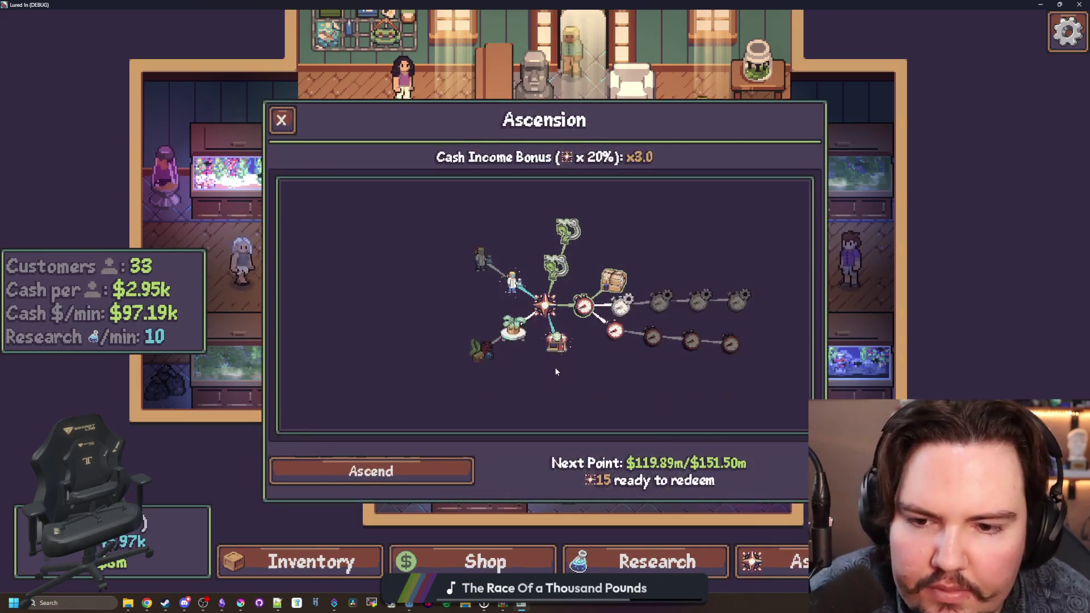
{"action": "left_click", "coordinate": [565, 345]}
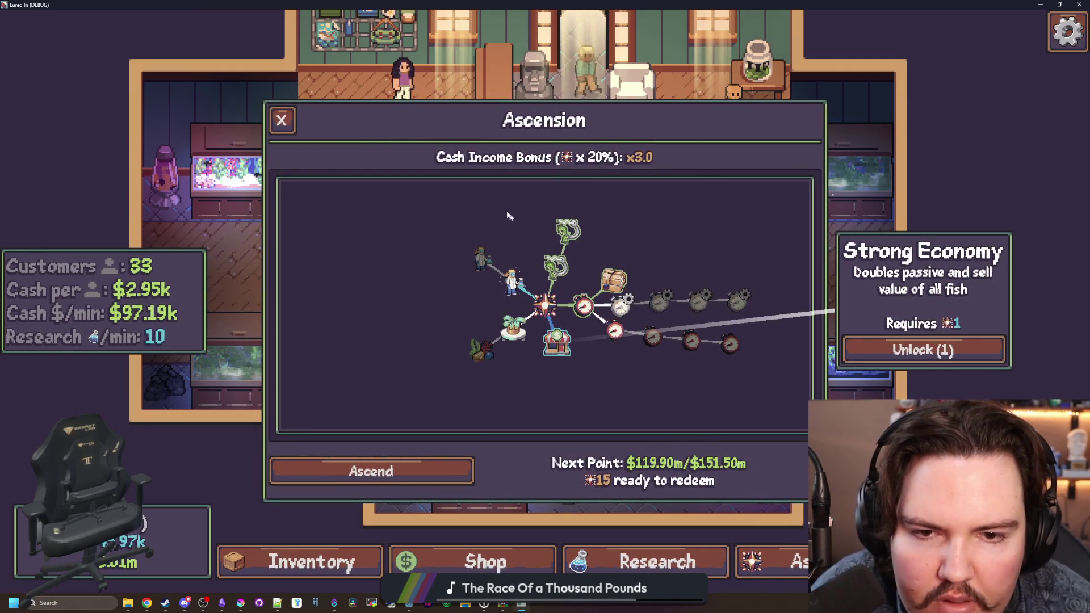
{"action": "left_click", "coordinate": [281, 120]}
Step: Travel to the Pond for free and cast the fishing line into the water
{"action": "key", "text": "t"}
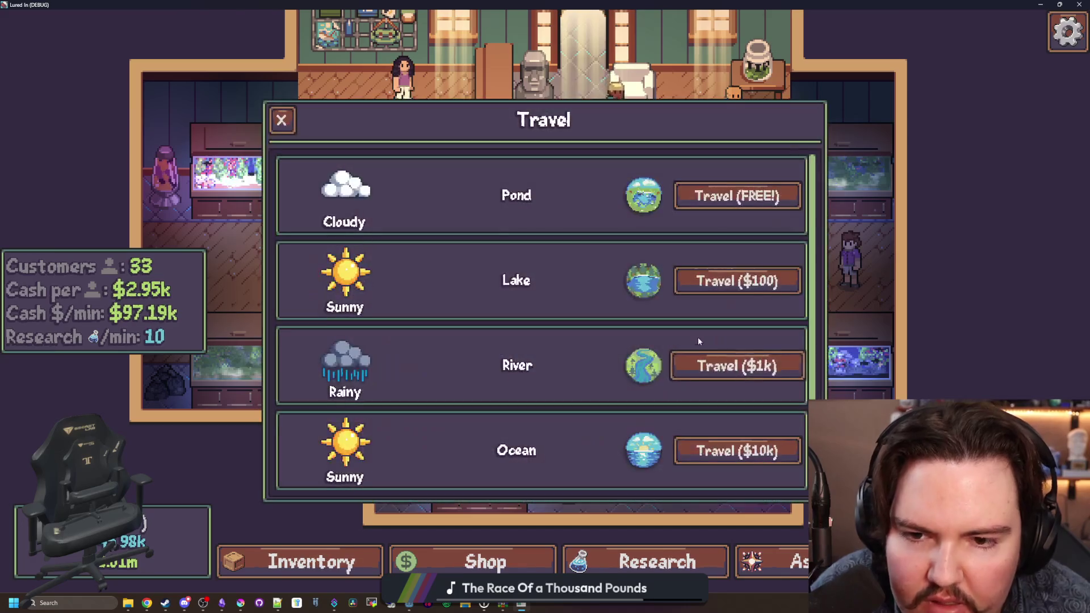
{"action": "left_click", "coordinate": [708, 210]}
{"action": "left_click_drag", "start_coordinate": [416, 302], "coordinate": [555, 310]}
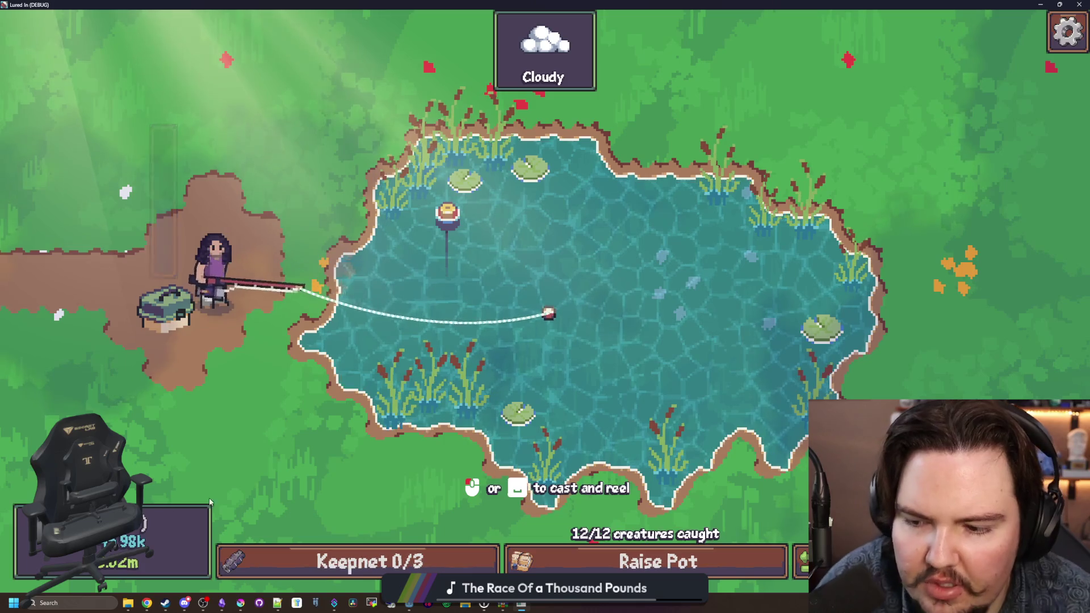
Step: Run the 'minigame' debug command and catch all three fish
{"action": "left_click", "coordinate": [524, 376]}
{"action": "key", "text": "Escape"}
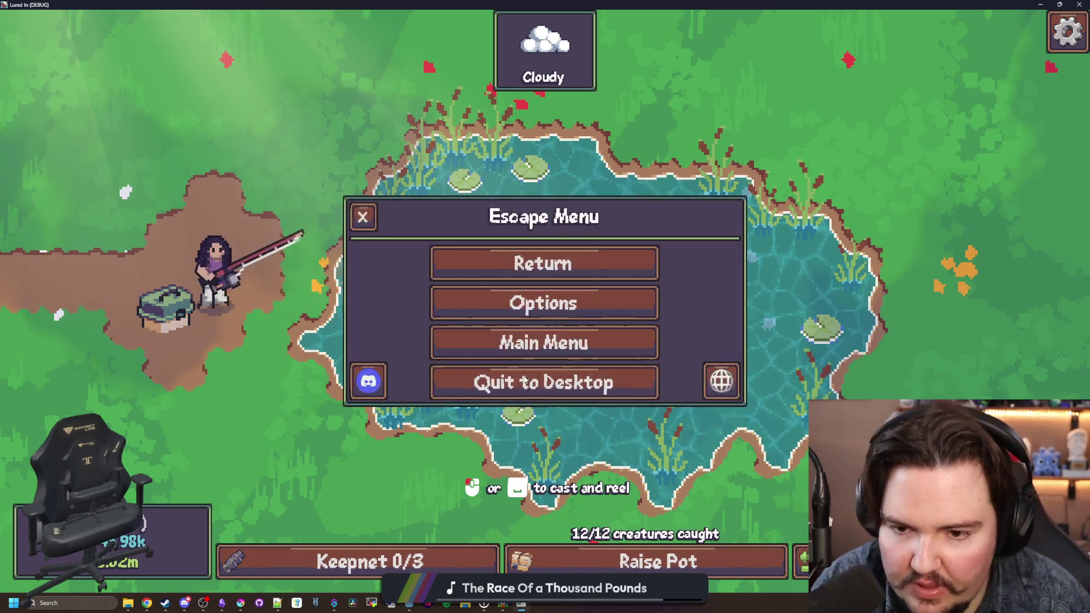
{"action": "key", "text": "grave"}
{"action": "type", "text": "minigame"}
{"action": "key", "text": "Return"}
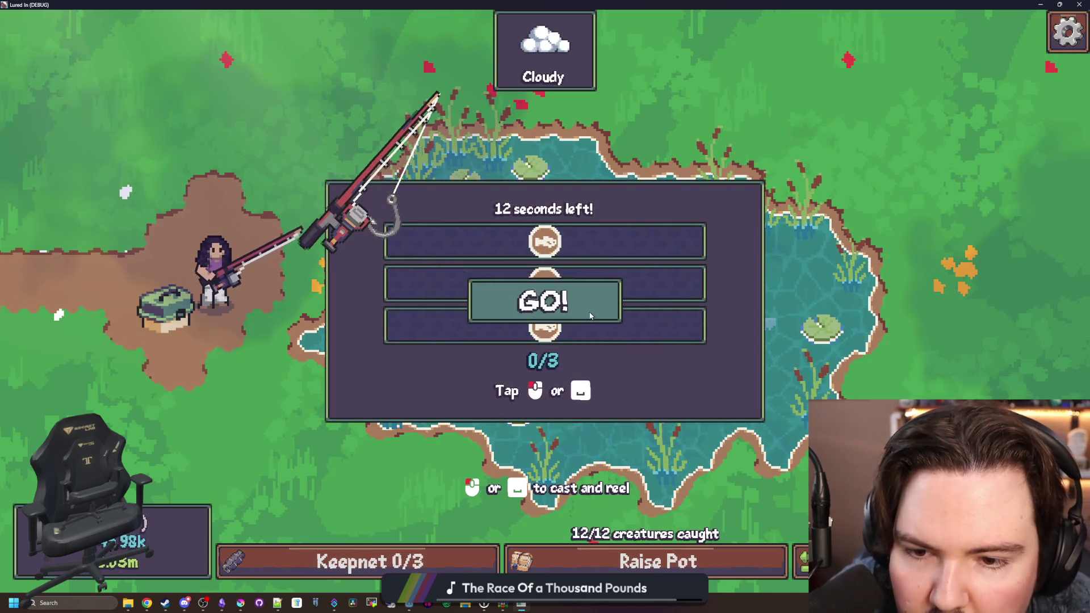
{"action": "left_click", "coordinate": [619, 273]}
{"action": "left_click", "coordinate": [622, 273]}
{"action": "left_click", "coordinate": [623, 272]}
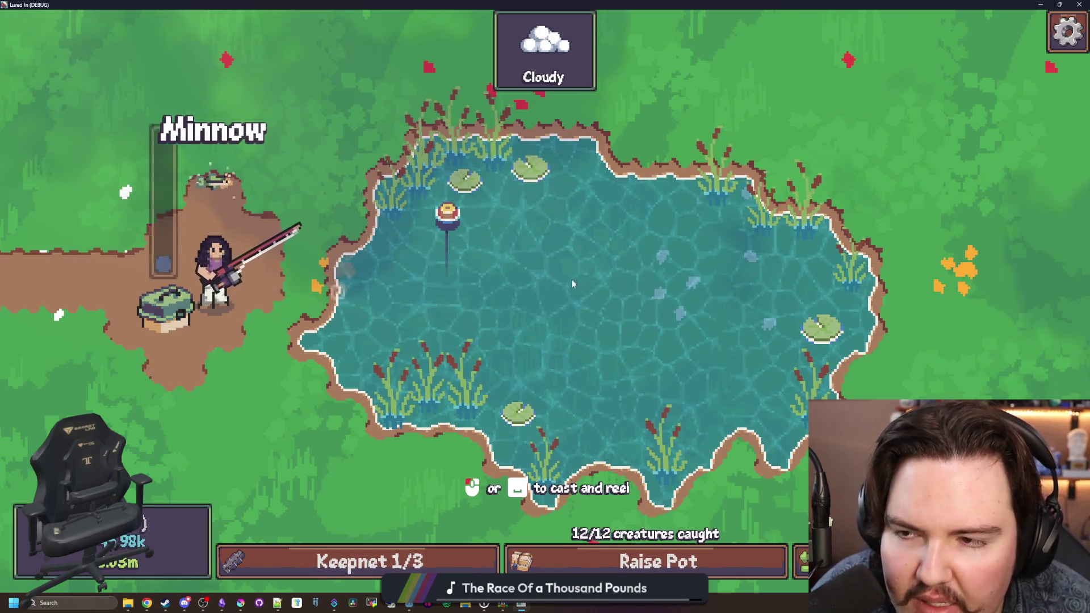
Step: Win a second minigame via the debug command so the keepnet shows 2/3, then close the game
{"action": "left_click", "coordinate": [584, 314]}
{"action": "key", "text": "grave"}
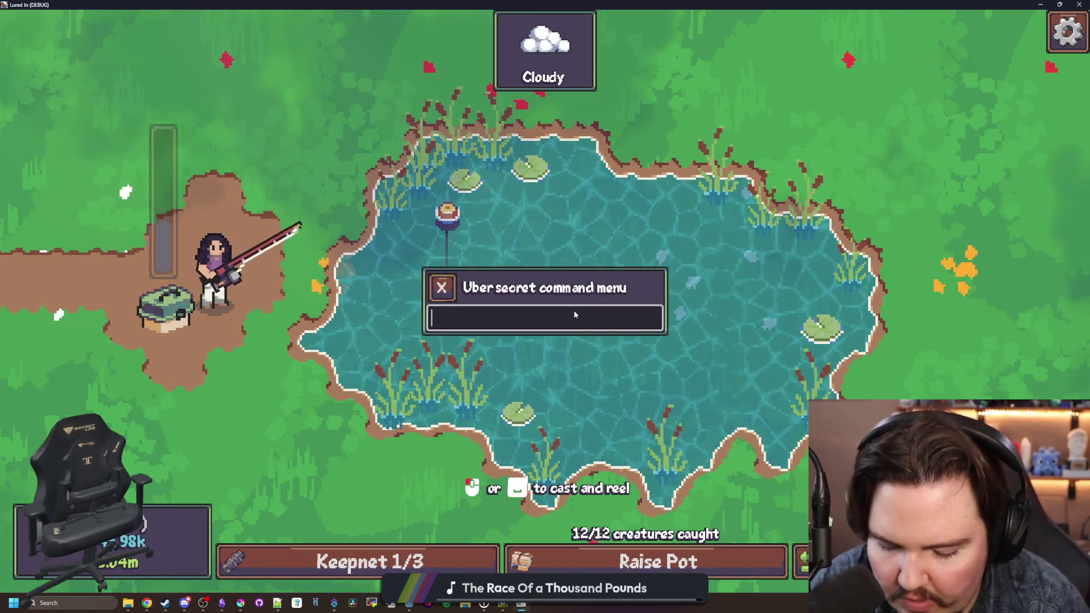
{"action": "type", "text": "minigame ct"}
{"action": "key", "text": "Return"}
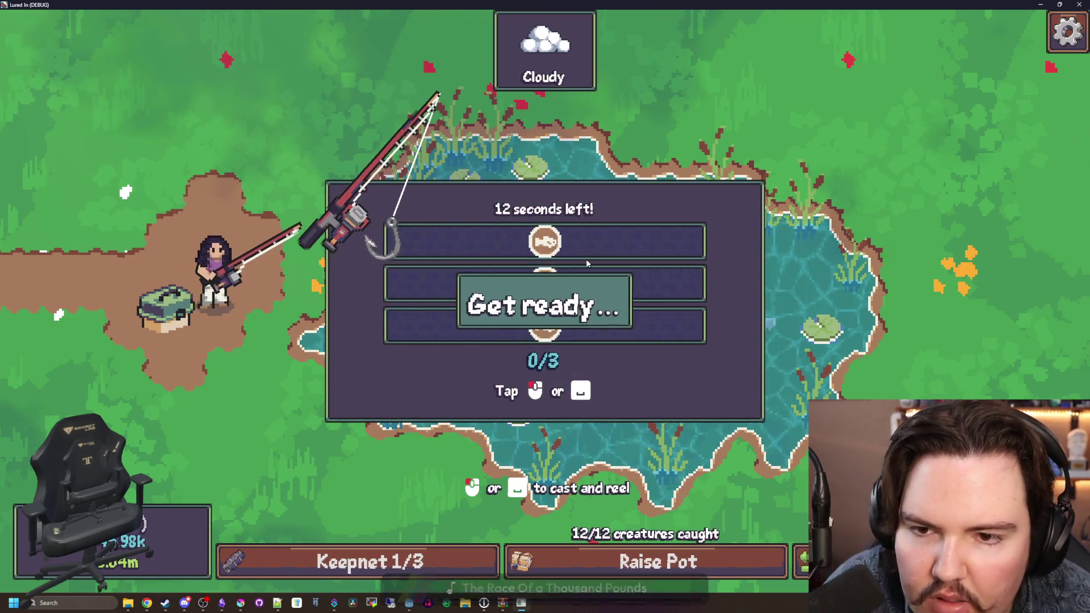
{"action": "left_click", "coordinate": [659, 256]}
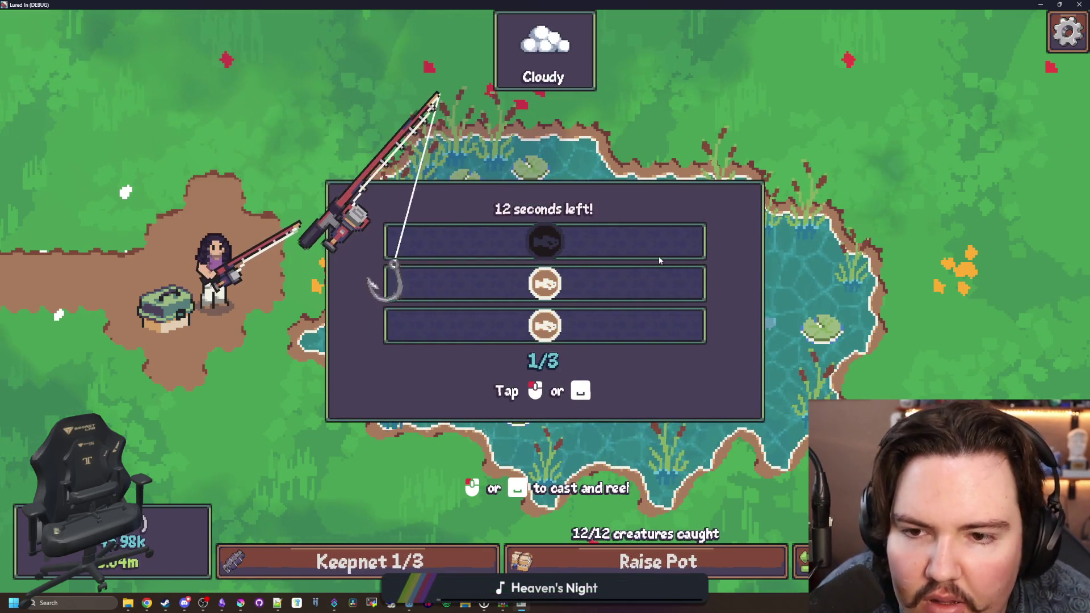
{"action": "left_click", "coordinate": [649, 262]}
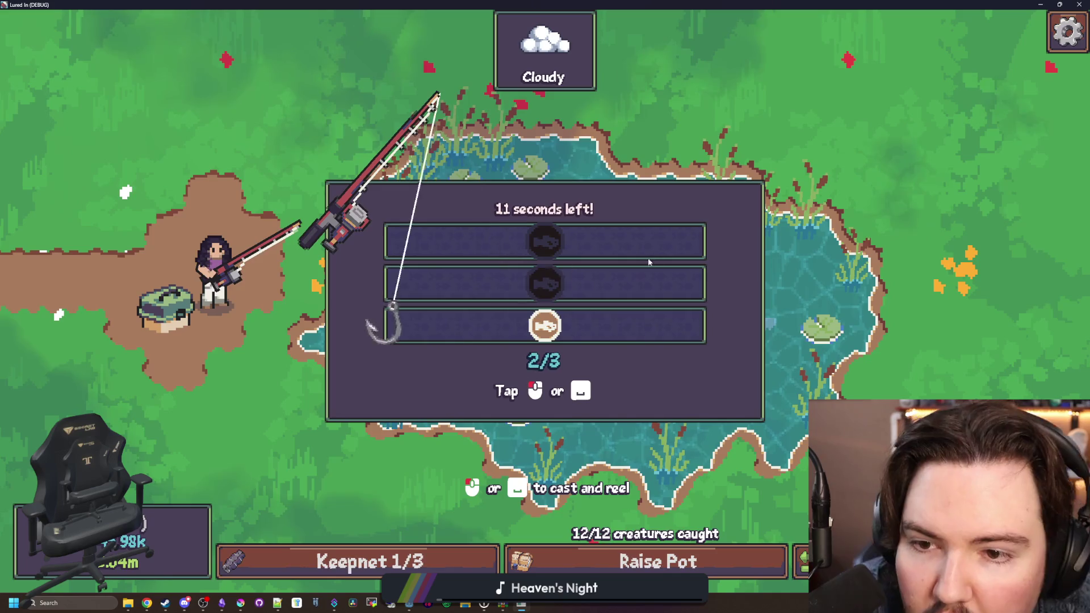
{"action": "left_click", "coordinate": [512, 220]}
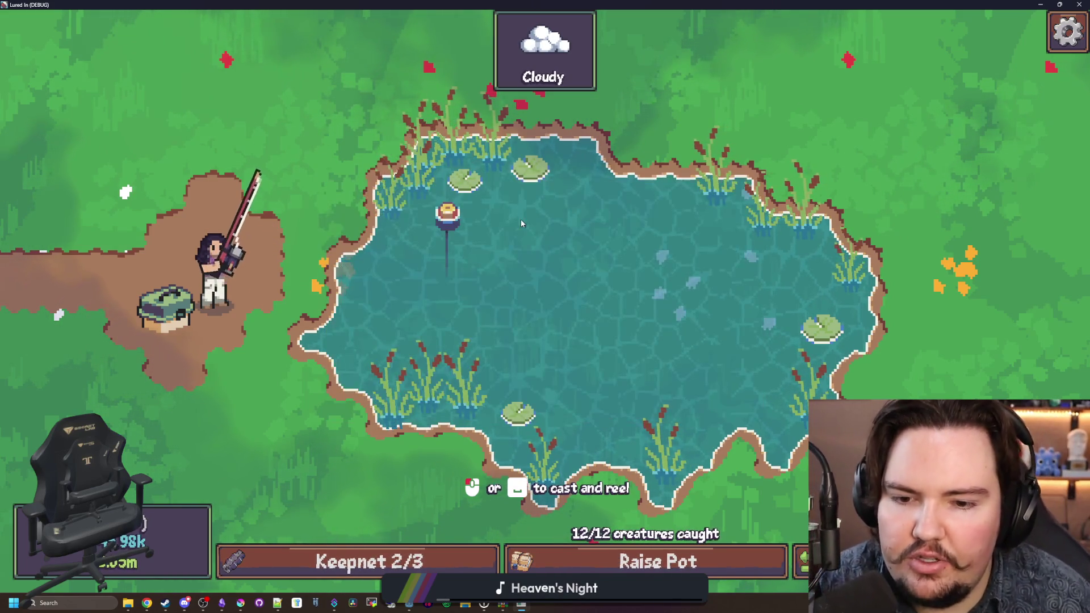
{"action": "key", "text": "F8"}
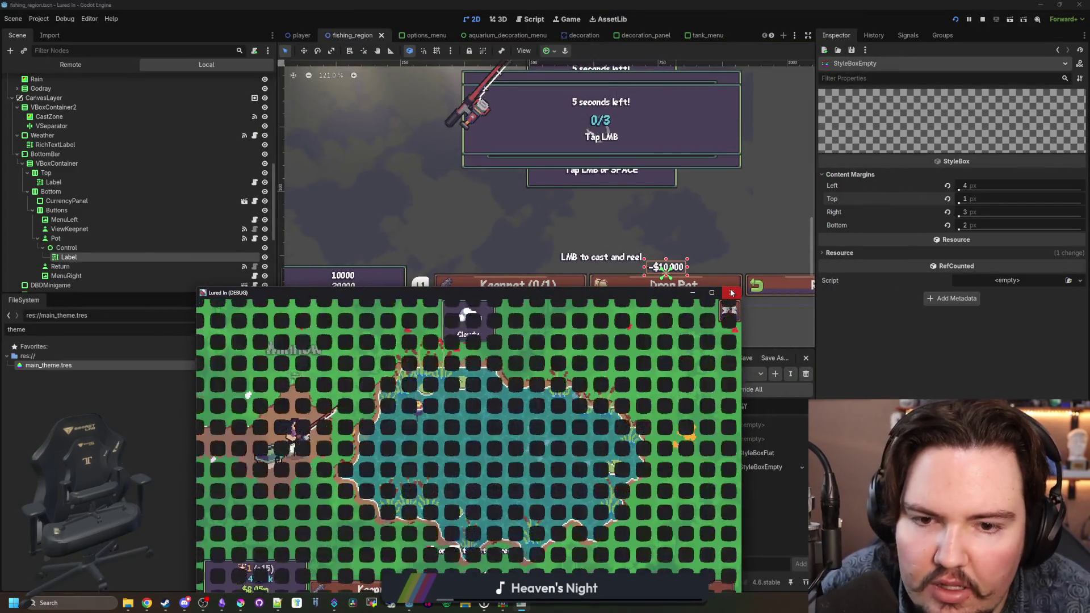
Step: Add the changelog bullet 'Fixed some minor clipping issues with text'
{"action": "left_click", "coordinate": [227, 602]}
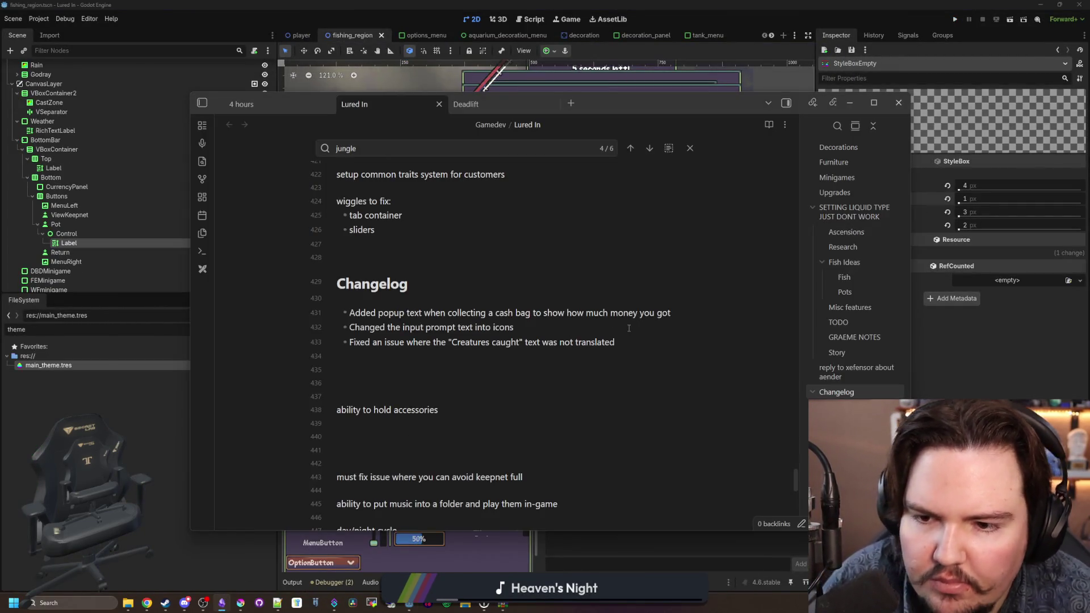
{"action": "key", "text": "Return"}
{"action": "type", "text": "f text not translating properly"}
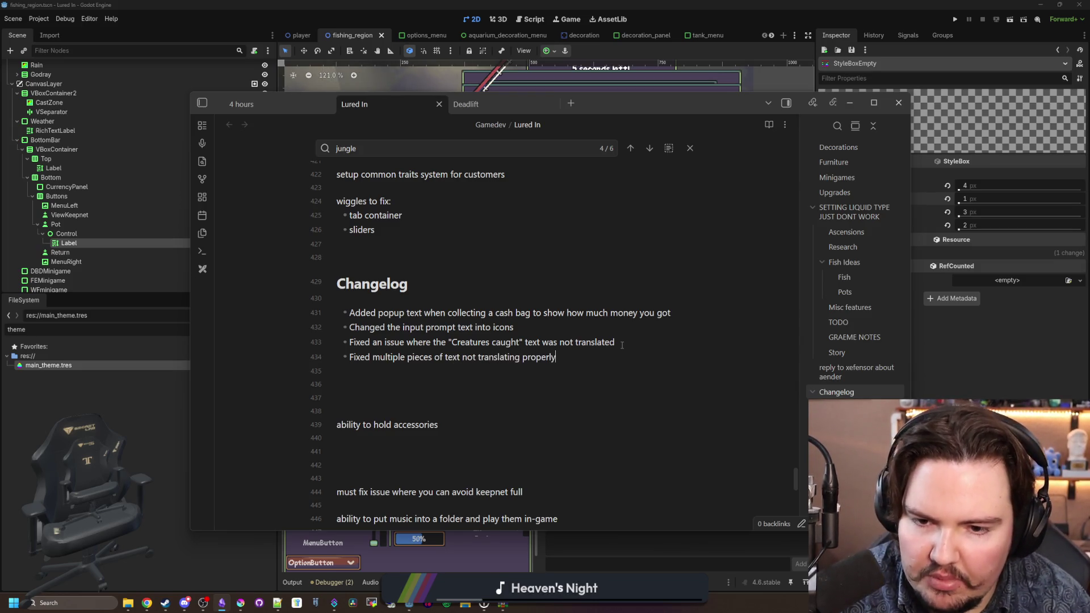
{"action": "key", "text": "Return"}
{"action": "type", "text": "F"}
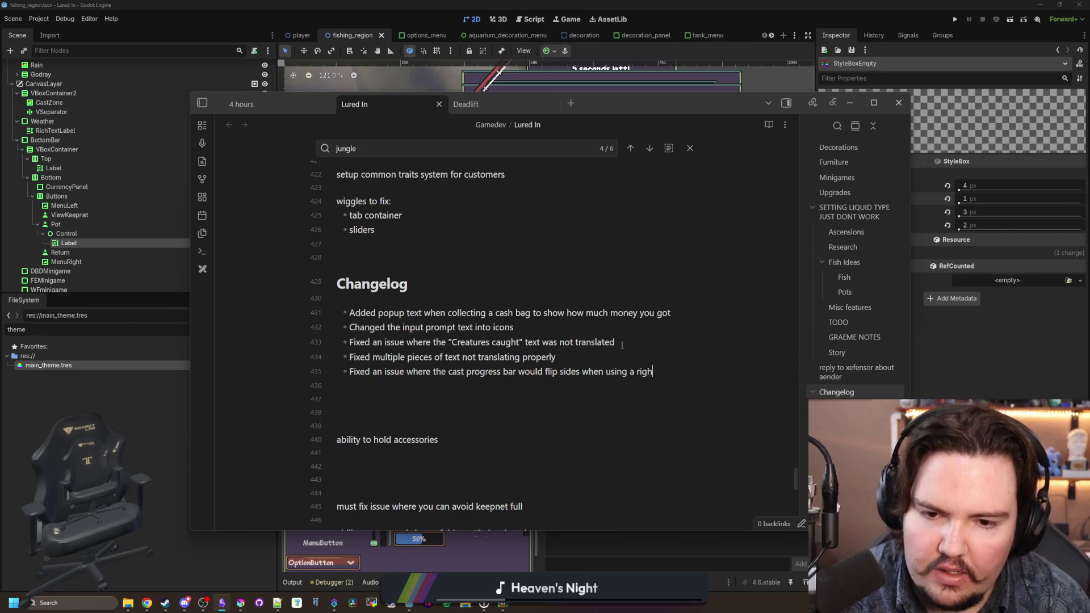
{"action": "type", "text": "anguiage"}
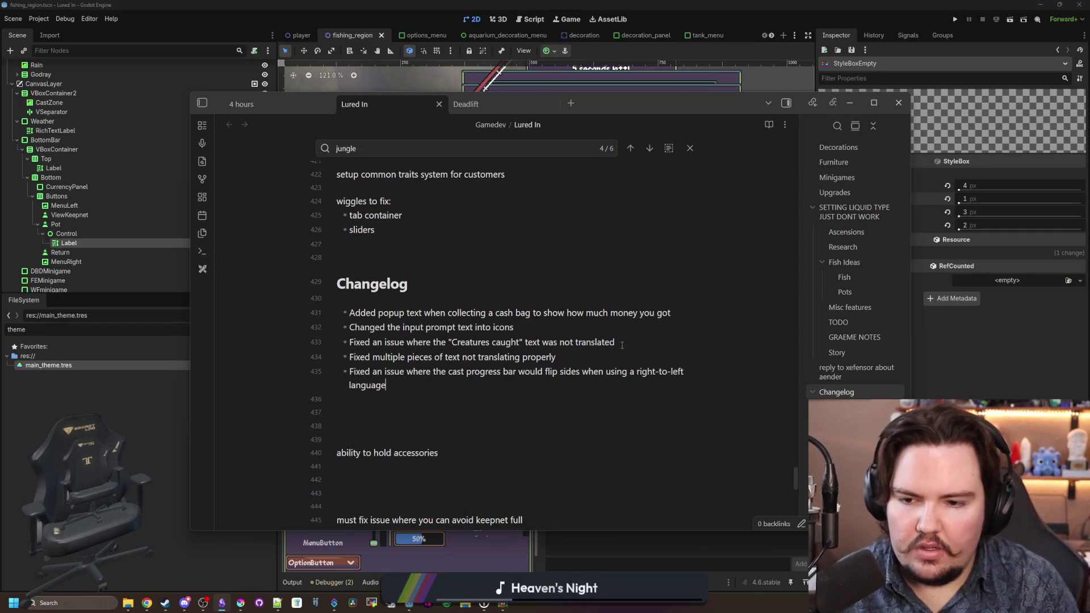
{"action": "key", "text": "Return"}
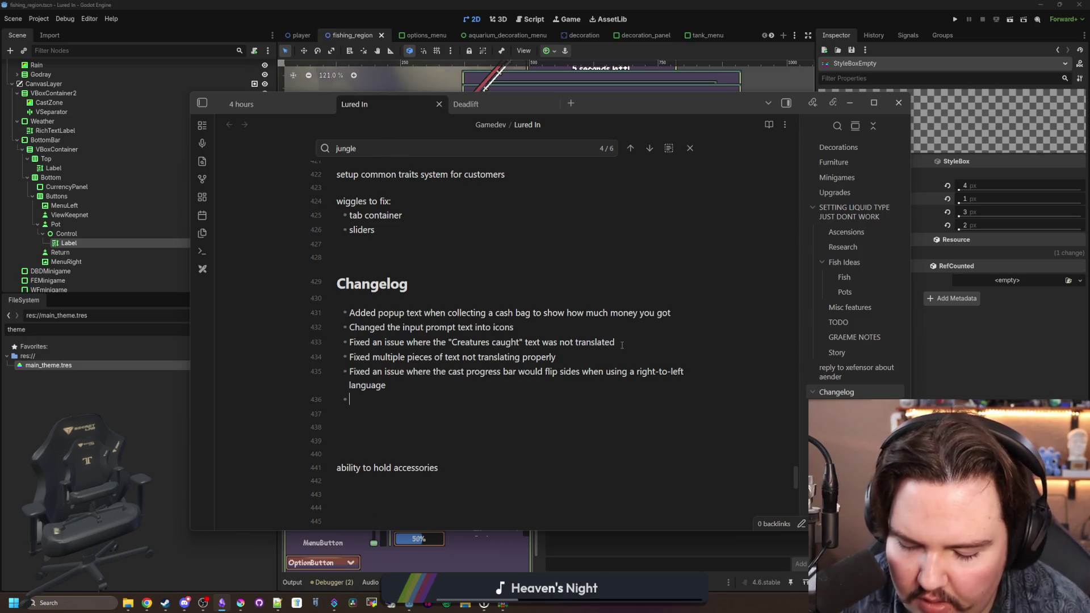
{"action": "type", "text": "Fixed a"}
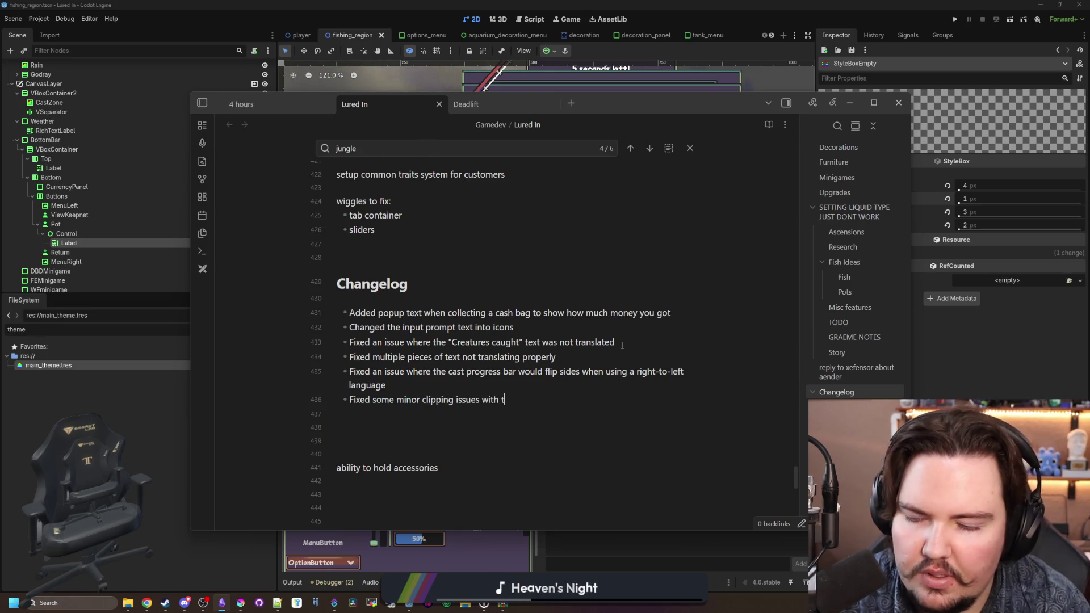
{"action": "type", "text": "ext"}
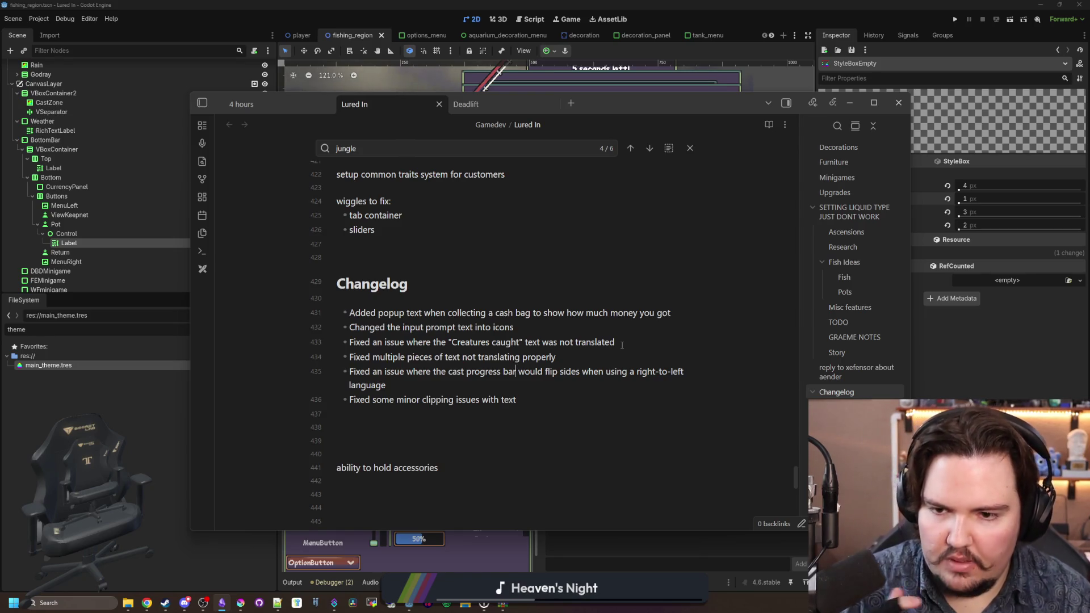
Step: Insert blank lines after the prompt icons and popup text entries to group the changelog
{"action": "left_click", "coordinate": [616, 328]}
{"action": "key", "text": "Return"}
{"action": "type", "text": "-"}
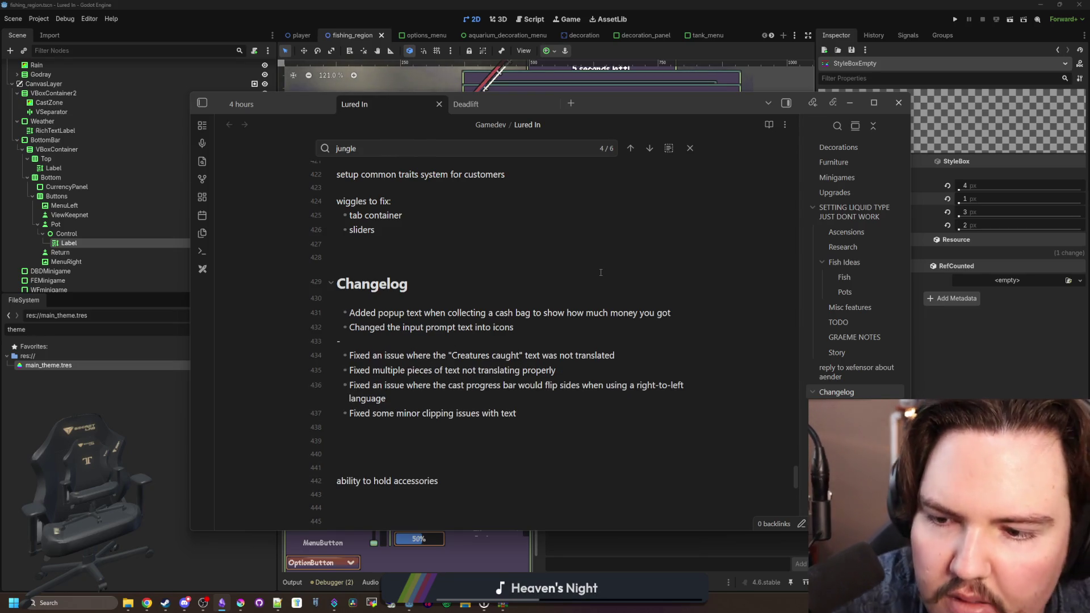
{"action": "left_click", "coordinate": [687, 311]}
{"action": "key", "text": "Return"}
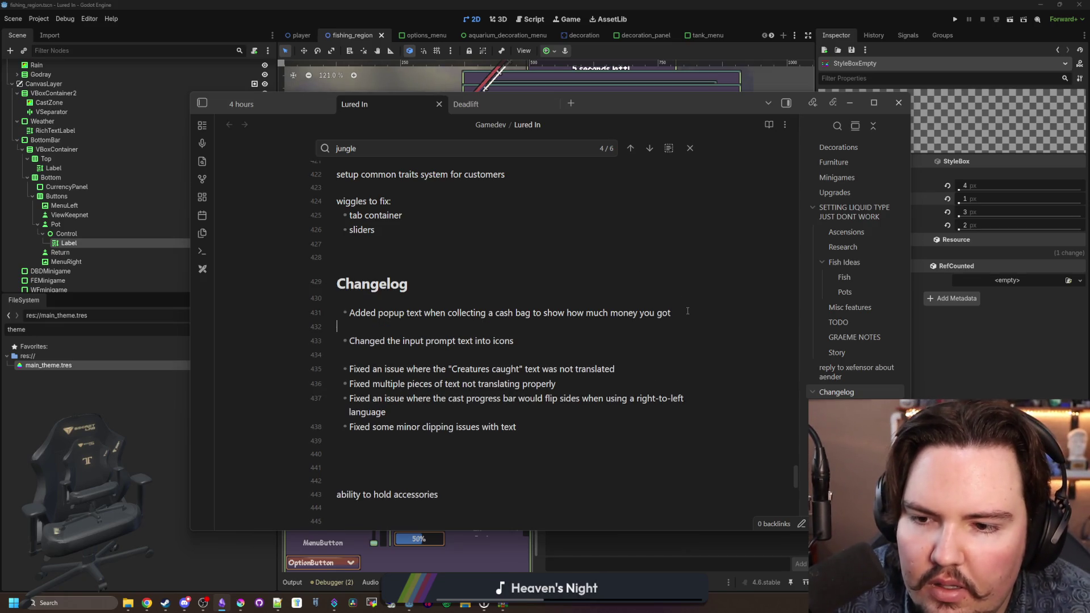
{"action": "left_click", "coordinate": [948, 354]}
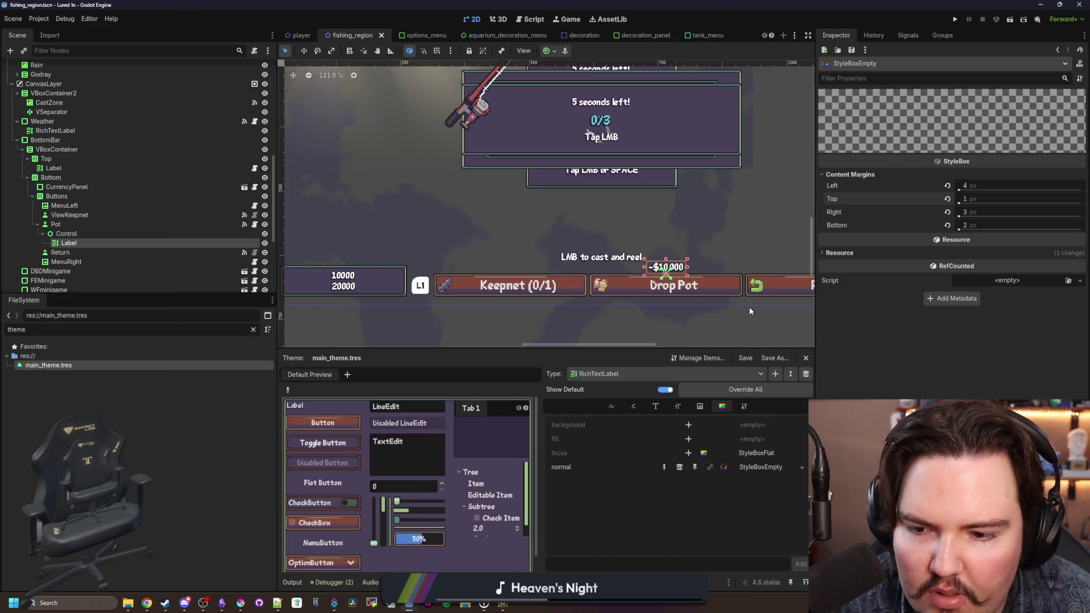
Step: Zoom the canvas back out, run the project with F5, and pull Discord onscreen
{"action": "scroll", "coordinate": [446, 282], "scroll_direction": "up", "scroll_amount": 5}
{"action": "scroll", "coordinate": [446, 283], "scroll_direction": "down", "scroll_amount": 5}
{"action": "key", "text": "F5"}
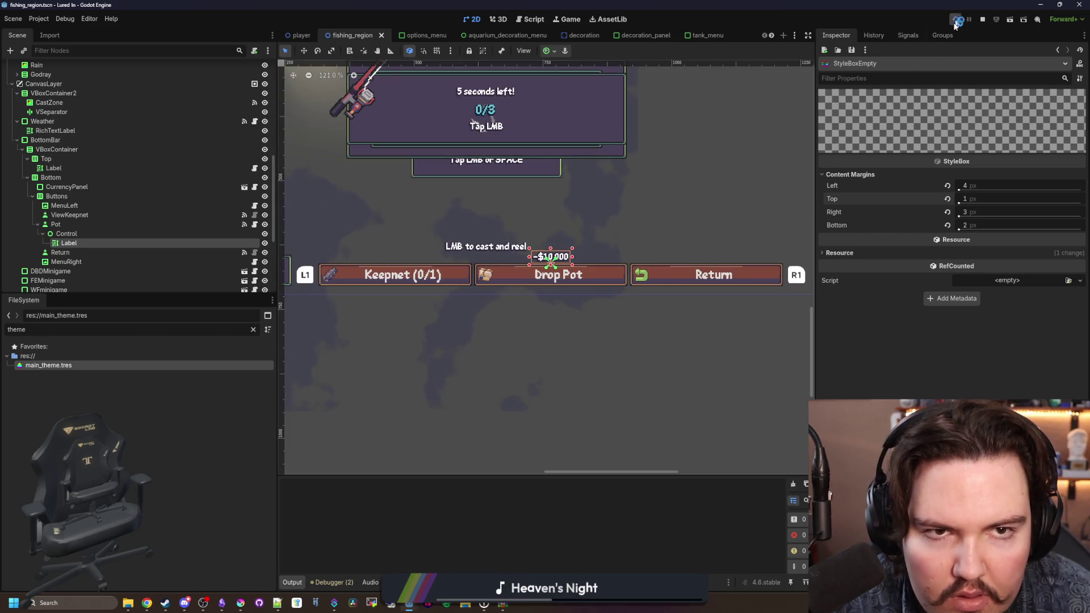
{"action": "mouse_move", "coordinate": [184, 602]}
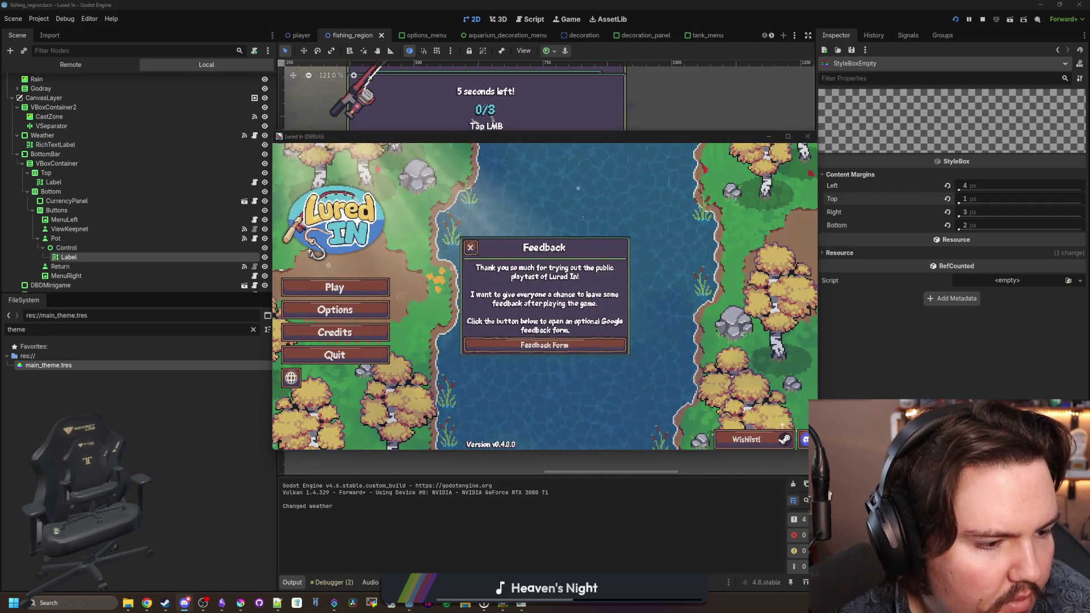
{"action": "mouse_move", "coordinate": [1046, 85]}
{"action": "left_mouse_down"}
{"action": "mouse_move", "coordinate": [350, 136]}
{"action": "mouse_move", "coordinate": [305, 118]}
{"action": "left_mouse_up"}
Step: Widen Discord, react 🔥 to the 'more weather?' suggestion, and read the latest feedback
{"action": "scroll", "coordinate": [568, 272], "scroll_direction": "up", "scroll_amount": 3}
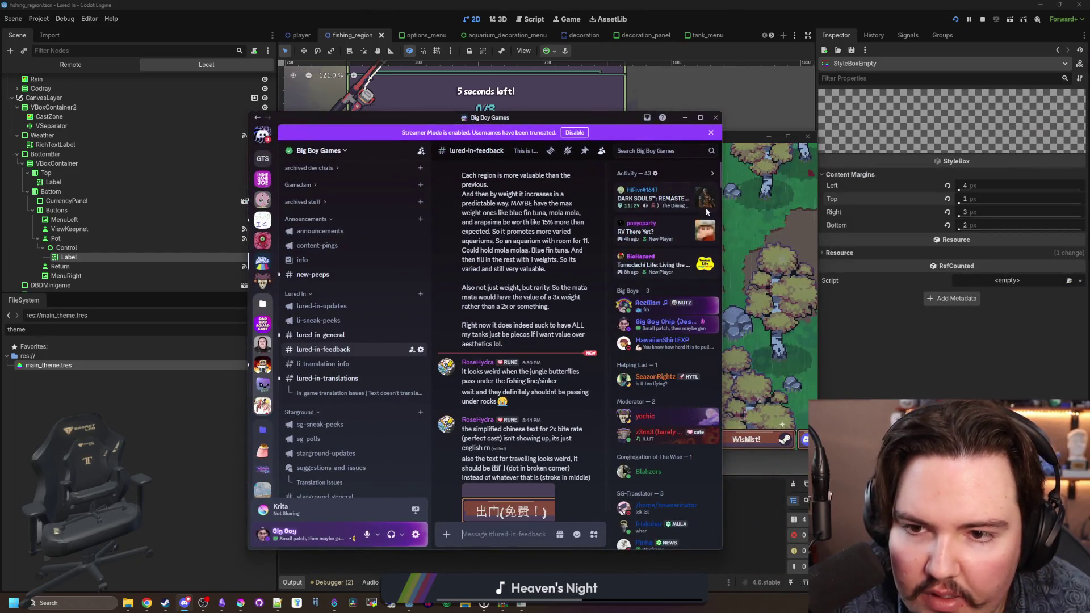
{"action": "left_click_drag", "start_coordinate": [722, 205], "coordinate": [1079, 210]}
{"action": "scroll", "coordinate": [615, 342], "scroll_direction": "up", "scroll_amount": 2}
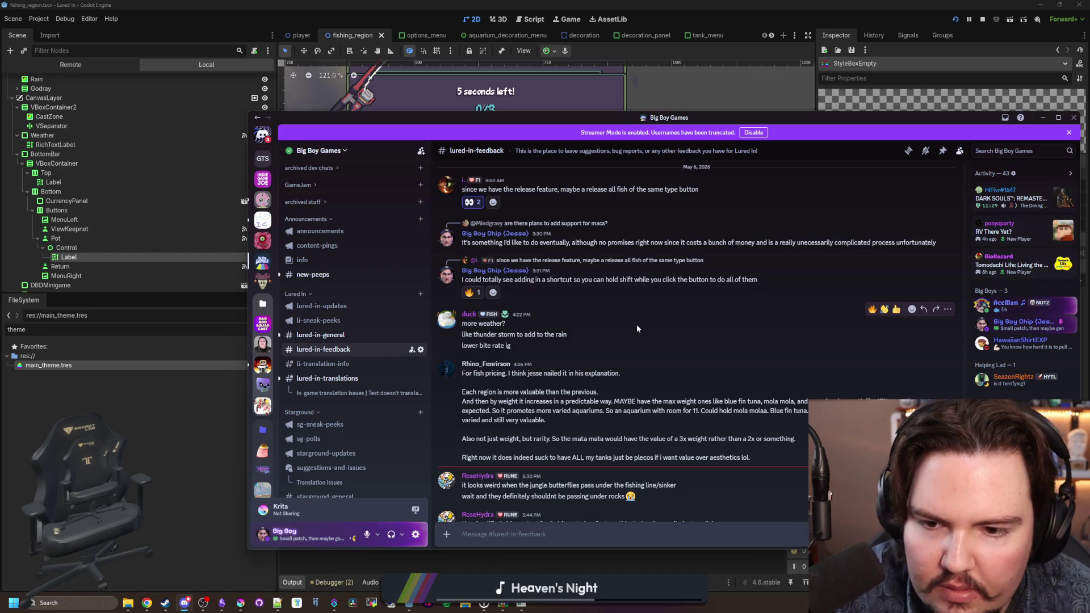
{"action": "left_click", "coordinate": [872, 309]}
{"action": "scroll", "coordinate": [591, 355], "scroll_direction": "down", "scroll_amount": 2}
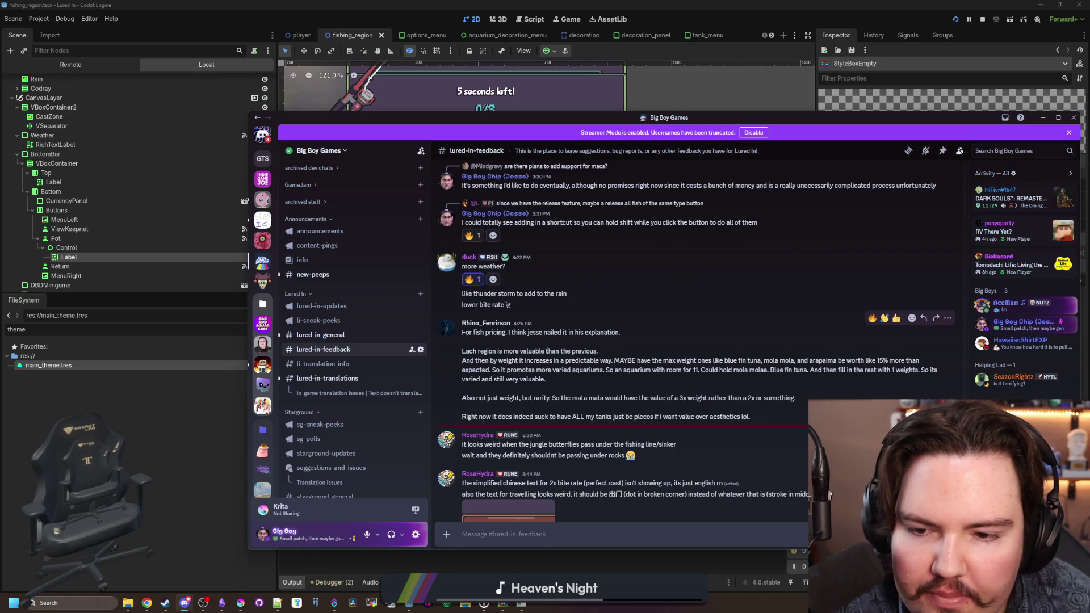
{"action": "scroll", "coordinate": [548, 344], "scroll_direction": "down", "scroll_amount": 2}
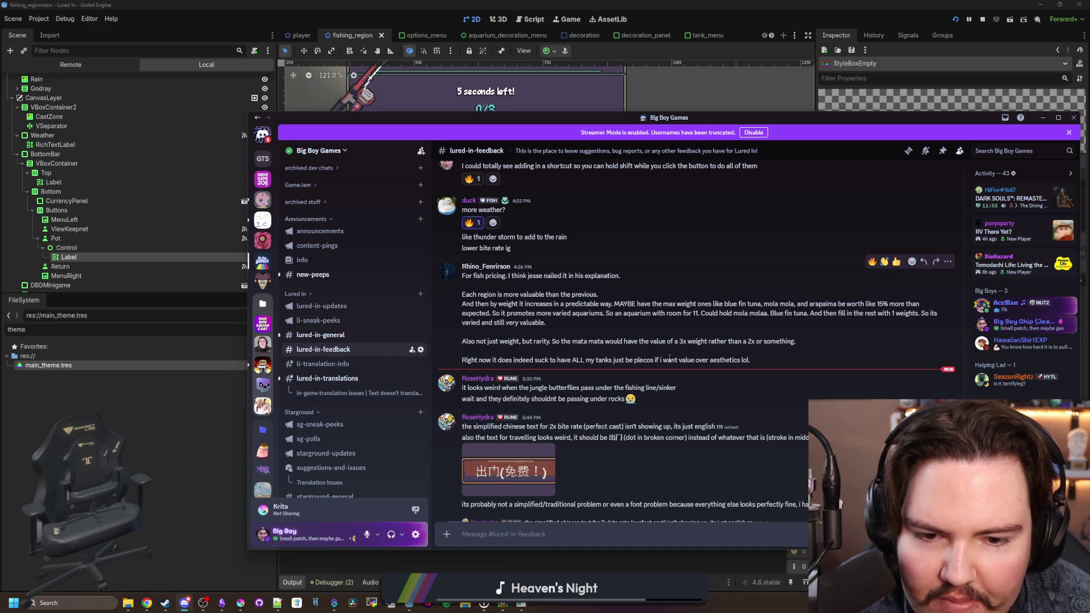
{"action": "scroll", "coordinate": [670, 359], "scroll_direction": "down", "scroll_amount": 2}
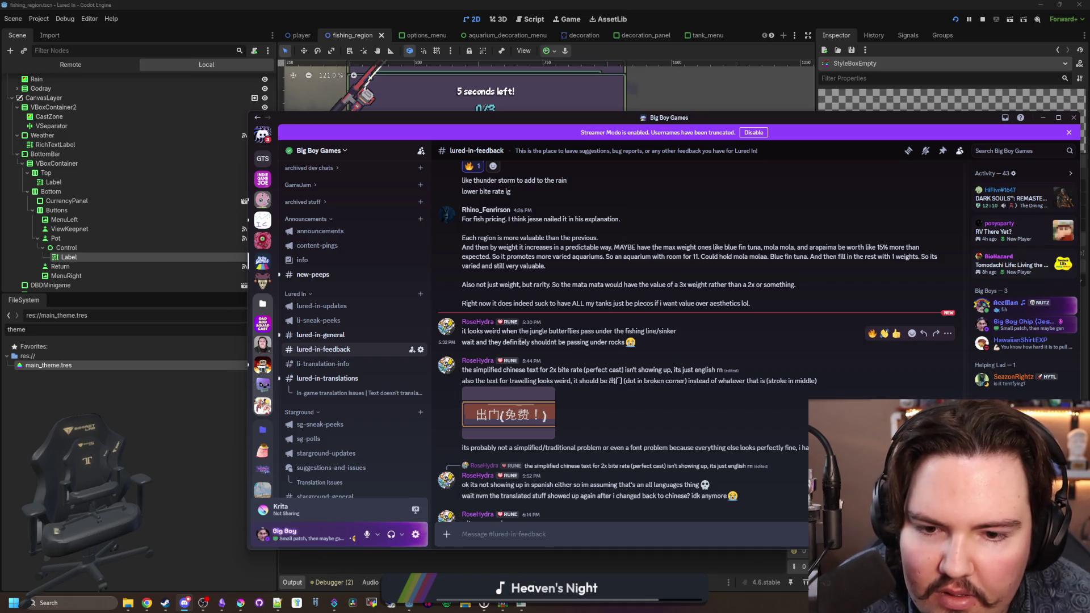
{"action": "left_click", "coordinate": [149, 407]}
Step: Search the FileSystem for 'jung' and open region_jungle.tscn
{"action": "left_click", "coordinate": [254, 329]}
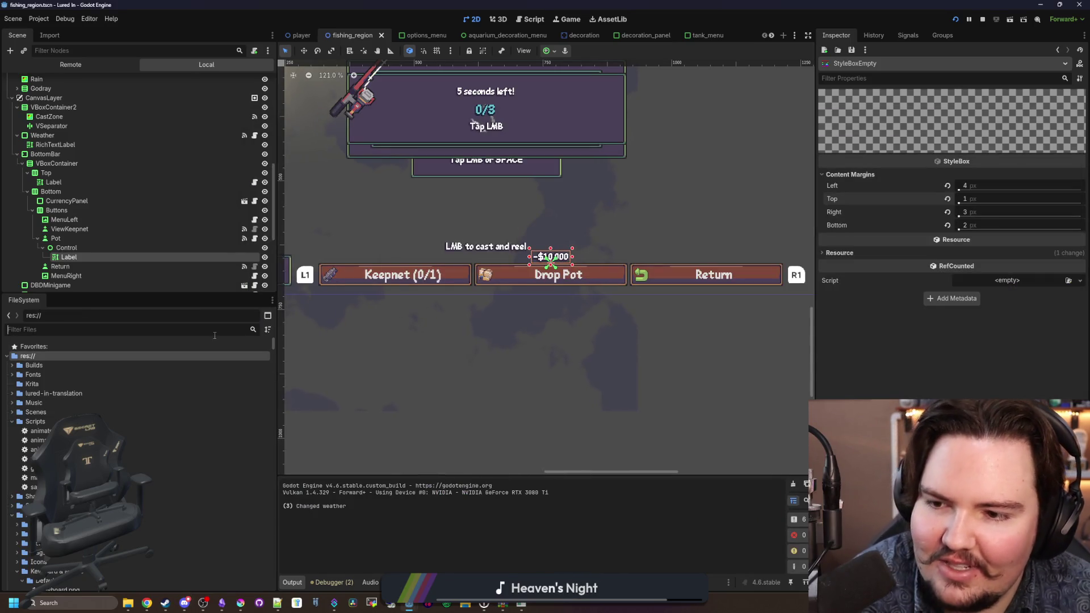
{"action": "type", "text": "jubng"}
{"action": "key", "text": "BackSpace"}
{"action": "key", "text": "BackSpace"}
{"action": "key", "text": "BackSpace"}
{"action": "type", "text": "ng"}
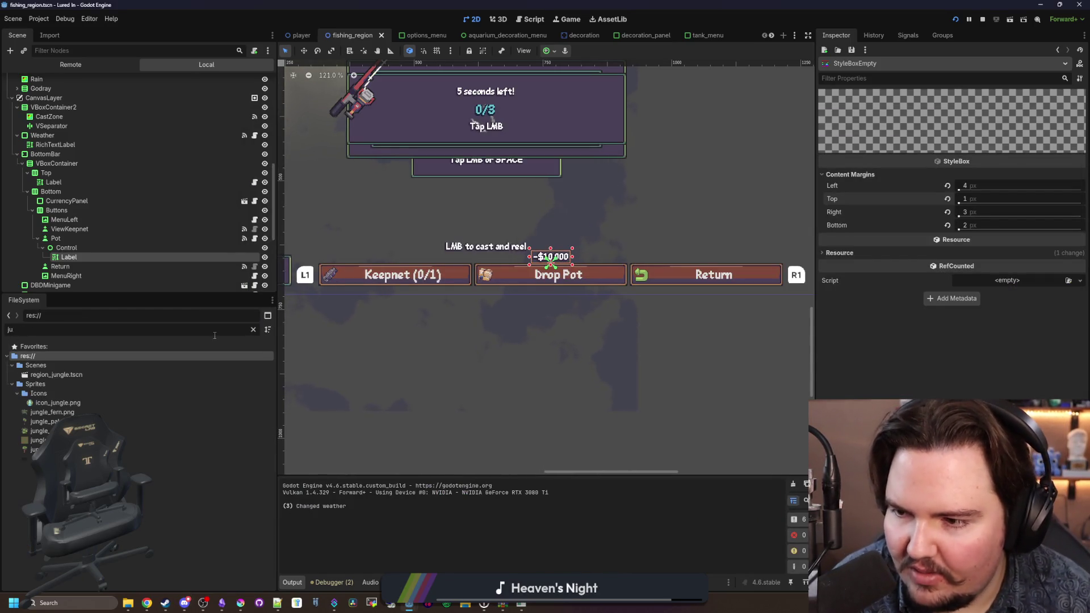
{"action": "left_click", "coordinate": [108, 374]}
{"action": "double_click", "coordinate": [108, 374]}
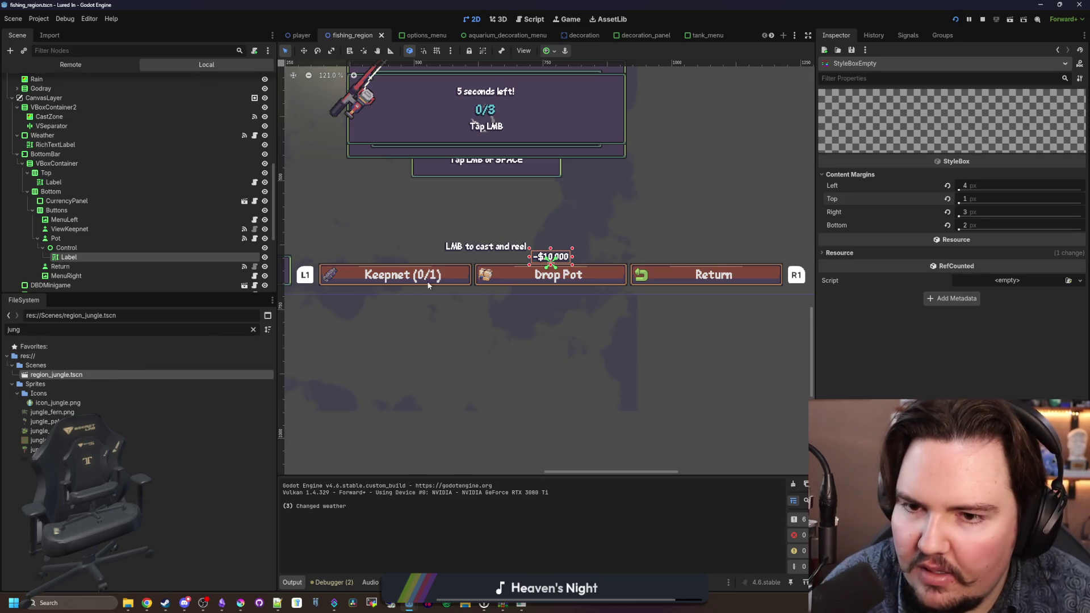
Step: Select the Butterflies particle node and adjust its Inspector properties
{"action": "scroll", "coordinate": [482, 117], "scroll_direction": "up", "scroll_amount": 6}
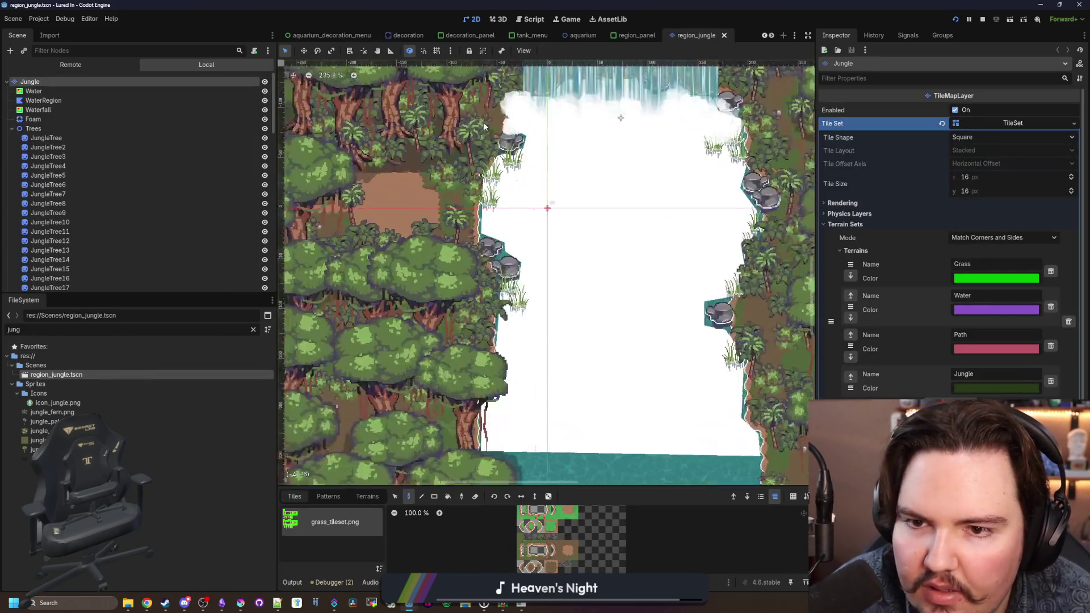
{"action": "scroll", "coordinate": [91, 145], "scroll_direction": "down", "scroll_amount": 5}
{"action": "scroll", "coordinate": [80, 136], "scroll_direction": "up", "scroll_amount": 5}
{"action": "scroll", "coordinate": [114, 171], "scroll_direction": "down", "scroll_amount": 5}
{"action": "scroll", "coordinate": [165, 215], "scroll_direction": "down", "scroll_amount": 5}
{"action": "left_click", "coordinate": [59, 163]}
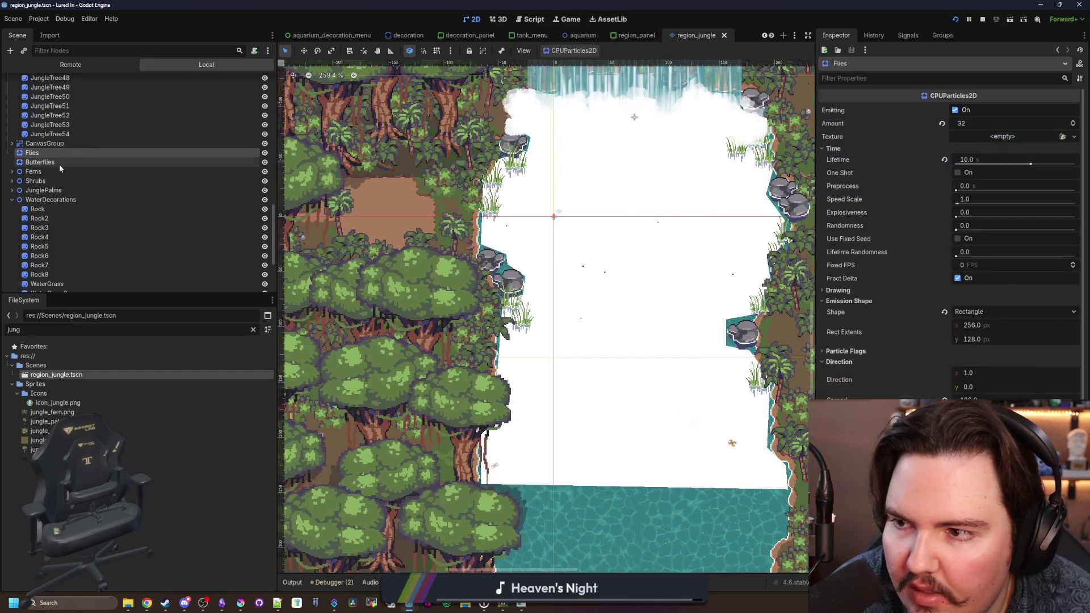
{"action": "scroll", "coordinate": [459, 125], "scroll_direction": "up", "scroll_amount": 3}
{"action": "scroll", "coordinate": [877, 389], "scroll_direction": "down", "scroll_amount": 5}
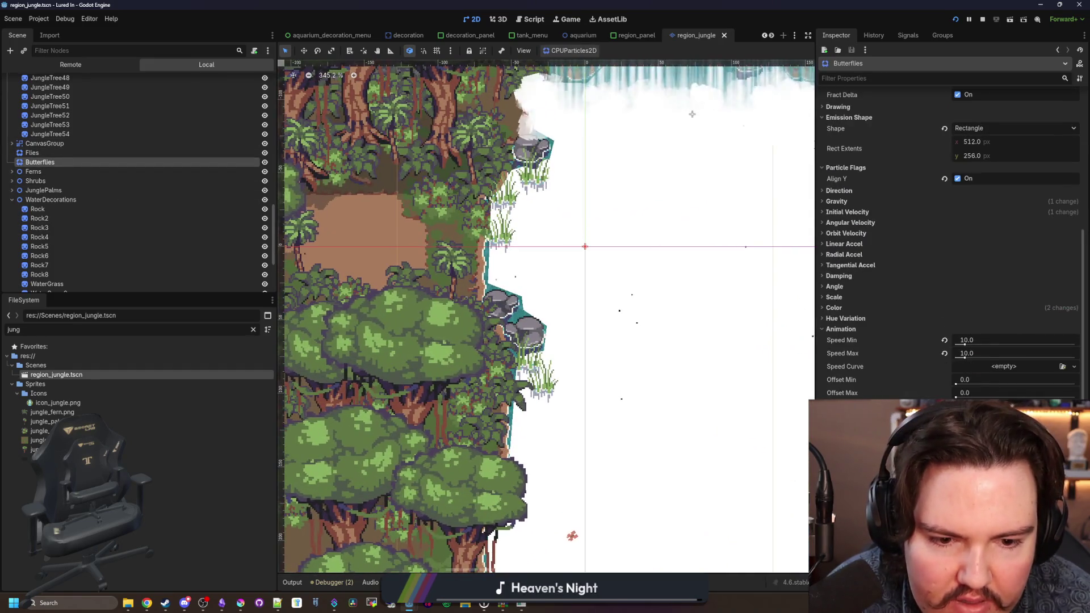
{"action": "scroll", "coordinate": [877, 390], "scroll_direction": "down", "scroll_amount": 2}
{"action": "scroll", "coordinate": [948, 238], "scroll_direction": "up", "scroll_amount": 2}
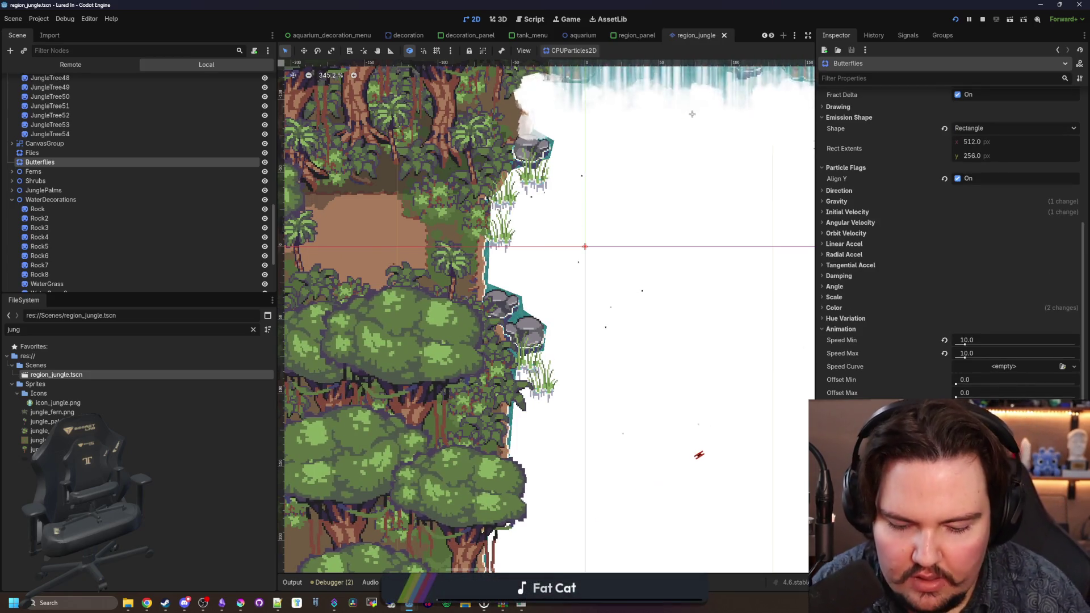
Step: Save the region_jungle scene
{"action": "key", "text": "ctrl+s"}
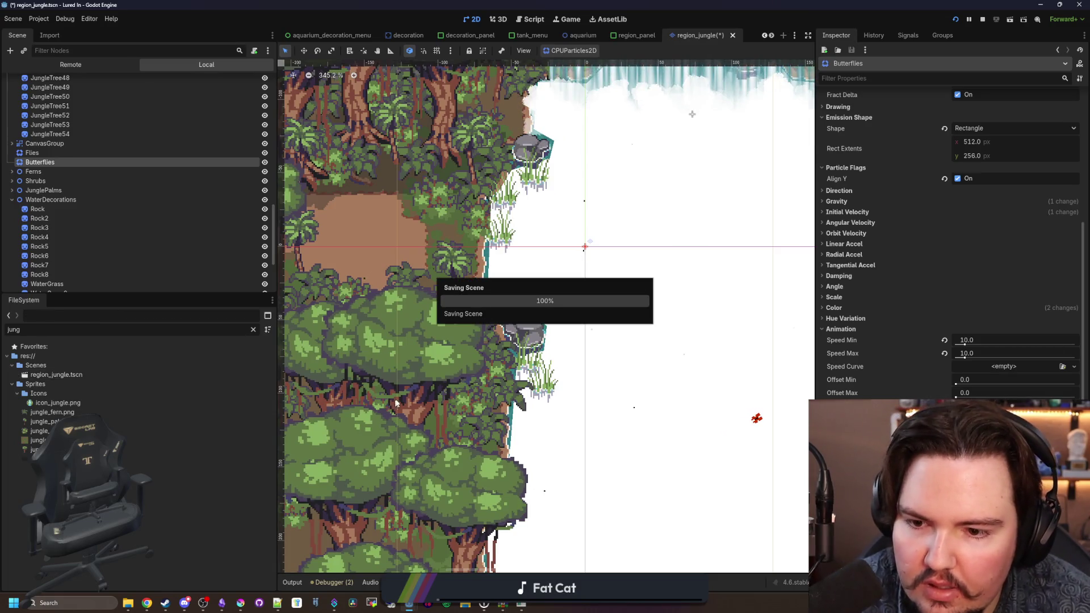
{"action": "scroll", "coordinate": [530, 377], "scroll_direction": "down", "scroll_amount": 4}
{"action": "key", "text": "ctrl+s"}
Step: Add a changelog bullet: fixed jungle butterflies clipping into things instead of flying over them
{"action": "mouse_move", "coordinate": [223, 602]}
{"action": "left_click", "coordinate": [222, 567]}
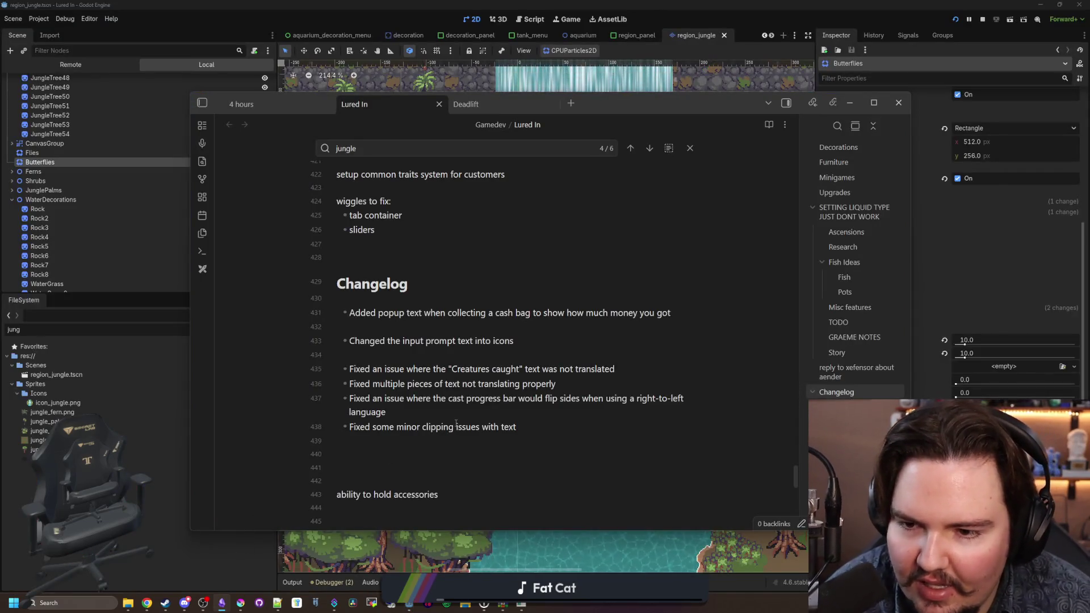
{"action": "key", "text": "Return"}
{"action": "type", "text": "F"}
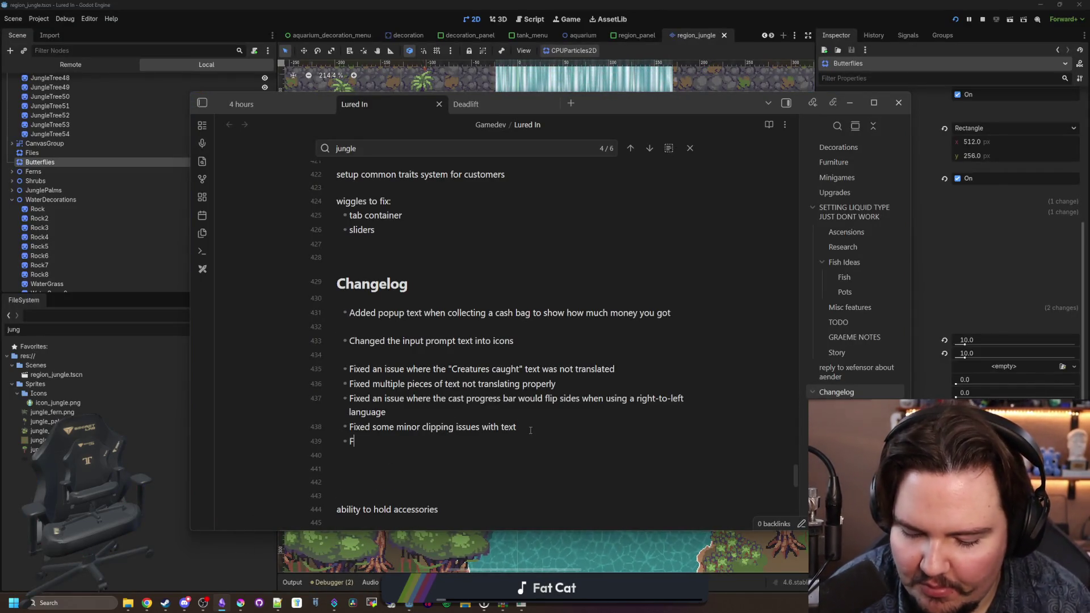
{"action": "type", "text": "ixed an issue where butterflies in the jungle would clip into things instead of flying"}
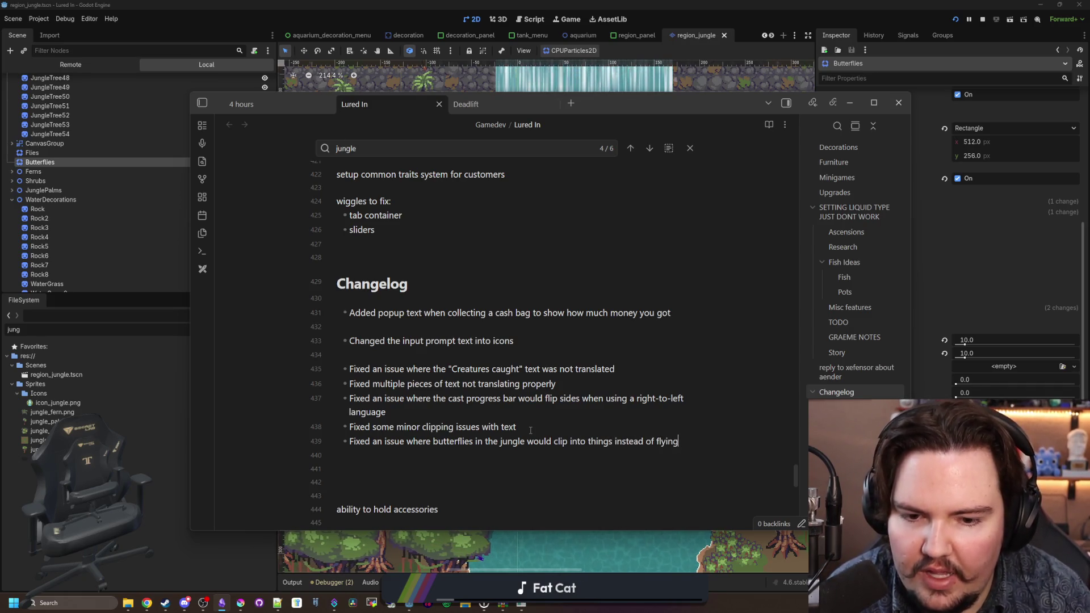
{"action": "type", "text": " over them"}
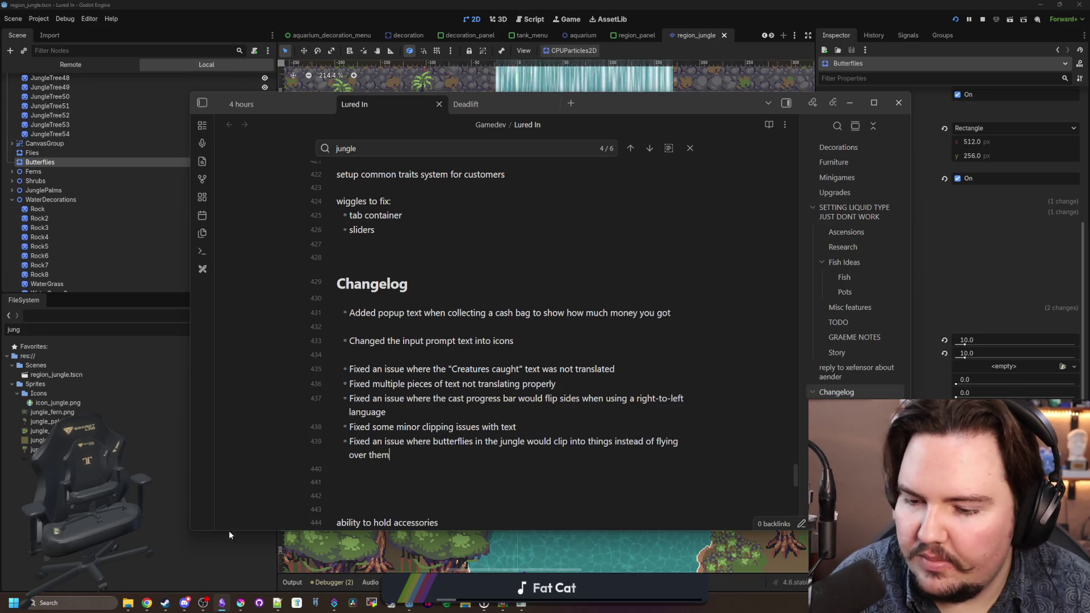
{"action": "left_click", "coordinate": [183, 603]}
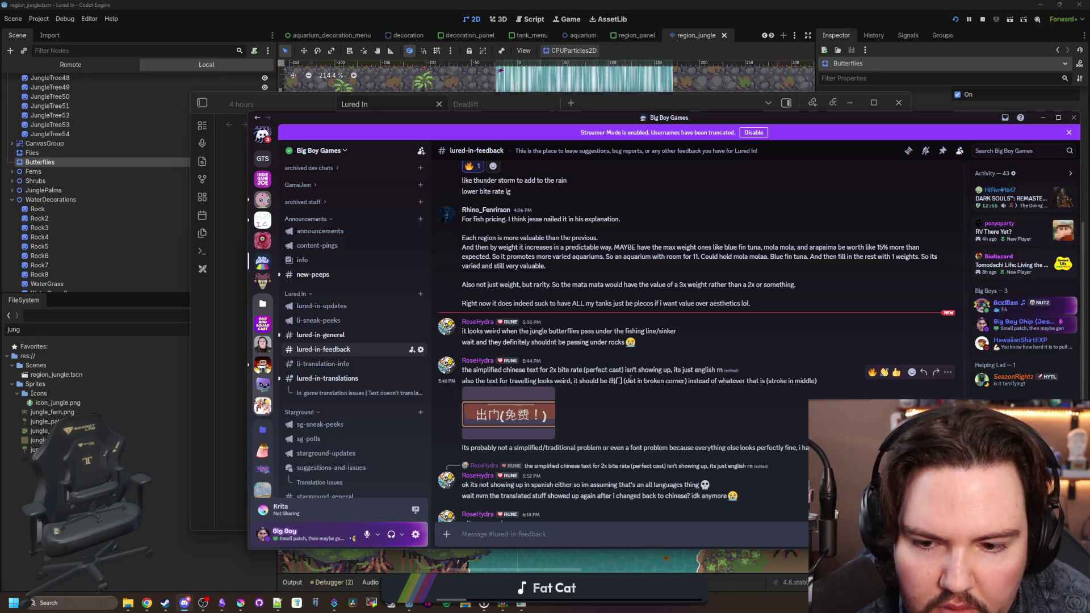
Step: Scroll #lured-in-feedback to the newest reports about butterflies and Chinese text
{"action": "scroll", "coordinate": [518, 427], "scroll_direction": "down", "scroll_amount": 1}
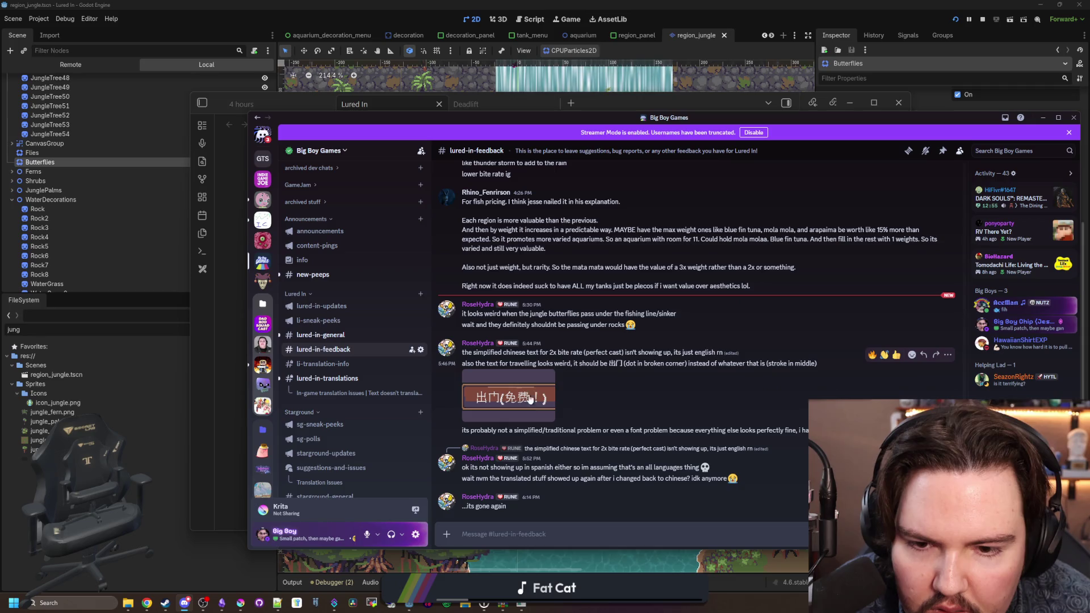
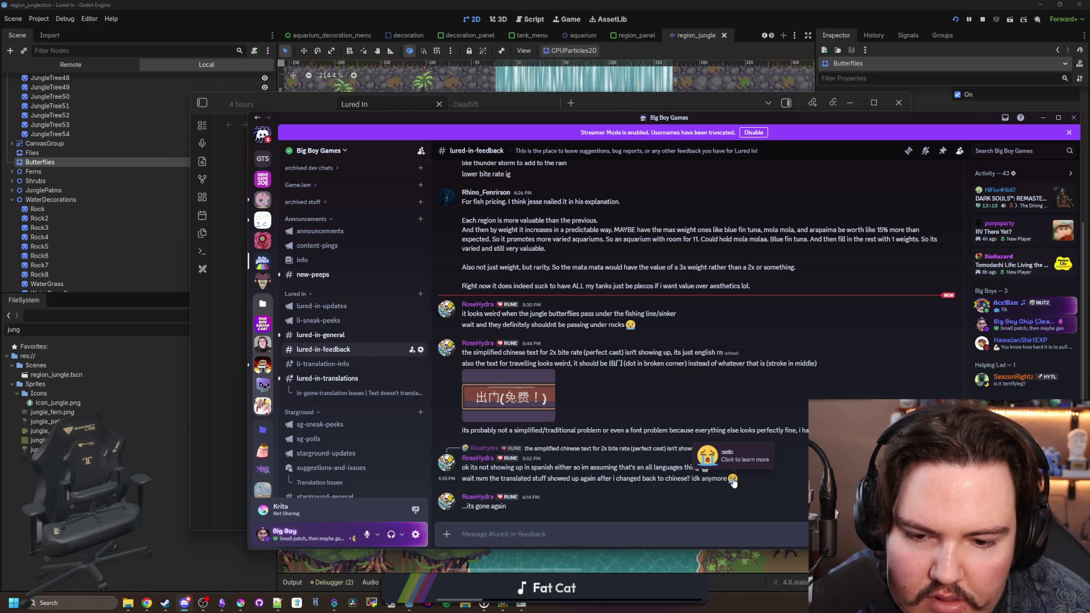
Step: Read the 'More of them' thread about untranslated Arabic text, then launch the game from Godot
{"action": "left_click", "coordinate": [495, 530]}
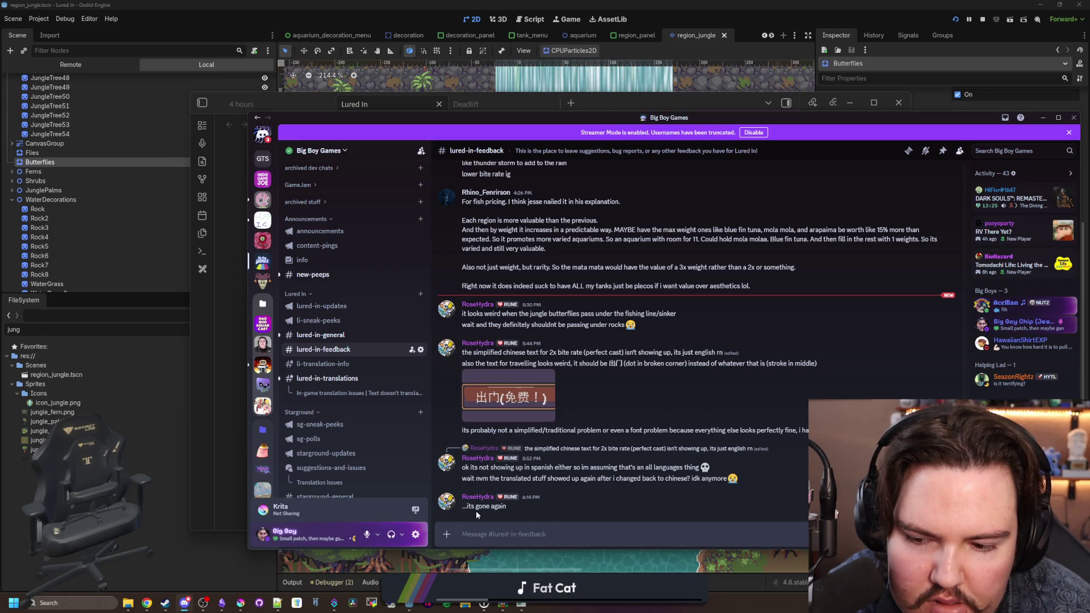
{"action": "mouse_move", "coordinate": [341, 391]}
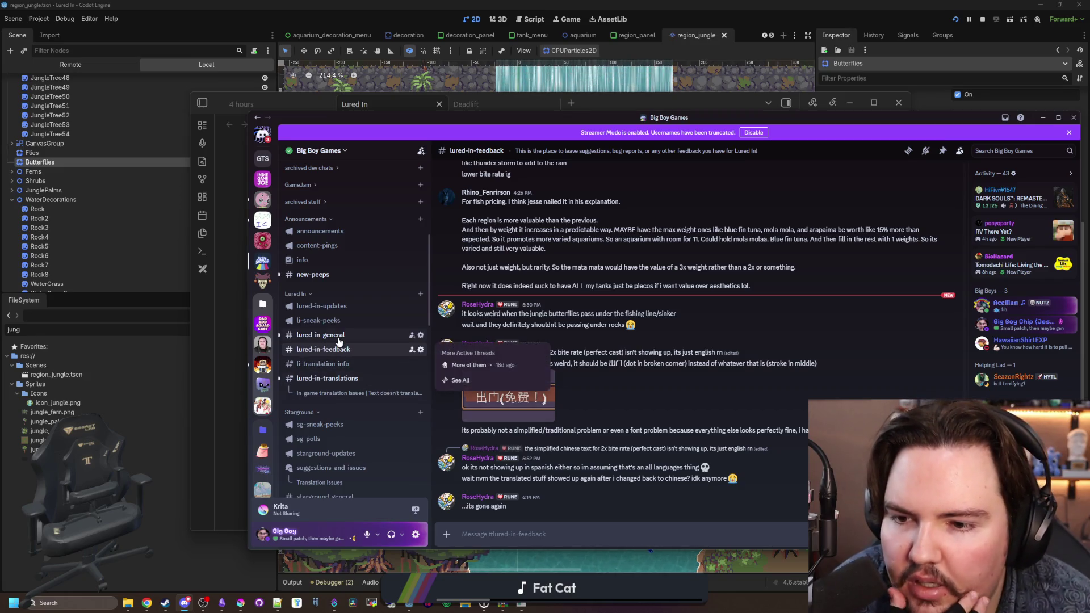
{"action": "mouse_move", "coordinate": [368, 354]}
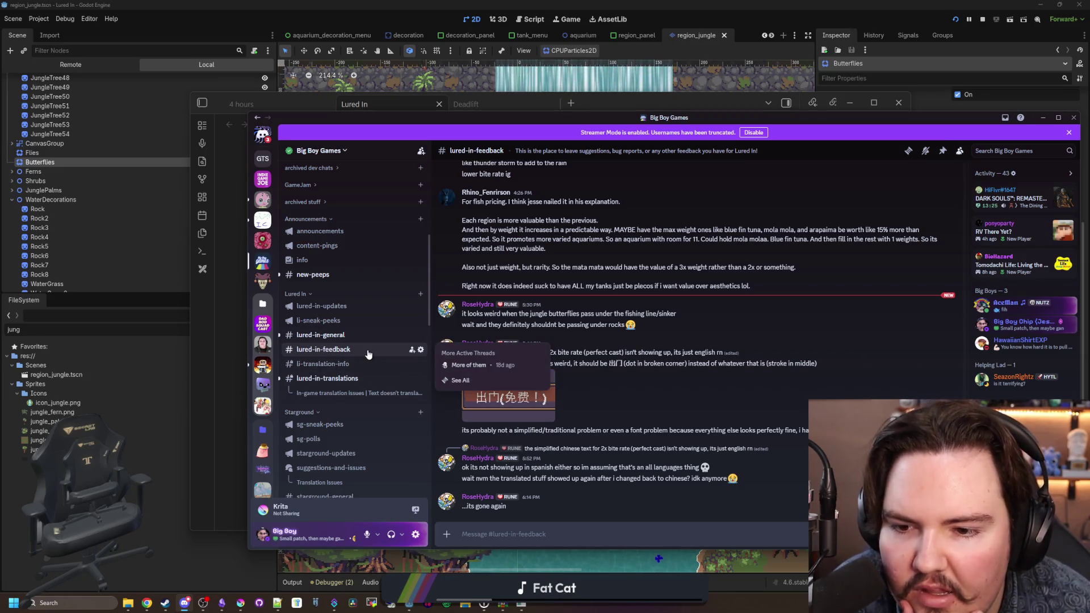
{"action": "left_click", "coordinate": [469, 365]}
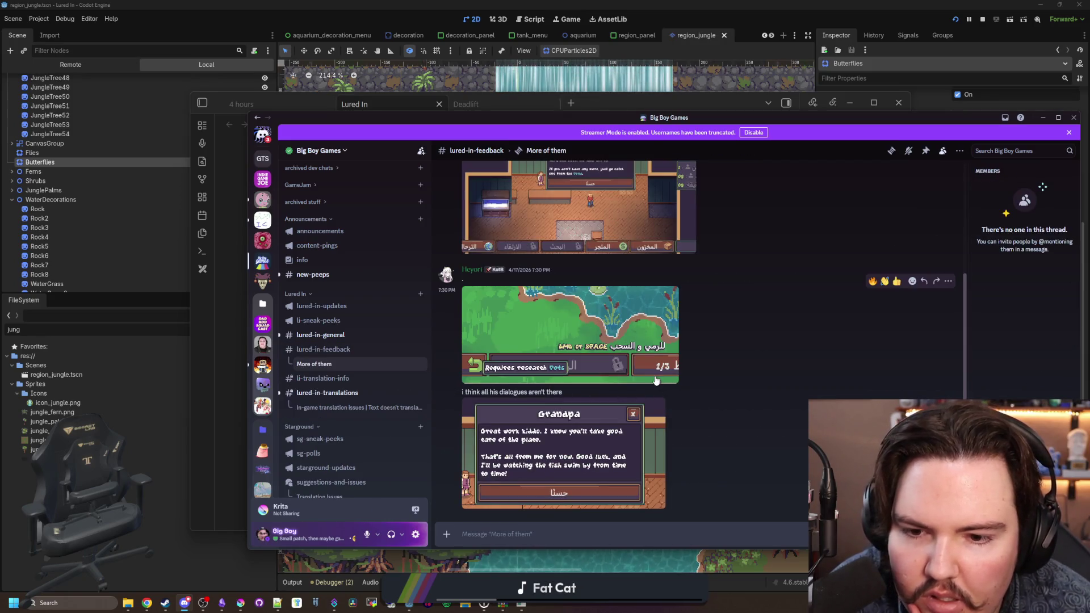
{"action": "scroll", "coordinate": [656, 370], "scroll_direction": "up", "scroll_amount": 3}
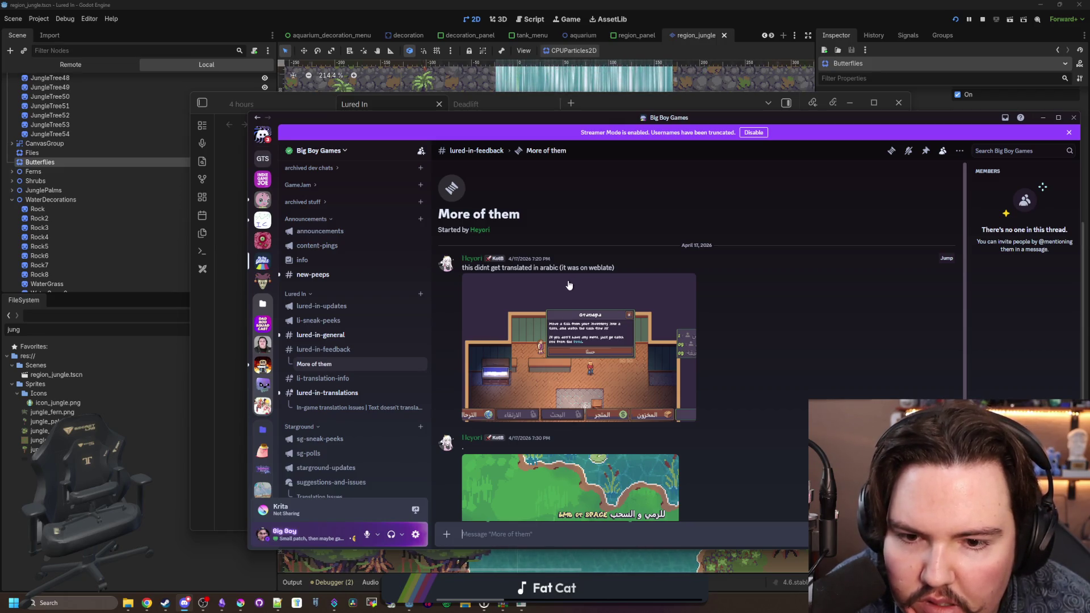
{"action": "scroll", "coordinate": [569, 285], "scroll_direction": "down", "scroll_amount": 3}
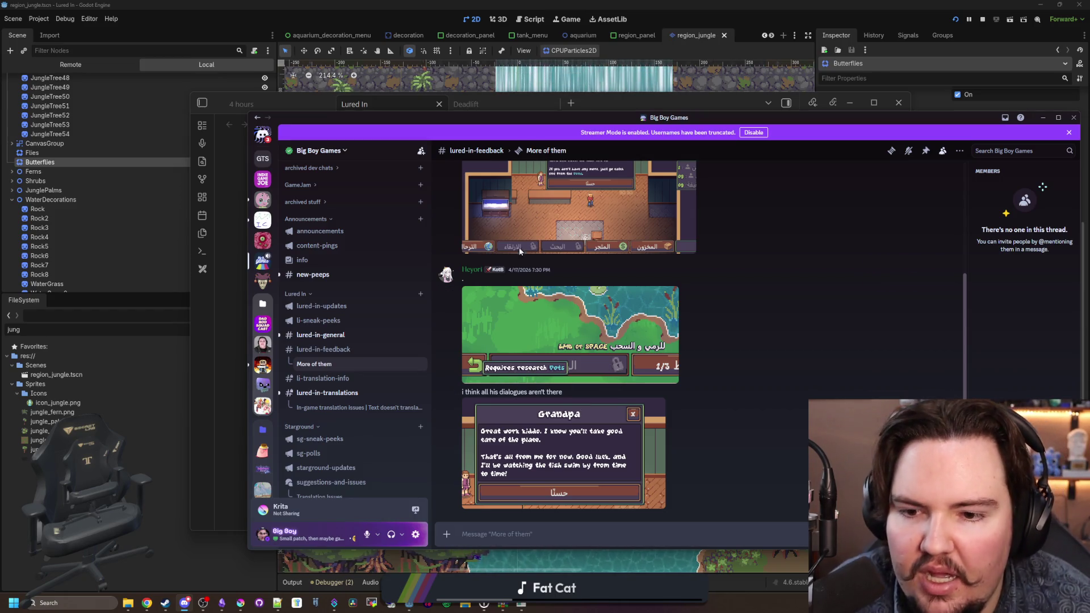
{"action": "key", "text": "alt+Tab"}
{"action": "key", "text": "F5"}
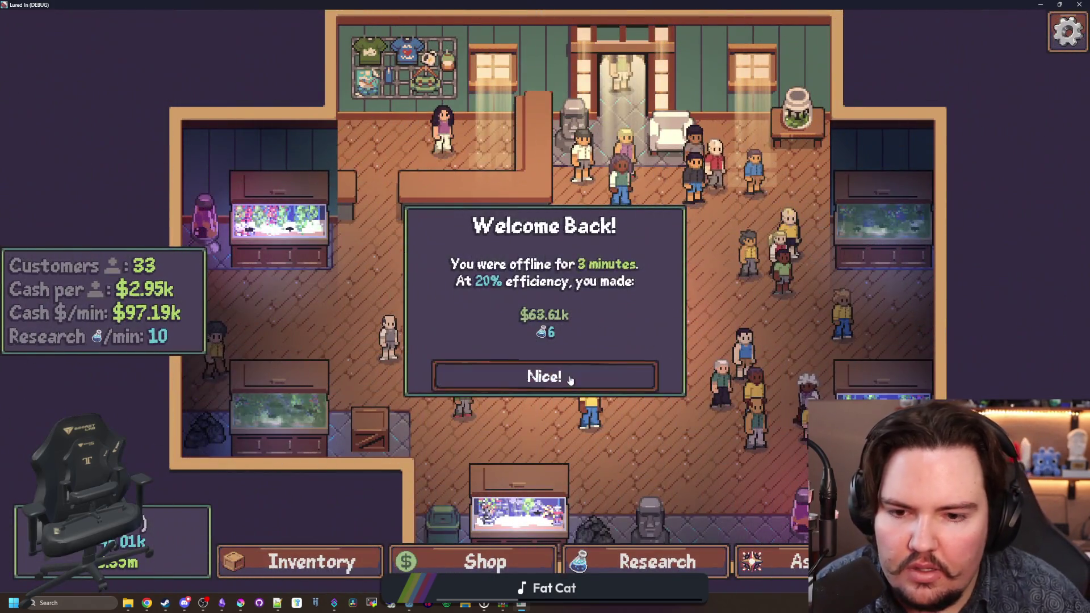
Step: Dismiss the welcome-back dialog, run 'setresearch li.research.poits 8', and check the research tree
{"action": "left_click", "coordinate": [571, 380]}
{"action": "key", "text": "grave"}
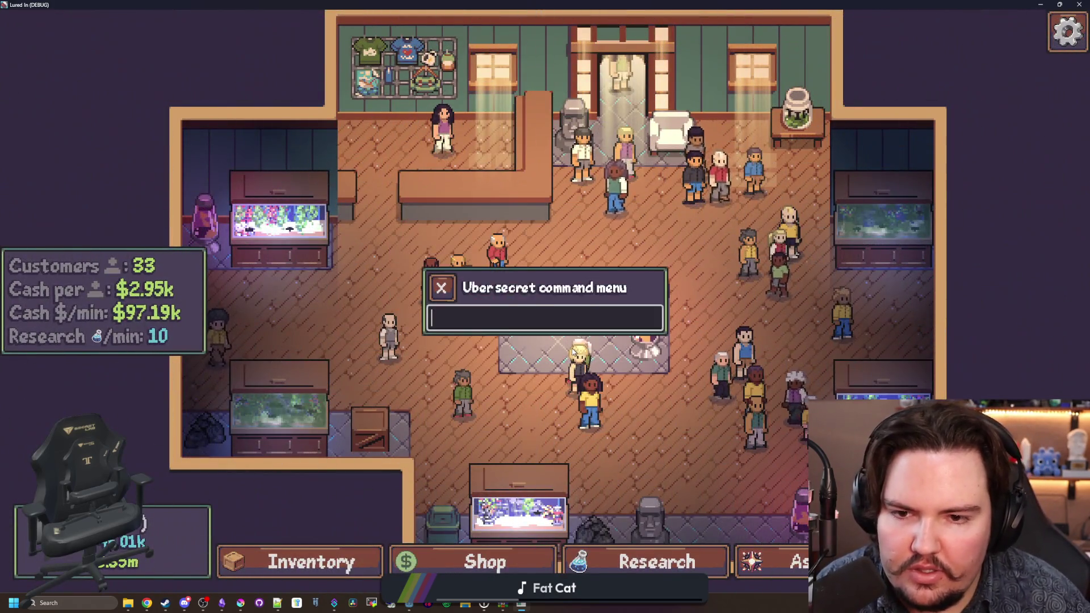
{"action": "type", "text": "setresearch li.research.poits"}
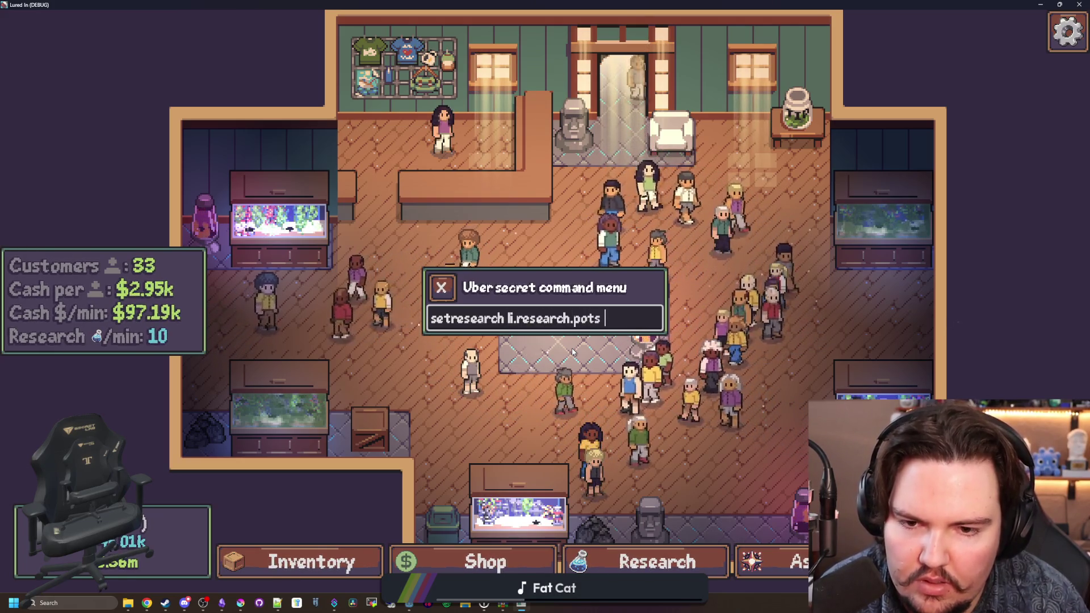
{"action": "type", "text": " 8"}
{"action": "key", "text": "Return"}
{"action": "key", "text": "grave"}
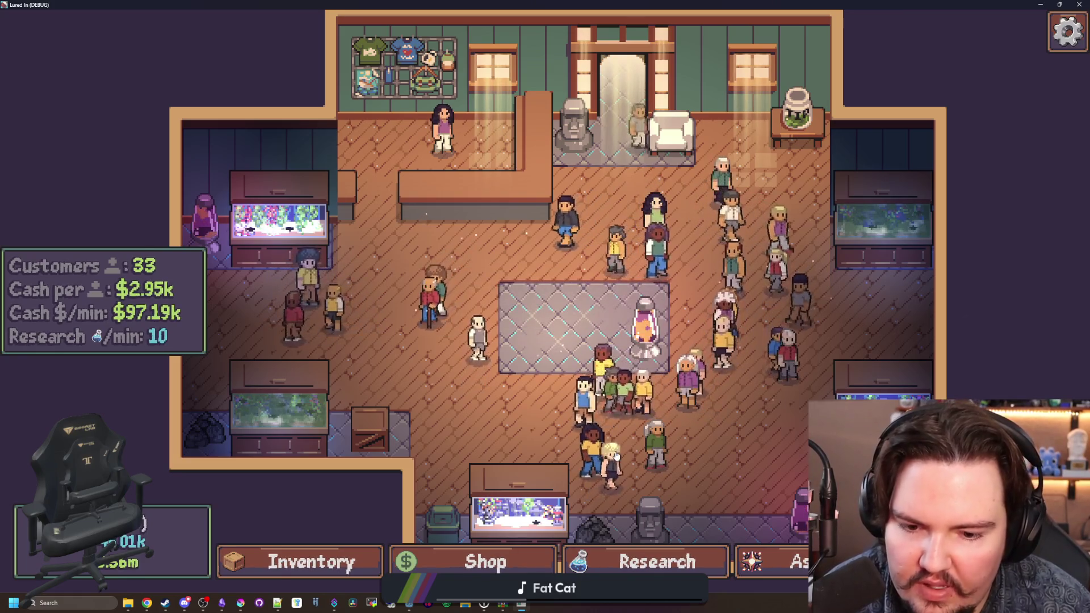
{"action": "left_click", "coordinate": [657, 562]}
{"action": "scroll", "coordinate": [562, 330], "scroll_direction": "up", "scroll_amount": 1}
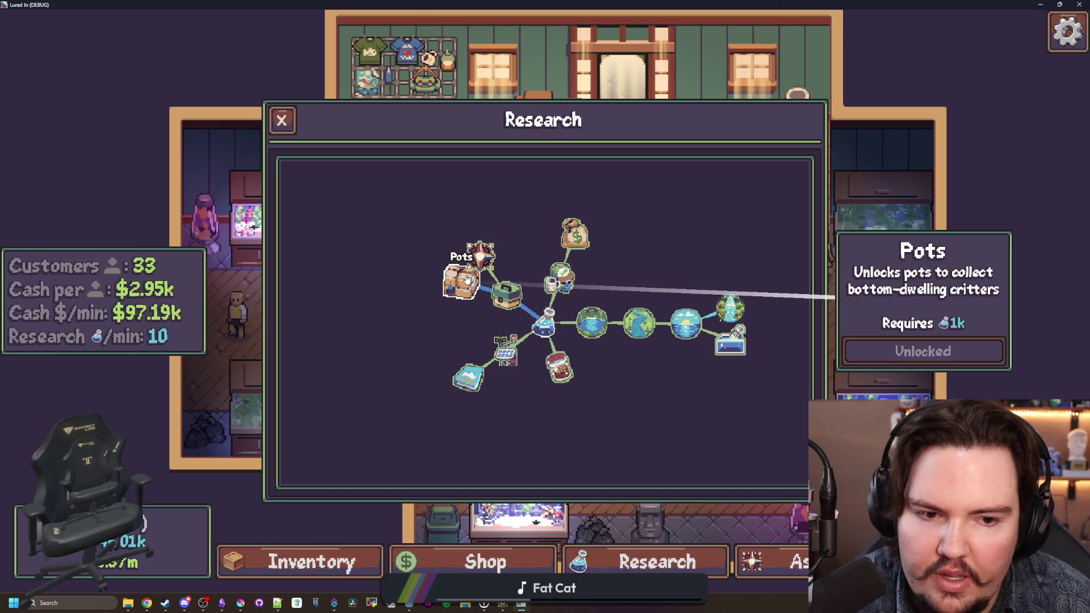
{"action": "key", "text": "Escape"}
Step: Run 'researchset li.research.pets 8', recheck the Pots research, then stop the game and return to the editor
{"action": "key", "text": "grave"}
{"action": "type", "text": "reser"}
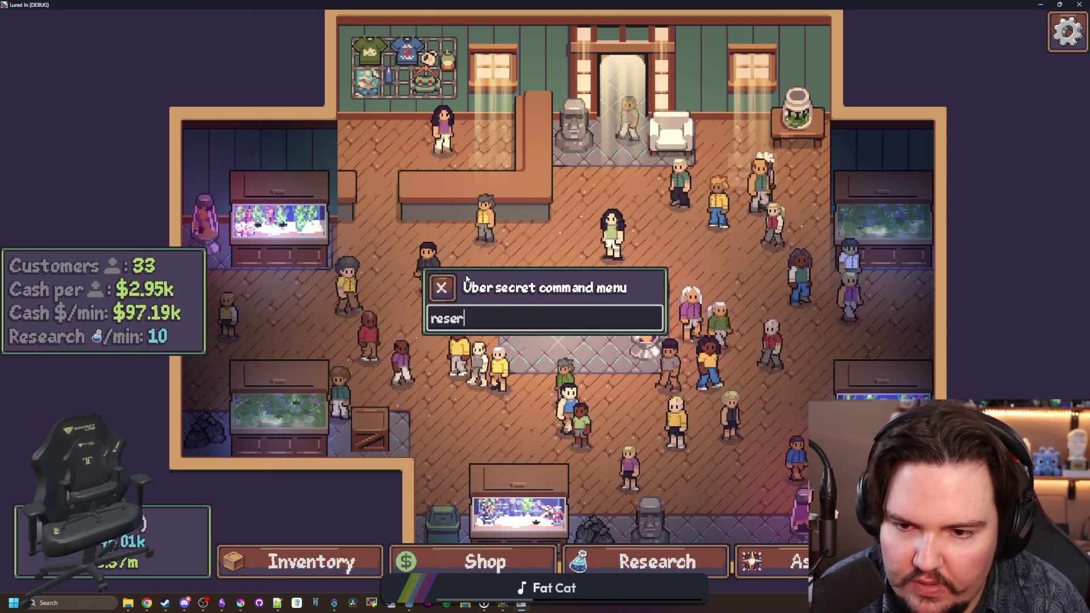
{"action": "key", "text": "BackSpace"}
{"action": "type", "text": "archse"}
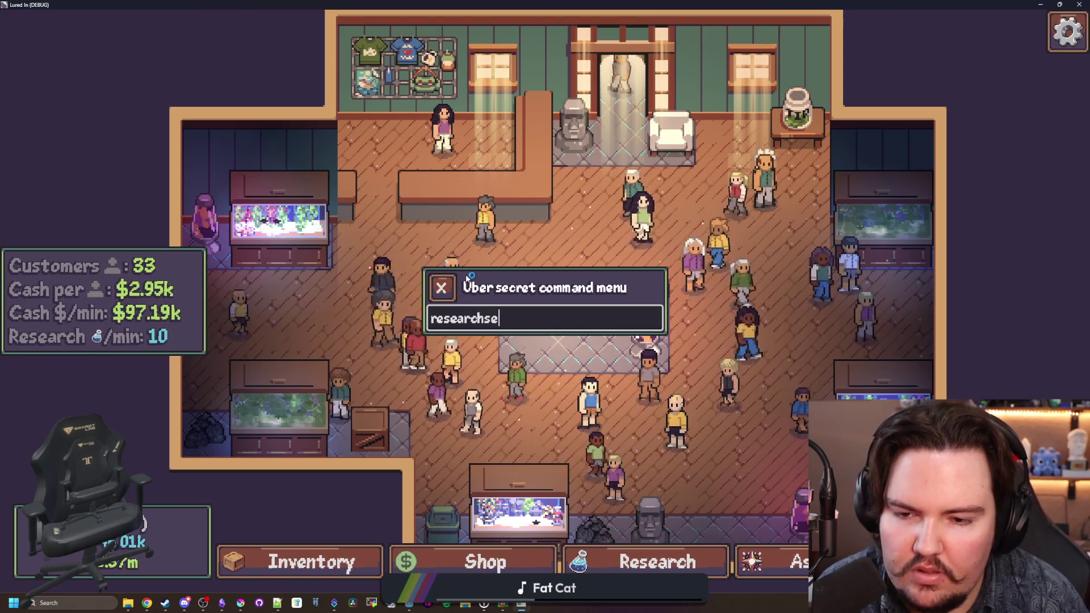
{"action": "type", "text": "t li.research.pets 8"}
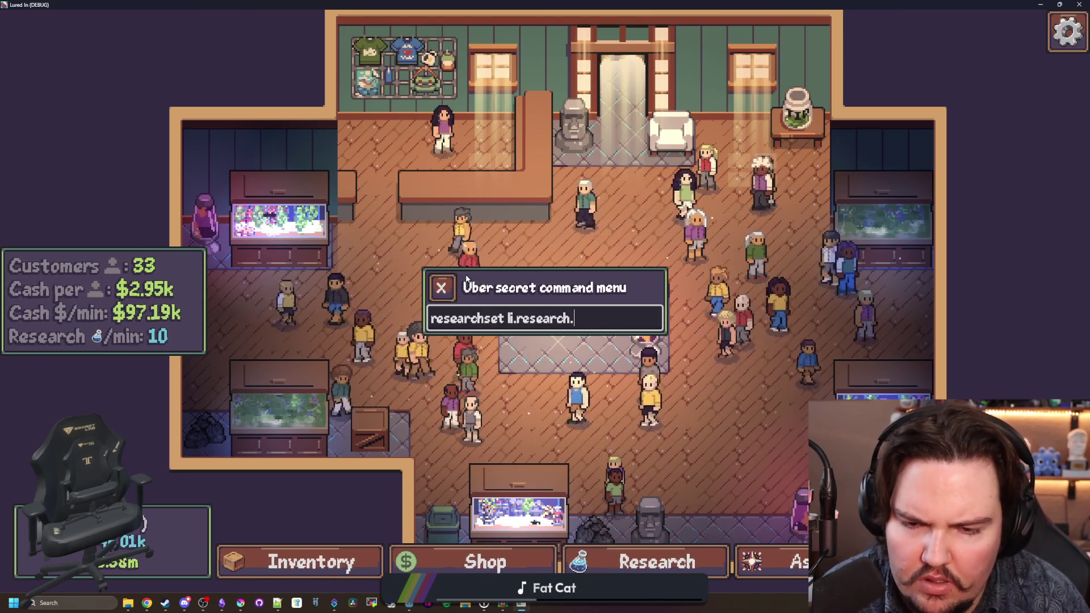
{"action": "key", "text": "Return"}
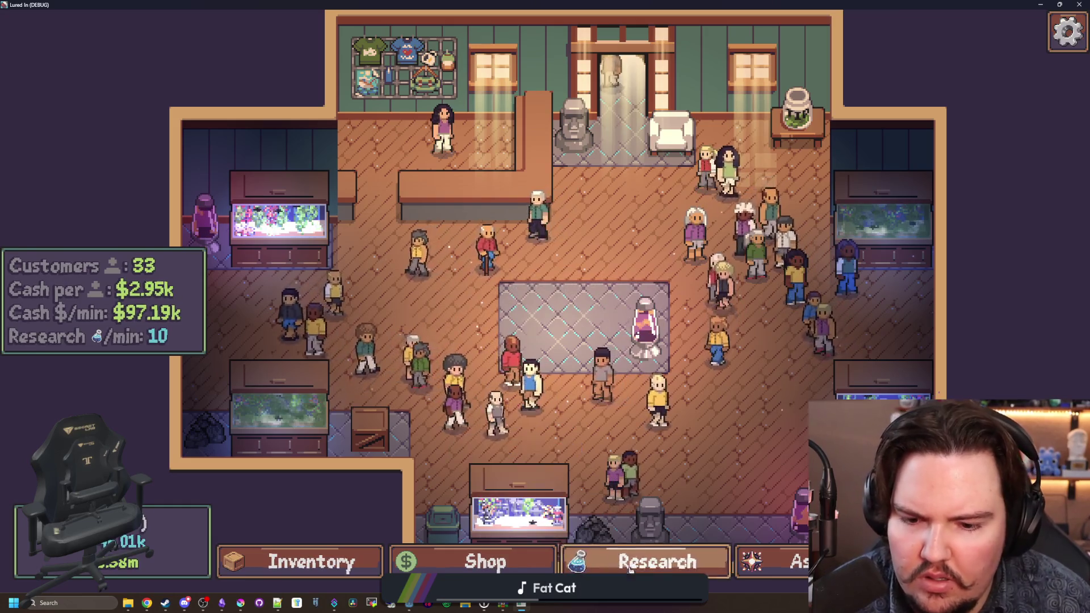
{"action": "key", "text": "r"}
{"action": "mouse_move", "coordinate": [473, 288]}
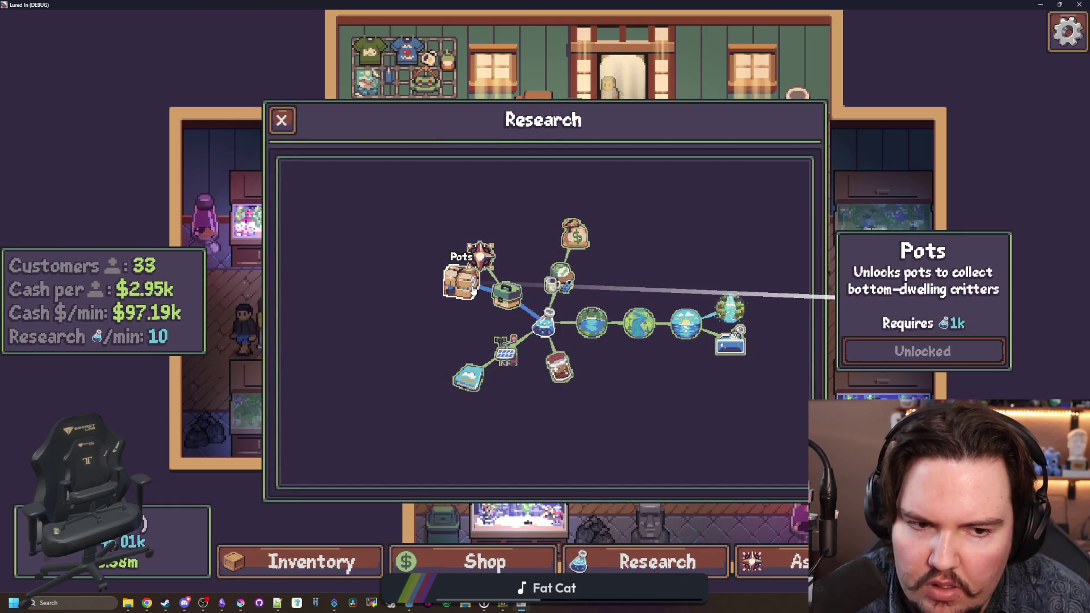
{"action": "key", "text": "Escape"}
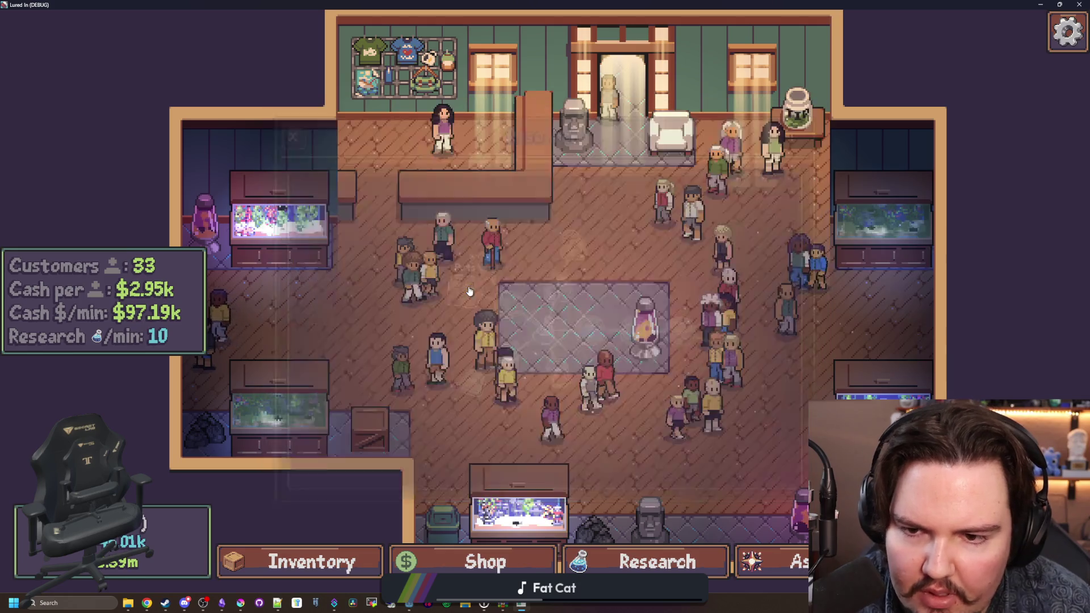
{"action": "key", "text": "grave"}
{"action": "key", "text": "Escape"}
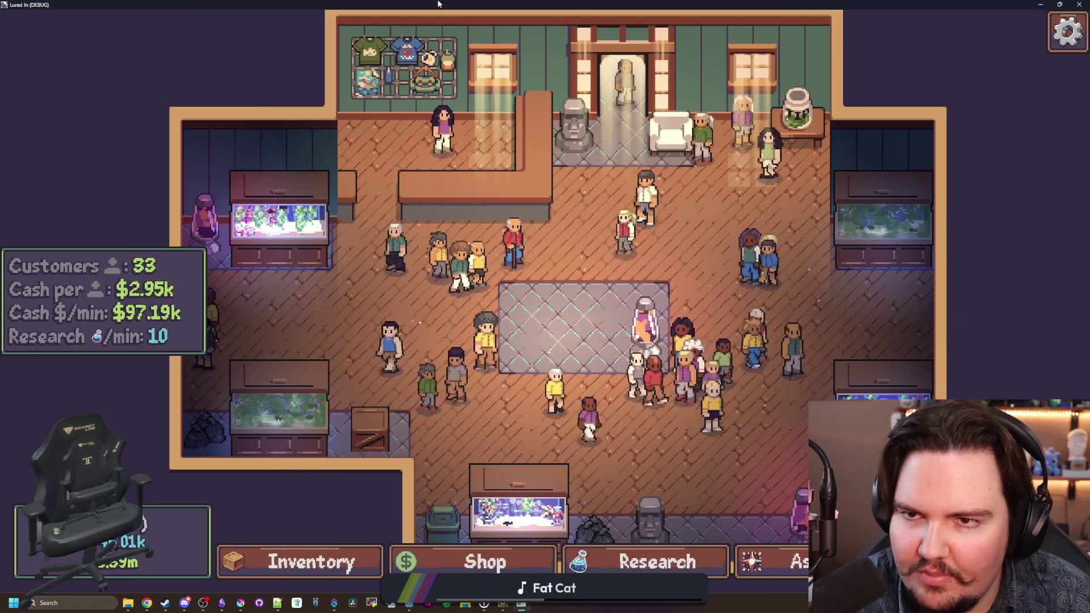
{"action": "key", "text": "super+Down"}
{"action": "left_click", "coordinate": [140, 450]}
Step: Filter the FileSystem for 'command' and open commands_menu.gd to look through its command cases
{"action": "double_click", "coordinate": [223, 329]}
{"action": "type", "text": "command"}
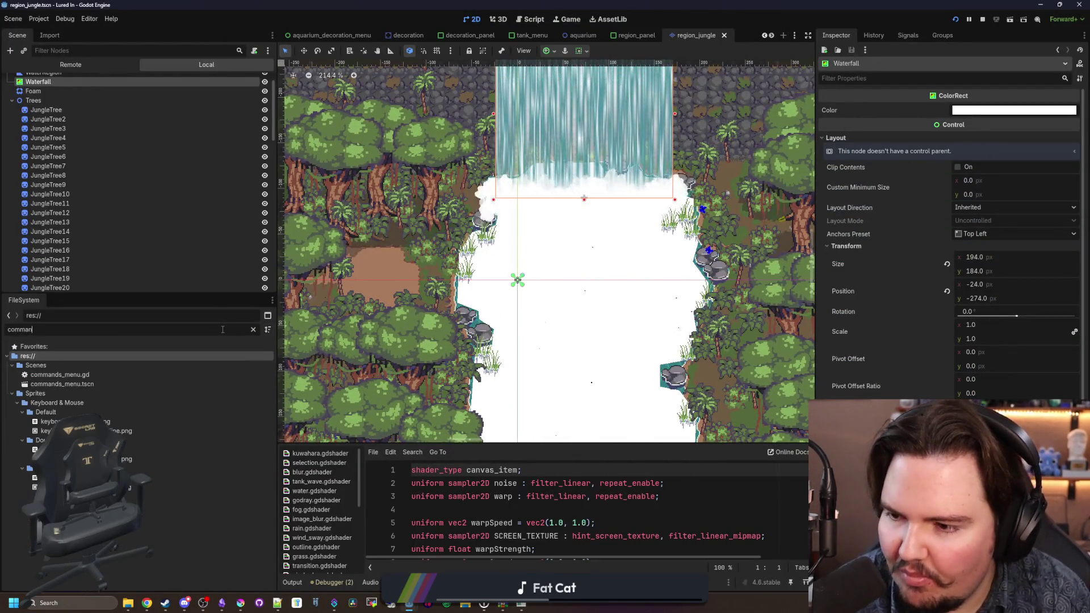
{"action": "double_click", "coordinate": [114, 376]}
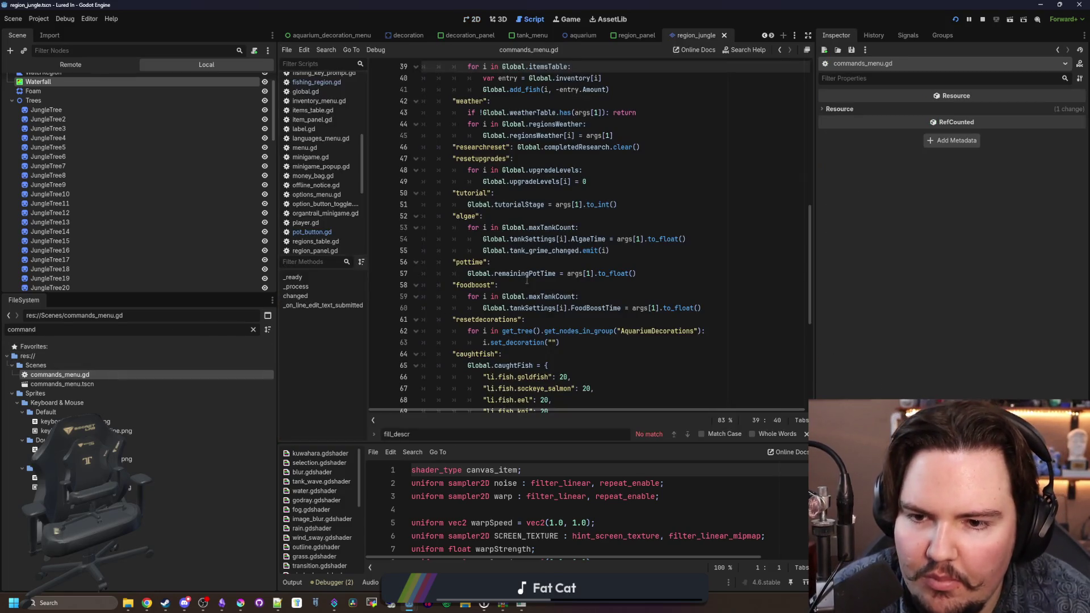
{"action": "scroll", "coordinate": [527, 280], "scroll_direction": "down", "scroll_amount": 4}
{"action": "left_click", "coordinate": [597, 252]}
{"action": "scroll", "coordinate": [596, 252], "scroll_direction": "down", "scroll_amount": 3}
{"action": "scroll", "coordinate": [597, 252], "scroll_direction": "up", "scroll_amount": 4}
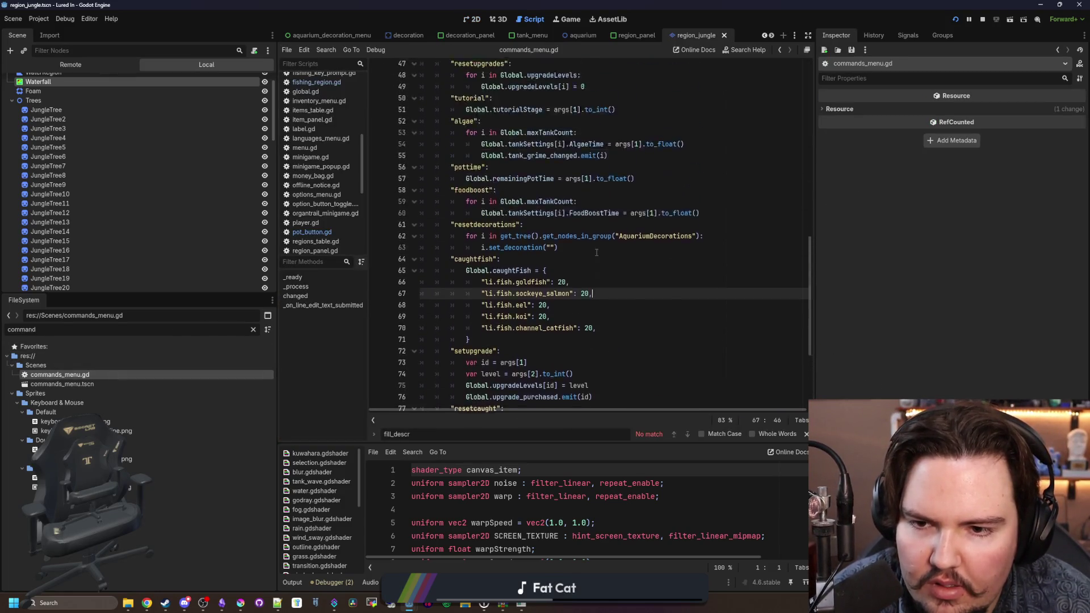
{"action": "scroll", "coordinate": [597, 252], "scroll_direction": "up", "scroll_amount": 4}
{"action": "scroll", "coordinate": [496, 185], "scroll_direction": "up", "scroll_amount": 3}
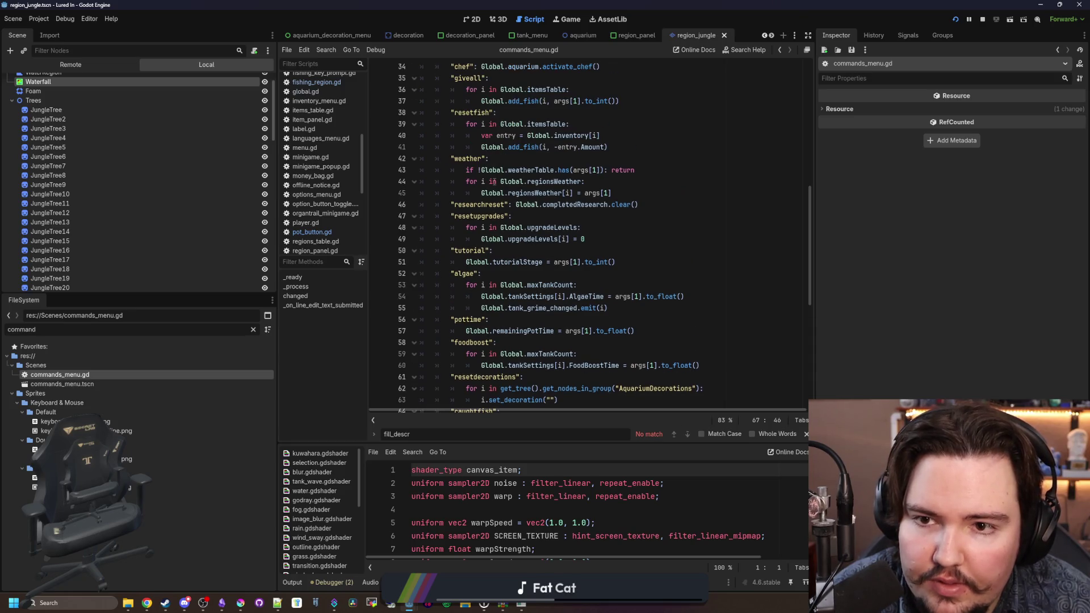
{"action": "scroll", "coordinate": [520, 227], "scroll_direction": "down", "scroll_amount": 2}
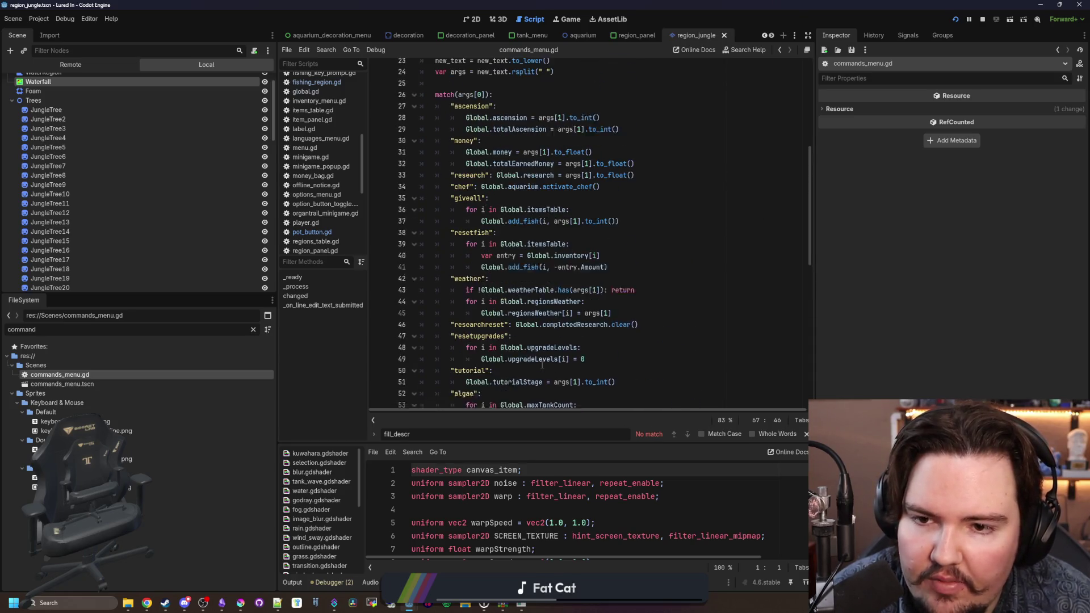
{"action": "left_click", "coordinate": [540, 253]}
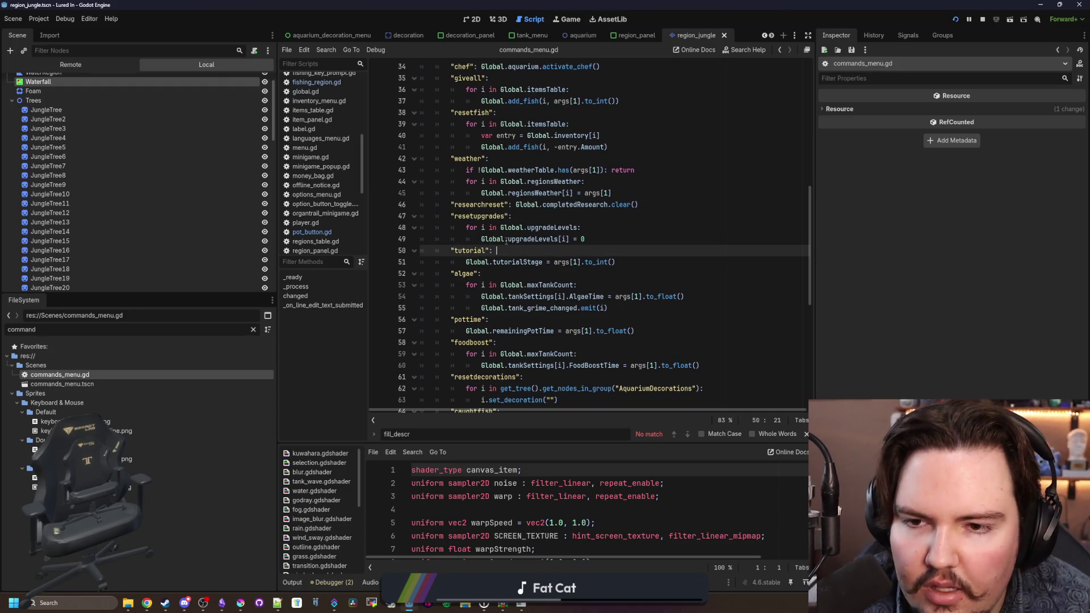
{"action": "scroll", "coordinate": [490, 269], "scroll_direction": "down", "scroll_amount": 3}
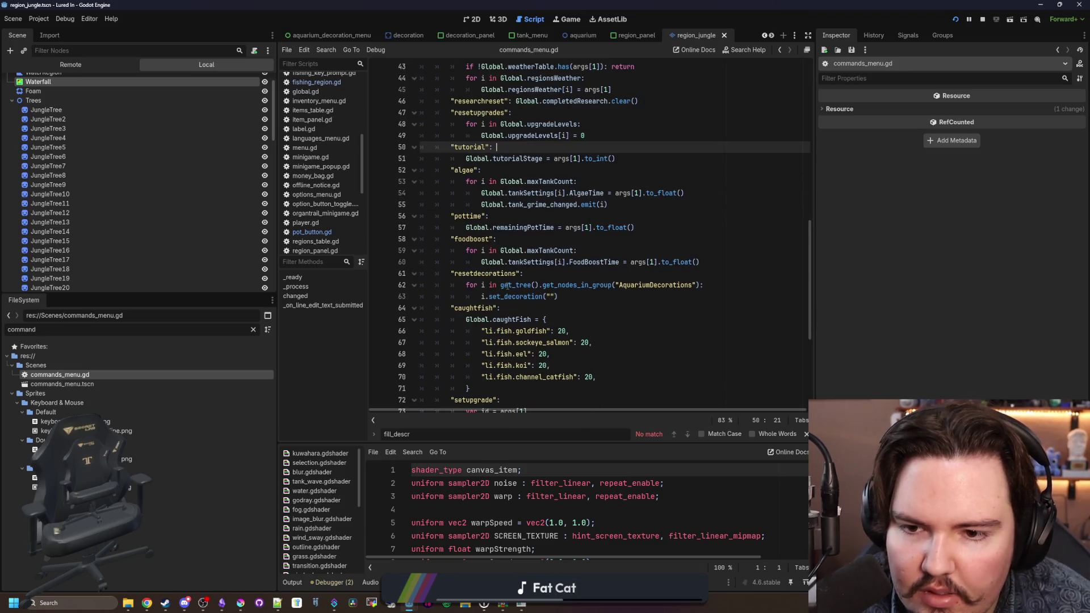
{"action": "scroll", "coordinate": [506, 290], "scroll_direction": "down", "scroll_amount": 3}
Step: Duplicate the setupgrade block (lines 72–76) below itself and start renaming the copy to setresearch
{"action": "mouse_move", "coordinate": [594, 343]}
{"action": "left_mouse_down"}
{"action": "mouse_move", "coordinate": [568, 332]}
{"action": "mouse_move", "coordinate": [562, 298]}
{"action": "left_mouse_up"}
{"action": "key", "text": "Right"}
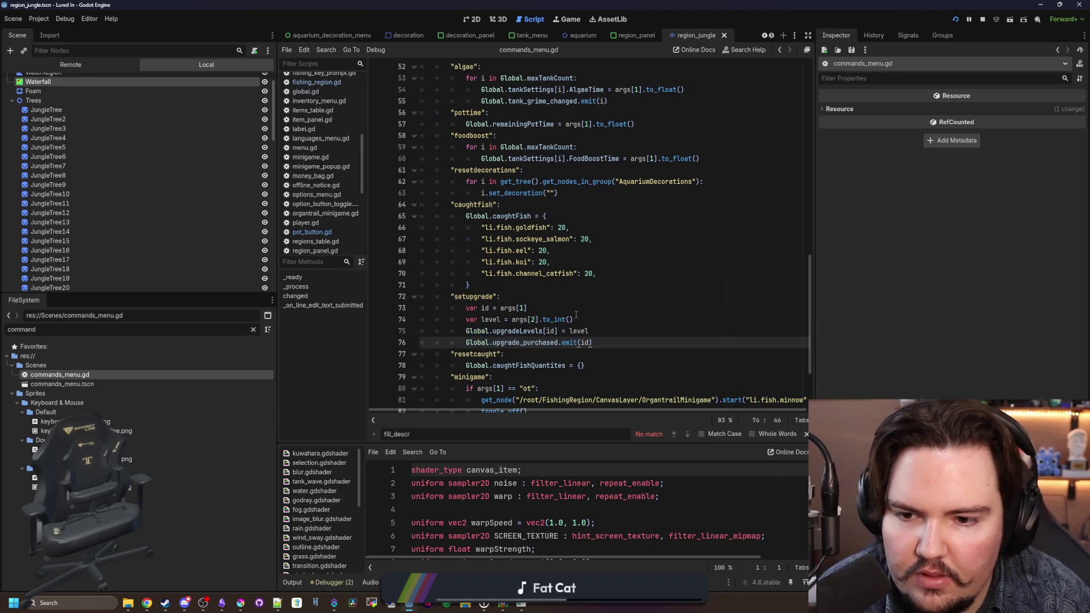
{"action": "key", "text": "Return"}
{"action": "type", "text": "\"setupgrade\": \t\t\tvar id = args[1] \t\t\tvar level = args[2].to_int() \t\t\tGlobal.upgradeLevels[id] = level \t\t\tGlobal.upgrade_purchased.emit(id)"}
{"action": "left_click", "coordinate": [481, 354]}
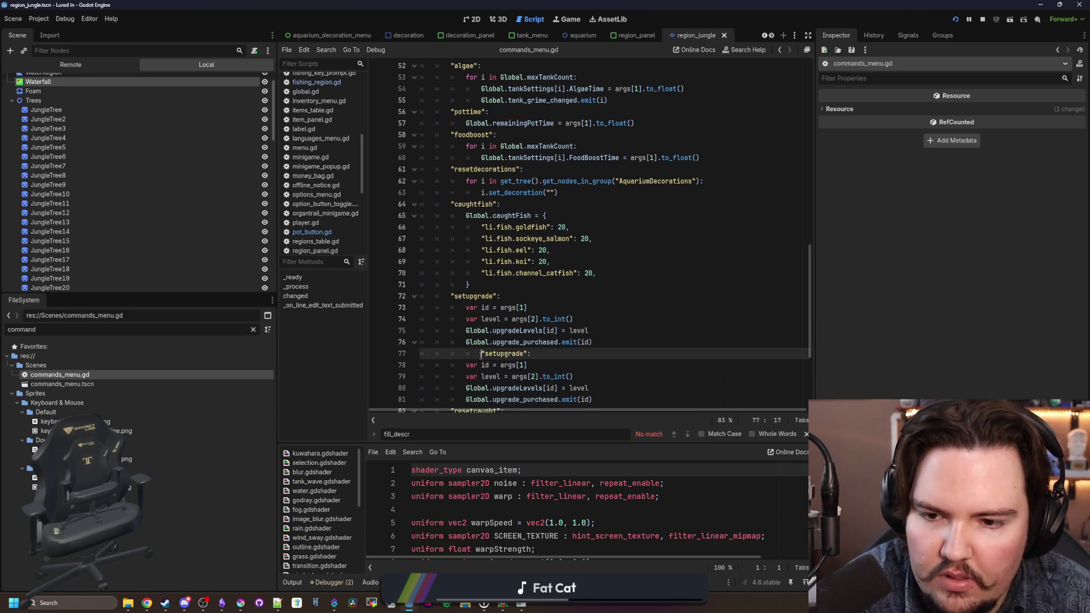
{"action": "left_click", "coordinate": [494, 353]}
{"action": "key", "text": "BackSpace"}
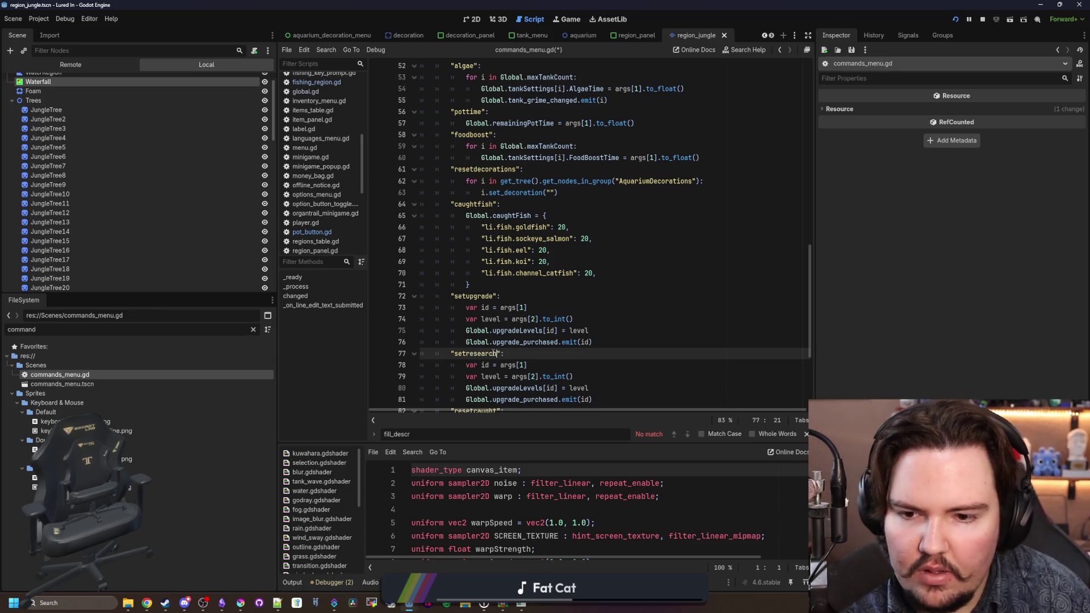
Step: Replace upgradeLevels with completedResearch in the duplicated command block
{"action": "scroll", "coordinate": [511, 340], "scroll_direction": "down", "scroll_amount": 2}
{"action": "double_click", "coordinate": [518, 319]}
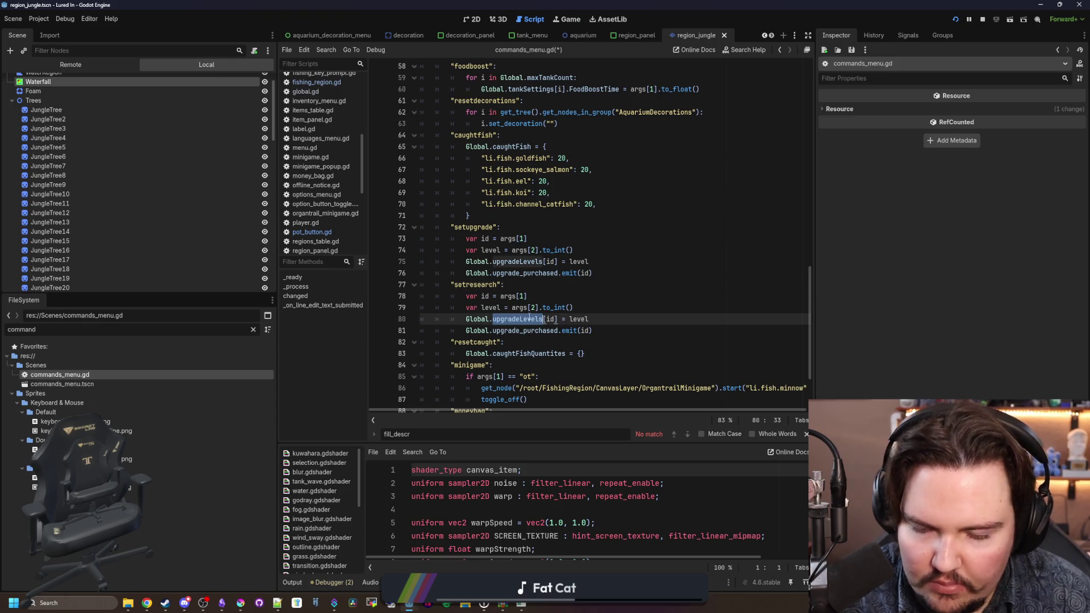
{"action": "type", "text": "researchLe"}
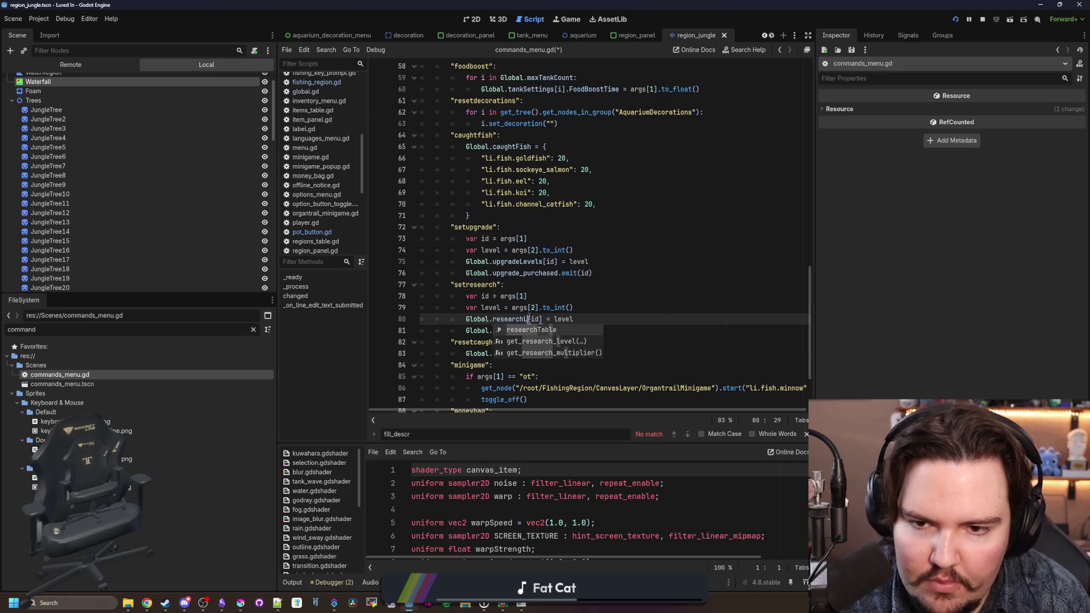
{"action": "type", "text": "ve"}
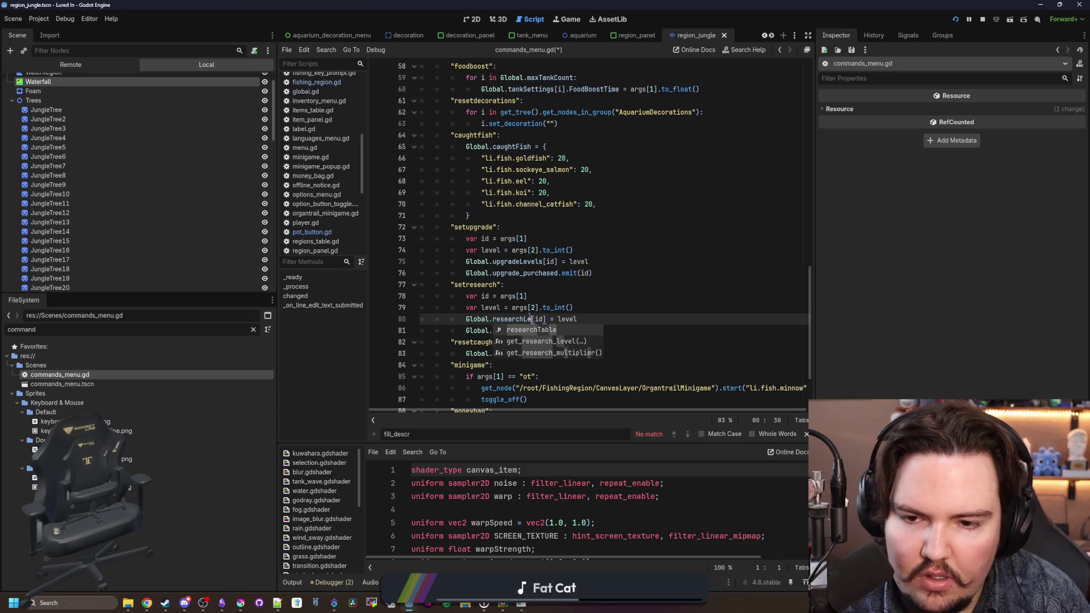
{"action": "key", "text": "BackSpace"}
{"action": "key", "text": "BackSpace"}
{"action": "key", "text": "BackSpace"}
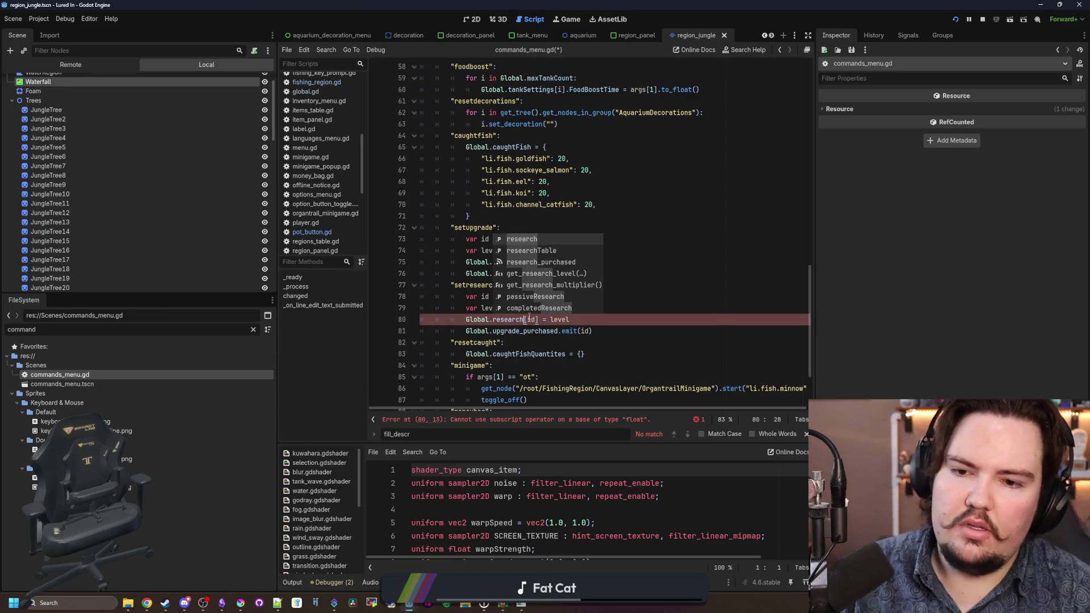
{"action": "key", "text": "Down"}
{"action": "key", "text": "Down"}
{"action": "key", "text": "Down"}
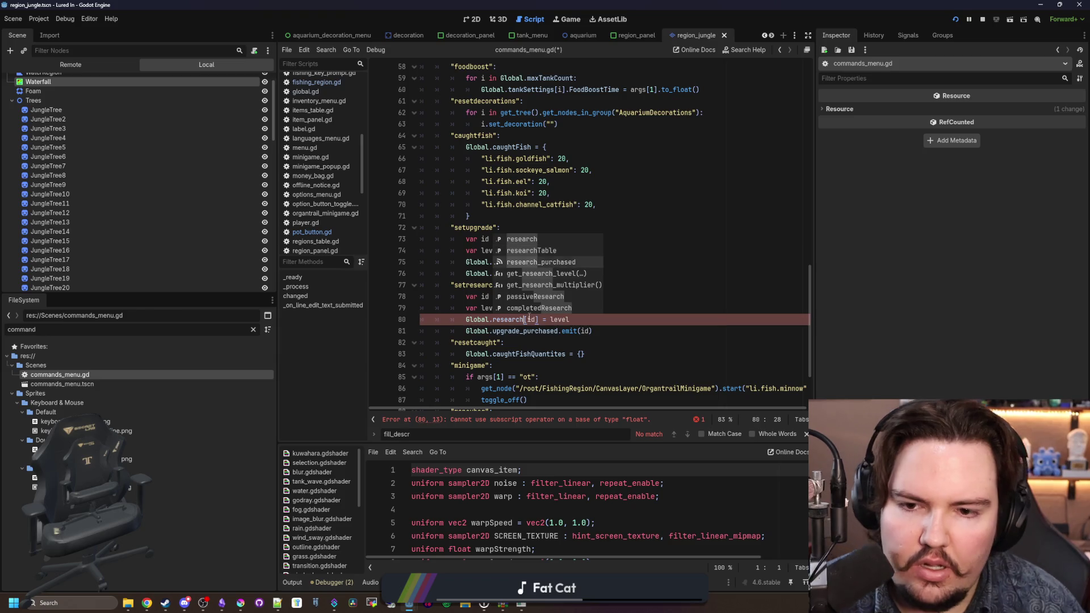
{"action": "key", "text": "Return"}
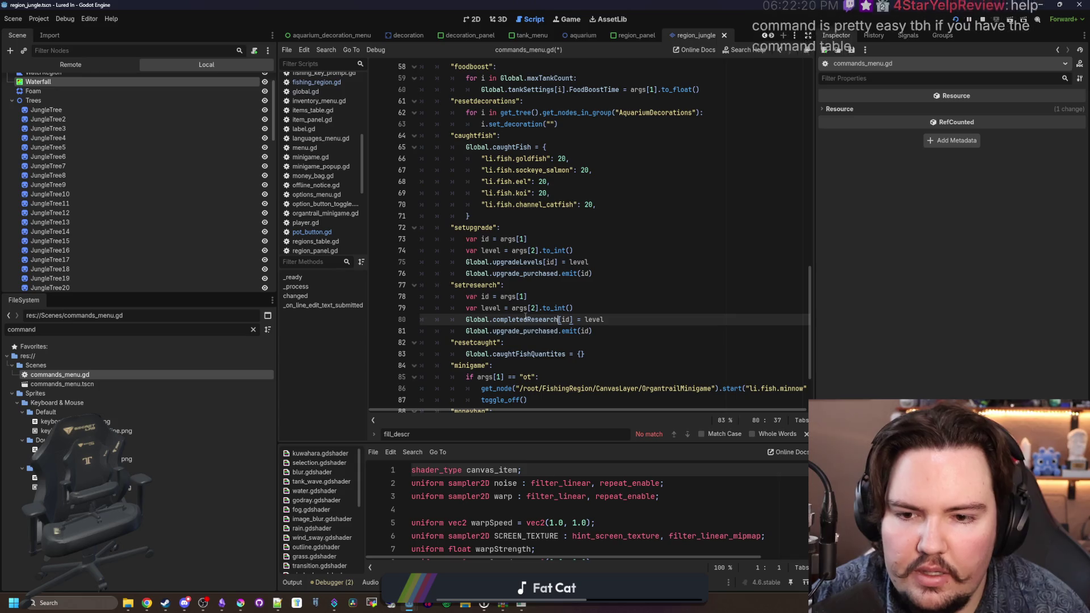
{"action": "double_click", "coordinate": [528, 319]}
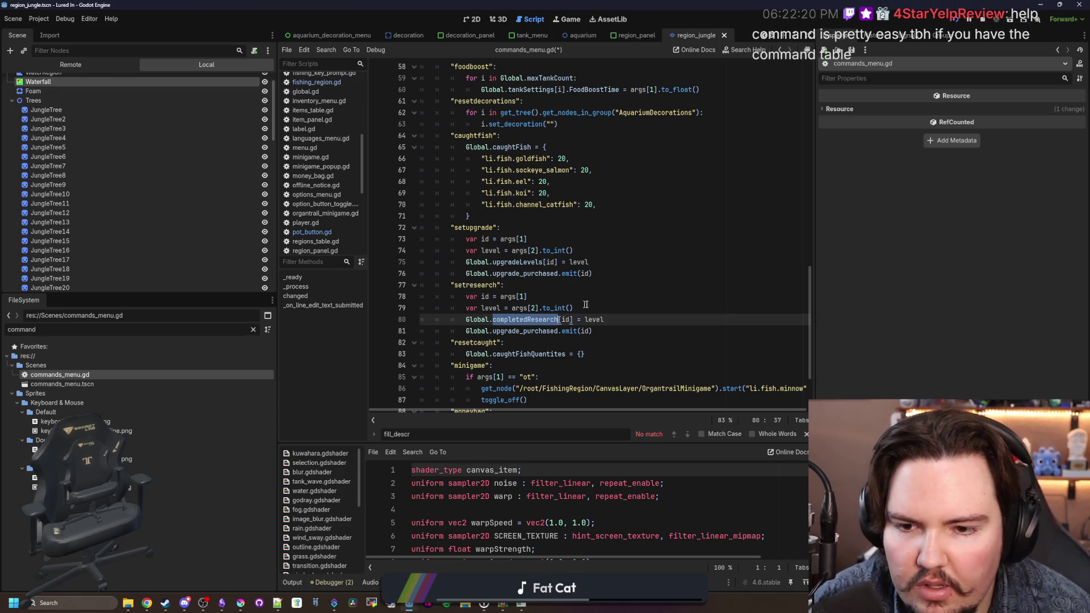
{"action": "scroll", "coordinate": [585, 297], "scroll_direction": "down", "scroll_amount": 1}
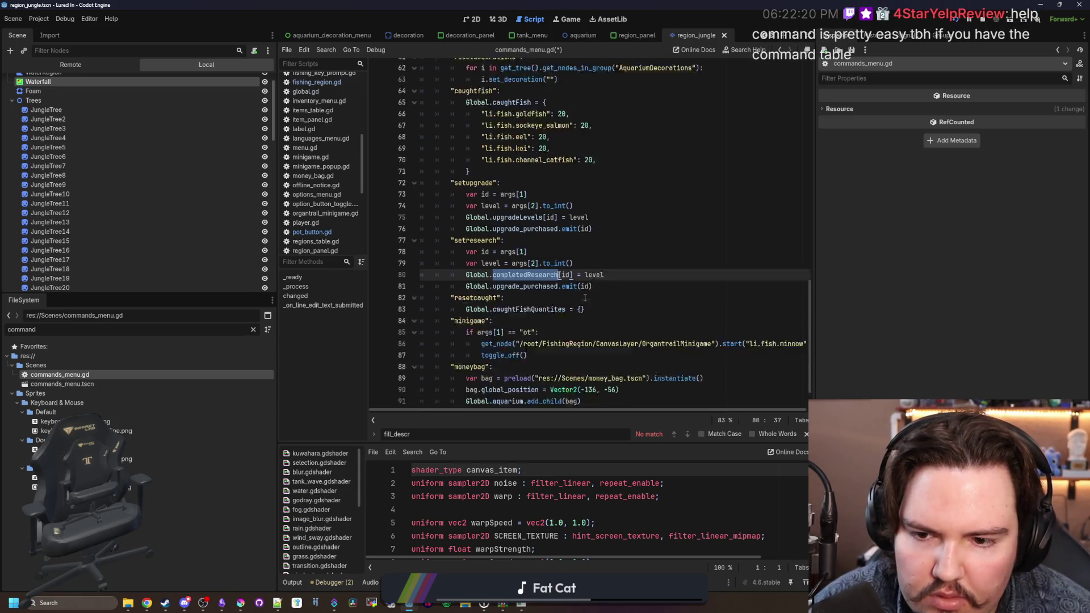
{"action": "scroll", "coordinate": [540, 285], "scroll_direction": "up", "scroll_amount": 6}
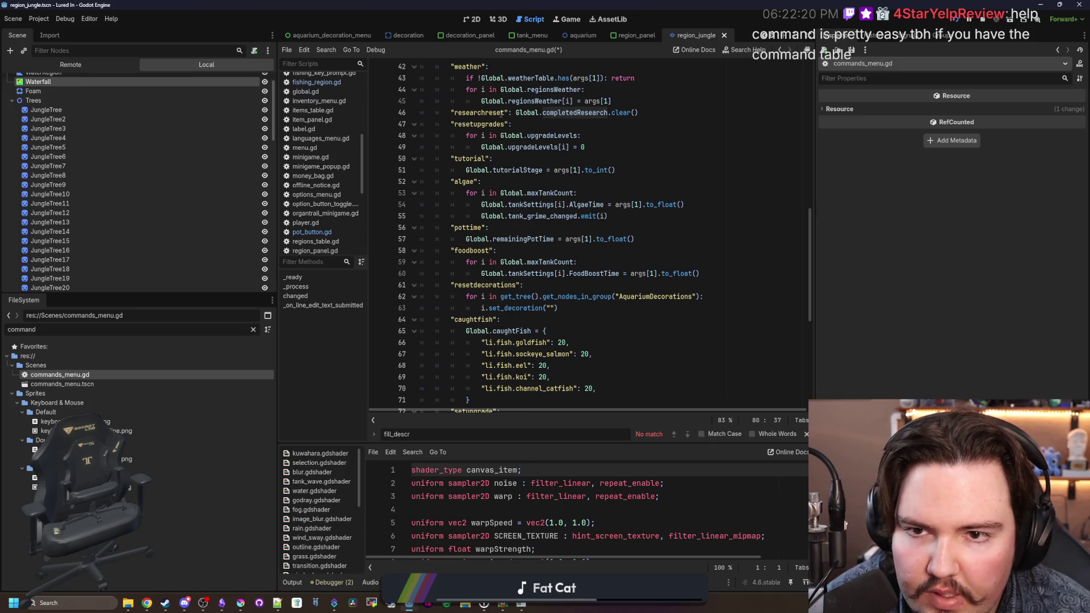
{"action": "double_click", "coordinate": [549, 108]}
{"action": "scroll", "coordinate": [566, 252], "scroll_direction": "down", "scroll_amount": 5}
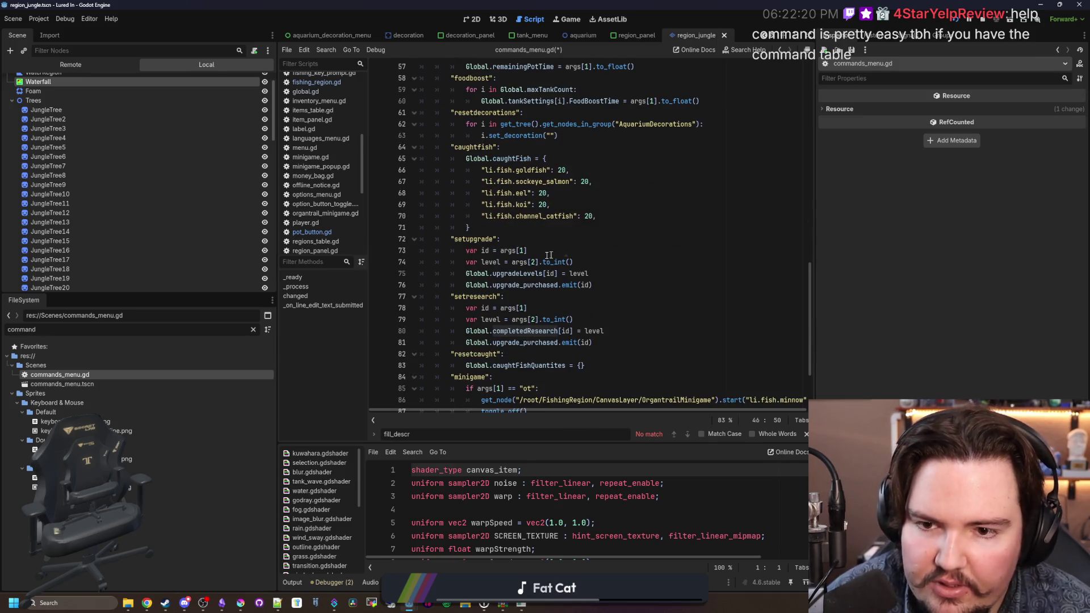
{"action": "scroll", "coordinate": [536, 308], "scroll_direction": "down", "scroll_amount": 1}
{"action": "left_click_drag", "start_coordinate": [603, 296], "coordinate": [465, 297]}
Step: Change the emitted signal from upgrade_purchased to research_purchased
{"action": "left_click", "coordinate": [508, 296]}
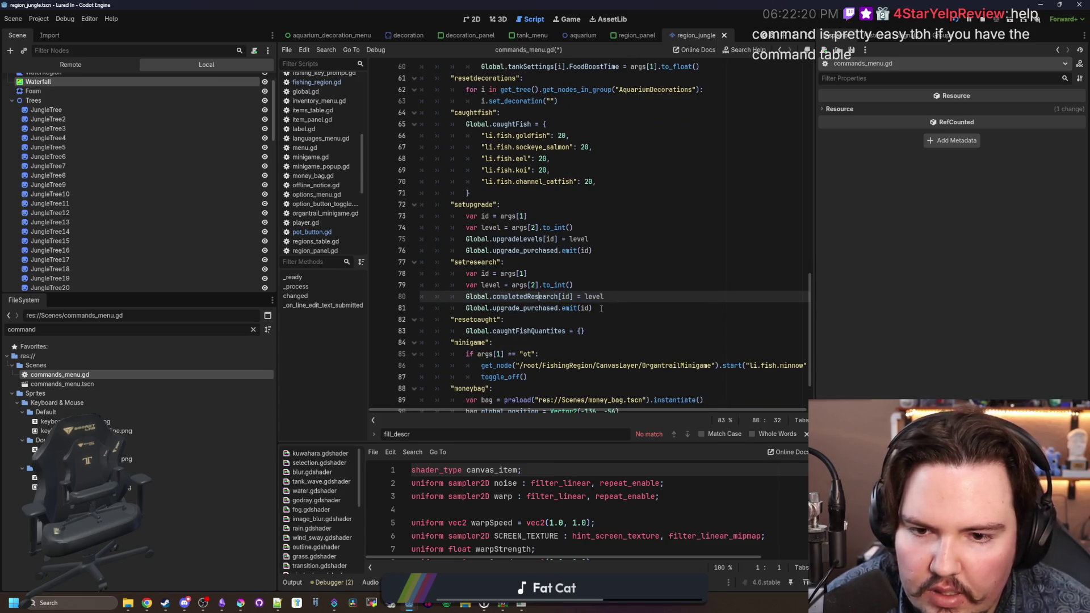
{"action": "left_click", "coordinate": [547, 297]}
{"action": "double_click", "coordinate": [539, 308]}
{"action": "type", "text": "researc"}
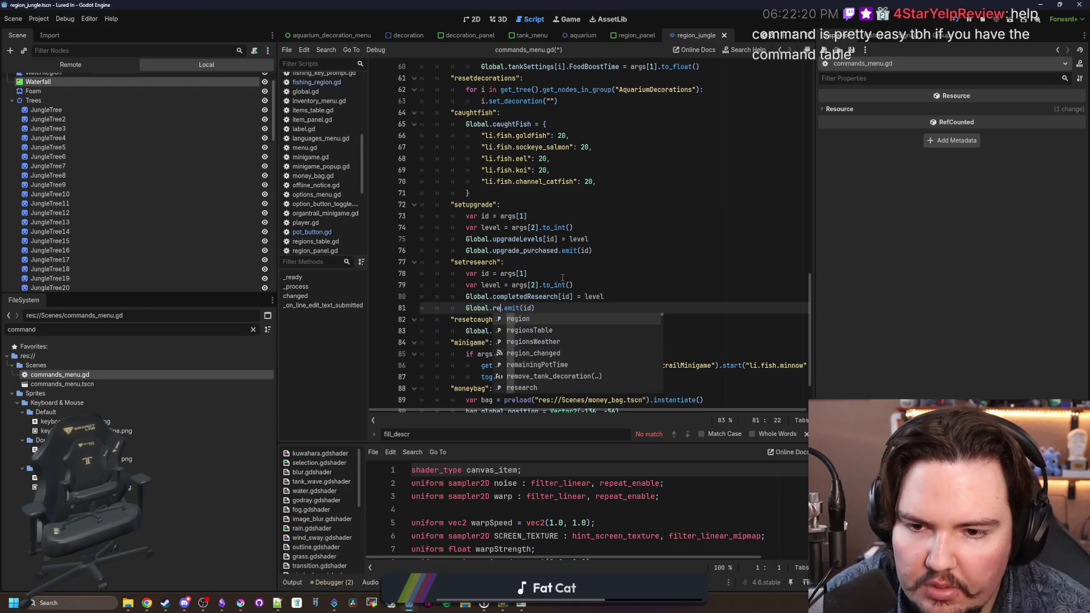
{"action": "left_click", "coordinate": [557, 343]}
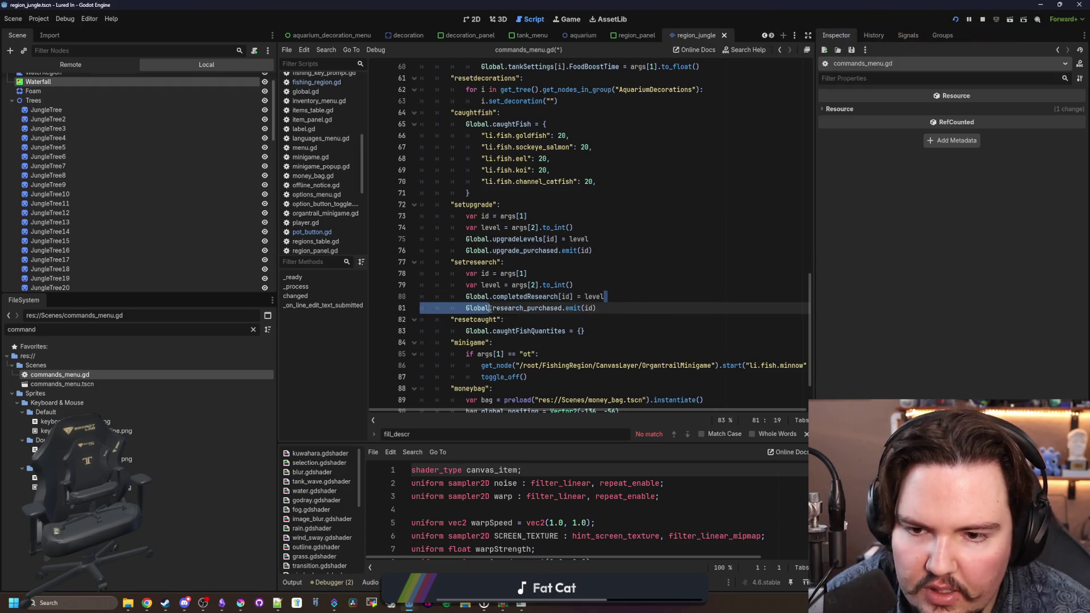
Step: Replace the line 80 assignment with Global.completedResearch.erase(id)
{"action": "left_click_drag", "start_coordinate": [605, 297], "coordinate": [461, 301]}
{"action": "key", "text": "BackSpace"}
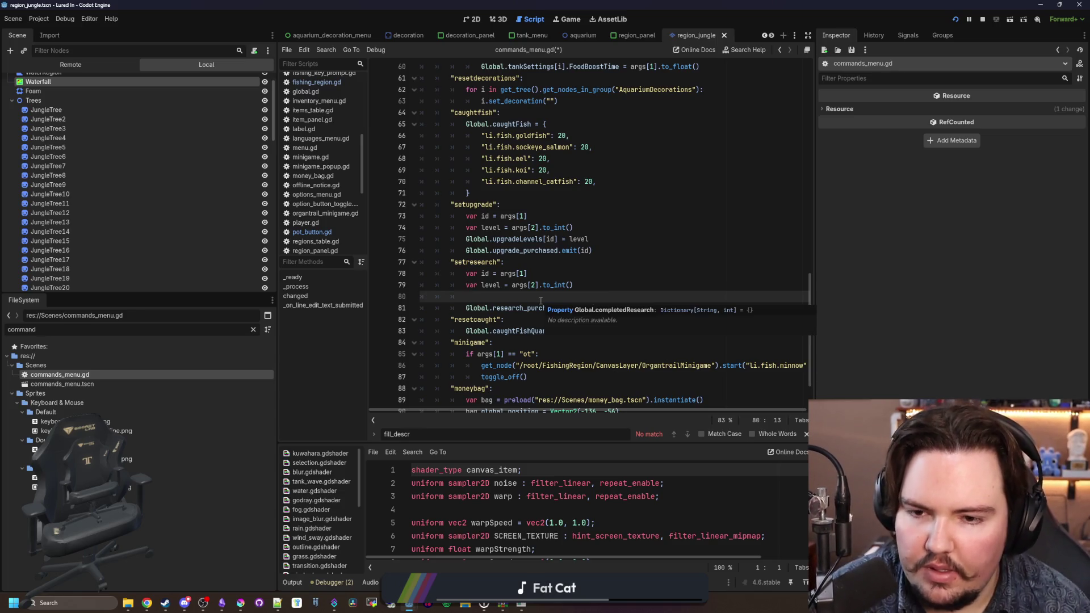
{"action": "type", "text": "Global.research"}
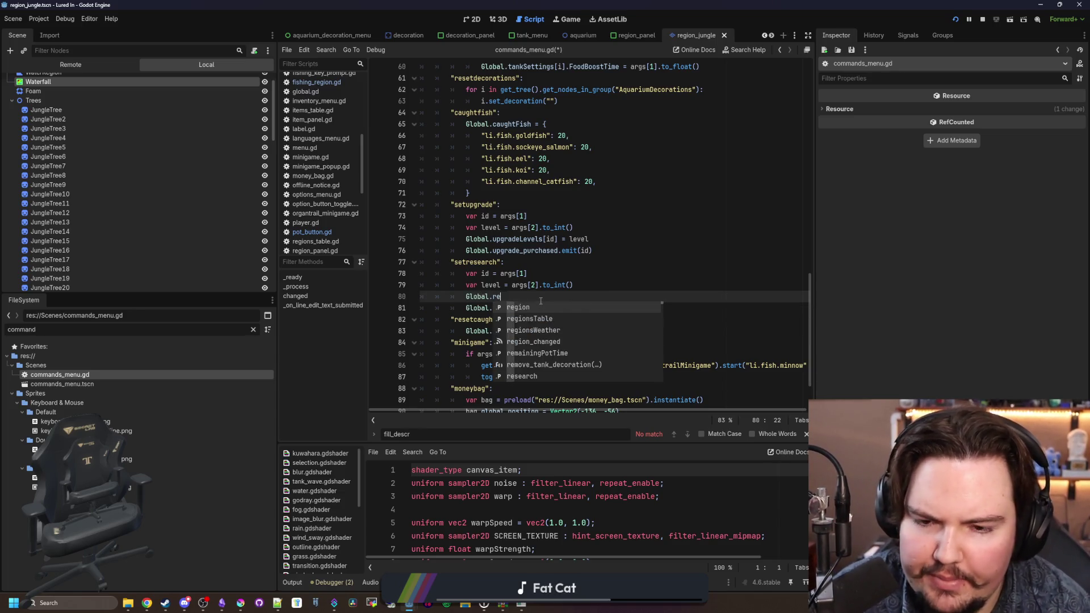
{"action": "key", "text": "BackSpace"}
{"action": "key", "text": "BackSpace"}
{"action": "key", "text": "BackSpace"}
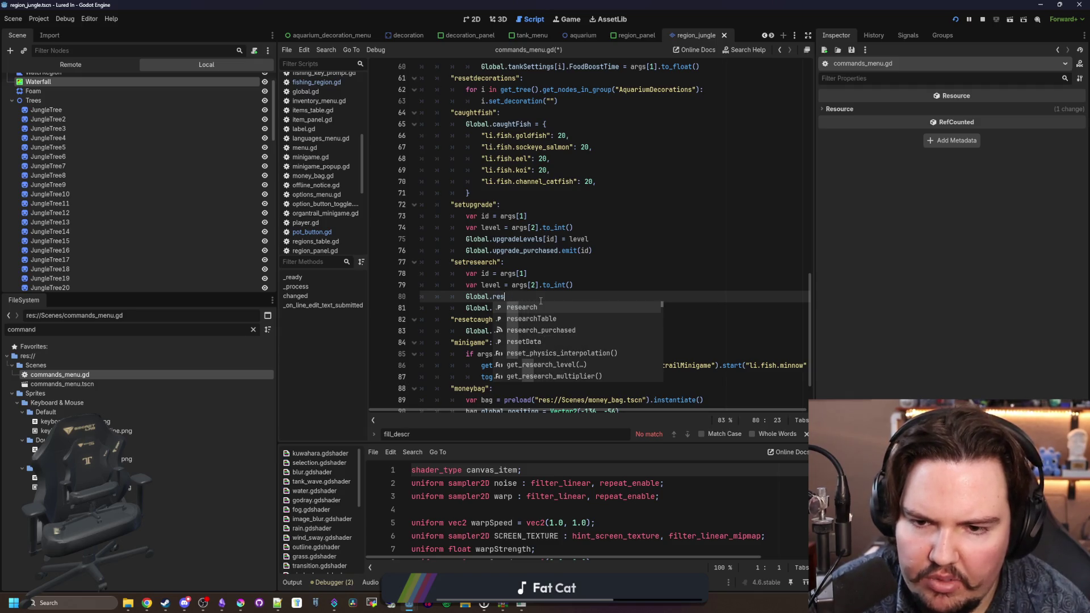
{"action": "type", "text": "complete"}
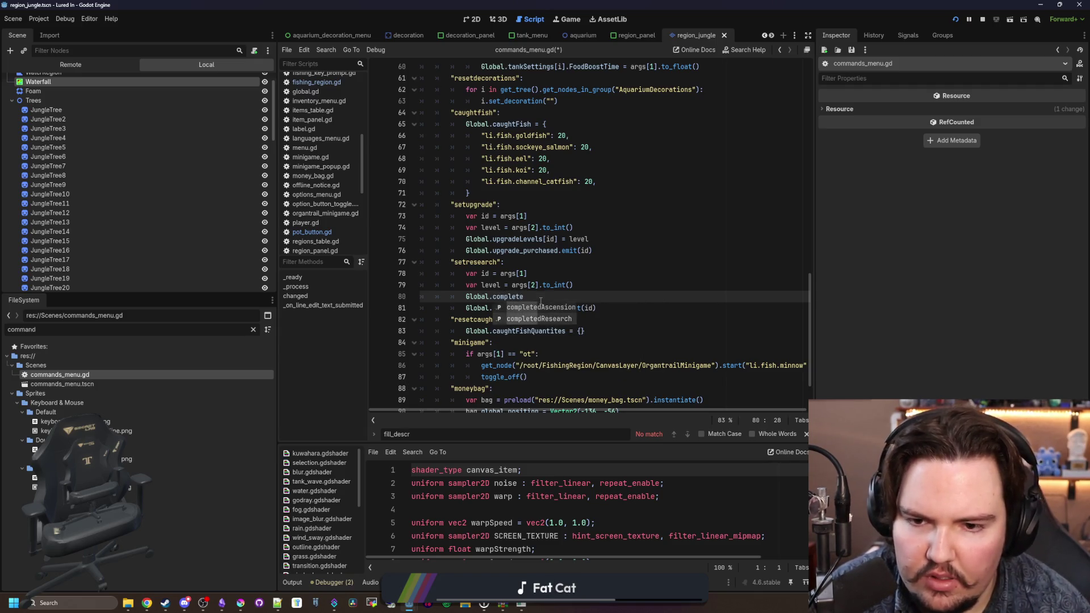
{"action": "key", "text": "Down"}
{"action": "key", "text": "Return"}
{"action": "type", "text": "rase(id"}
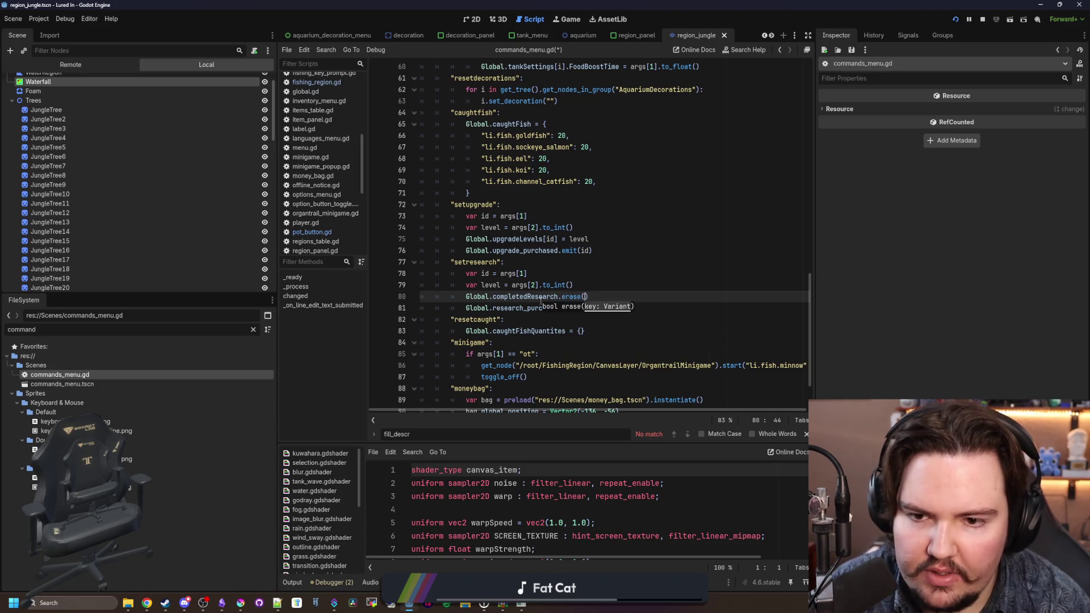
Step: Delete the unused level line, rename the command to removeresearch, save, and run the game
{"action": "triple_click", "coordinate": [527, 285]}
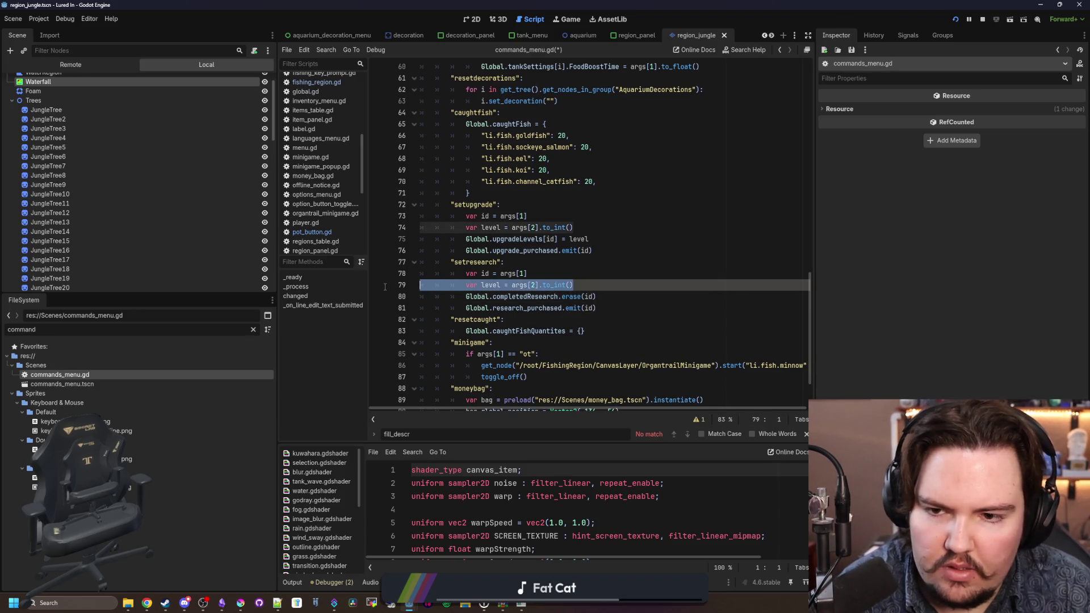
{"action": "key", "text": "BackSpace"}
{"action": "left_click", "coordinate": [527, 262]}
{"action": "double_click", "coordinate": [463, 261]}
{"action": "key", "text": "BackSpace"}
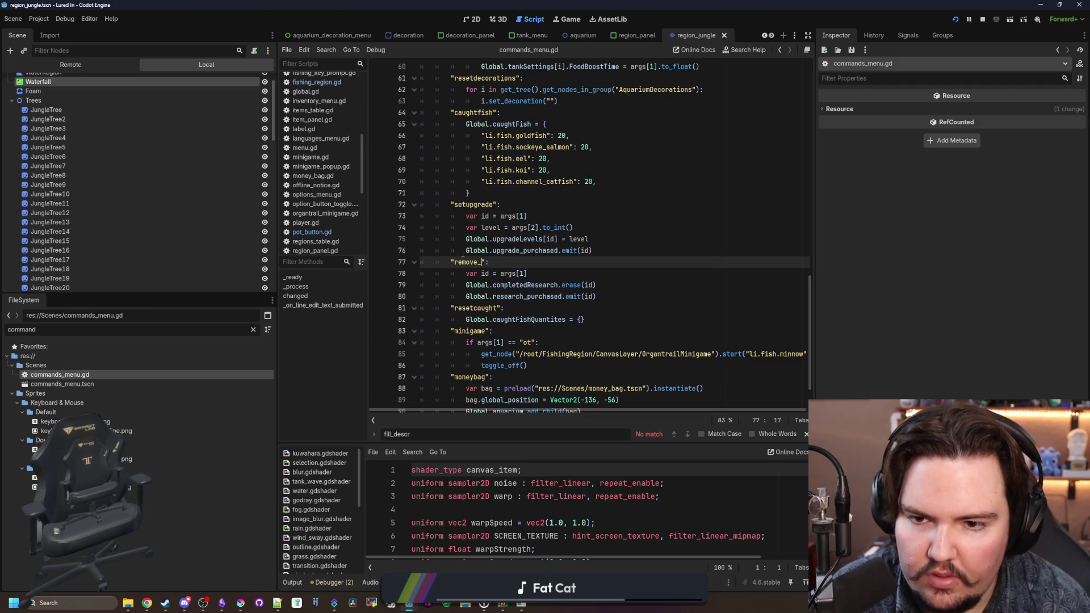
{"action": "key", "text": "End"}
{"action": "key", "text": "ctrl+s"}
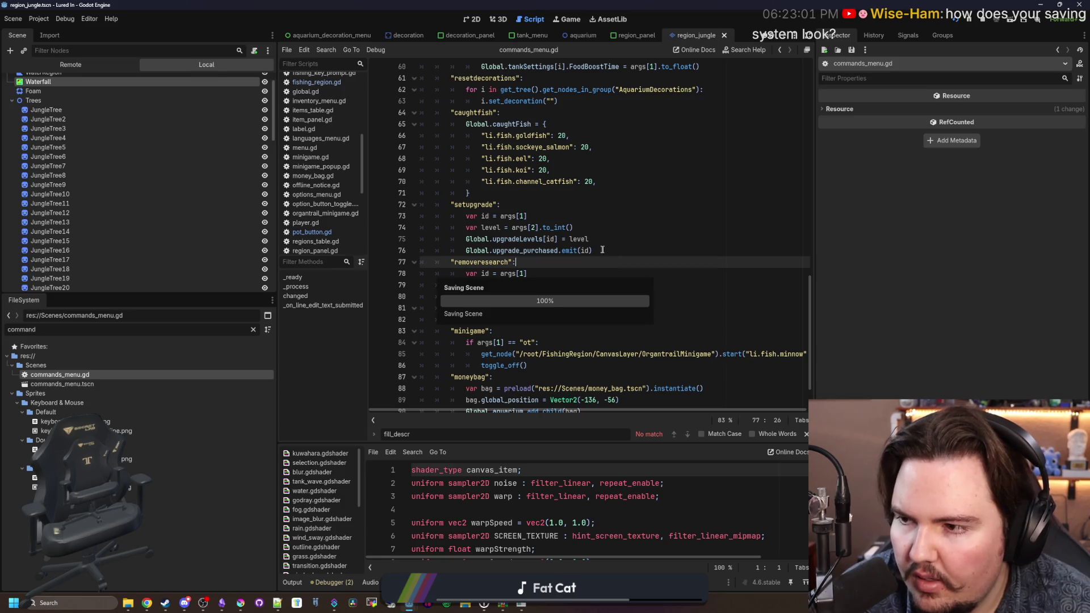
{"action": "left_click", "coordinate": [599, 273]}
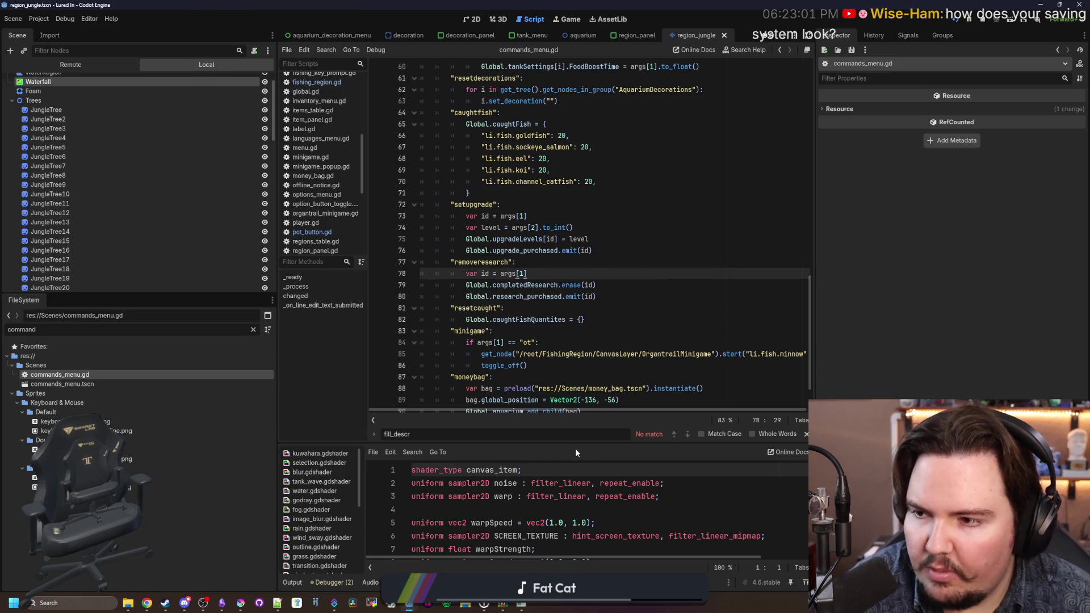
{"action": "key", "text": "F5"}
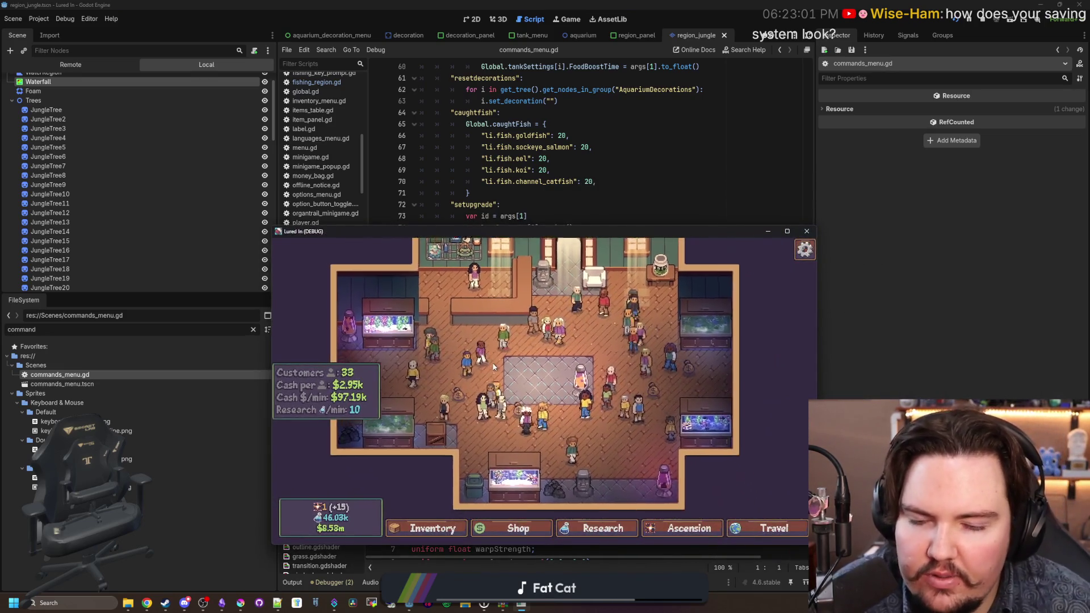
Step: Run 'removeresearch li.research.po', check the research tree, then travel to the jungle pond
{"action": "scroll", "coordinate": [493, 368], "scroll_direction": "up", "scroll_amount": 2}
{"action": "key", "text": "grave"}
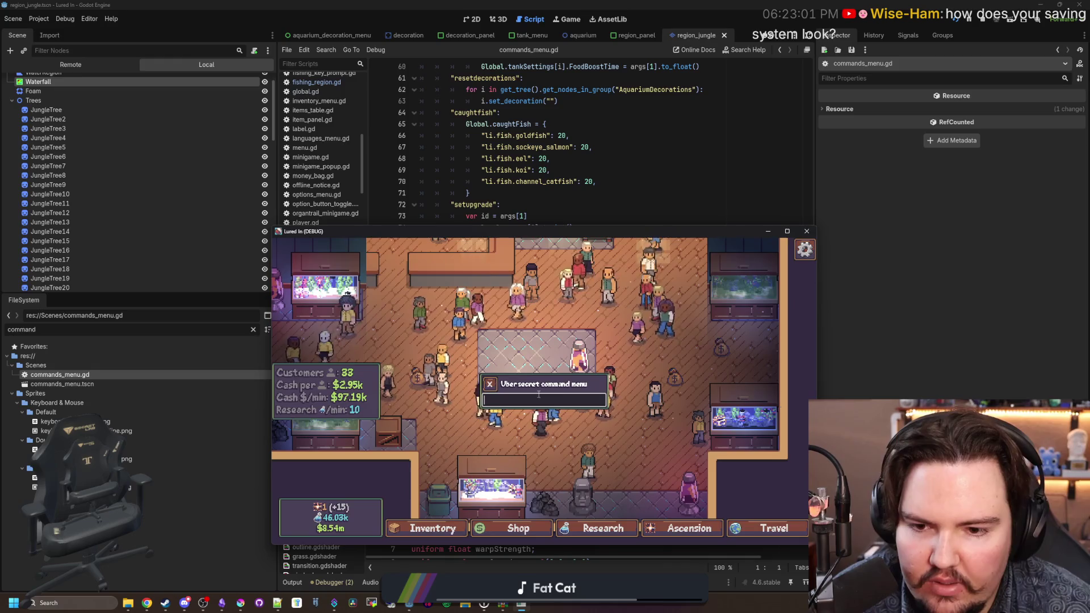
{"action": "type", "text": "removeresearch li.research.po"}
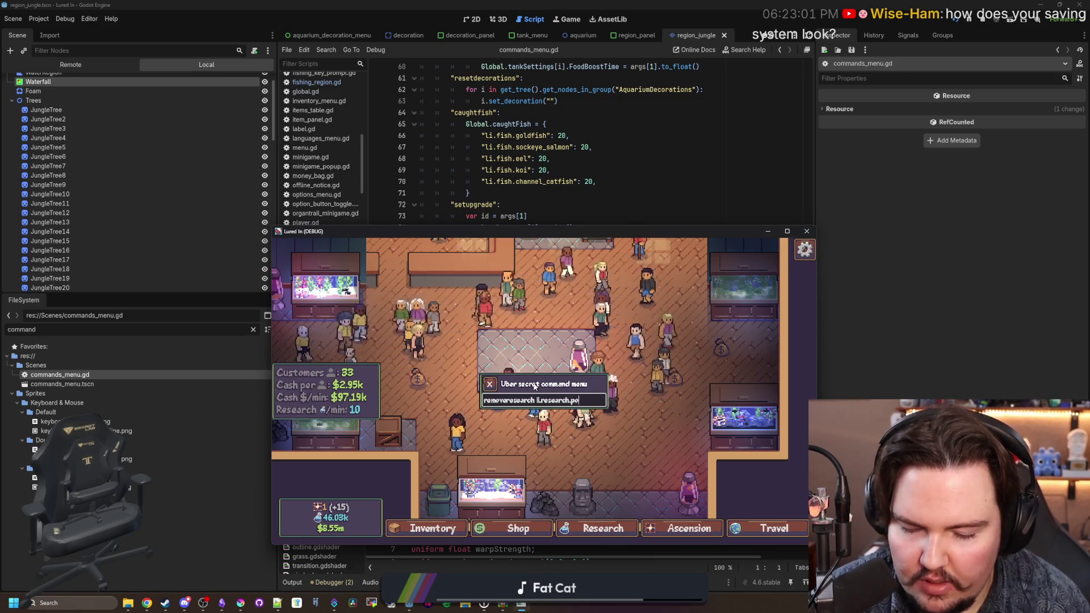
{"action": "key", "text": "Return"}
{"action": "left_click", "coordinate": [603, 528]}
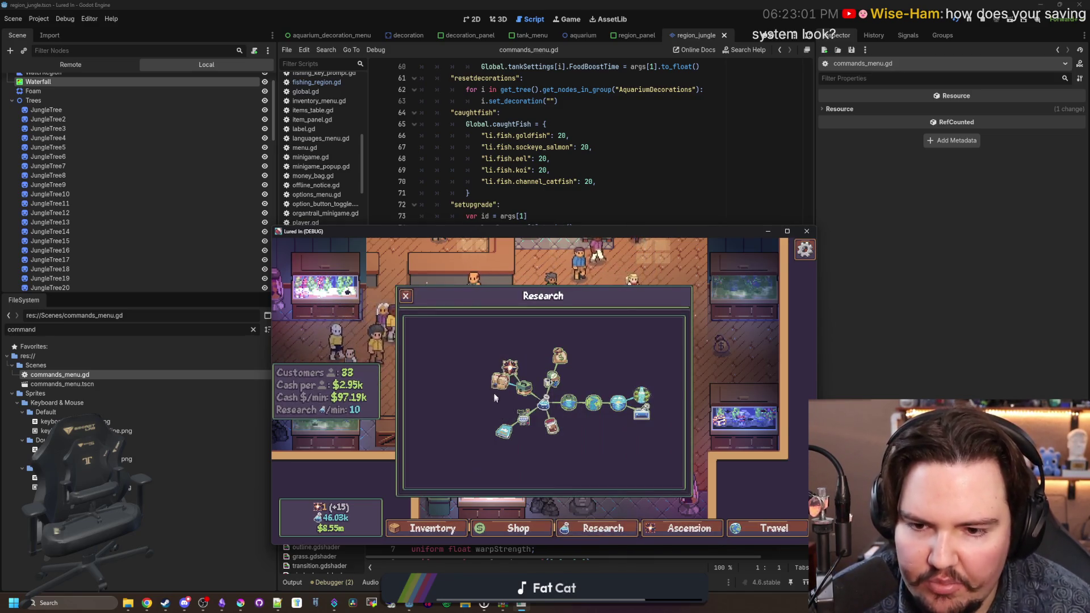
{"action": "key", "text": "Escape"}
{"action": "left_click", "coordinate": [767, 528]}
{"action": "left_click", "coordinate": [644, 340]}
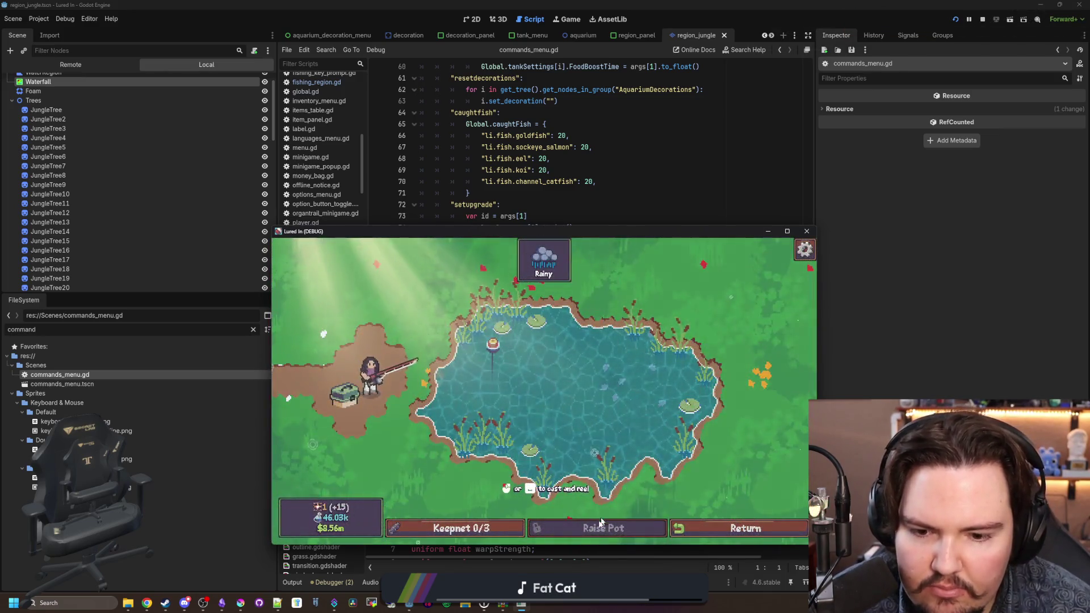
Step: Switch the game language to Arabic, then Bulgarian, and return to the shop floor
{"action": "left_click", "coordinate": [638, 431]}
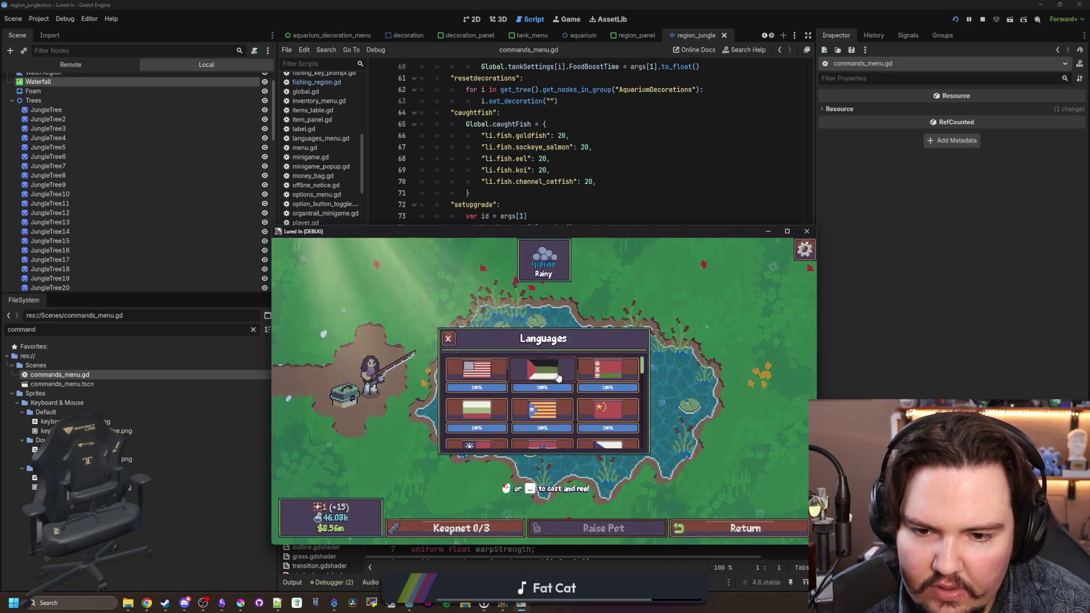
{"action": "left_click", "coordinate": [558, 375]}
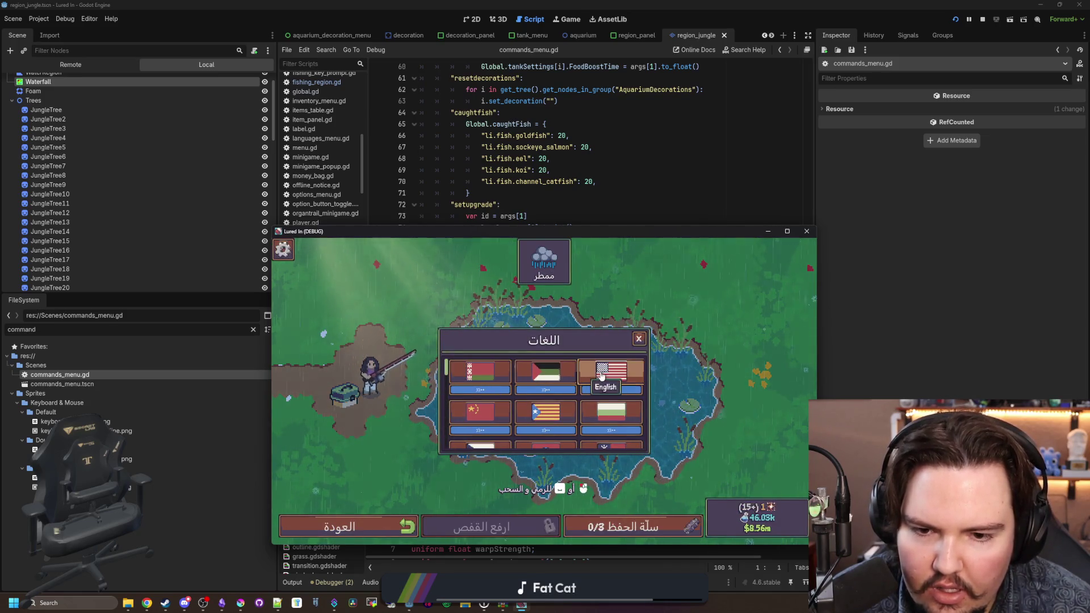
{"action": "left_click", "coordinate": [610, 411]}
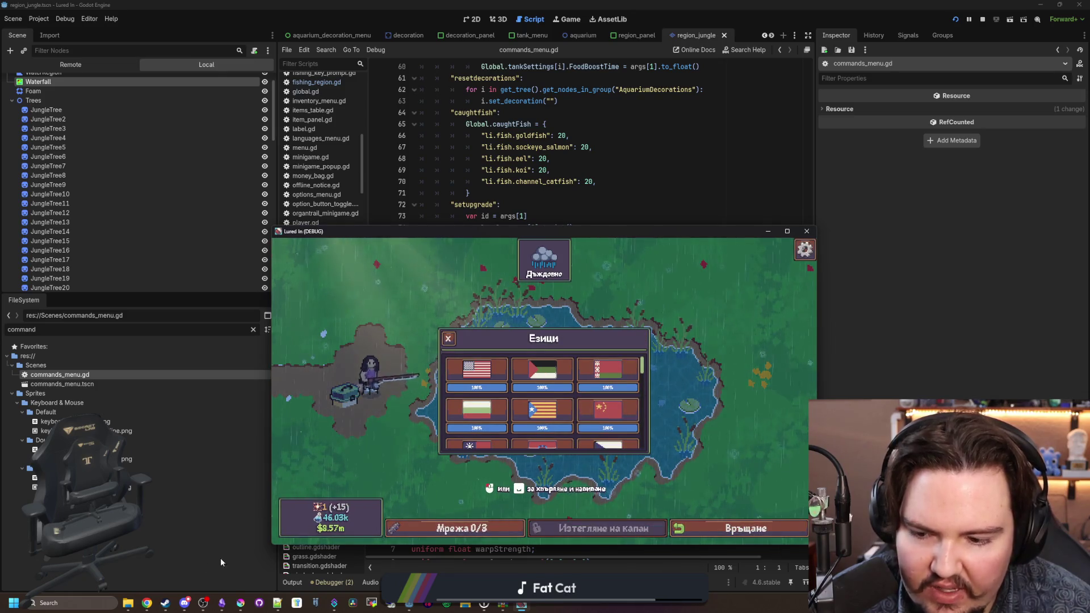
{"action": "left_click", "coordinate": [185, 603]}
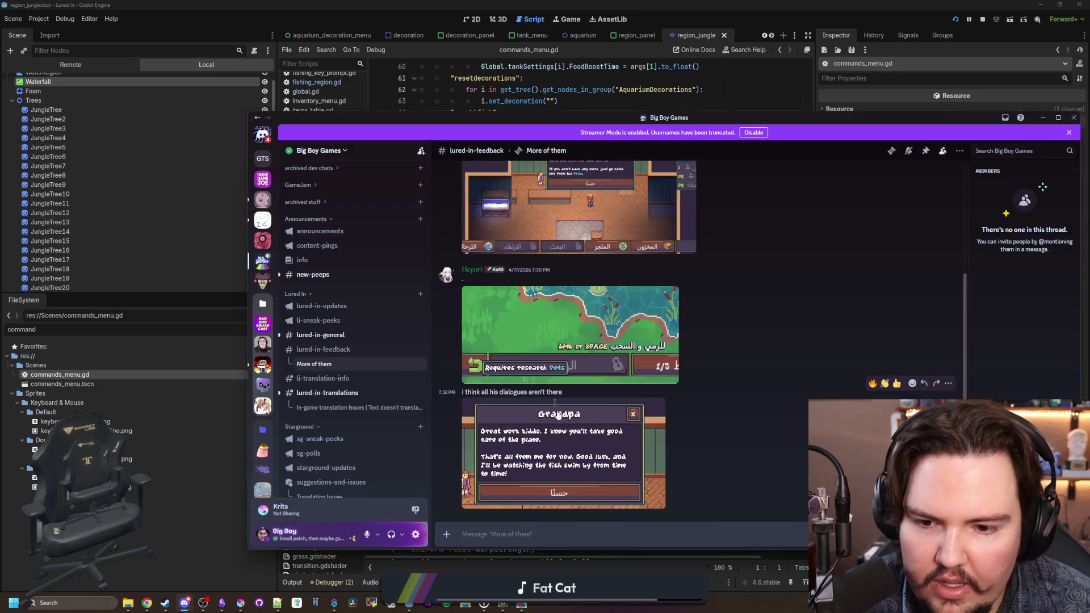
{"action": "key", "text": "alt+Tab"}
{"action": "key", "text": "Escape"}
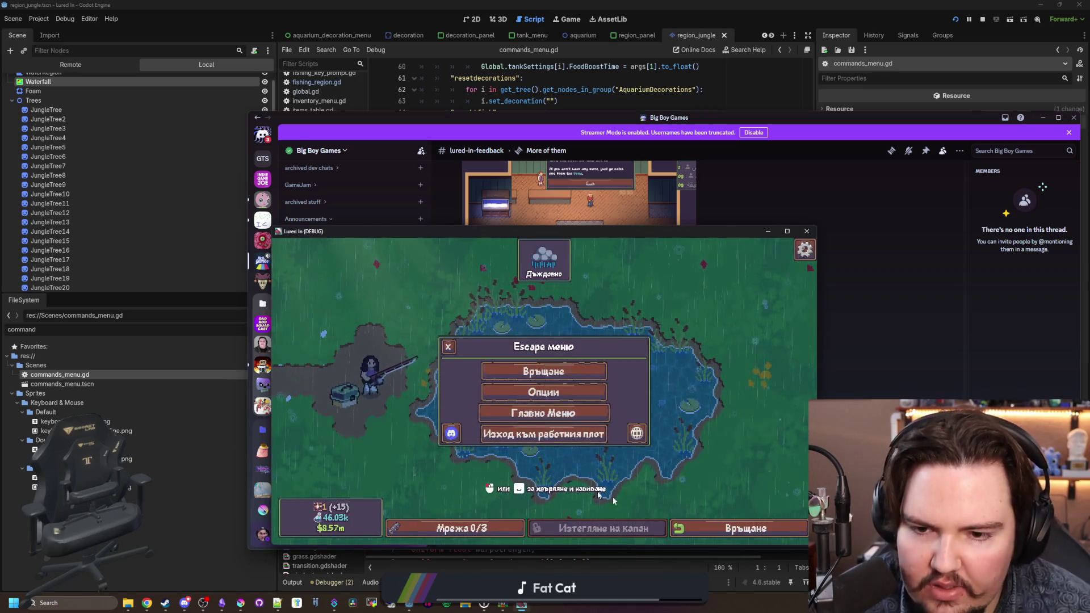
{"action": "left_click", "coordinate": [619, 423]}
Step: Restart the tutorial with 'tutorial 0' and 'tutorial', reading the grandpa dialog through to its end
{"action": "type", "text": "tutorial 0"}
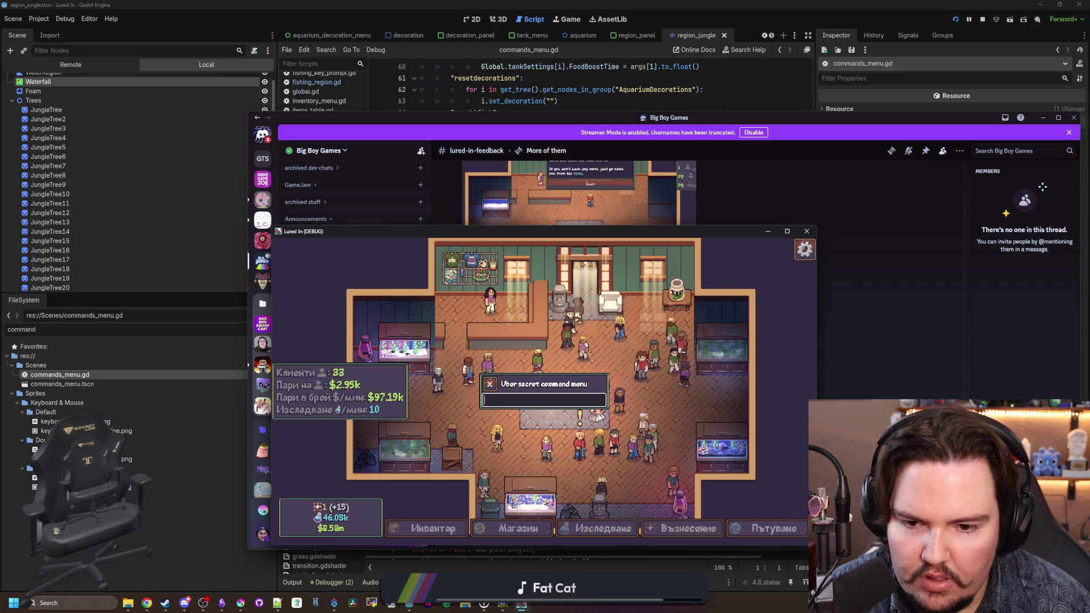
{"action": "key", "text": "Return"}
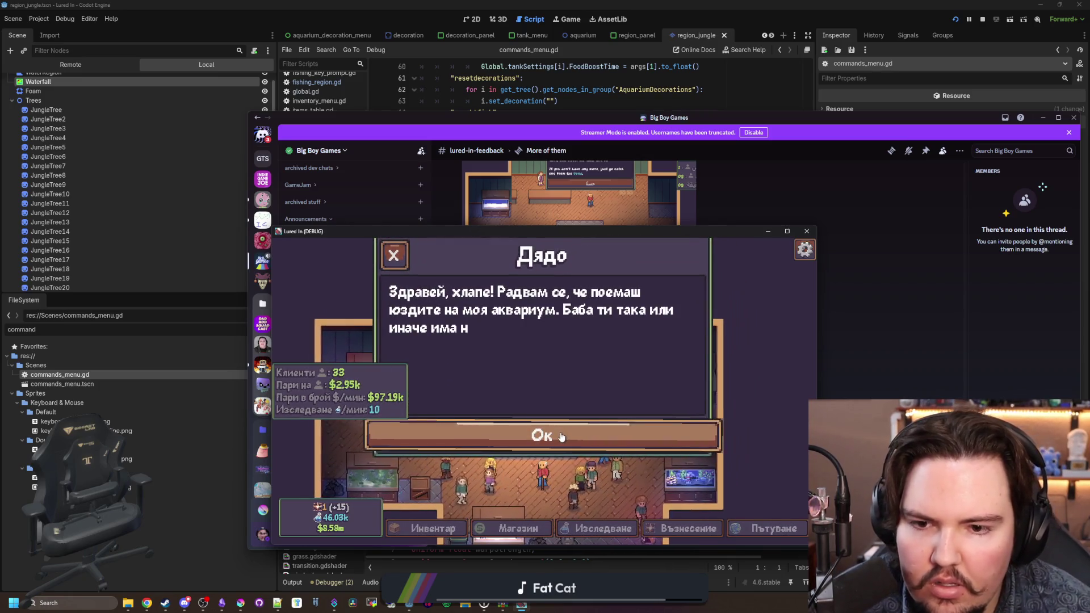
{"action": "left_click", "coordinate": [563, 438]}
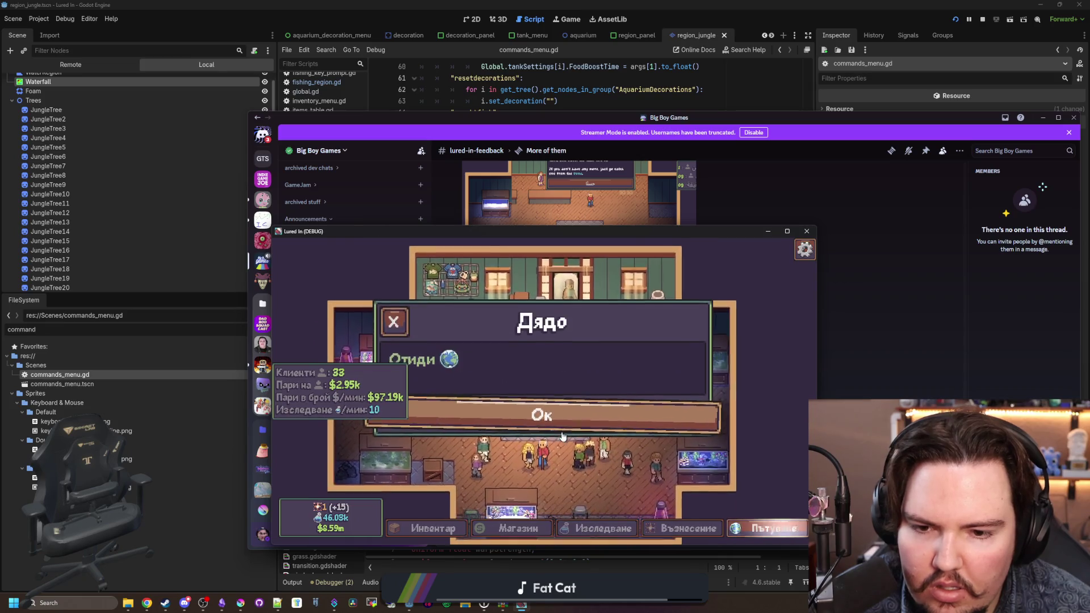
{"action": "left_click", "coordinate": [563, 411]}
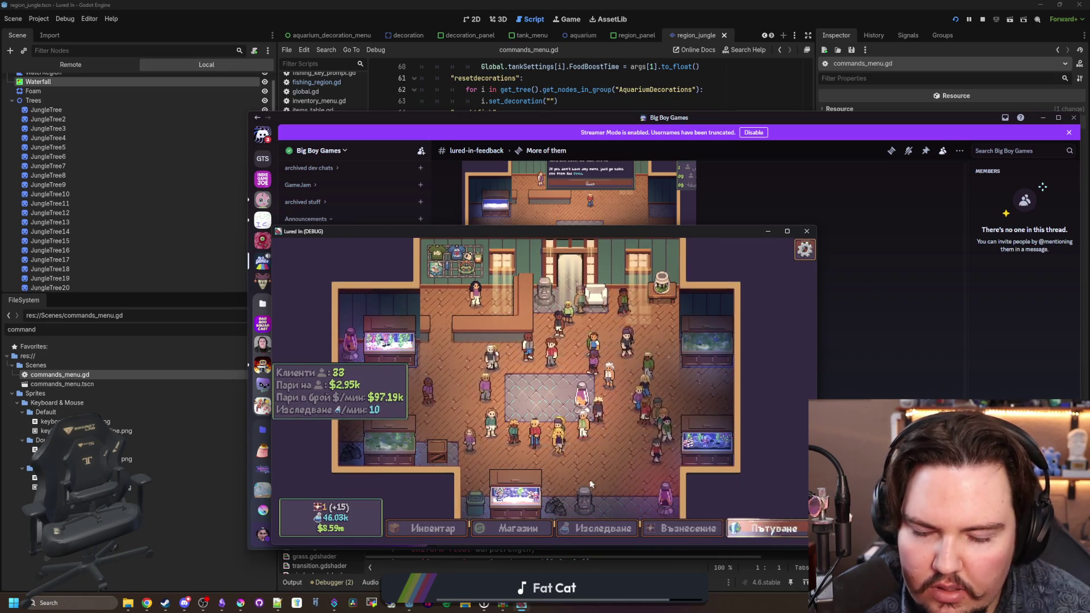
{"action": "key", "text": "grave"}
{"action": "type", "text": "tutorial"}
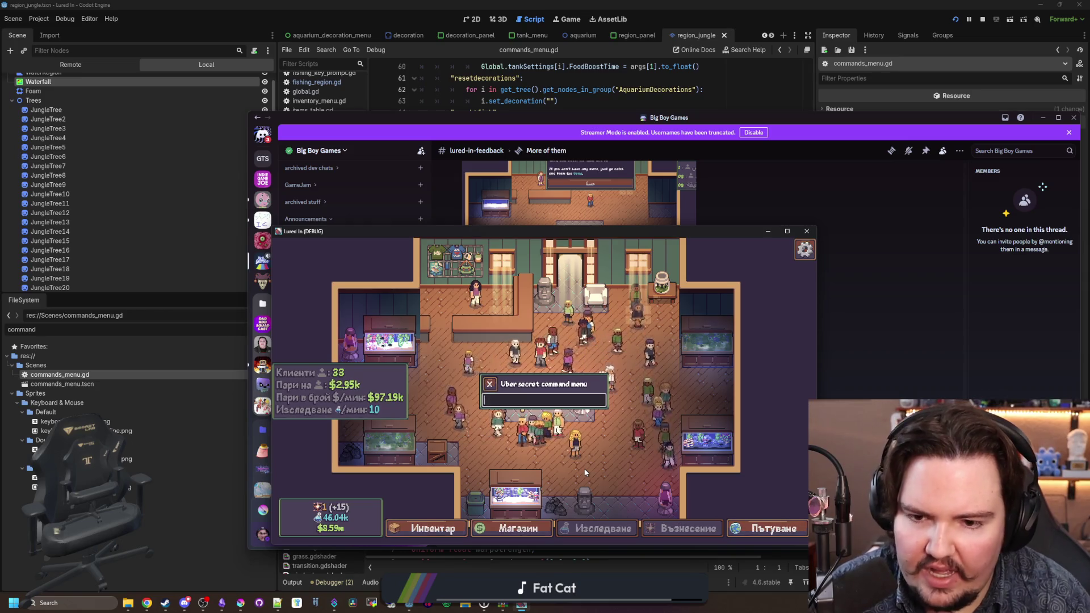
{"action": "key", "text": "Return"}
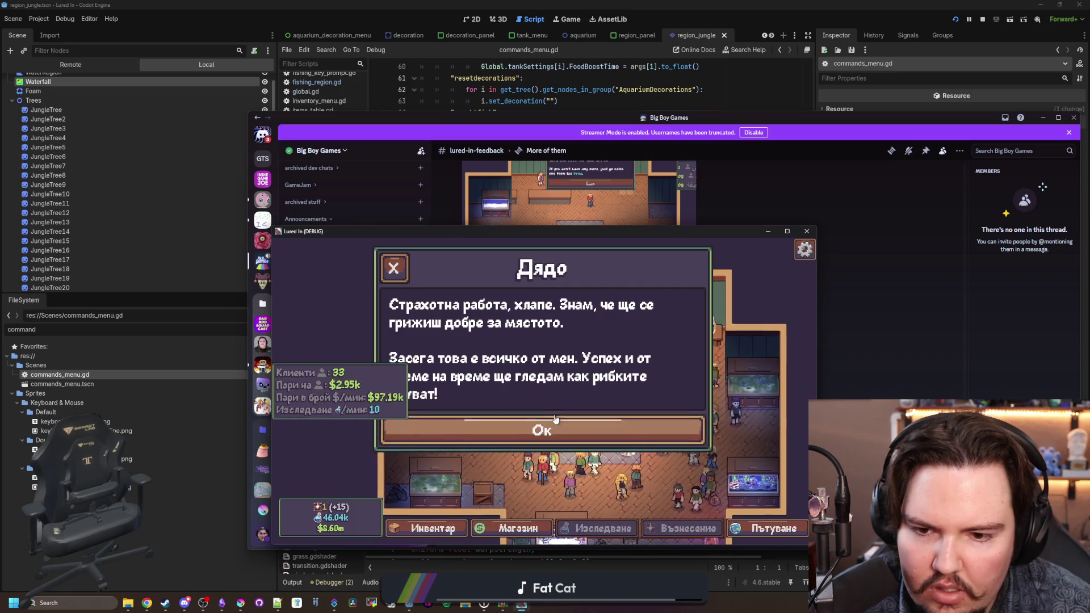
{"action": "left_click", "coordinate": [541, 433]}
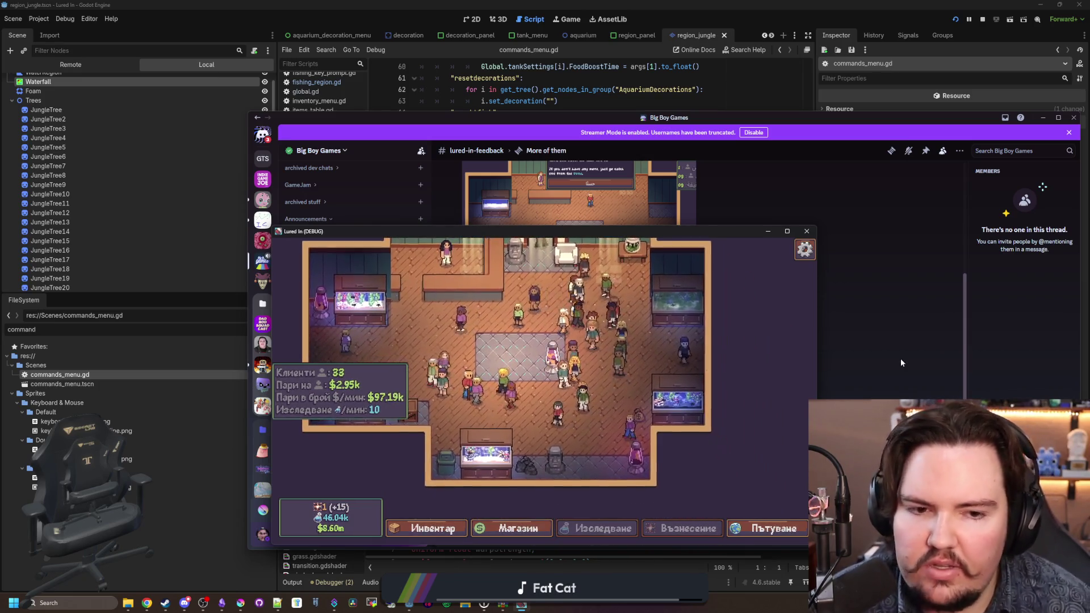
{"action": "left_click", "coordinate": [901, 359]}
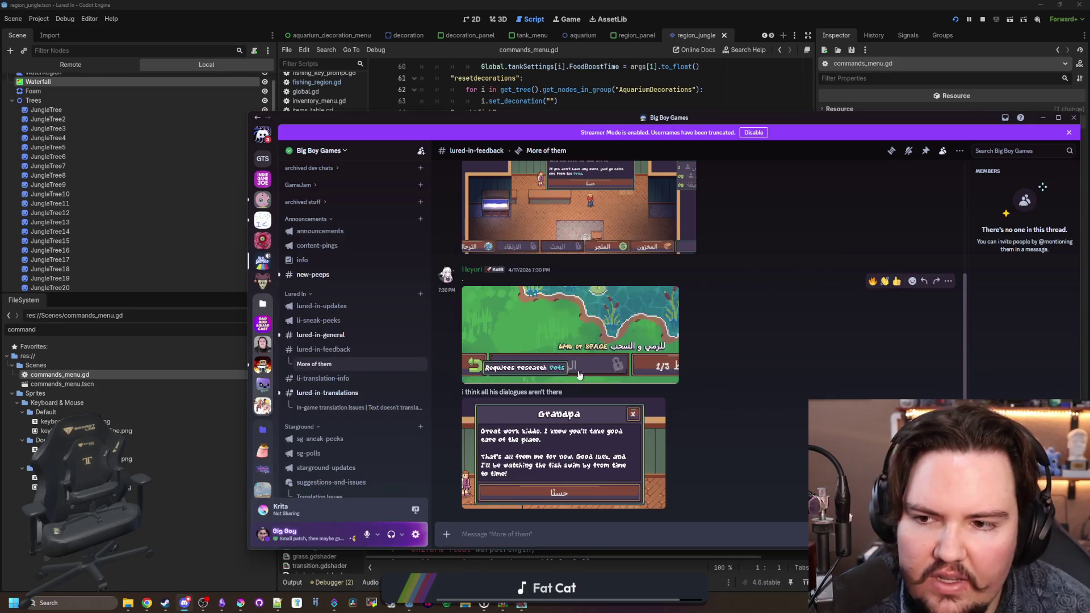
Step: Switch to lured-in-general, then lured-in-feedback, and scroll through its messages
{"action": "left_click", "coordinate": [325, 337]}
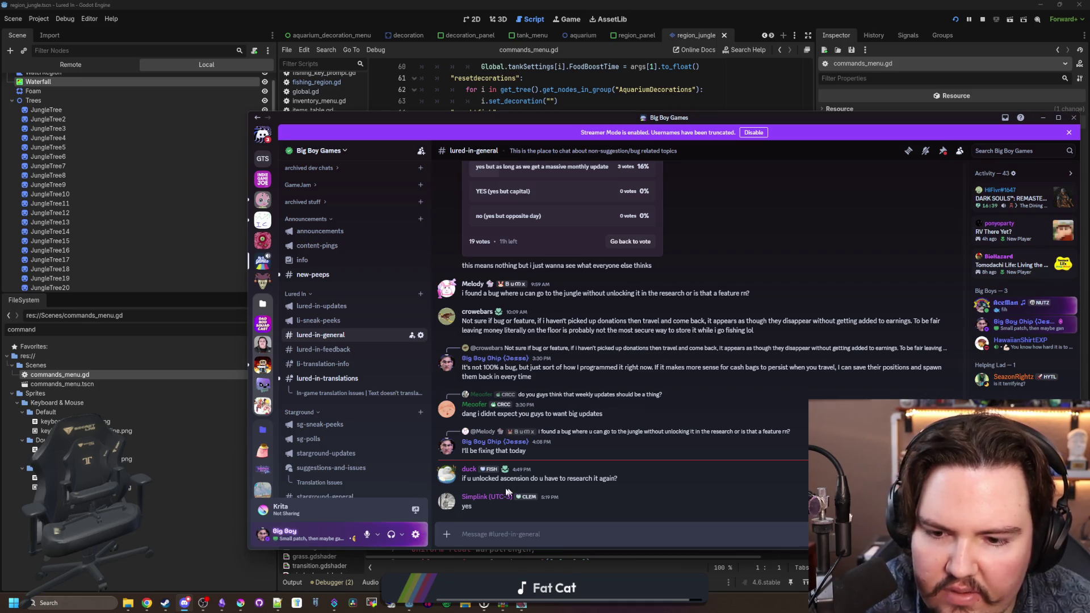
{"action": "mouse_move", "coordinate": [348, 361]}
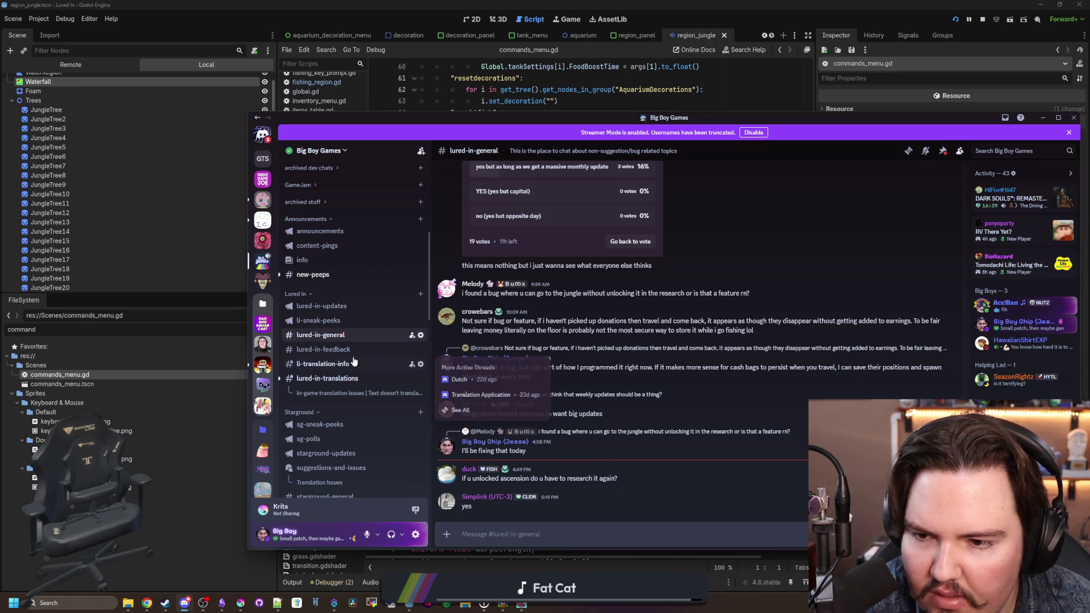
{"action": "left_click", "coordinate": [343, 349]}
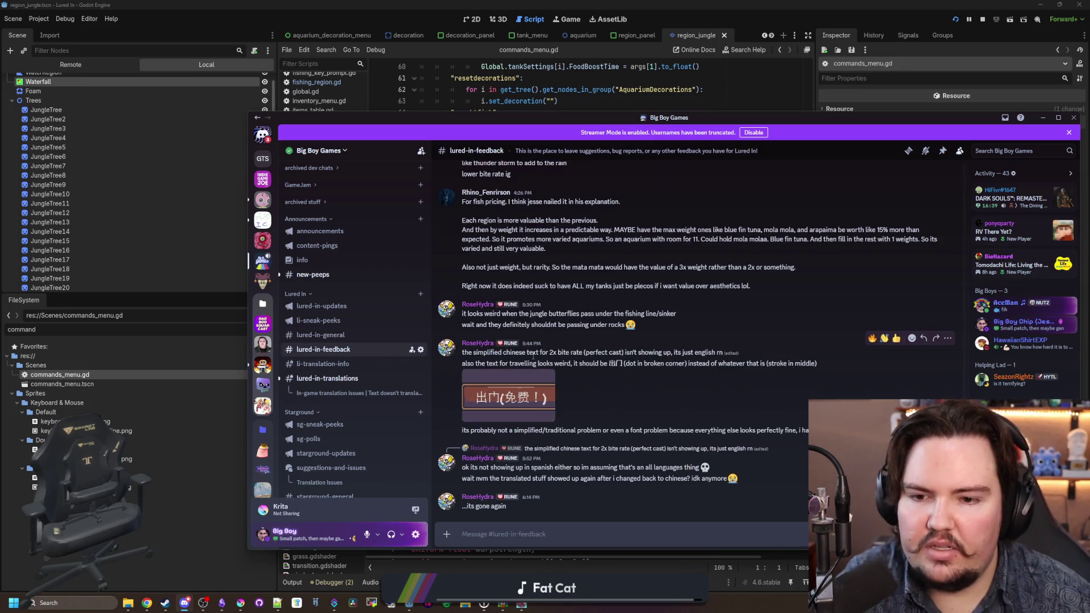
{"action": "scroll", "coordinate": [567, 329], "scroll_direction": "up", "scroll_amount": 2}
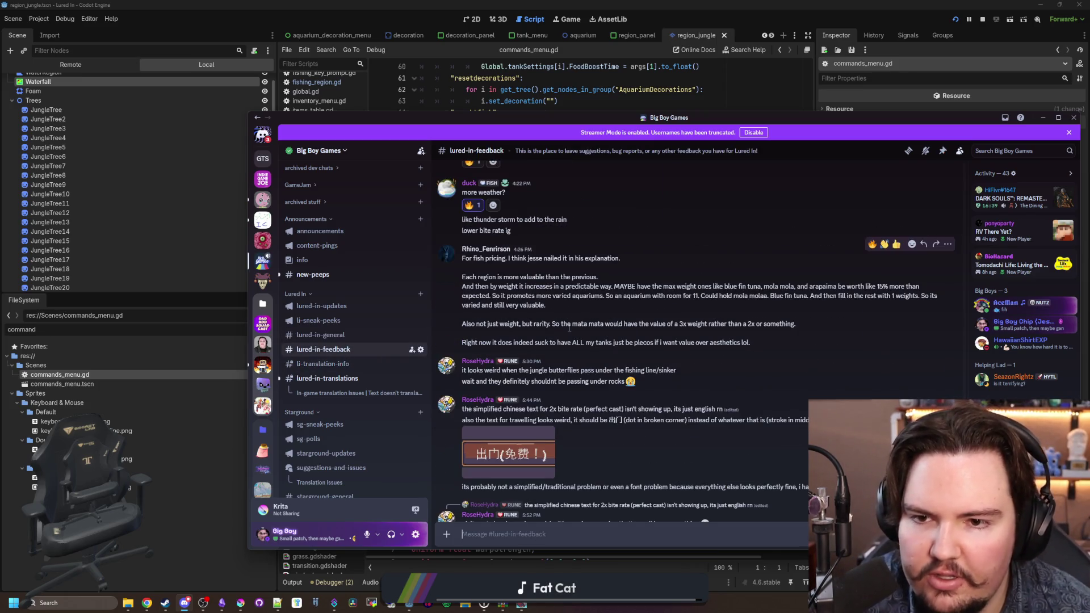
{"action": "scroll", "coordinate": [570, 328], "scroll_direction": "down", "scroll_amount": 2}
{"action": "scroll", "coordinate": [571, 320], "scroll_direction": "up", "scroll_amount": 2}
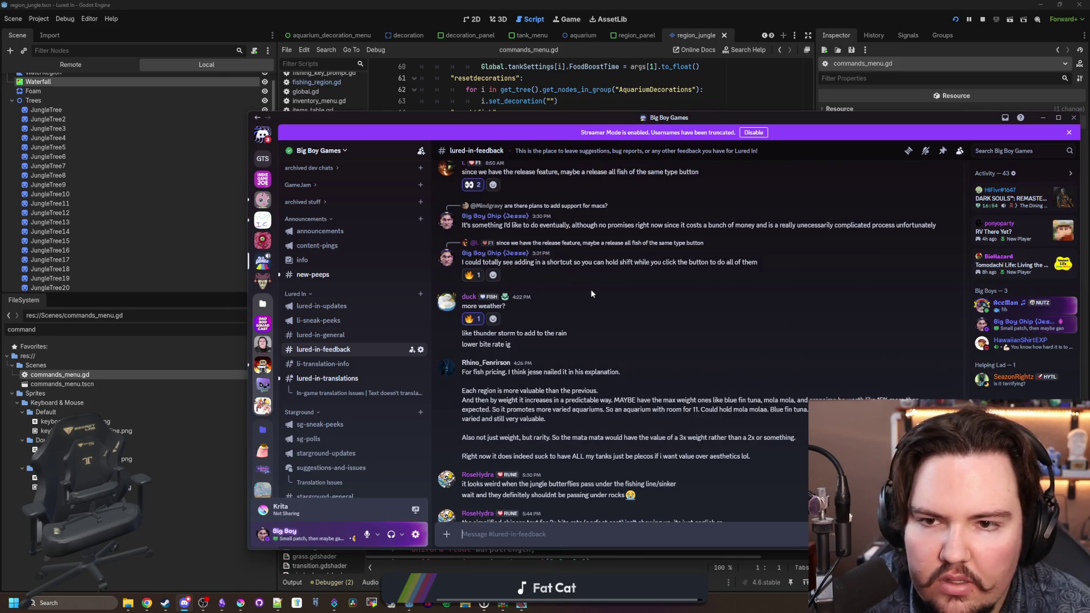
{"action": "scroll", "coordinate": [591, 289], "scroll_direction": "down", "scroll_amount": 2}
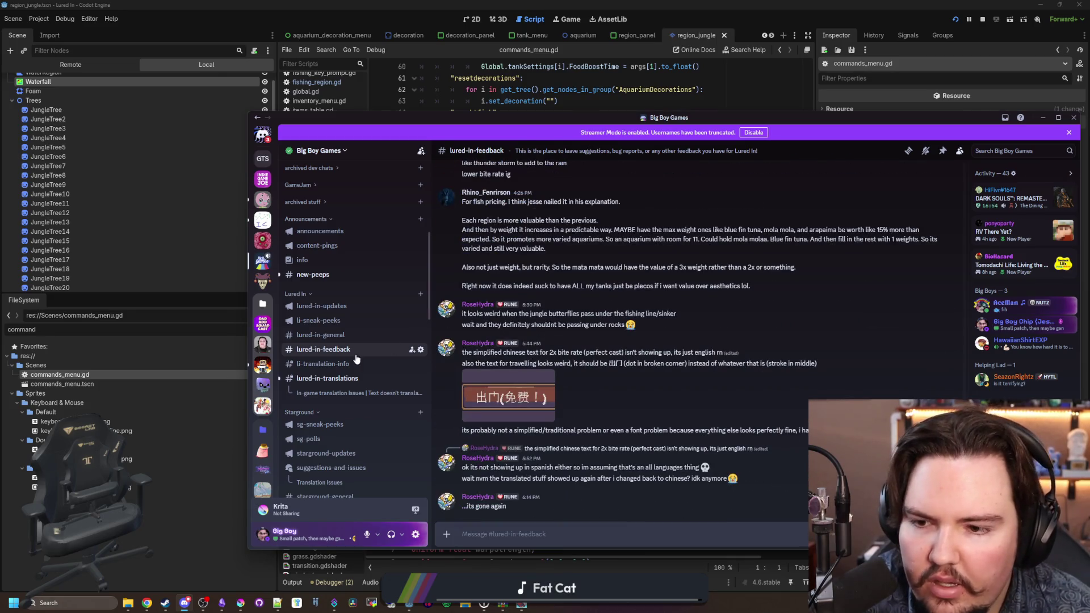
Step: Dismiss the Streamer Mode notice, glance at the Threads list, and open lured-in-translations
{"action": "left_click", "coordinate": [1069, 133]}
{"action": "left_click", "coordinate": [908, 136]}
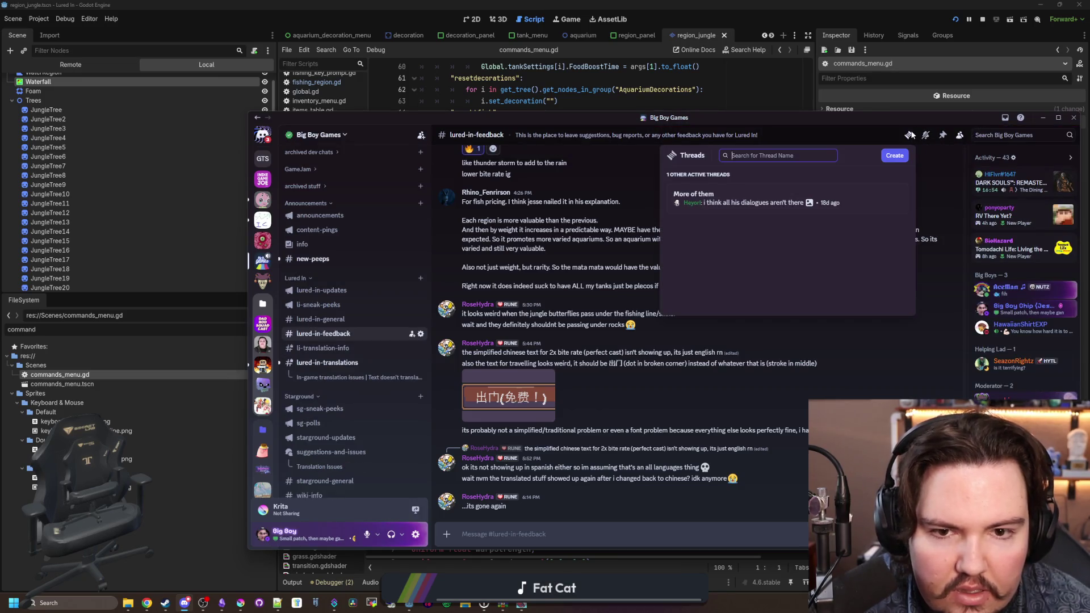
{"action": "left_click", "coordinate": [799, 353]}
{"action": "left_click", "coordinate": [327, 362]}
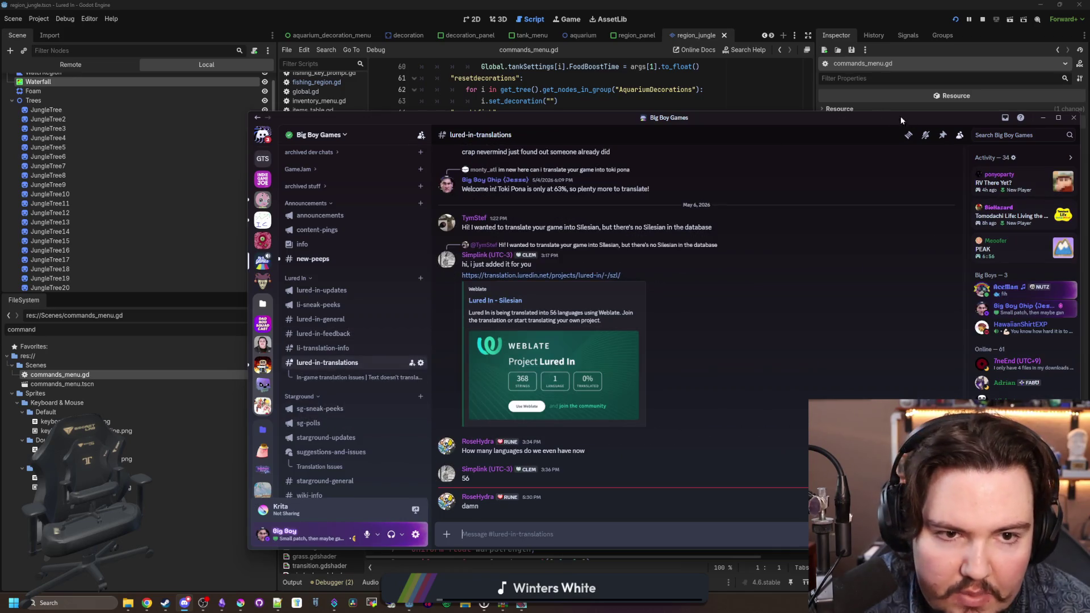
Step: In the In-game translation issues thread, reply 'those should all be in the game now' and answer the missing-spaces message
{"action": "left_click", "coordinate": [914, 138]}
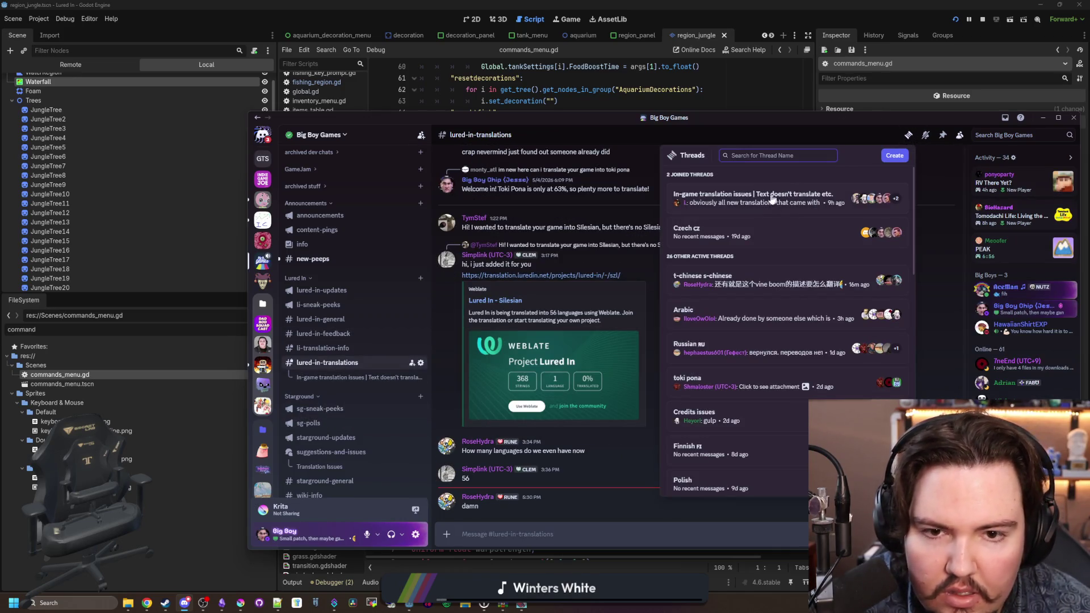
{"action": "left_click", "coordinate": [754, 211]}
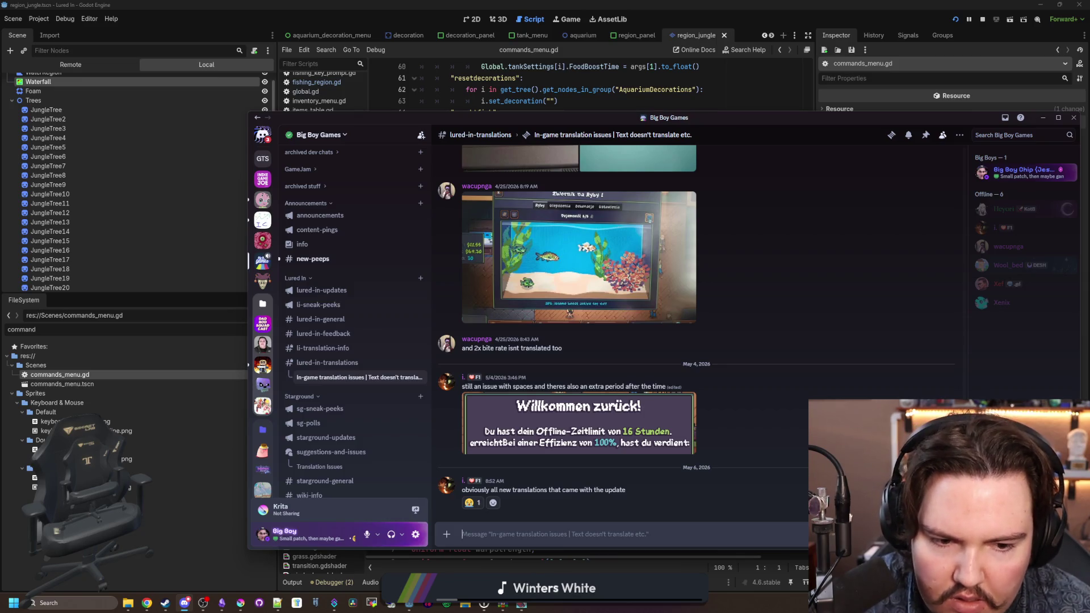
{"action": "left_click", "coordinate": [931, 480]}
{"action": "type", "text": "those should all"}
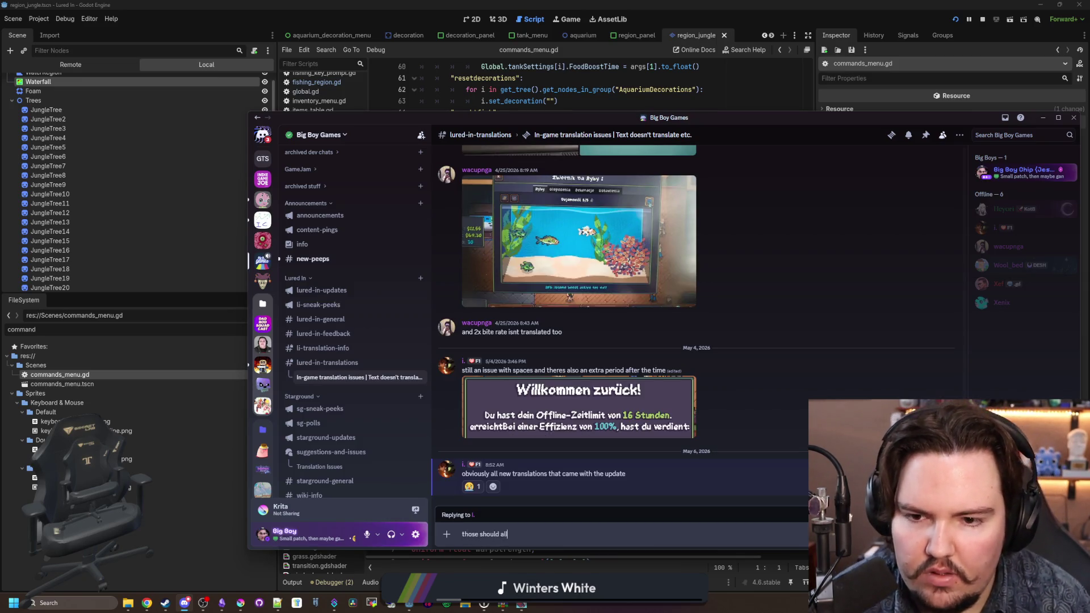
{"action": "type", "text": " be in the game now"}
{"action": "key", "text": "Return"}
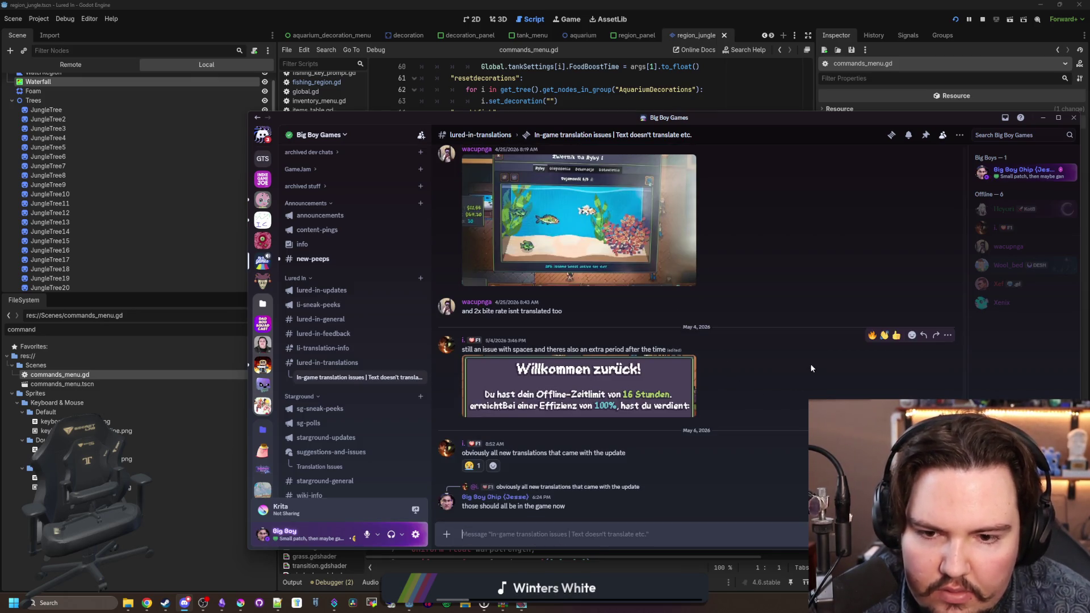
{"action": "left_click", "coordinate": [924, 335]}
{"action": "type", "text": "that must b"}
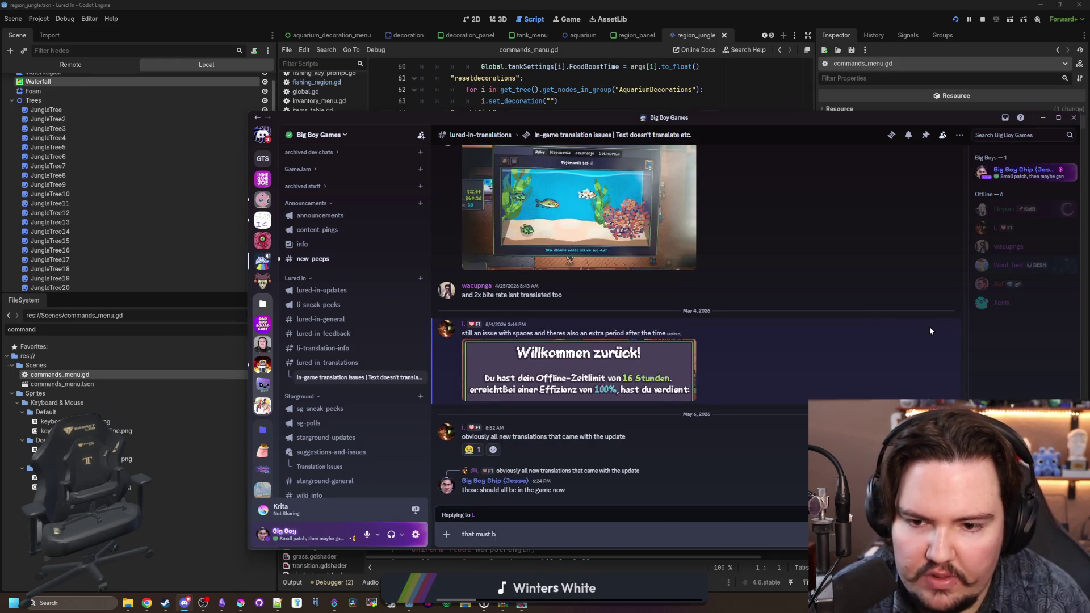
{"action": "type", "text": "e "}
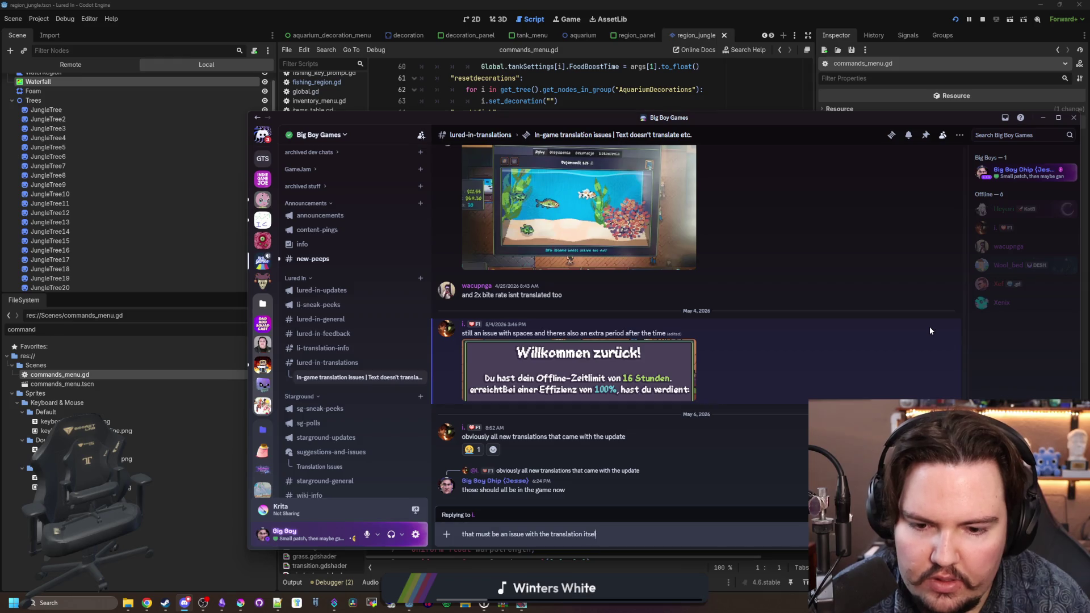
{"action": "type", "text": "ooks totally normal with every other language ive"}
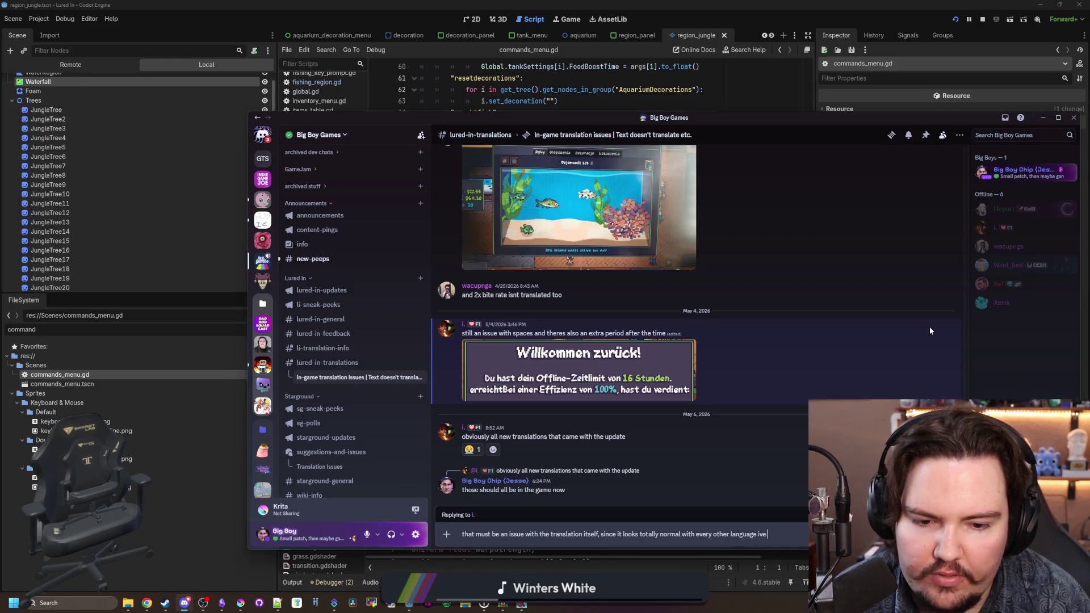
{"action": "type", "text": "d"}
{"action": "key", "text": "Return"}
Step: Add check-mark reactions to the aquarium screenshot and 'Not translated' reports
{"action": "scroll", "coordinate": [722, 363], "scroll_direction": "up", "scroll_amount": 2}
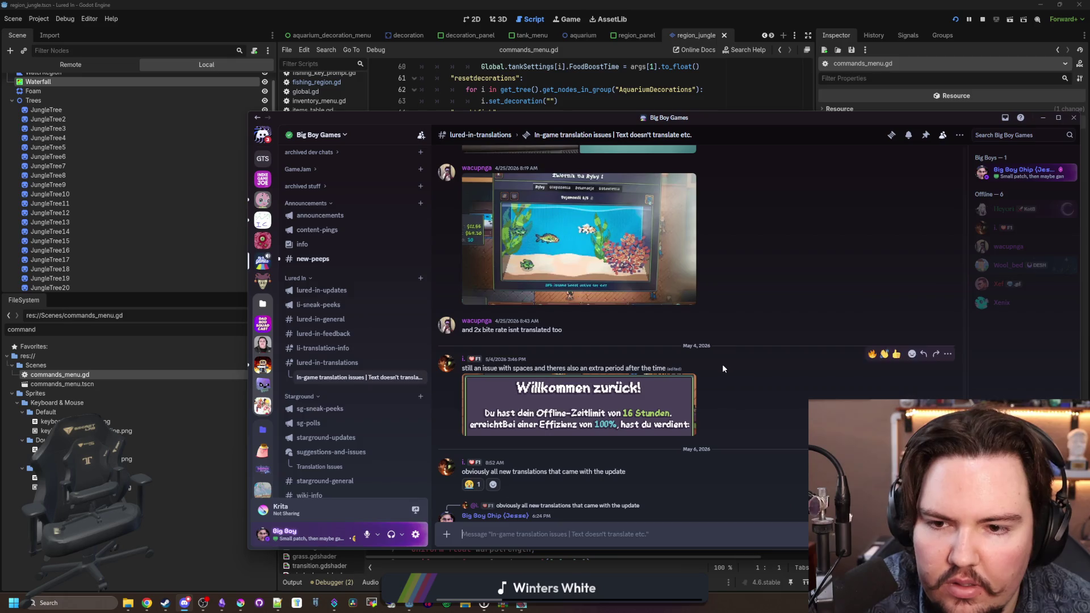
{"action": "scroll", "coordinate": [795, 328], "scroll_direction": "up", "scroll_amount": 1}
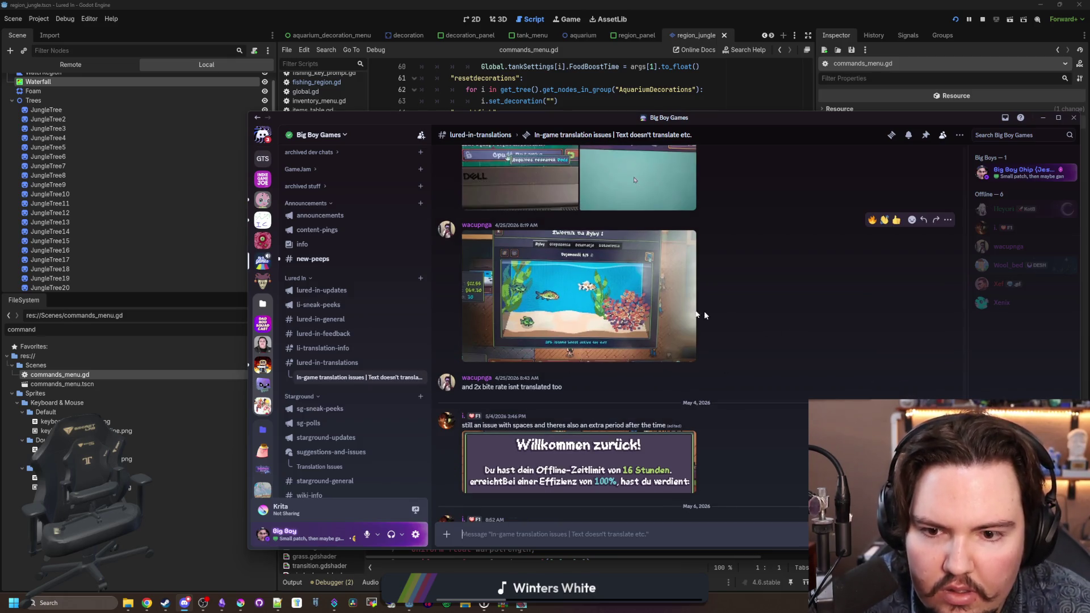
{"action": "scroll", "coordinate": [682, 319], "scroll_direction": "up", "scroll_amount": 1}
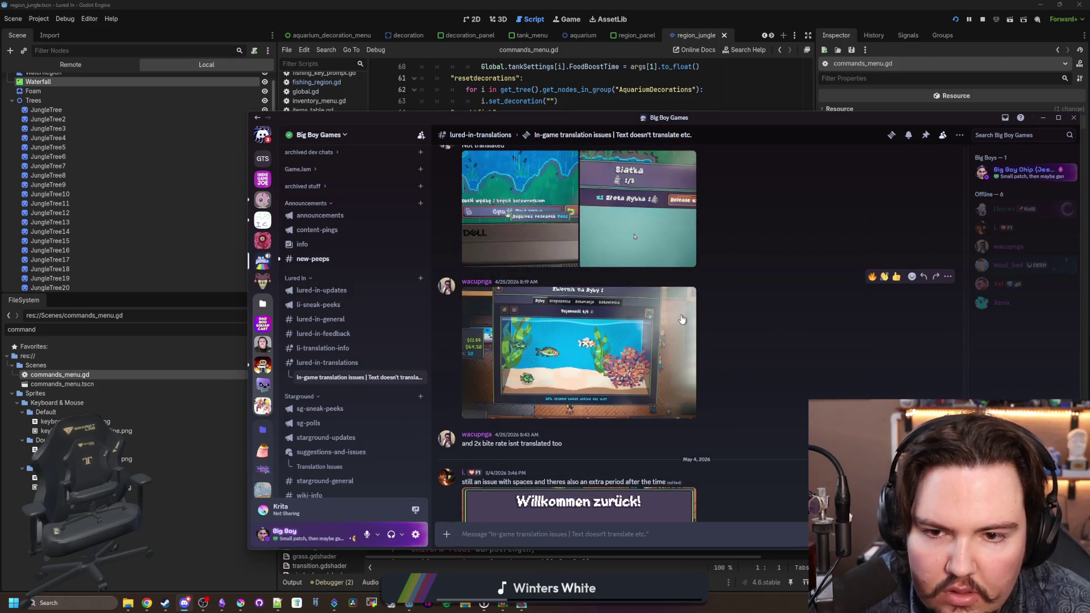
{"action": "left_click", "coordinate": [912, 277]}
{"action": "key", "text": "Escape"}
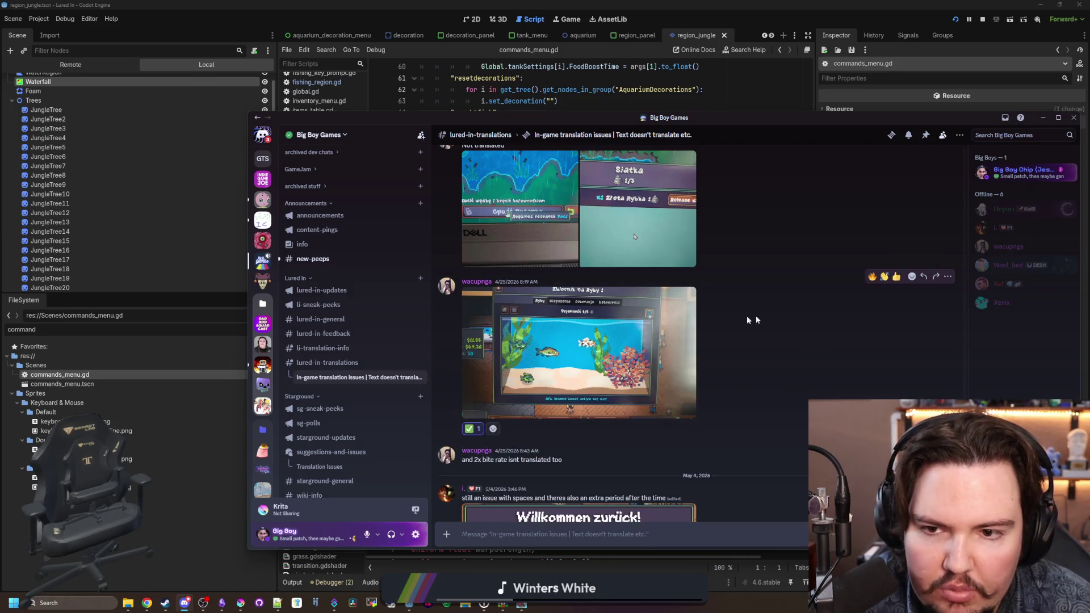
{"action": "scroll", "coordinate": [766, 315], "scroll_direction": "up", "scroll_amount": 2}
{"action": "left_click", "coordinate": [912, 245]}
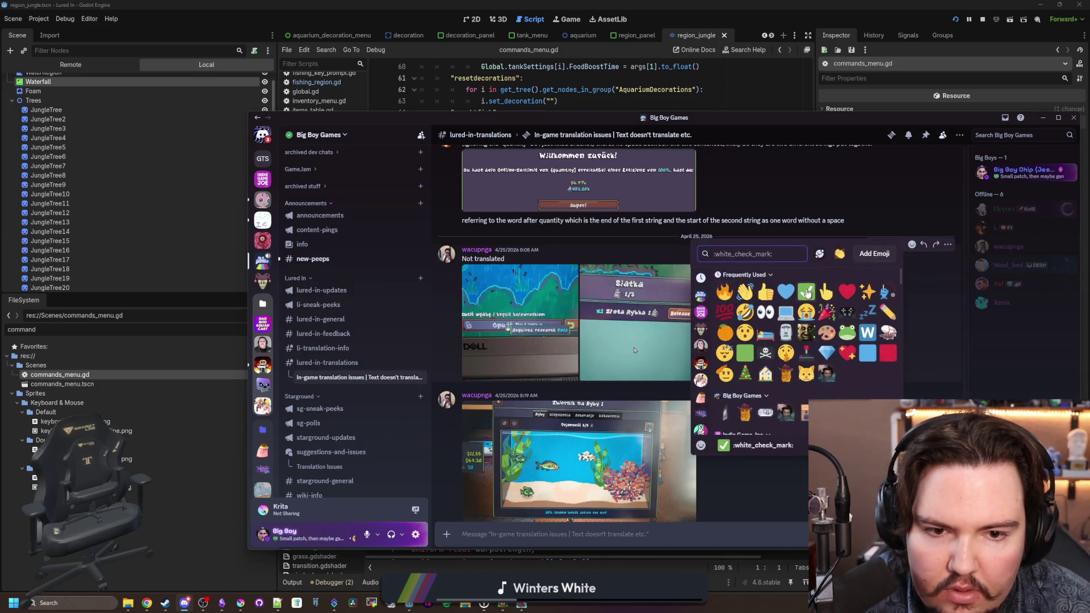
{"action": "left_click", "coordinate": [801, 347]}
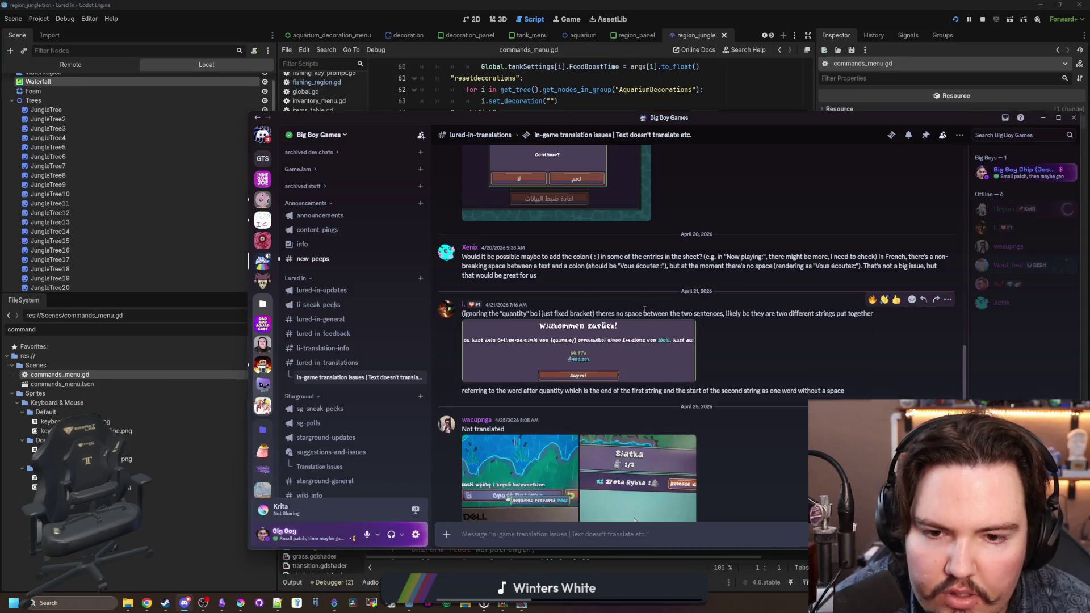
{"action": "scroll", "coordinate": [656, 295], "scroll_direction": "up", "scroll_amount": 1}
{"action": "mouse_move", "coordinate": [671, 314]}
{"action": "left_mouse_down"}
{"action": "mouse_move", "coordinate": [913, 314]}
{"action": "mouse_move", "coordinate": [585, 326]}
{"action": "left_mouse_up"}
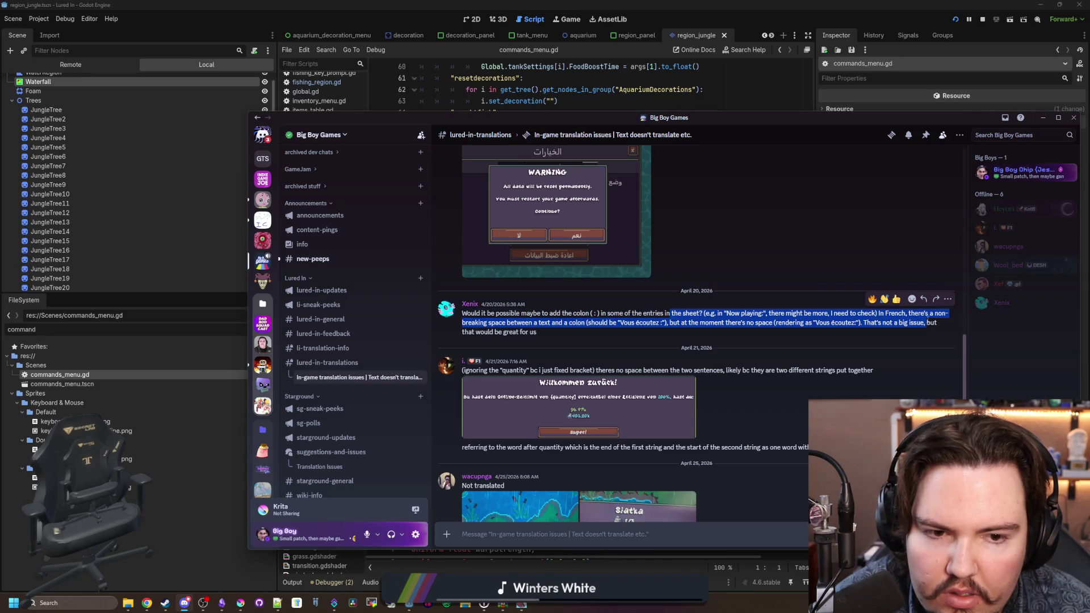
{"action": "left_click", "coordinate": [584, 326]}
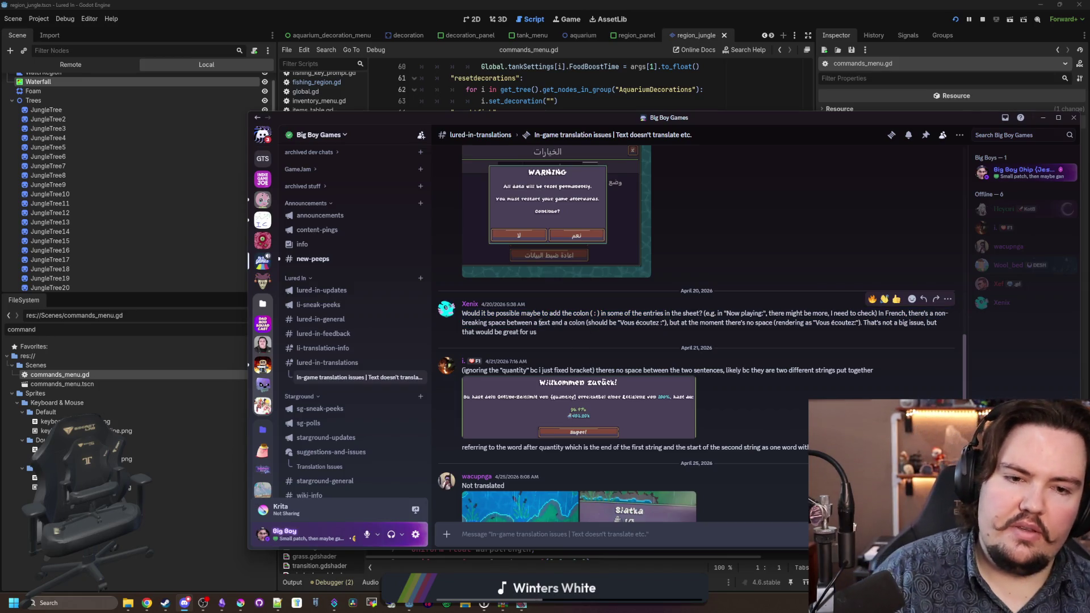
Step: Check-mark the Arabic and percent-not-applying reports, then return to #lured-in-translations
{"action": "scroll", "coordinate": [506, 340], "scroll_direction": "up", "scroll_amount": 2}
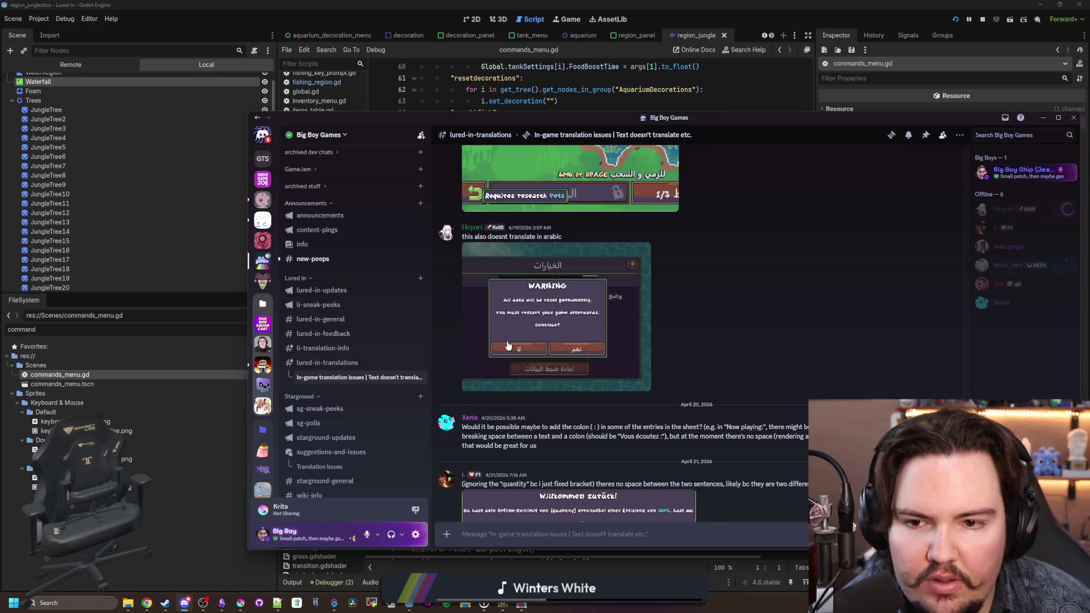
{"action": "scroll", "coordinate": [606, 321], "scroll_direction": "up", "scroll_amount": 3}
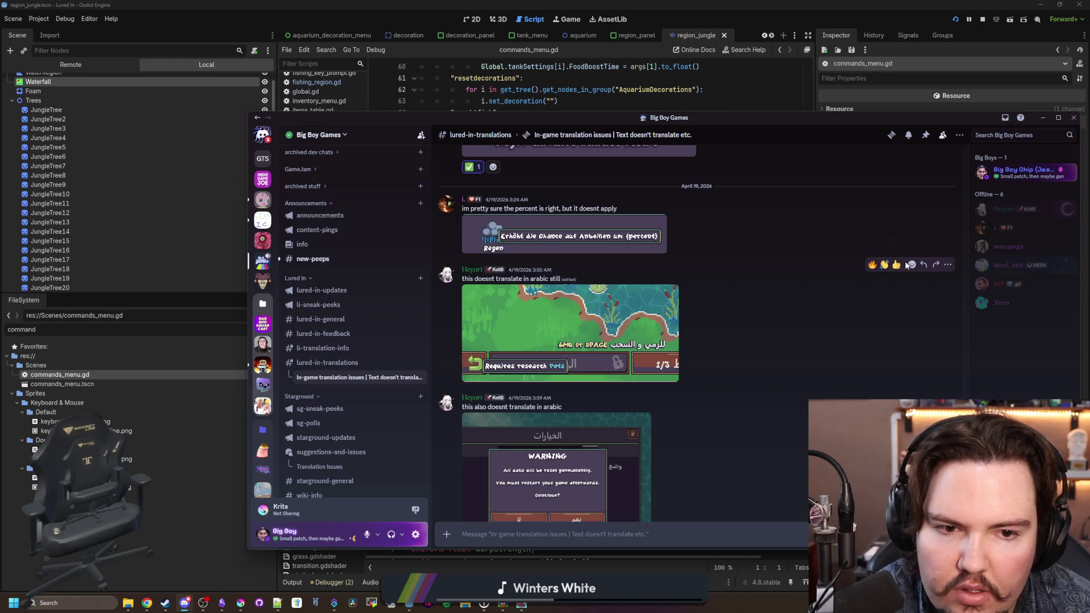
{"action": "left_click", "coordinate": [911, 265]}
{"action": "left_click", "coordinate": [805, 312]}
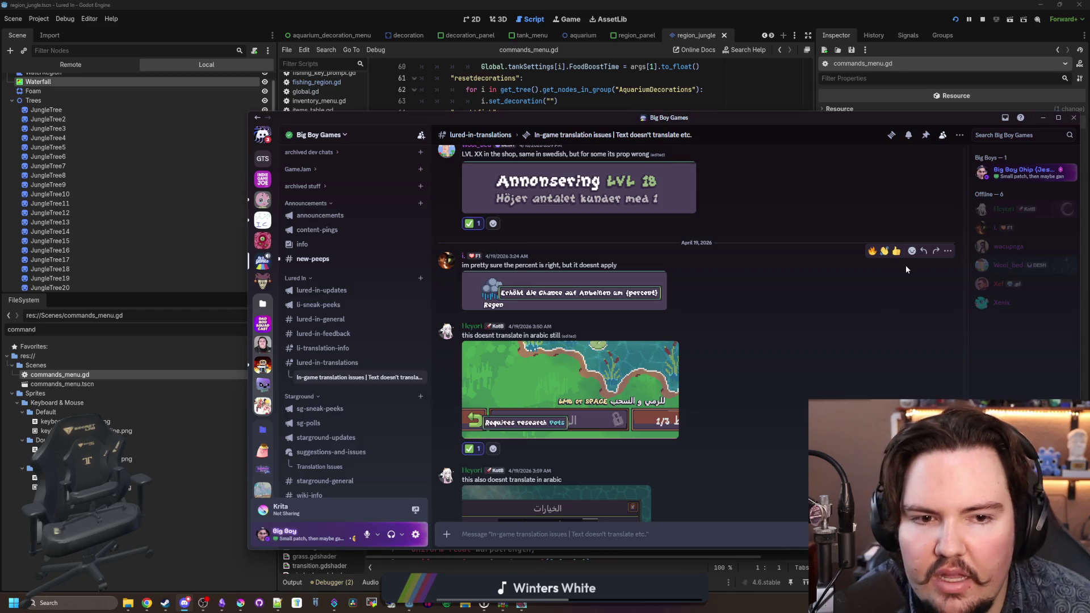
{"action": "left_click", "coordinate": [912, 251]}
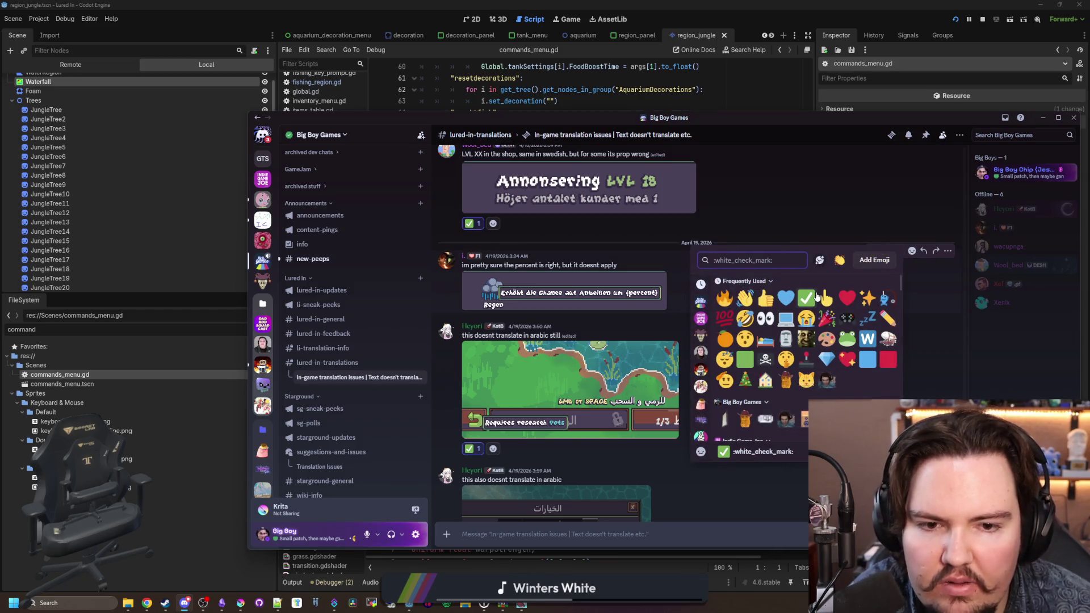
{"action": "left_click", "coordinate": [806, 297]}
{"action": "scroll", "coordinate": [744, 292], "scroll_direction": "up", "scroll_amount": 3}
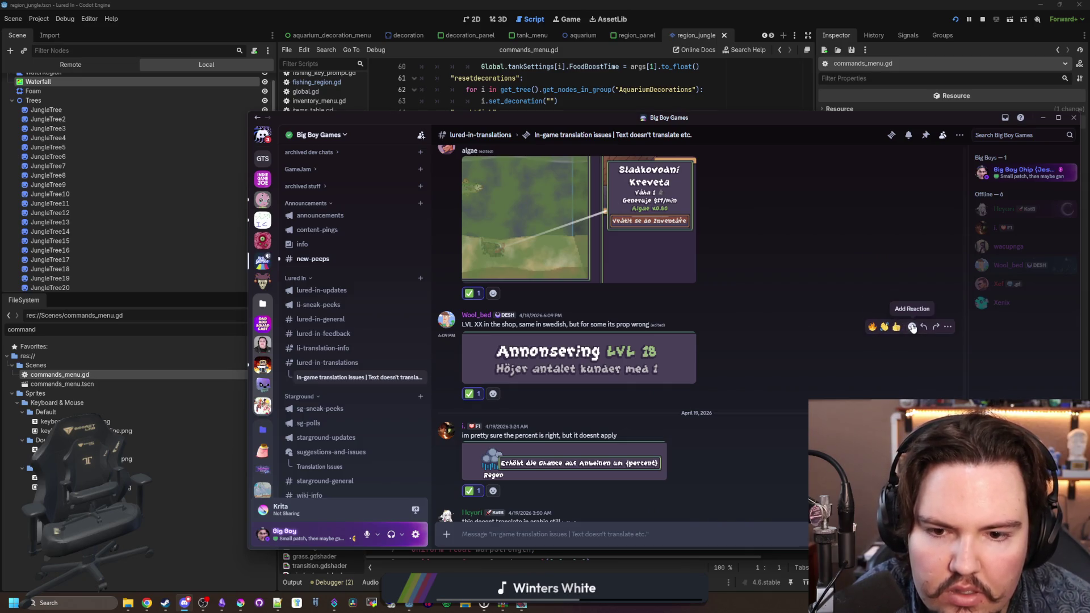
{"action": "left_click", "coordinate": [911, 327]}
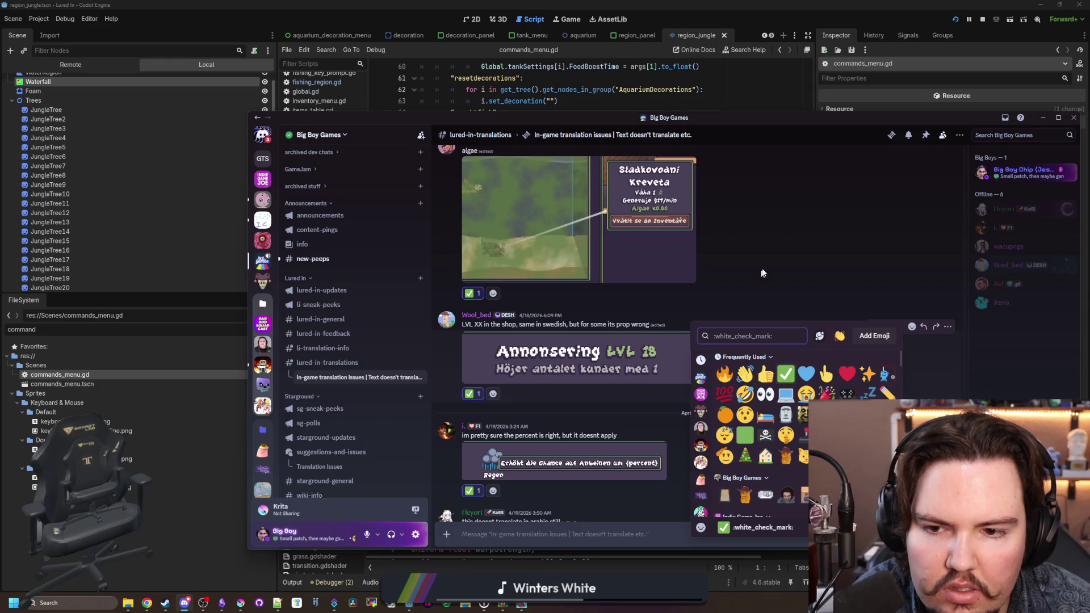
{"action": "scroll", "coordinate": [761, 278], "scroll_direction": "up", "scroll_amount": 5}
{"action": "scroll", "coordinate": [778, 298], "scroll_direction": "down", "scroll_amount": 8}
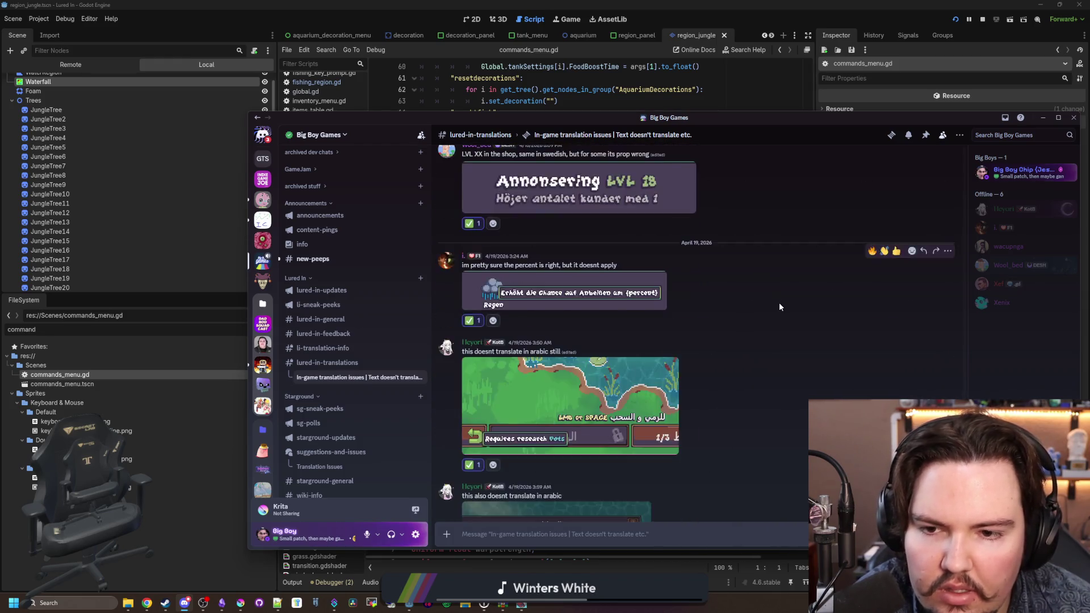
{"action": "scroll", "coordinate": [779, 305], "scroll_direction": "down", "scroll_amount": 15}
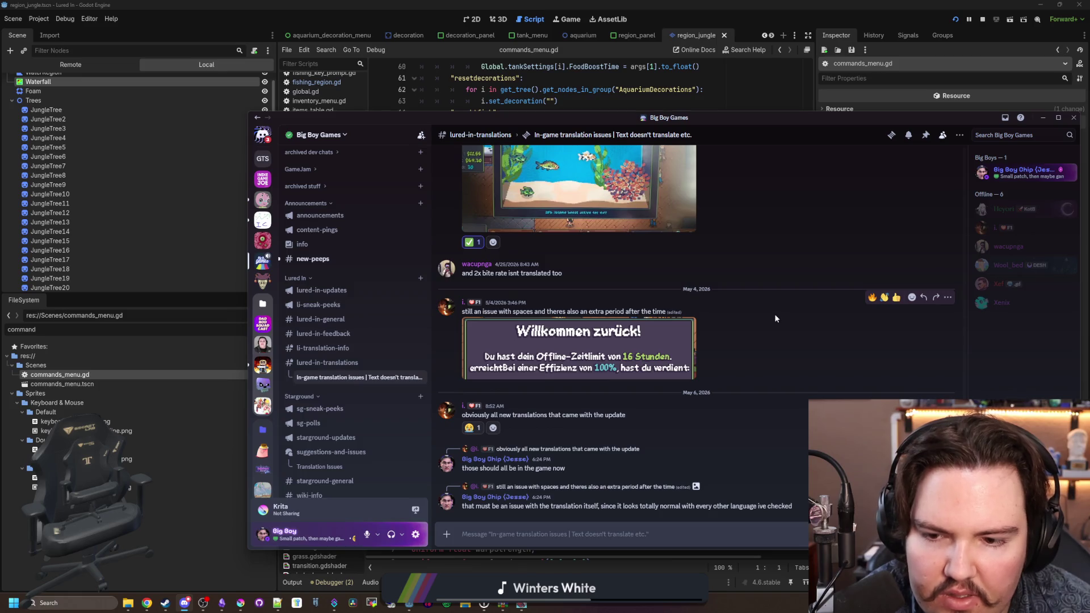
{"action": "left_click", "coordinate": [334, 362]}
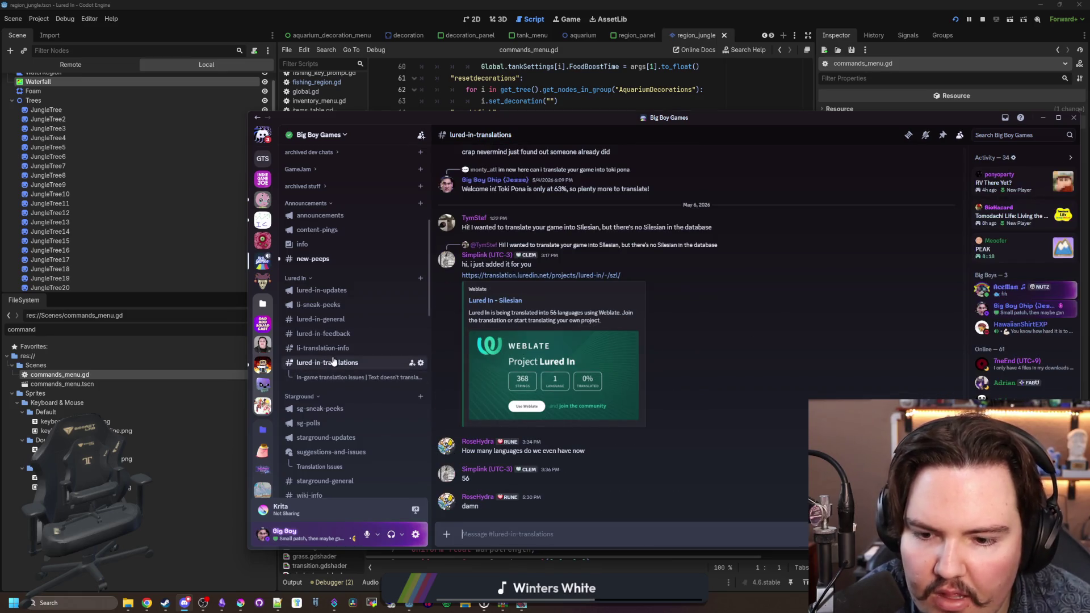
Step: View the latest t-chinese s-chinese thread messages, then #li-translation-info and #lured-in-feedback
{"action": "mouse_move", "coordinate": [342, 365]}
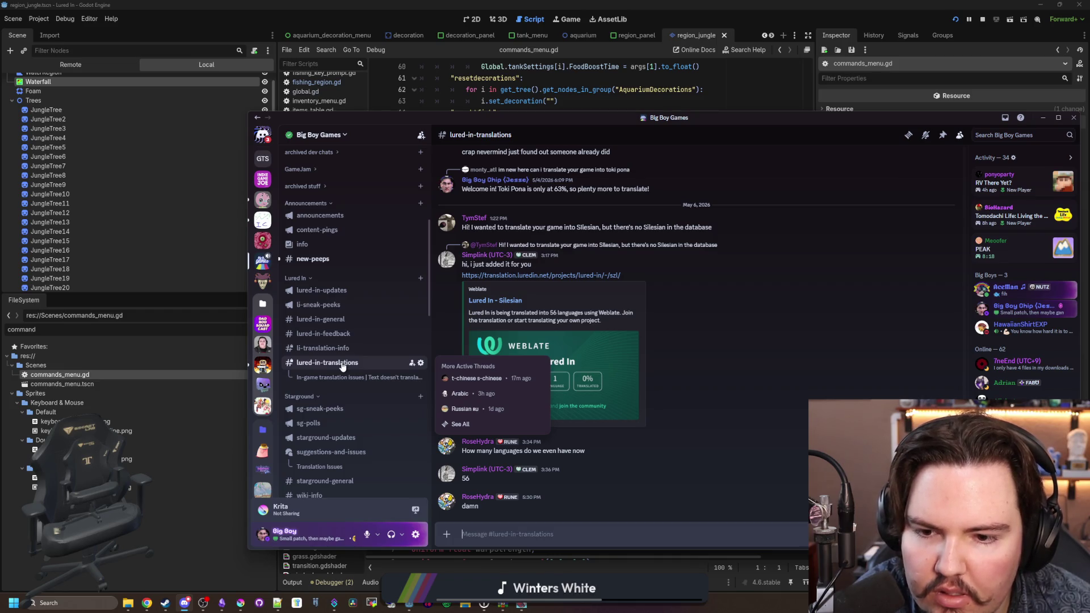
{"action": "left_click", "coordinate": [476, 378]}
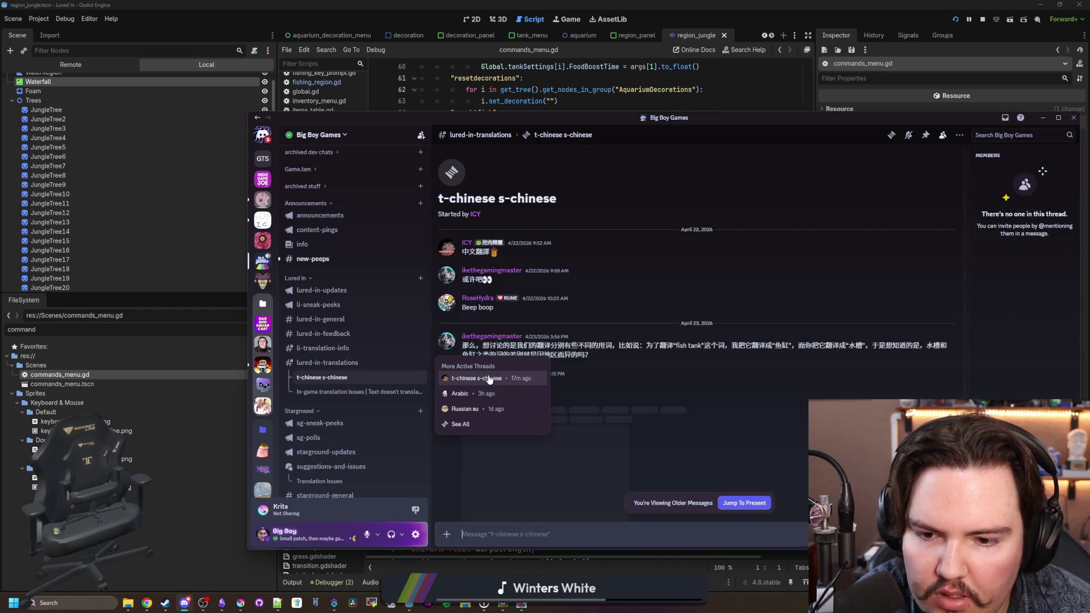
{"action": "left_click", "coordinate": [745, 502]}
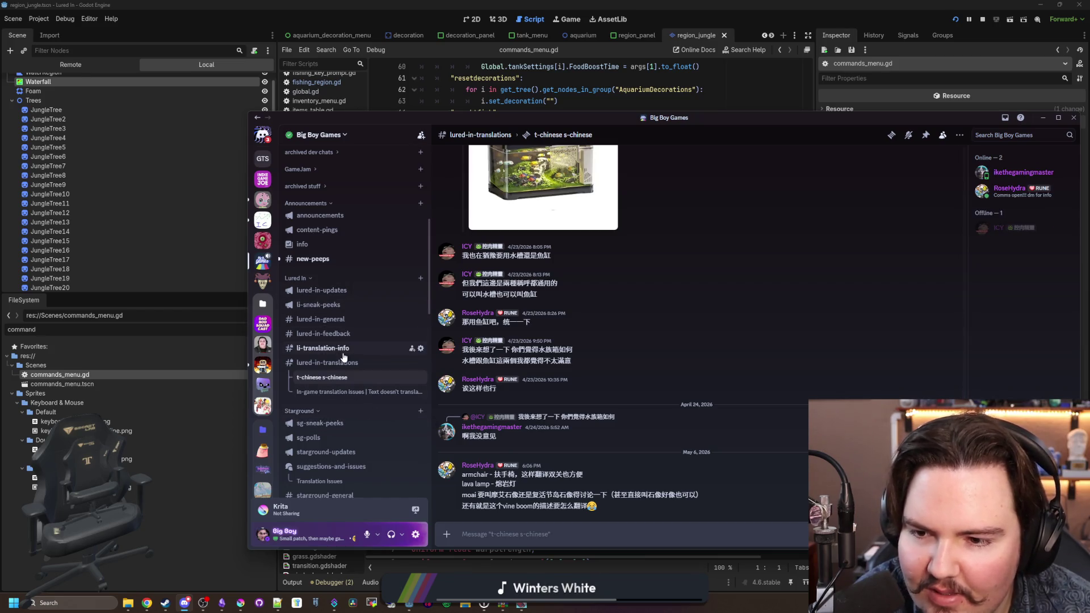
{"action": "left_click", "coordinate": [328, 362]}
{"action": "scroll", "coordinate": [348, 347], "scroll_direction": "down", "scroll_amount": 10}
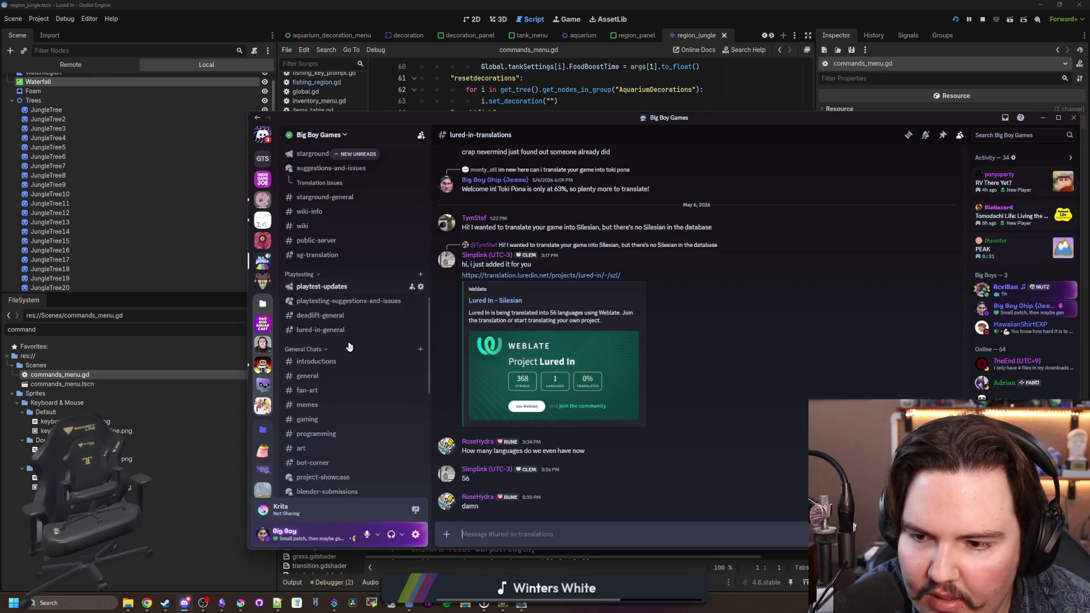
{"action": "scroll", "coordinate": [347, 392], "scroll_direction": "up", "scroll_amount": 10}
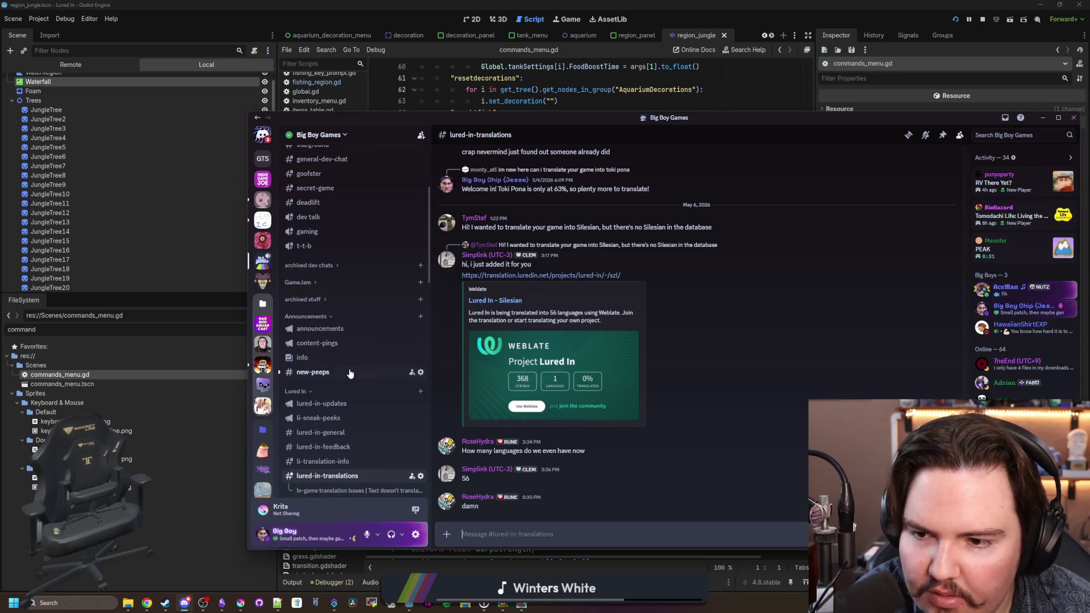
{"action": "left_click", "coordinate": [337, 404]}
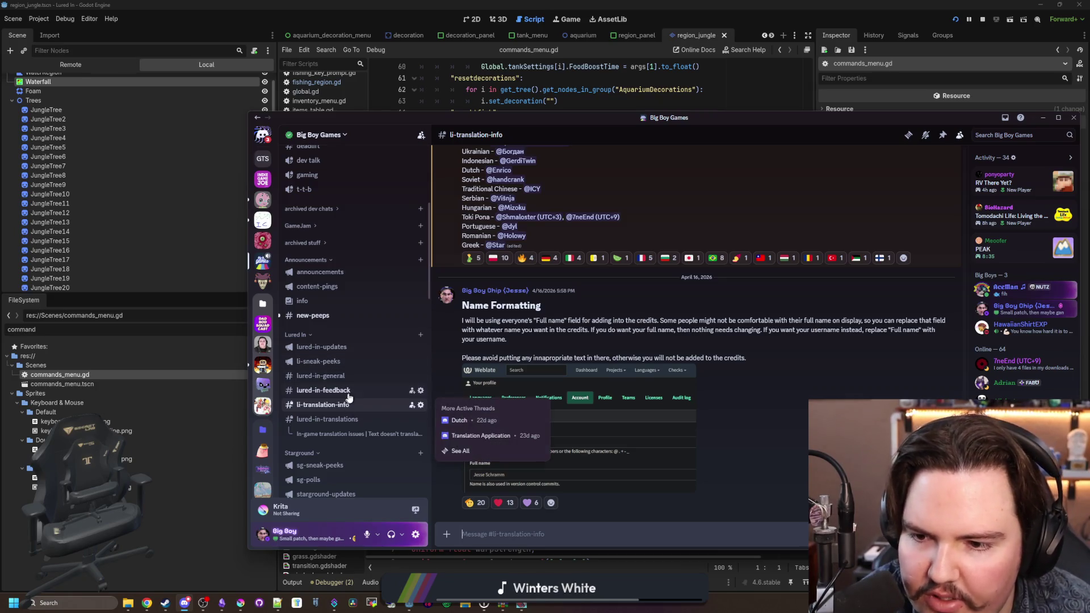
{"action": "left_click", "coordinate": [348, 392]}
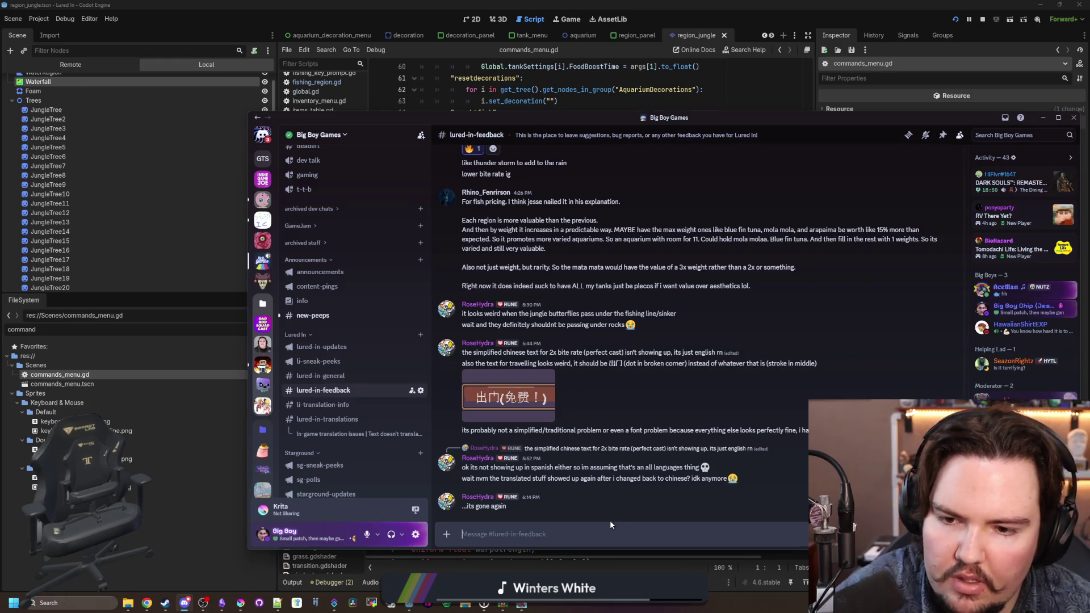
Step: Post 'I'll be posting a patch to fix some of the translation issues, then another later on' and go to #new-peeps
{"action": "type", "text": "I'll be posting a patch to fix some of the translation issues, then another later on once the keys have been finished by eve"}
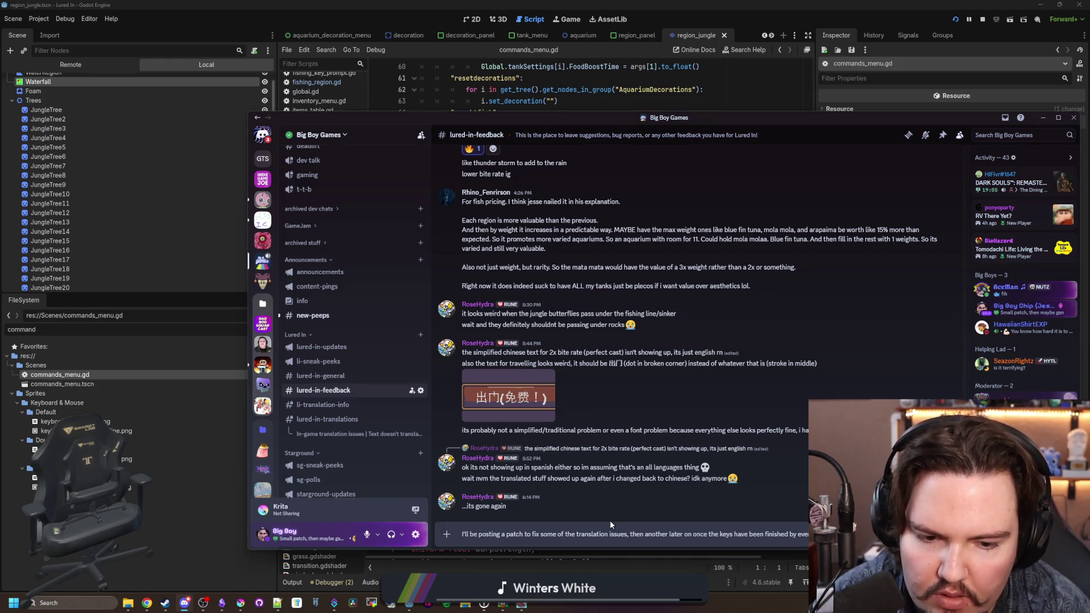
{"action": "key", "text": "Return"}
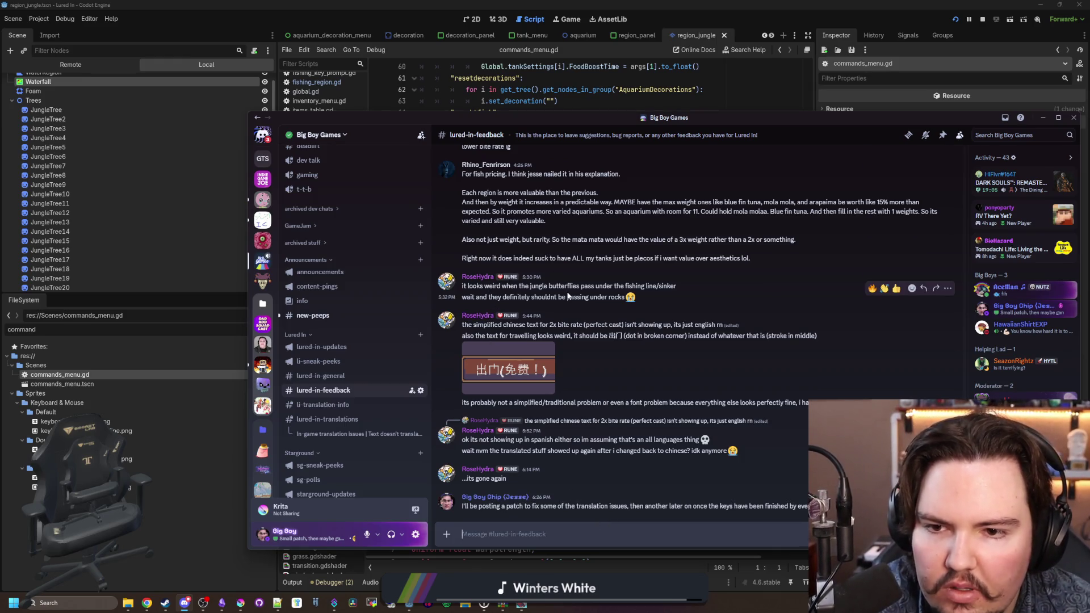
{"action": "left_click", "coordinate": [344, 317]}
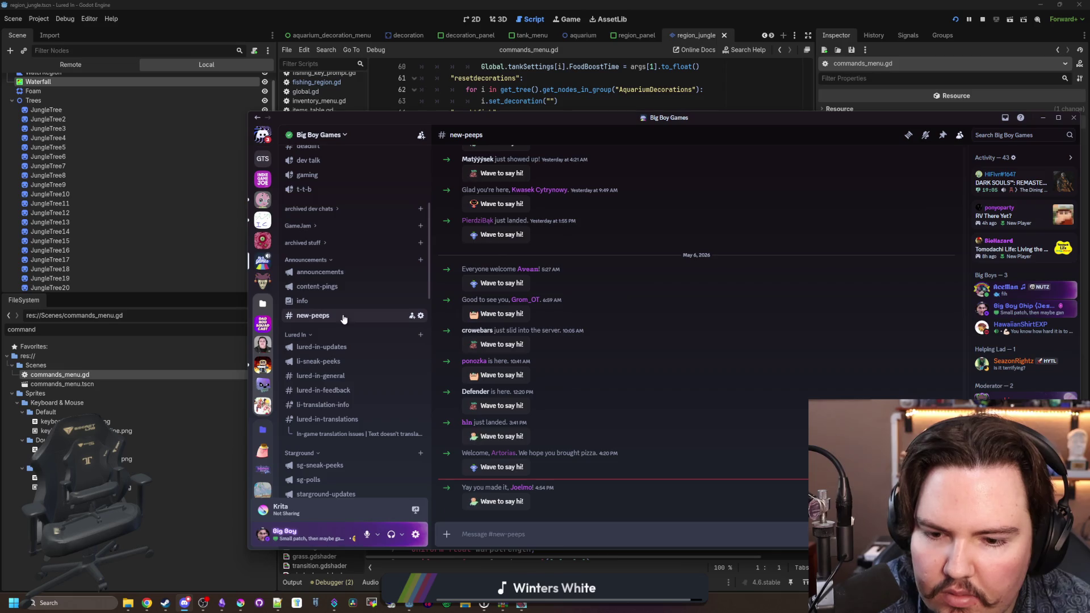
Step: Show the fish price poll results in #li-sneak-peeks
{"action": "left_click", "coordinate": [334, 348]}
{"action": "left_click", "coordinate": [335, 361]}
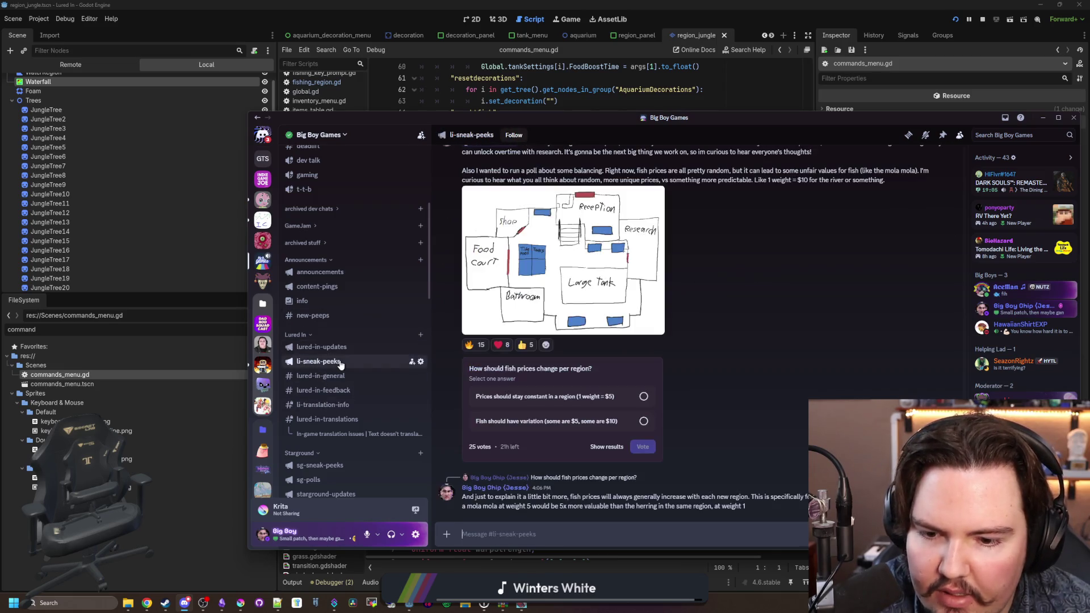
{"action": "left_click", "coordinate": [603, 445]}
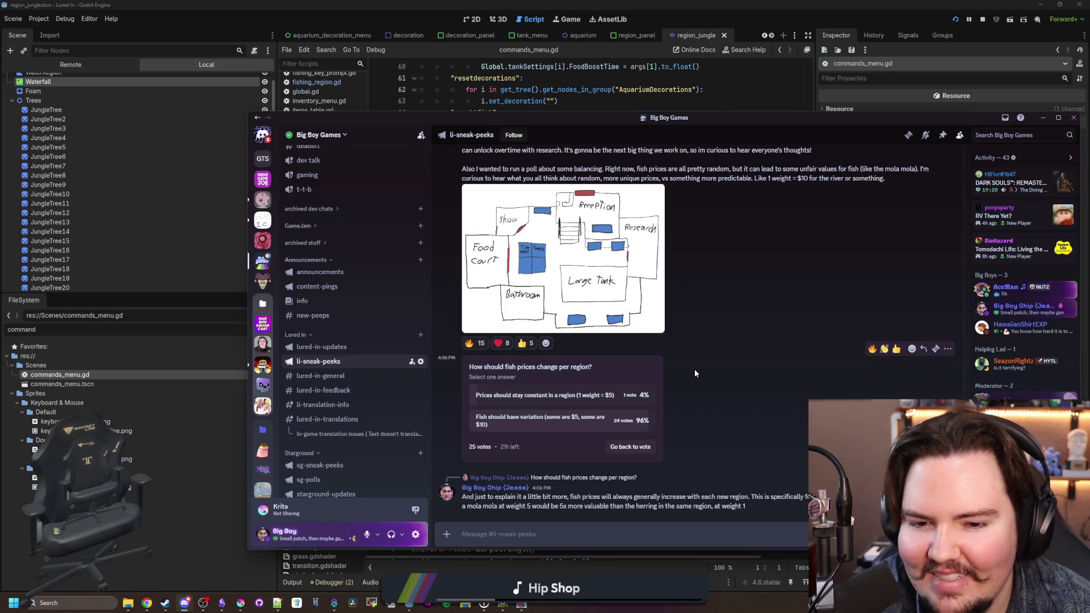
{"action": "mouse_move", "coordinate": [620, 419]}
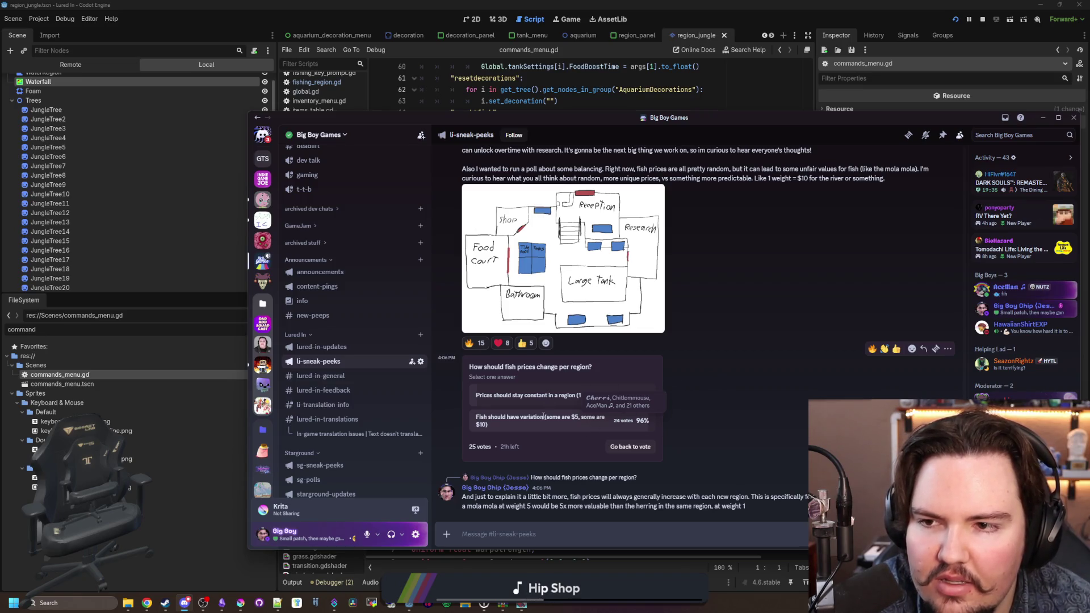
Step: Skim #lured-in-updates and #lured-in-general, then switch back to the Godot script editor
{"action": "left_click", "coordinate": [341, 347]}
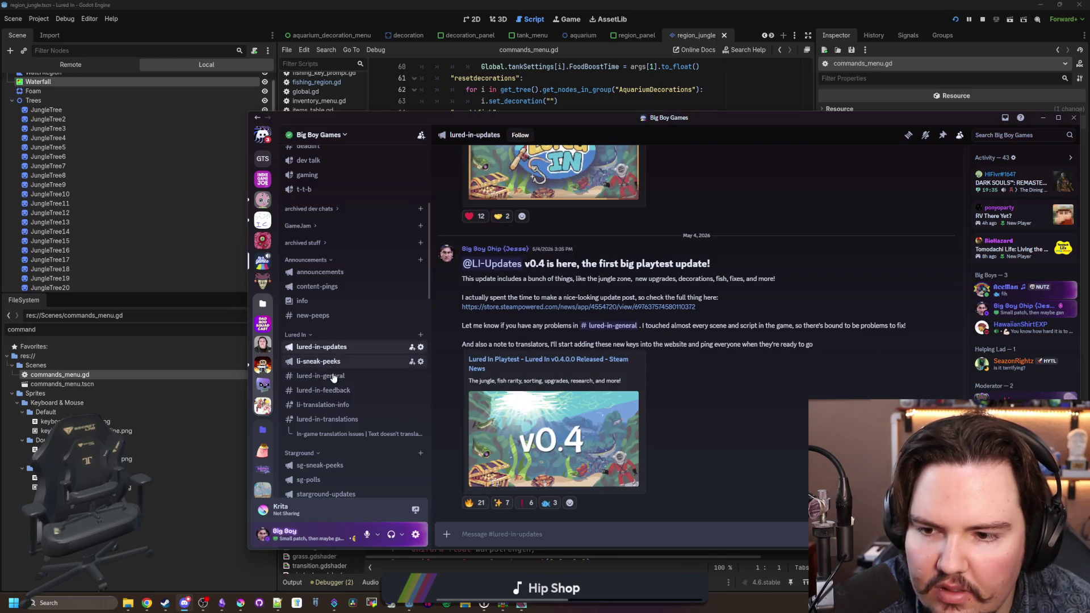
{"action": "left_click", "coordinate": [334, 378]}
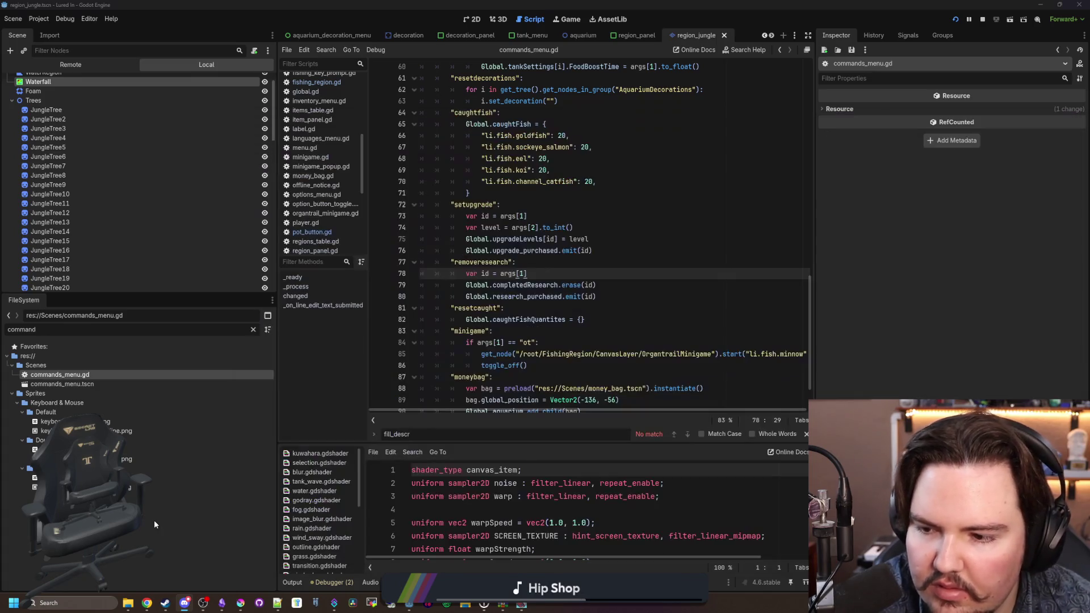
{"action": "left_click", "coordinate": [154, 520]}
{"action": "left_click", "coordinate": [593, 331]}
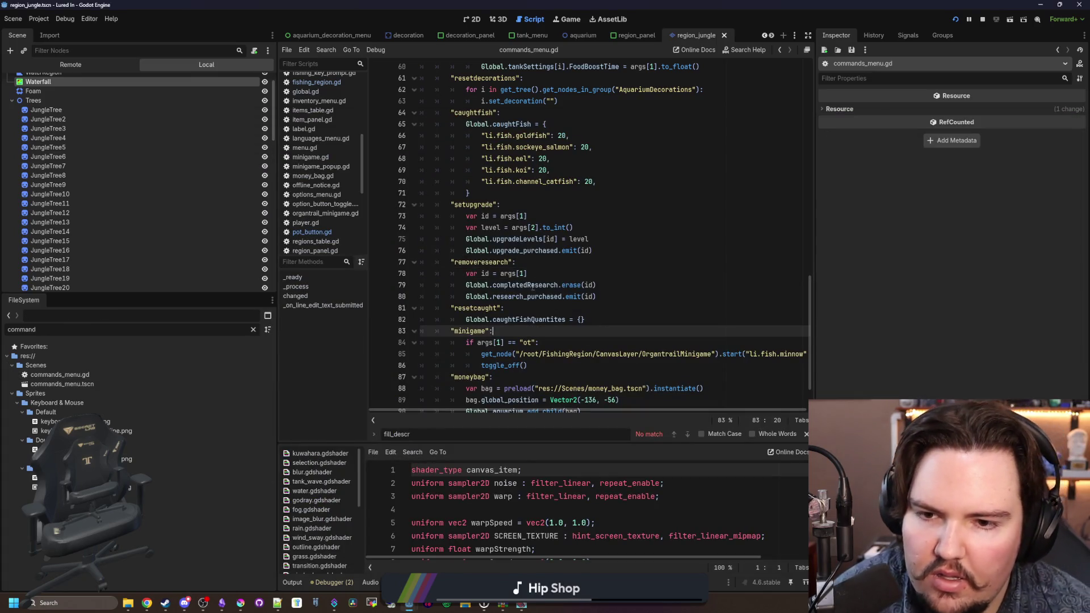
Step: Open global.gd via the 'glob' file filter and search it for 'ascend'
{"action": "left_click", "coordinate": [545, 262]}
{"action": "left_click", "coordinate": [254, 330]}
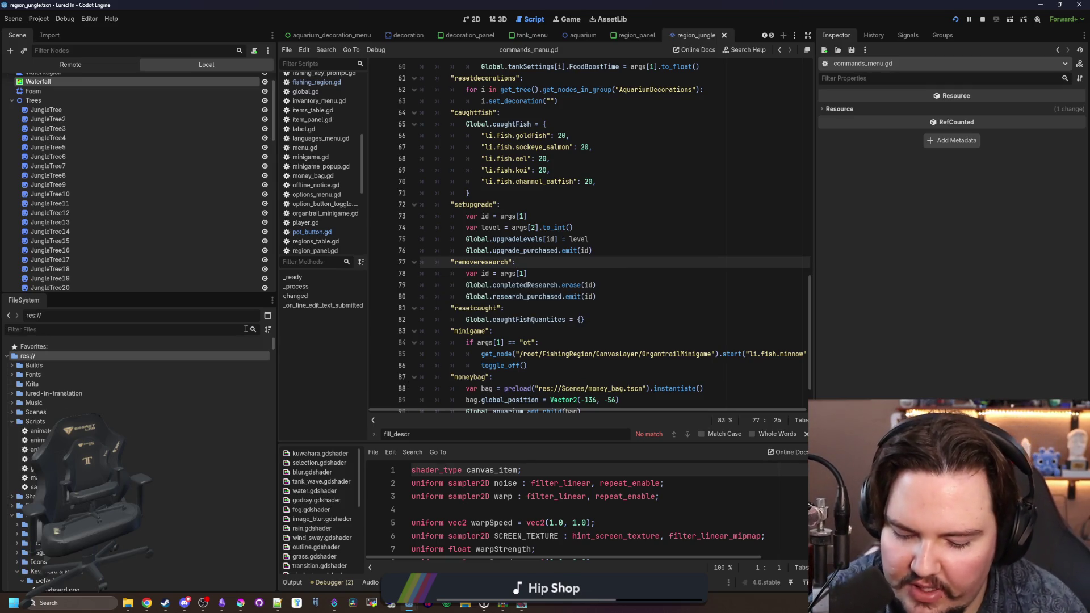
{"action": "type", "text": "glob"}
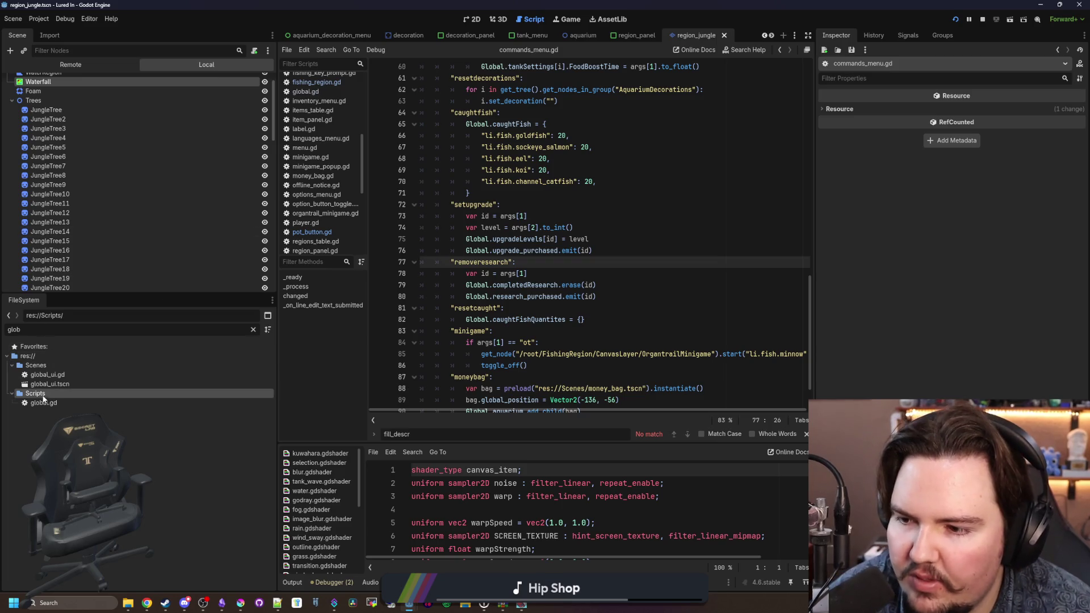
{"action": "double_click", "coordinate": [43, 402]}
{"action": "left_click", "coordinate": [493, 287]}
{"action": "key", "text": "ctrl+f"}
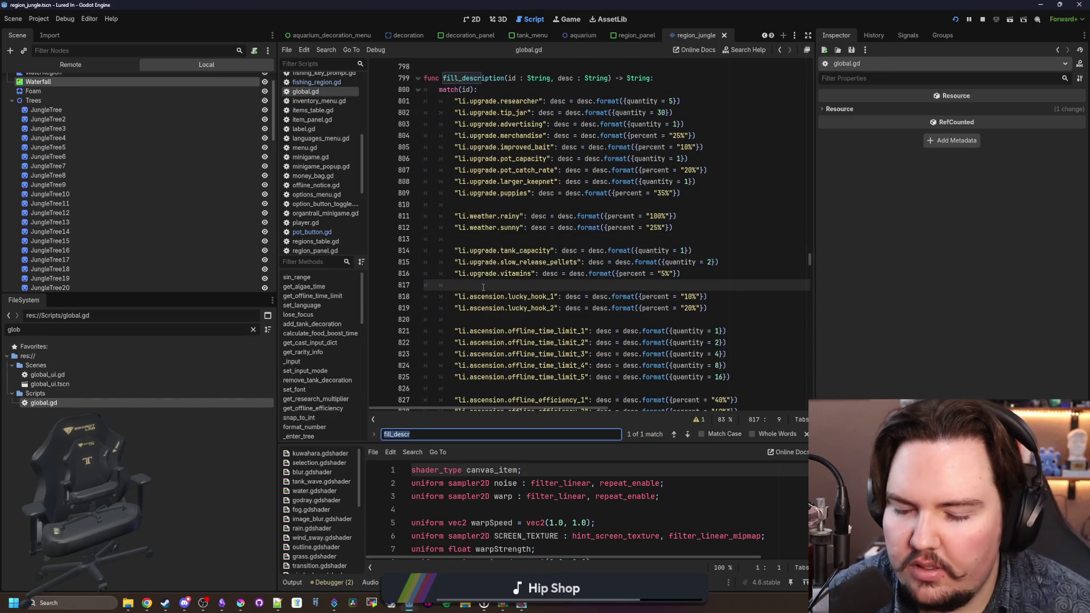
{"action": "type", "text": "ascend"}
Step: Insert a new line below completedResearch.clear() inside ascend()
{"action": "scroll", "coordinate": [483, 288], "scroll_direction": "down", "scroll_amount": 5}
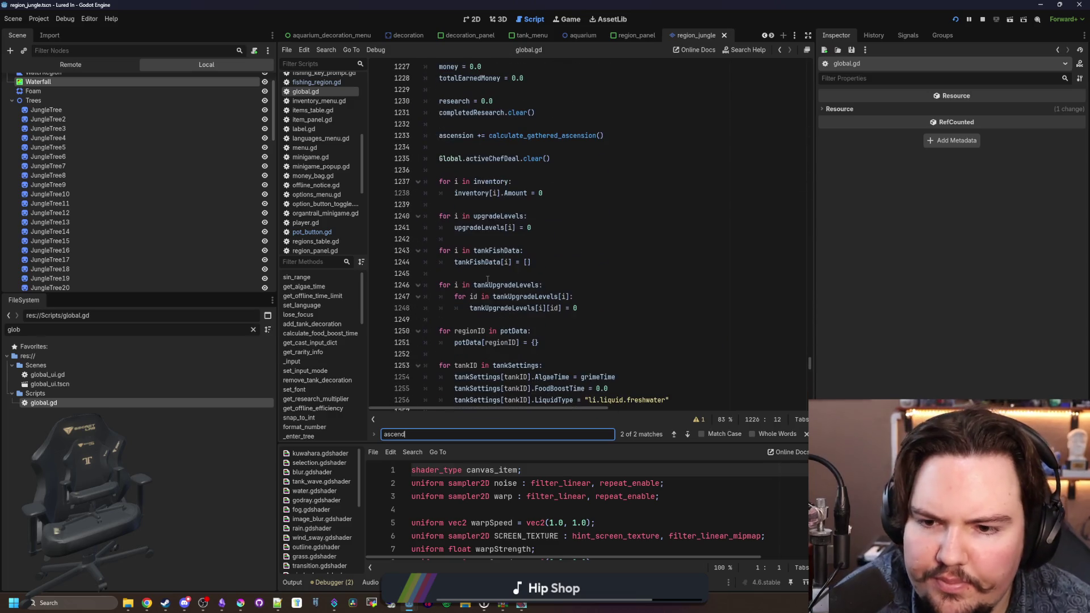
{"action": "scroll", "coordinate": [556, 261], "scroll_direction": "down", "scroll_amount": 2}
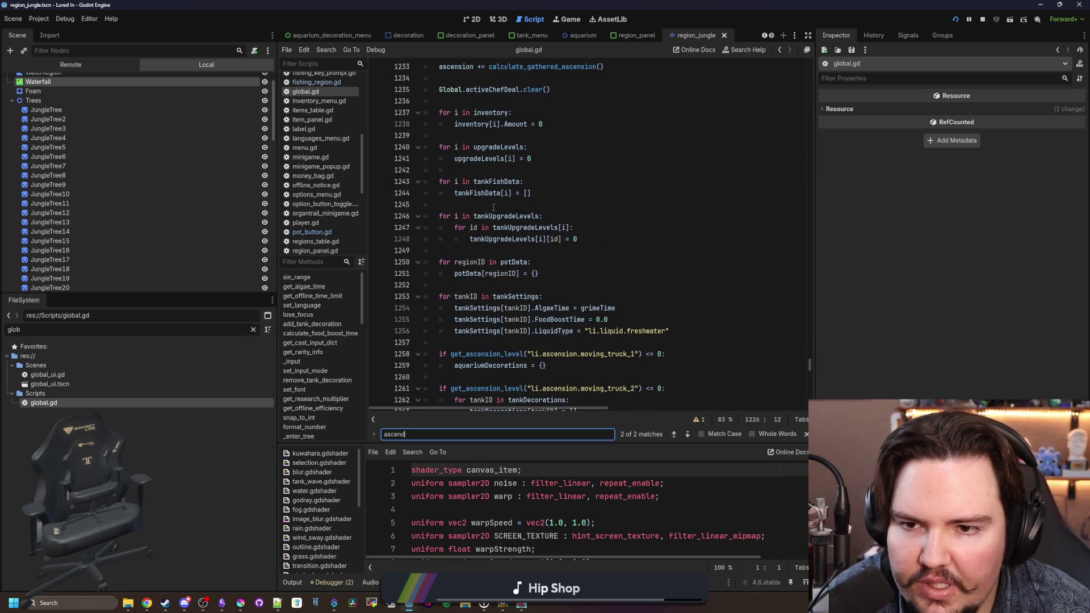
{"action": "scroll", "coordinate": [493, 208], "scroll_direction": "down", "scroll_amount": 3}
{"action": "left_click", "coordinate": [580, 310]}
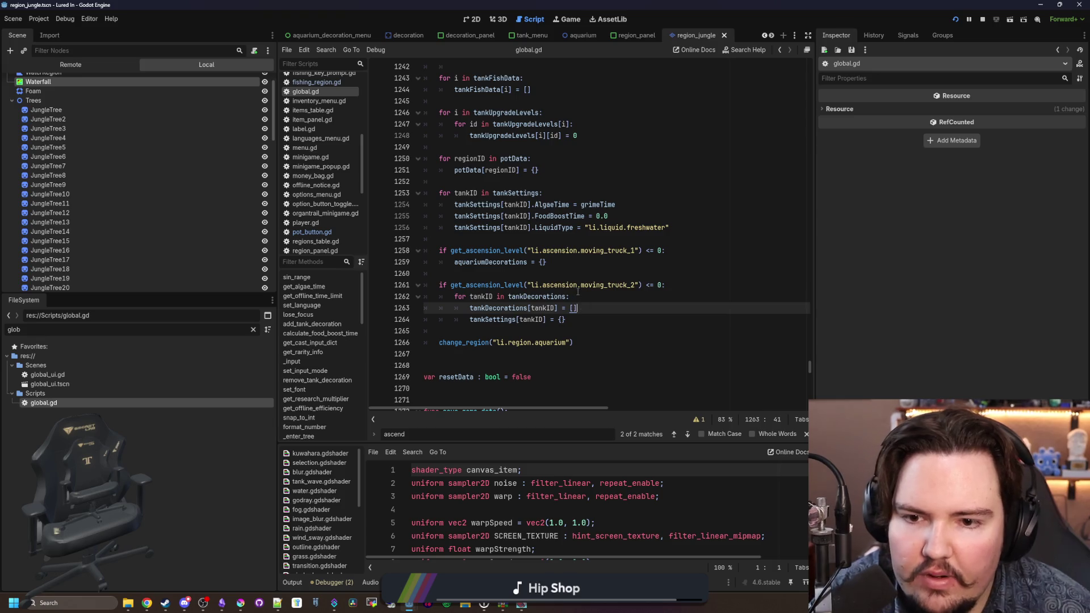
{"action": "scroll", "coordinate": [529, 301], "scroll_direction": "up", "scroll_amount": 6}
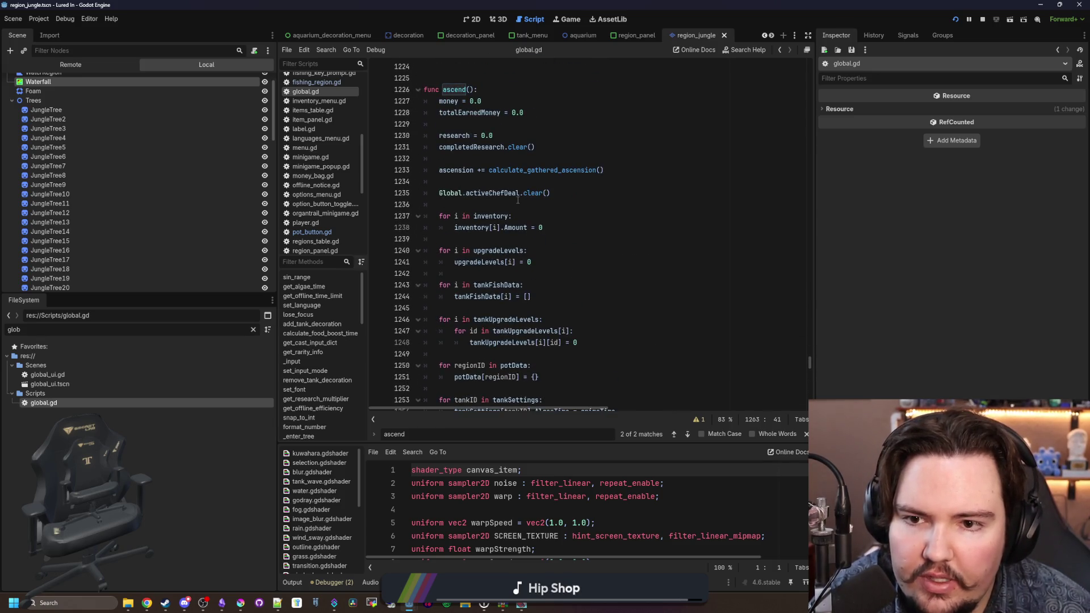
{"action": "scroll", "coordinate": [517, 190], "scroll_direction": "up", "scroll_amount": 2}
{"action": "left_click", "coordinate": [545, 214]}
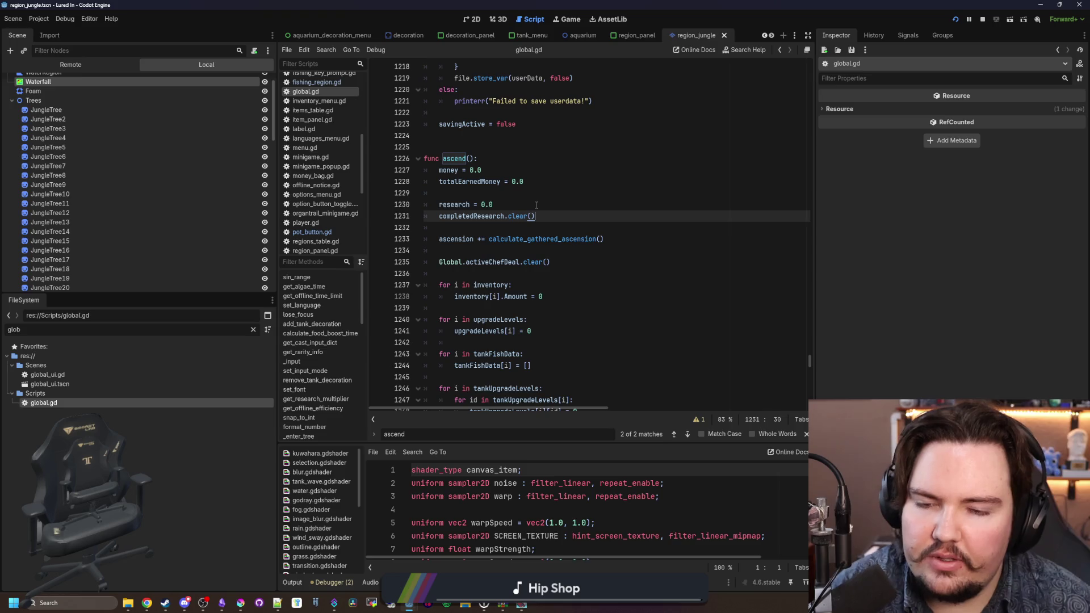
{"action": "left_click", "coordinate": [537, 205]}
{"action": "key", "text": "Down"}
{"action": "key", "text": "End"}
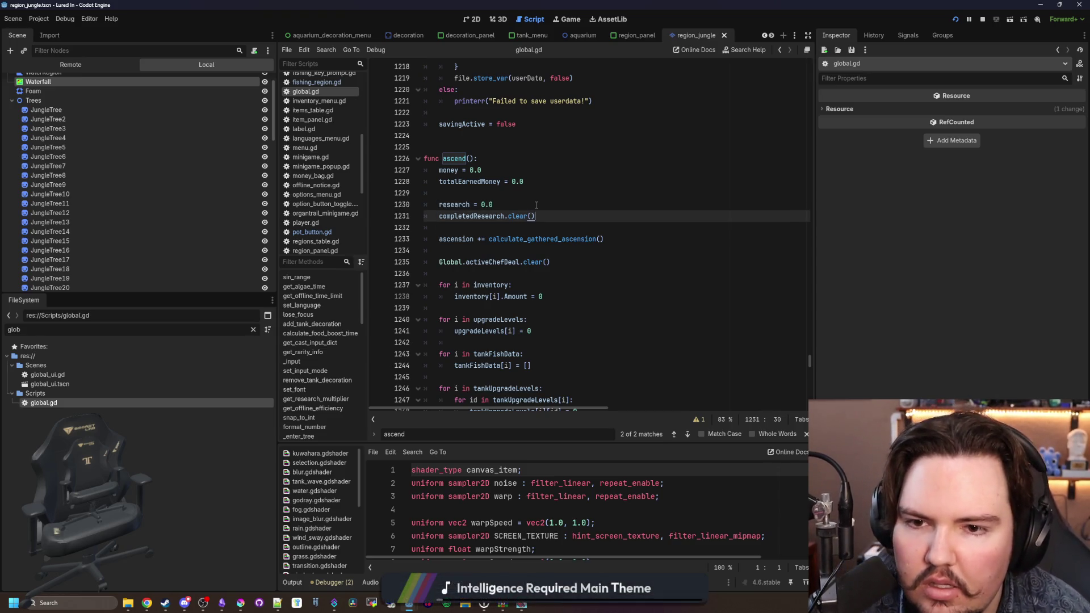
{"action": "key", "text": "Return"}
{"action": "type", "text": "completedResearch."}
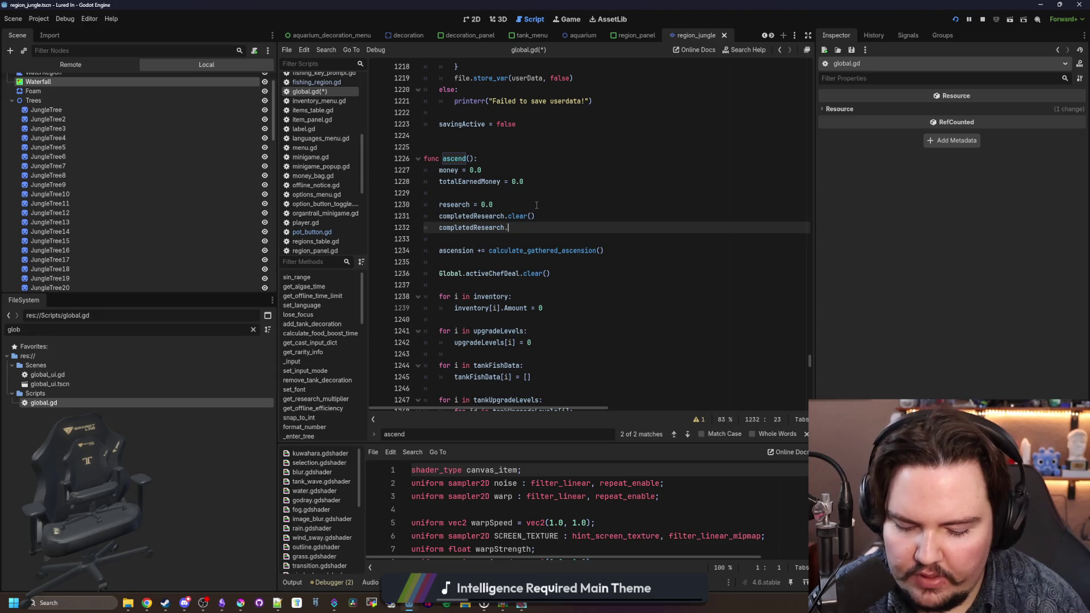
Step: Write completedResearch["li.research.ascension"] = 1 on the new line instead of push_back, and save
{"action": "type", "text": "push_back(\"li.research.a"}
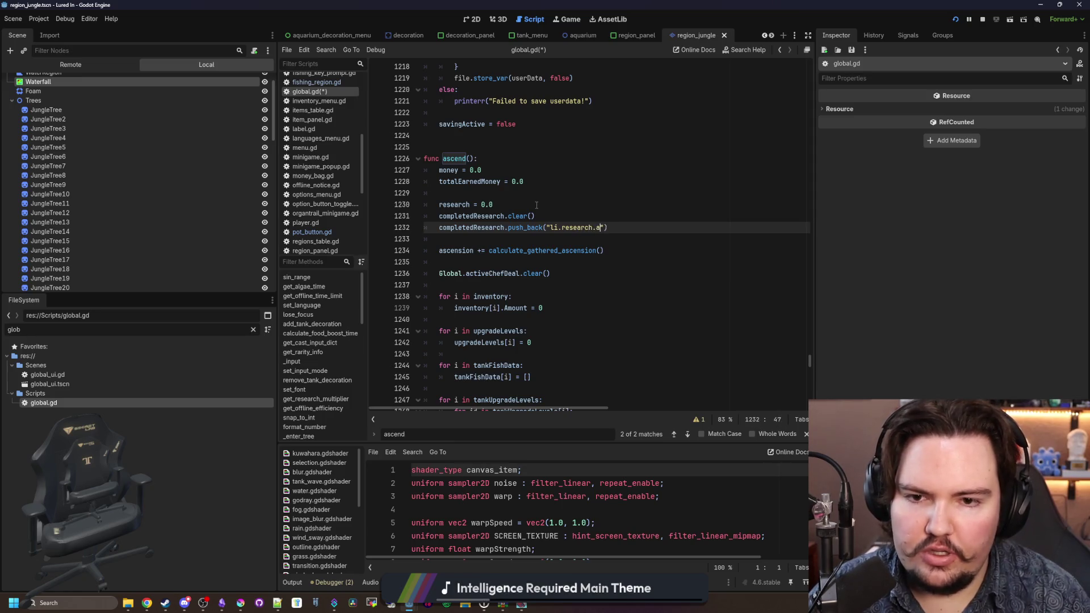
{"action": "type", "text": "scension"}
{"action": "left_click_drag", "start_coordinate": [543, 202], "coordinate": [538, 193]}
{"action": "key", "text": "ctrl+s"}
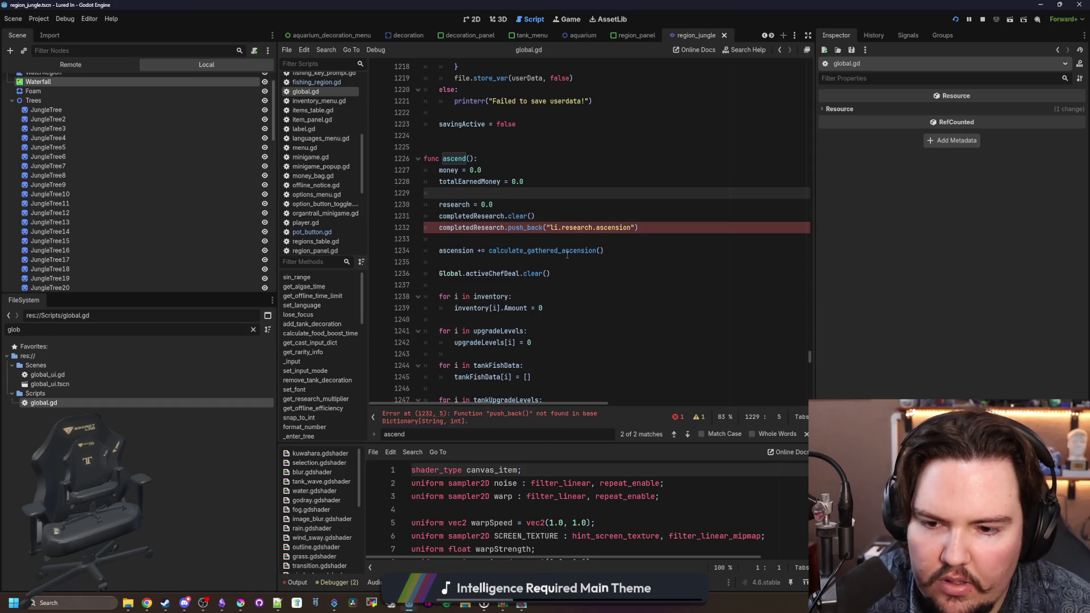
{"action": "left_click", "coordinate": [578, 228]}
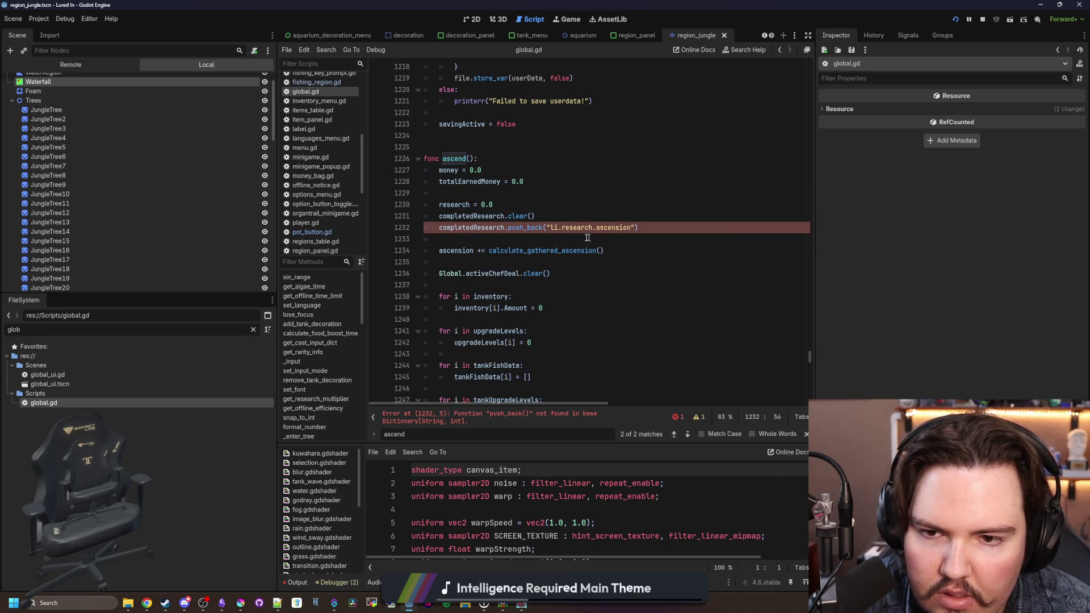
{"action": "key", "text": "BackSpace"}
{"action": "key", "text": "BackSpace"}
{"action": "key", "text": "BackSpace"}
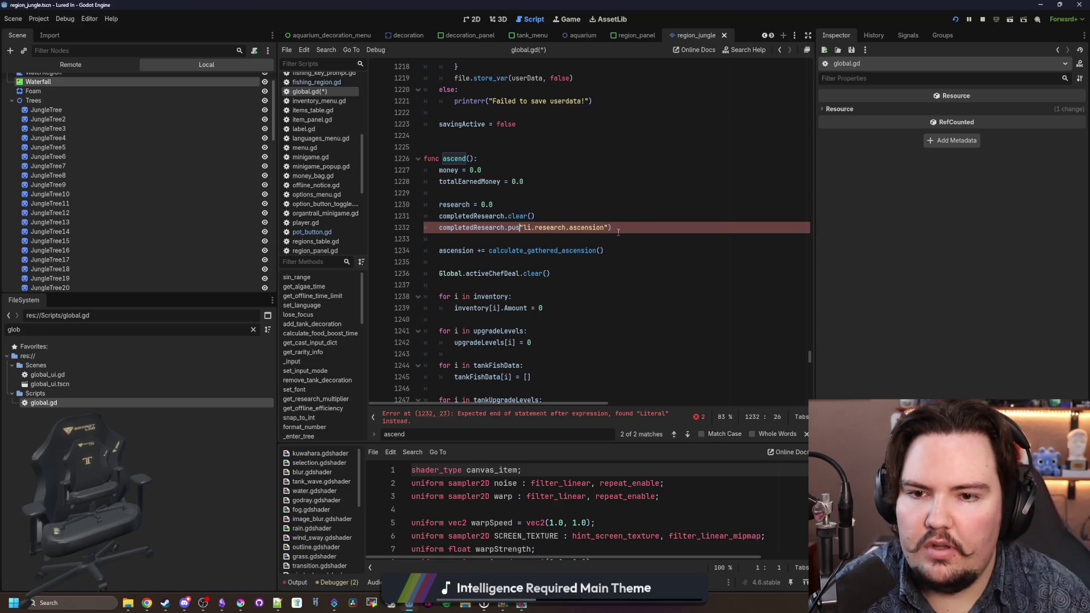
{"action": "key", "text": "BackSpace"}
{"action": "type", "text": "["}
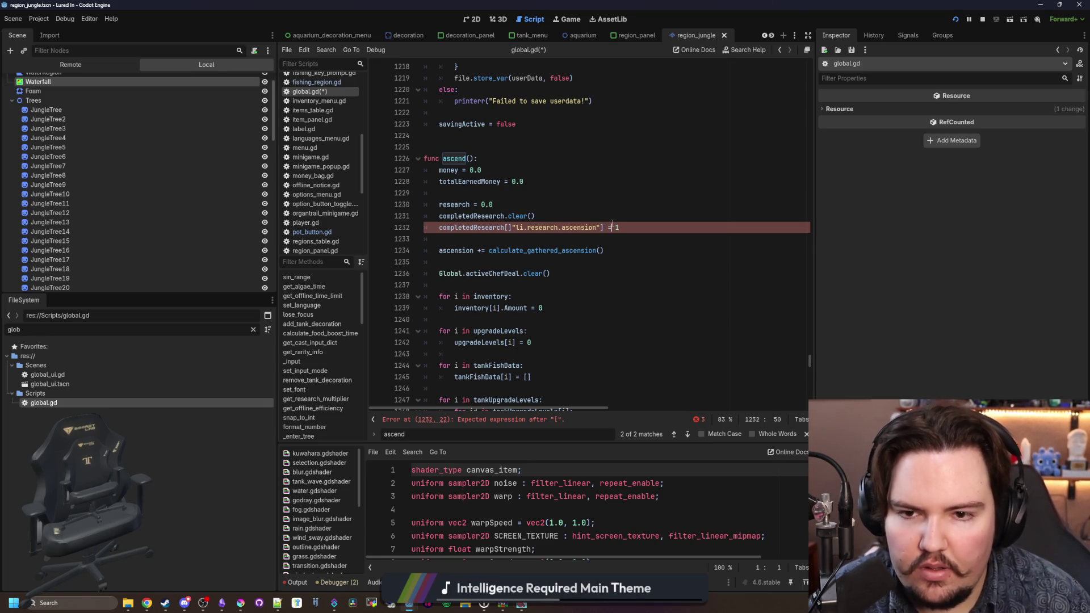
{"action": "key", "text": "Left"}
{"action": "key", "text": "Left"}
{"action": "key", "text": "Left"}
{"action": "key", "text": "Left"}
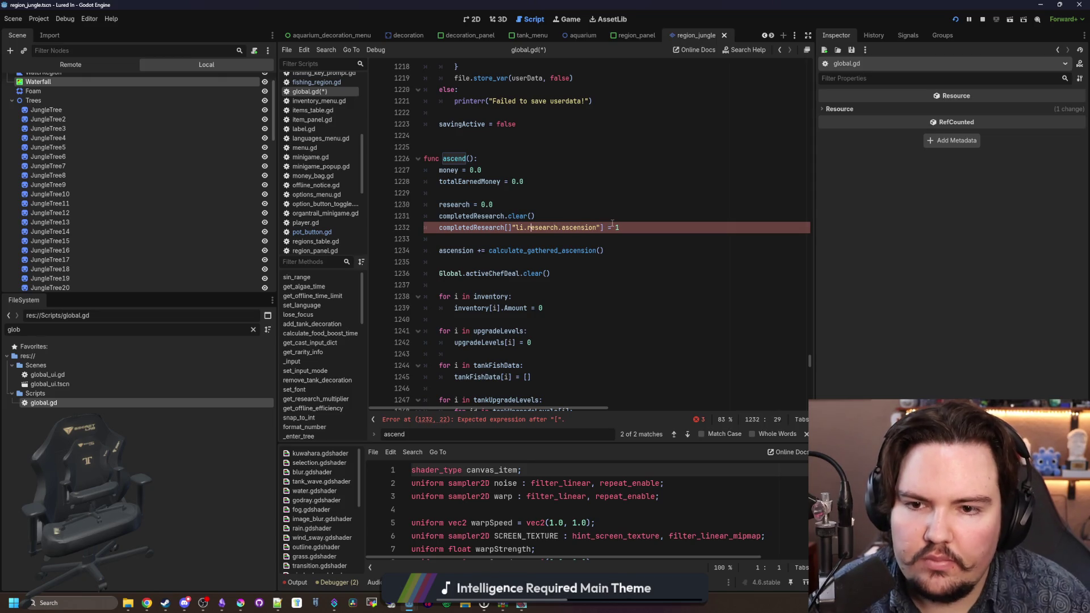
{"action": "key", "text": "Delete"}
{"action": "key", "text": "Up"}
{"action": "key", "text": "Up"}
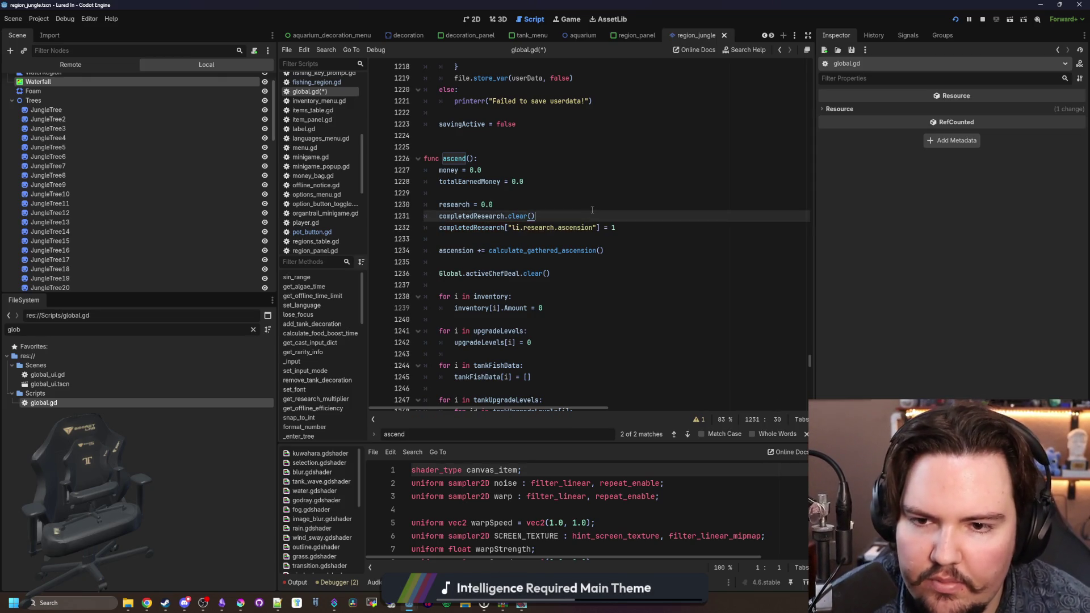
{"action": "key", "text": "ctrl+s"}
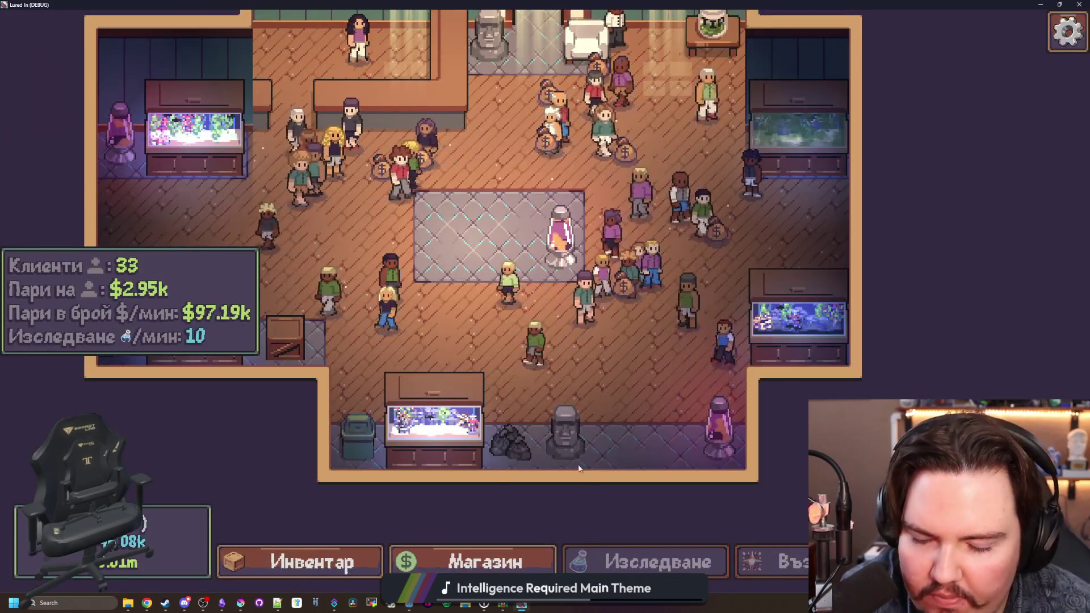
Step: Run the 'tutorial 5' command in the game's secret debug prompt
{"action": "key", "text": "grave"}
{"action": "type", "text": "tutorial 5"}
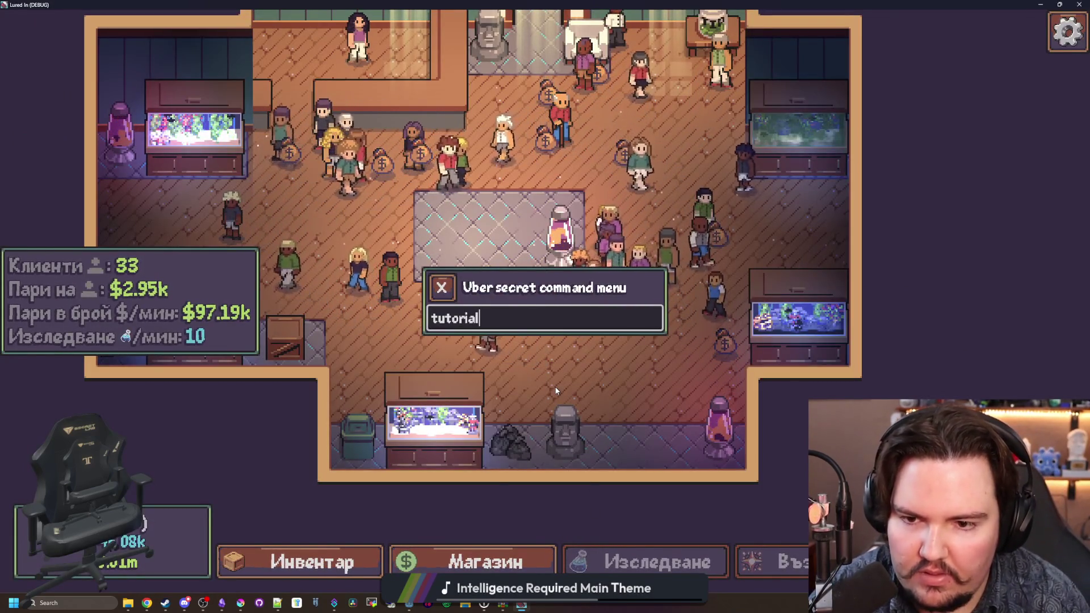
{"action": "key", "text": "Return"}
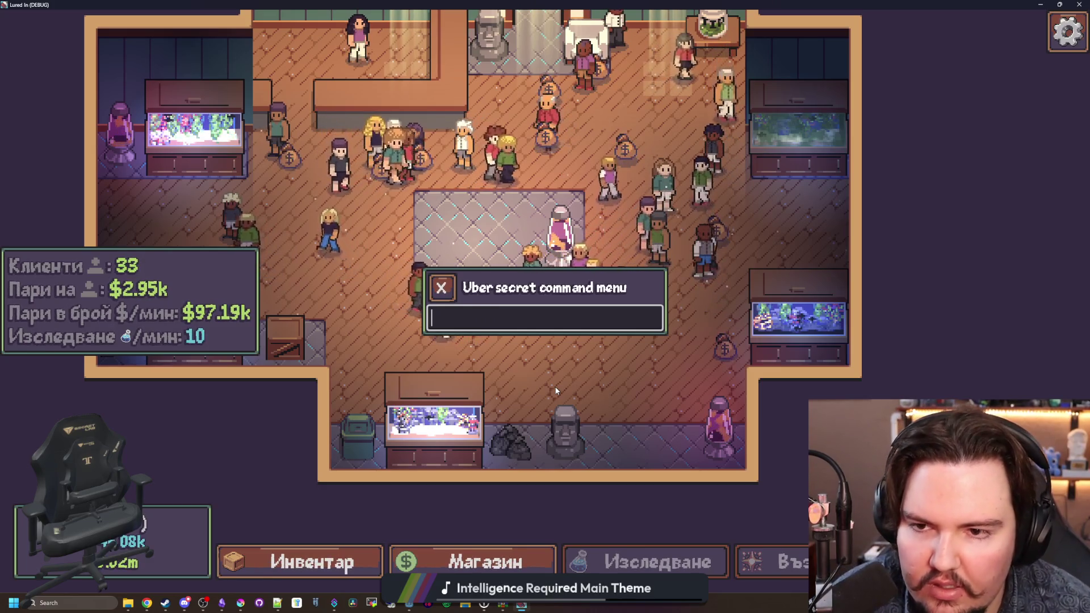
{"action": "key", "text": "Escape"}
Step: Go to the main menu, restart the game, then close it and return to ascend() in global.gd
{"action": "left_click", "coordinate": [309, 560]}
{"action": "key", "text": "Escape"}
{"action": "left_click", "coordinate": [564, 344]}
{"action": "left_click", "coordinate": [210, 275]}
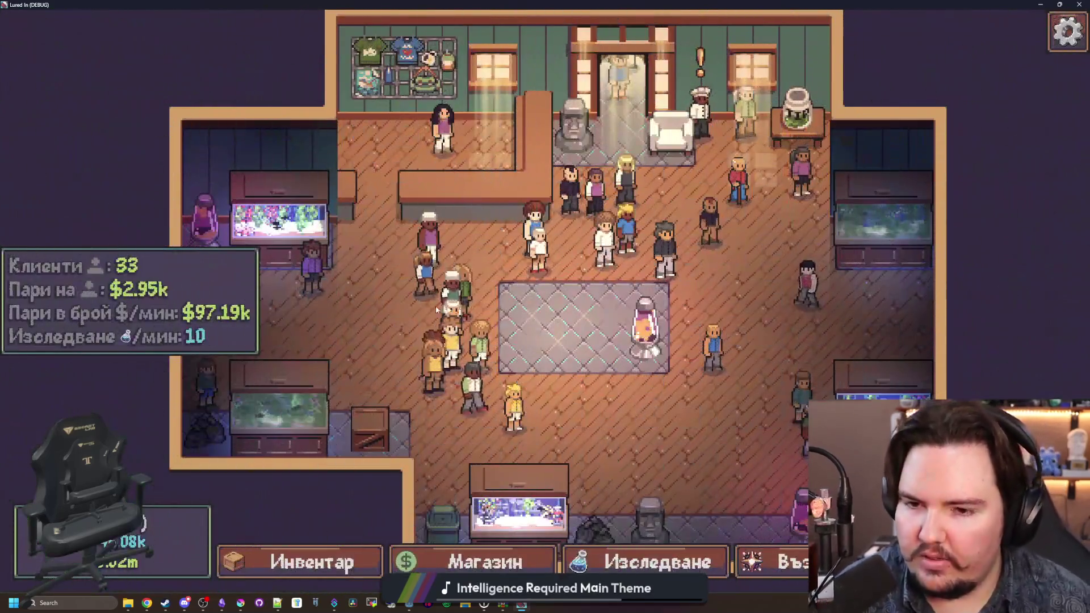
{"action": "key", "text": "F11"}
{"action": "key", "text": "alt+F4"}
{"action": "key", "text": "ctrl+s"}
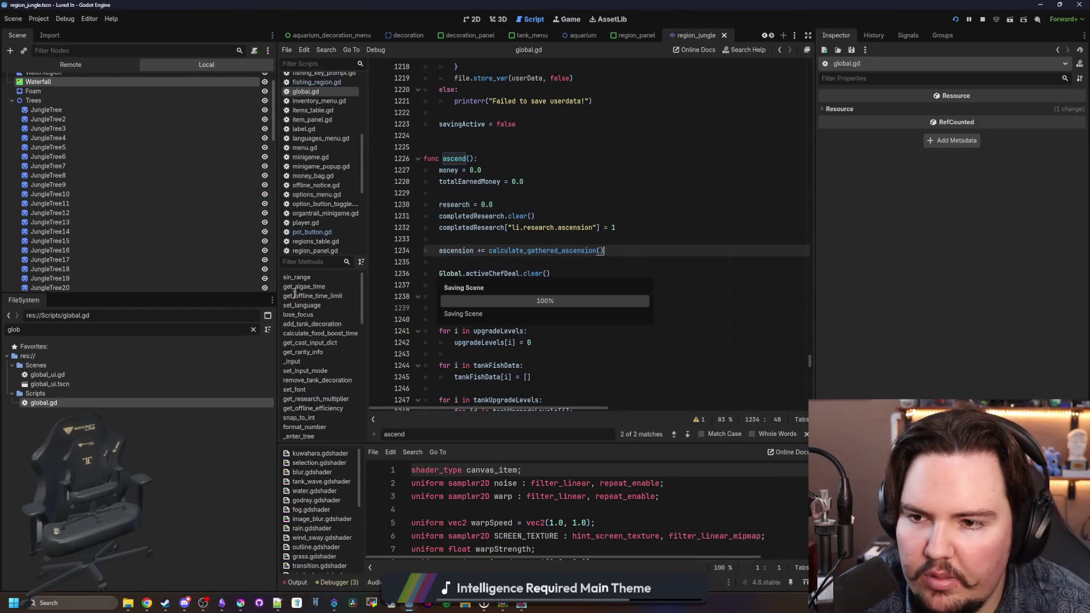
{"action": "left_click", "coordinate": [614, 169]}
{"action": "left_click", "coordinate": [614, 158]}
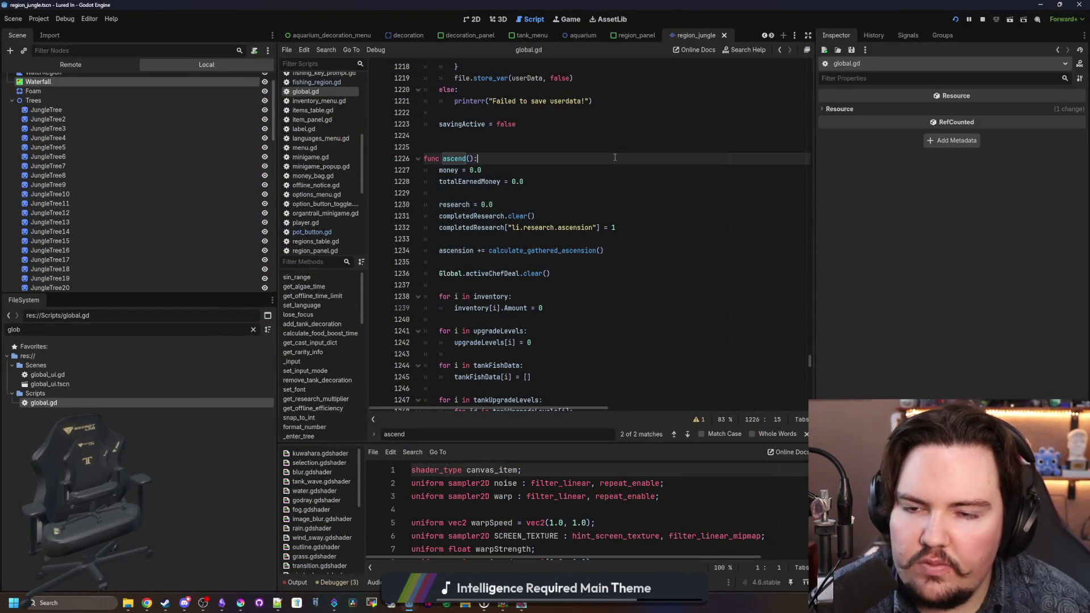
Step: Search 'save_u', jump to the save_user_data() definition and widen the script editor
{"action": "key", "text": "ctrl+f"}
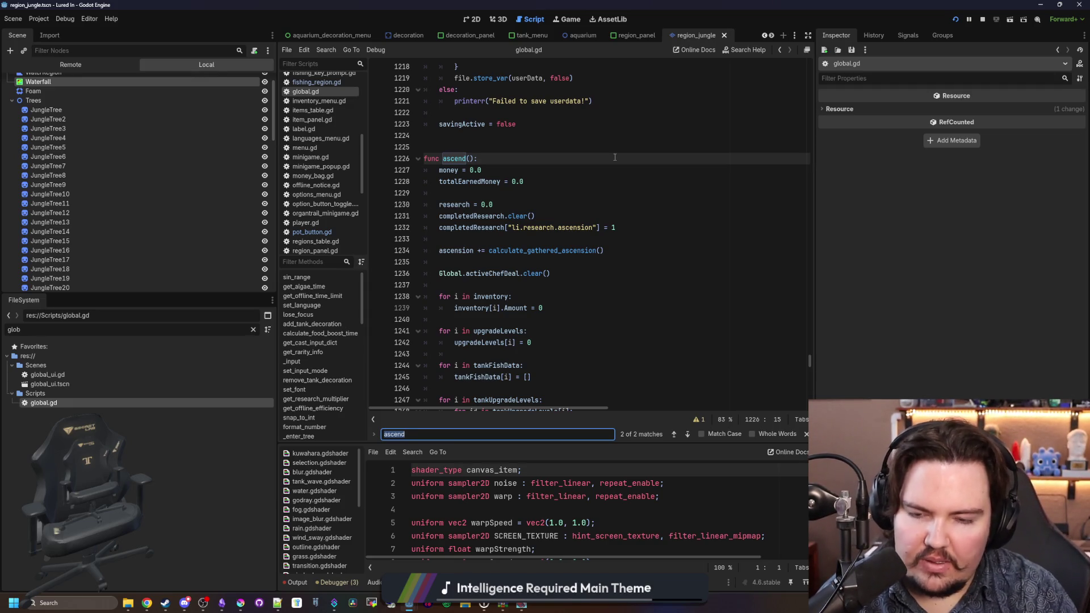
{"action": "type", "text": "save_us"}
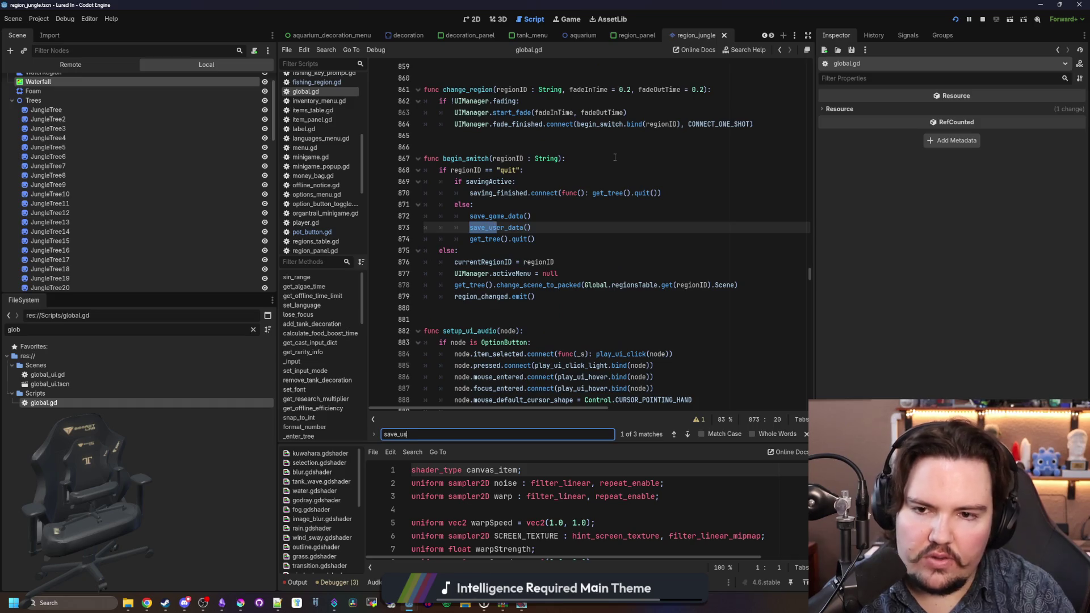
{"action": "left_click", "coordinate": [565, 193]}
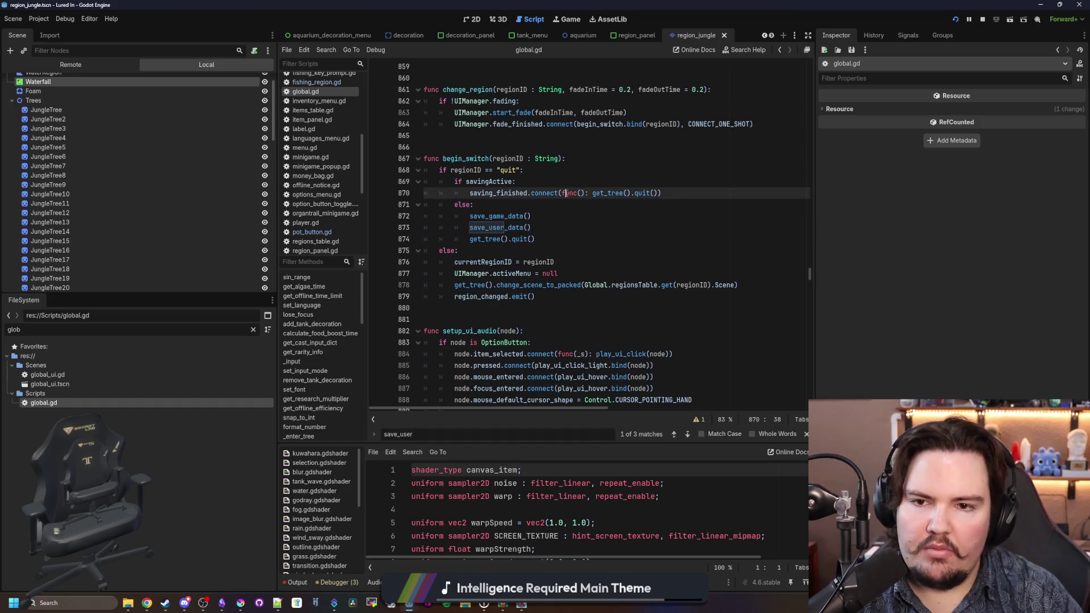
{"action": "left_click", "coordinate": [488, 228]}
{"action": "left_click", "coordinate": [490, 229], "text": "ctrl"}
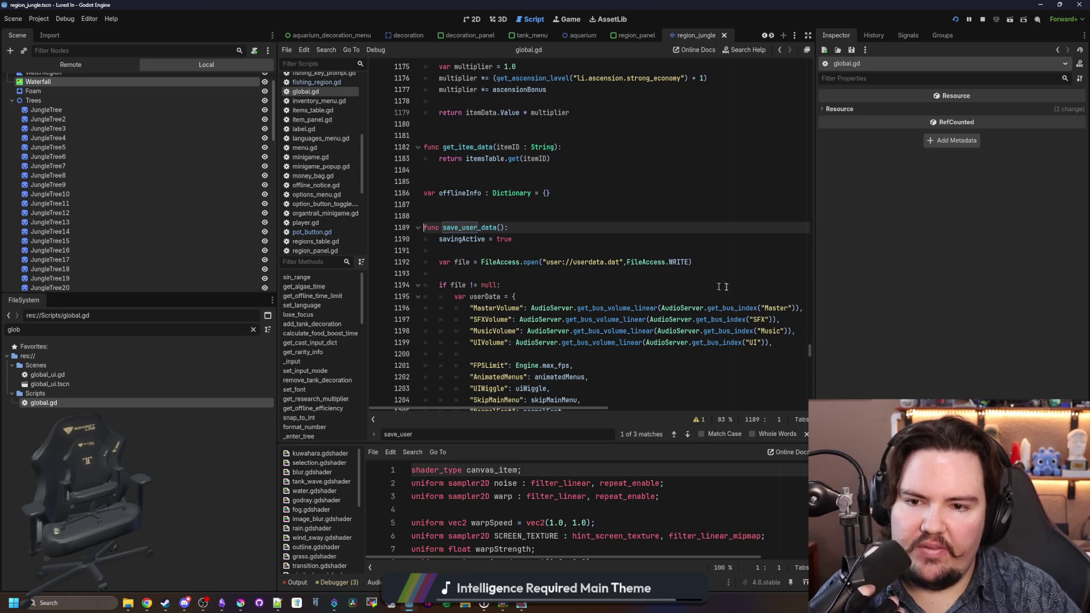
{"action": "left_click_drag", "start_coordinate": [817, 267], "coordinate": [955, 267]}
{"action": "scroll", "coordinate": [619, 240], "scroll_direction": "down", "scroll_amount": 1}
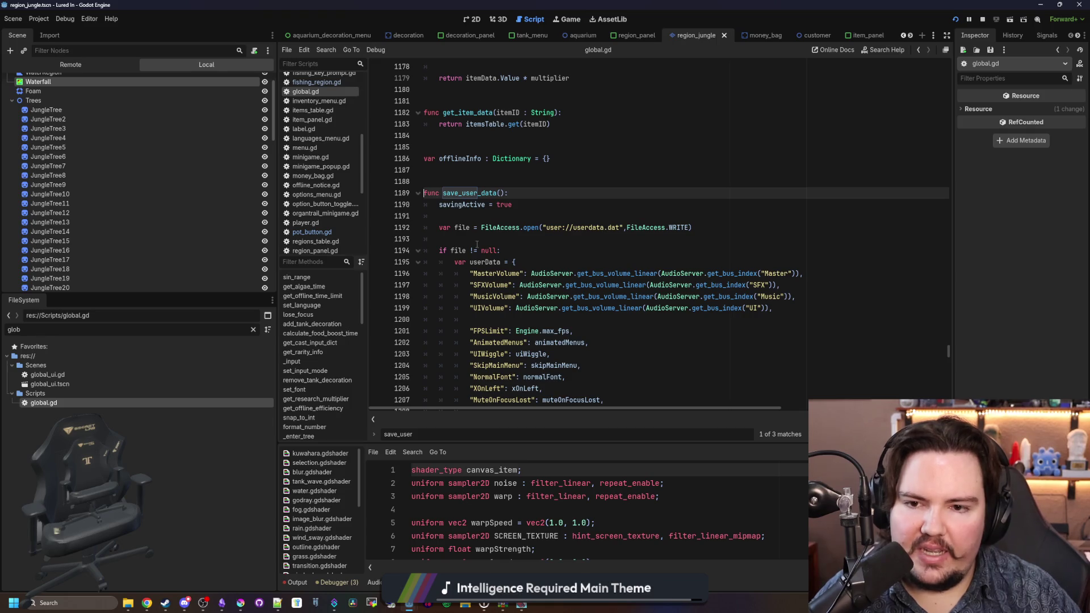
{"action": "scroll", "coordinate": [482, 229], "scroll_direction": "down", "scroll_amount": 1}
{"action": "scroll", "coordinate": [542, 197], "scroll_direction": "down", "scroll_amount": 2}
Step: Read through the userData dictionary entries, including XOnLeft, and the store_var call
{"action": "mouse_move", "coordinate": [470, 170]}
{"action": "left_mouse_down"}
{"action": "mouse_move", "coordinate": [511, 187]}
{"action": "mouse_move", "coordinate": [598, 343]}
{"action": "left_mouse_up"}
{"action": "scroll", "coordinate": [598, 343], "scroll_direction": "down", "scroll_amount": 2}
{"action": "left_click", "coordinate": [621, 274]}
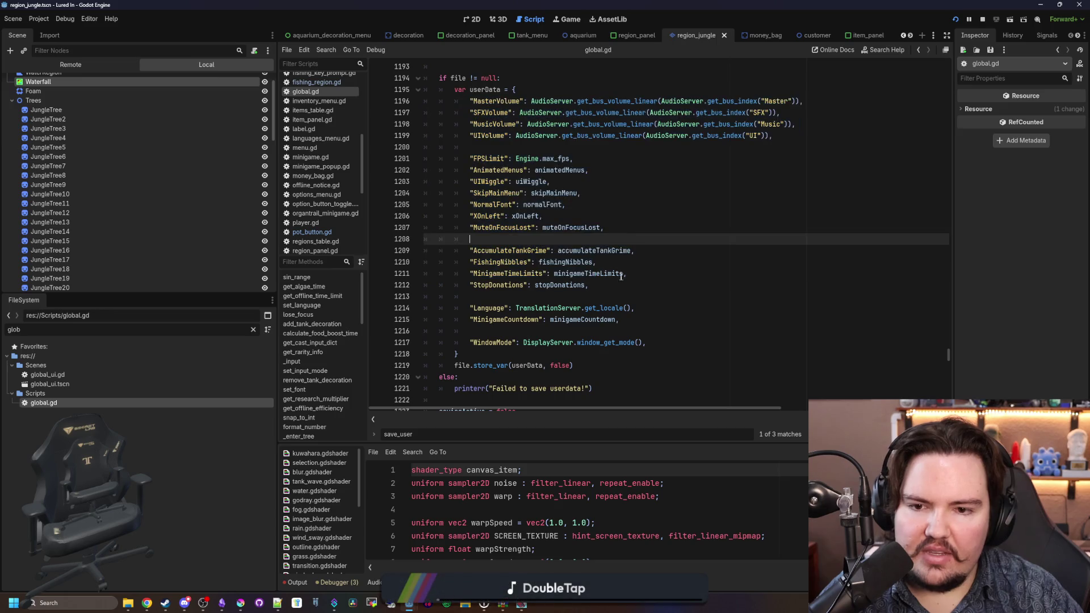
{"action": "scroll", "coordinate": [630, 230], "scroll_direction": "down", "scroll_amount": 1}
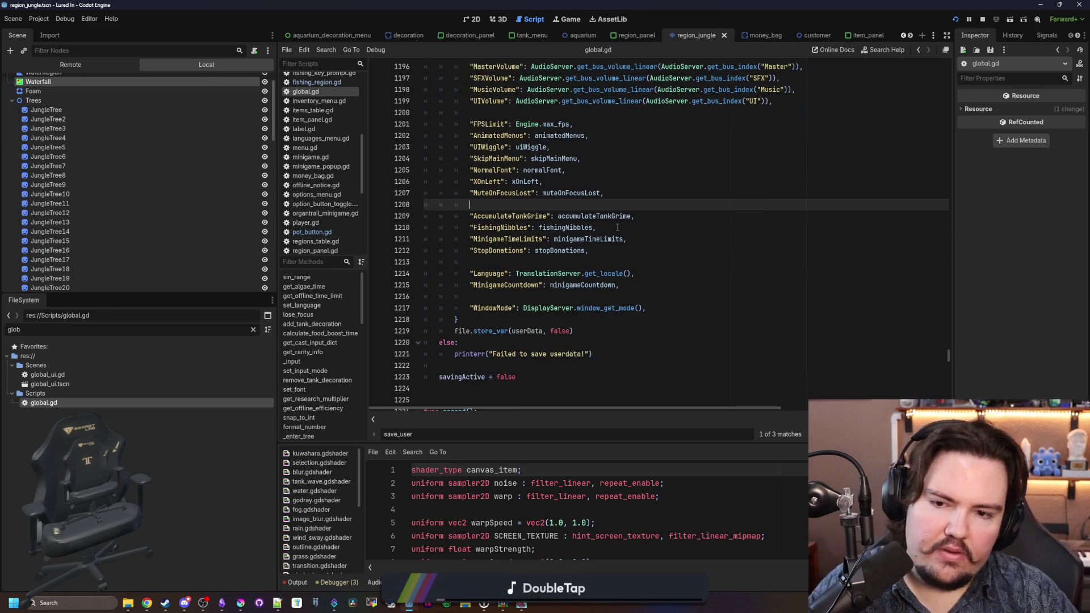
{"action": "left_click_drag", "start_coordinate": [455, 331], "coordinate": [590, 331]}
{"action": "left_click", "coordinate": [590, 329]}
{"action": "scroll", "coordinate": [664, 301], "scroll_direction": "up", "scroll_amount": 1}
{"action": "left_click_drag", "start_coordinate": [653, 342], "coordinate": [635, 135]}
{"action": "left_click", "coordinate": [627, 221]}
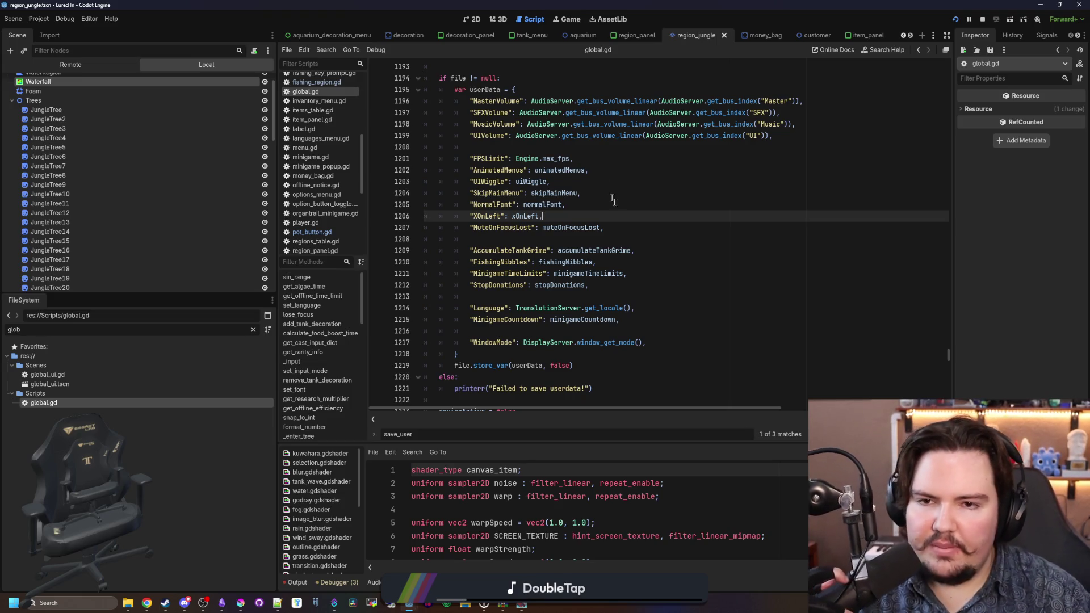
{"action": "scroll", "coordinate": [636, 218], "scroll_direction": "down", "scroll_amount": 2}
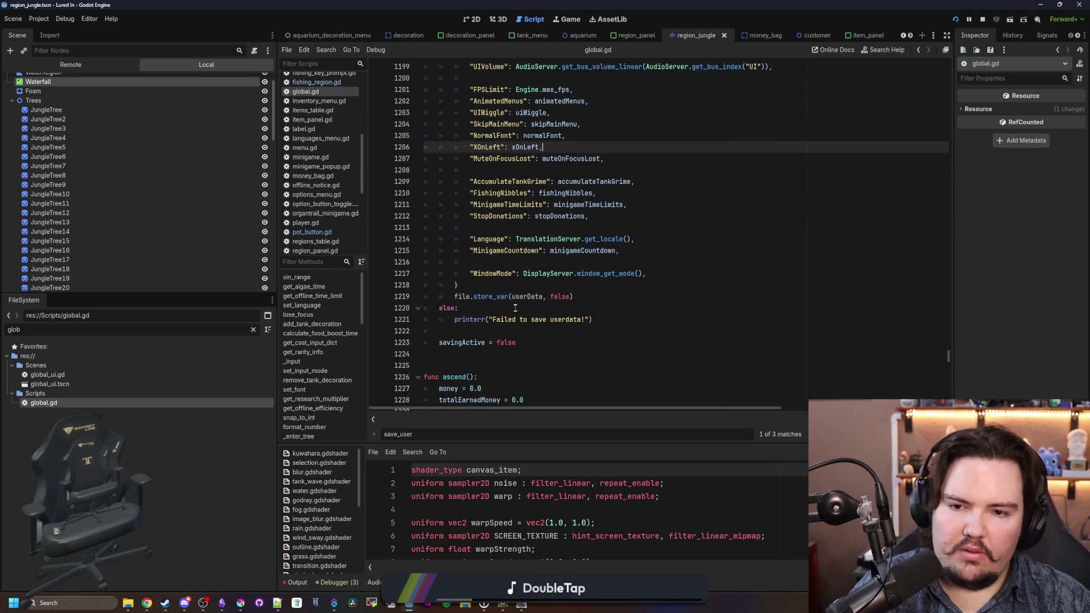
{"action": "scroll", "coordinate": [537, 250], "scroll_direction": "down", "scroll_amount": 6}
{"action": "left_click", "coordinate": [588, 200]}
{"action": "key", "text": "ctrl+f"}
Step: Find load_user_data() via 'load_' and inspect its user data file path and get_var(false) call
{"action": "type", "text": "load_"}
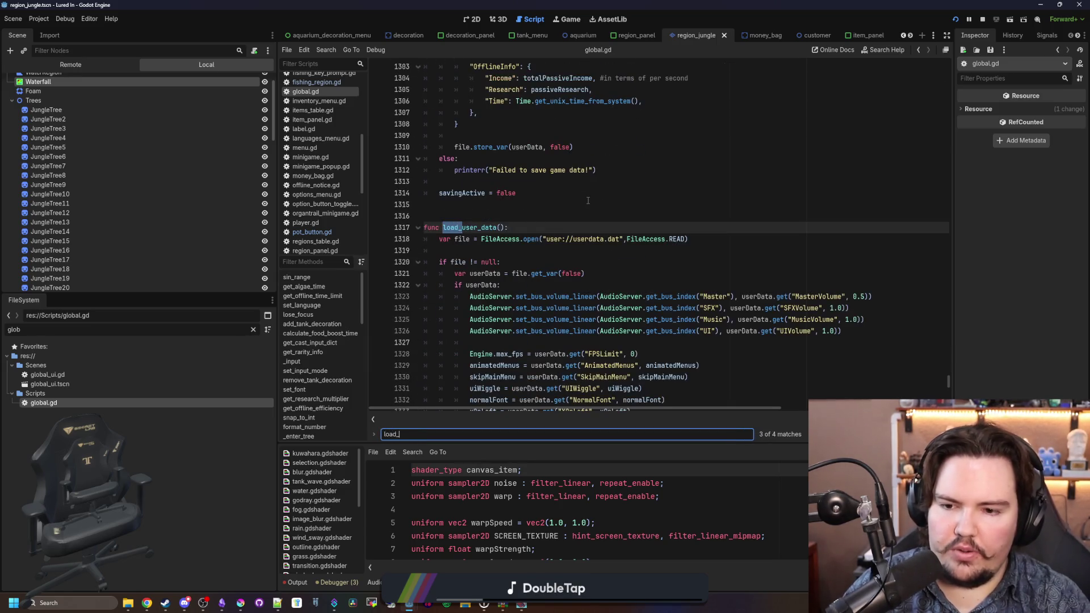
{"action": "scroll", "coordinate": [579, 201], "scroll_direction": "down", "scroll_amount": 3}
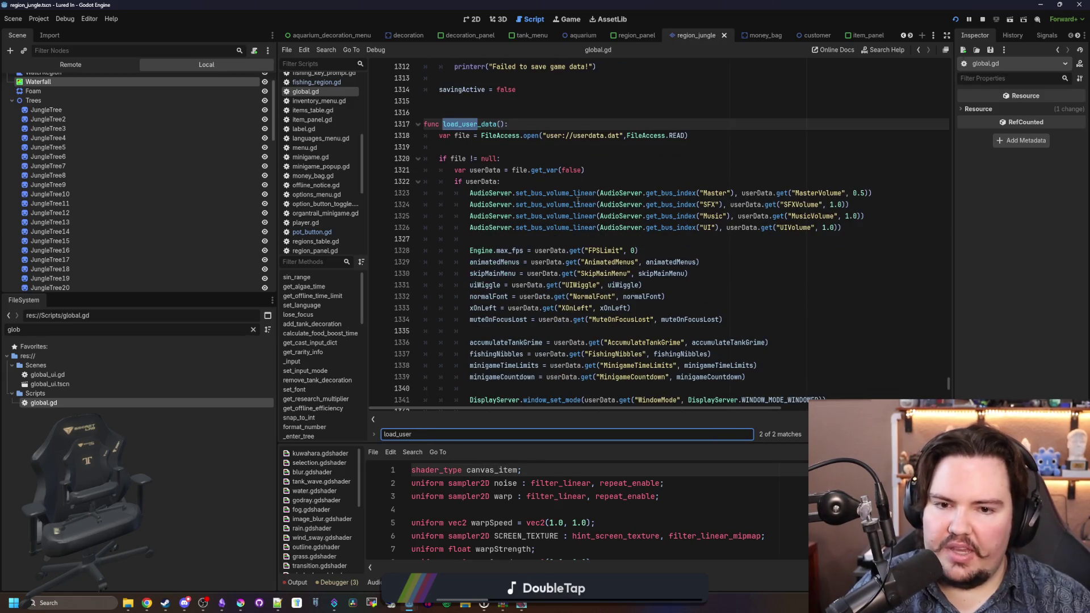
{"action": "left_click", "coordinate": [540, 157]}
{"action": "left_click_drag", "start_coordinate": [539, 135], "coordinate": [669, 135]}
{"action": "left_click", "coordinate": [588, 170]}
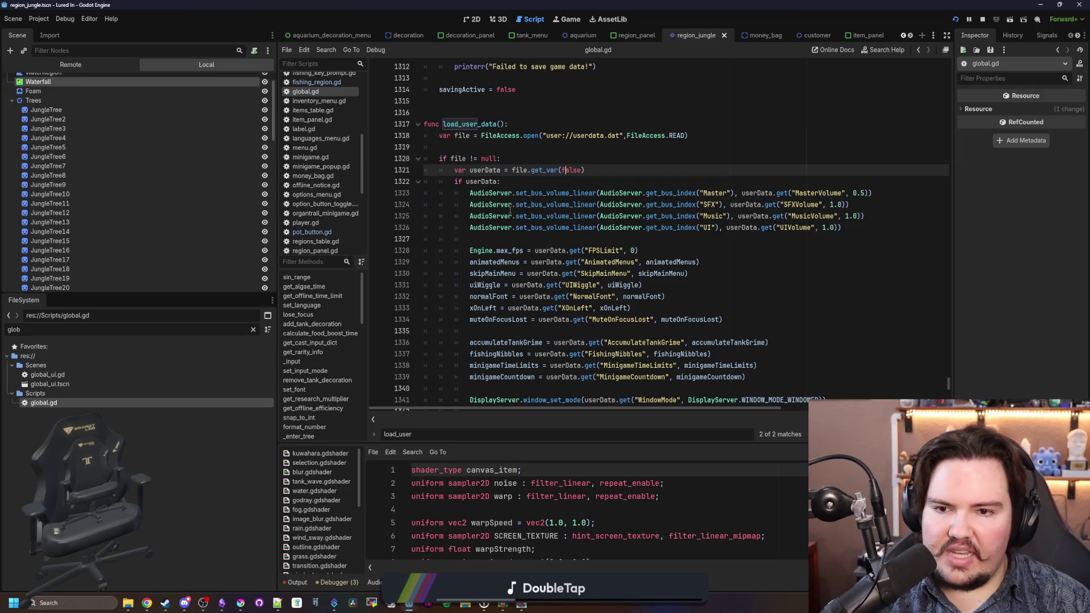
{"action": "scroll", "coordinate": [510, 210], "scroll_direction": "down", "scroll_amount": 3}
Step: Review the settings lines load_user_data() reads, from UI volume to FPSLimit
{"action": "mouse_move", "coordinate": [426, 181]}
{"action": "left_mouse_down"}
{"action": "mouse_move", "coordinate": [511, 239]}
{"action": "mouse_move", "coordinate": [511, 354]}
{"action": "left_mouse_up"}
{"action": "left_click", "coordinate": [593, 353]}
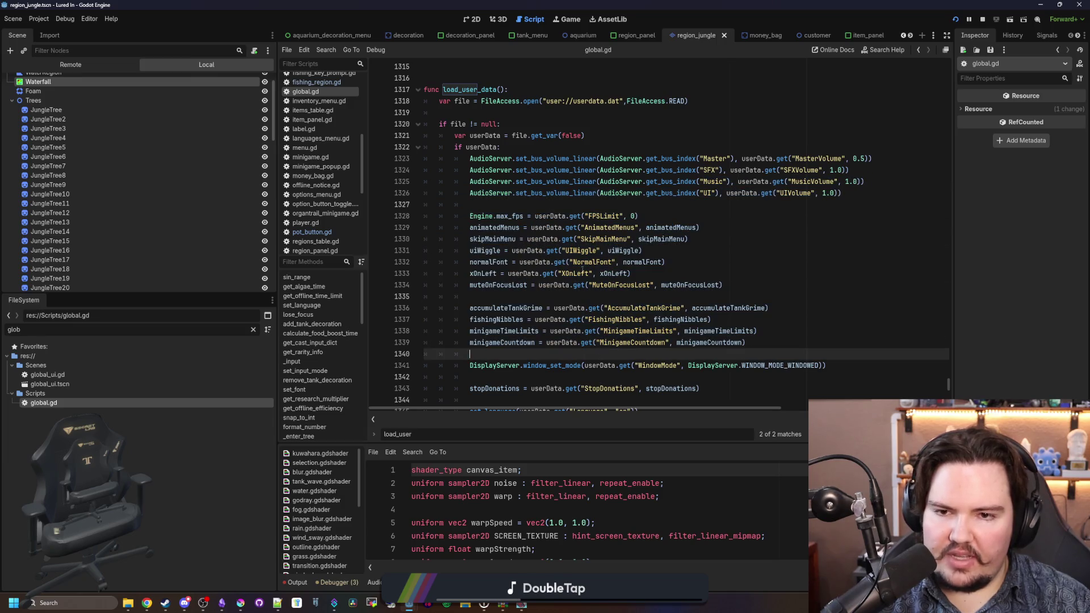
{"action": "scroll", "coordinate": [593, 282], "scroll_direction": "down", "scroll_amount": 2}
{"action": "mouse_move", "coordinate": [639, 342]}
{"action": "left_mouse_down"}
{"action": "mouse_move", "coordinate": [568, 332]}
{"action": "mouse_move", "coordinate": [470, 136]}
{"action": "left_mouse_up"}
{"action": "scroll", "coordinate": [545, 206], "scroll_direction": "up", "scroll_amount": 1}
{"action": "left_click", "coordinate": [534, 161]}
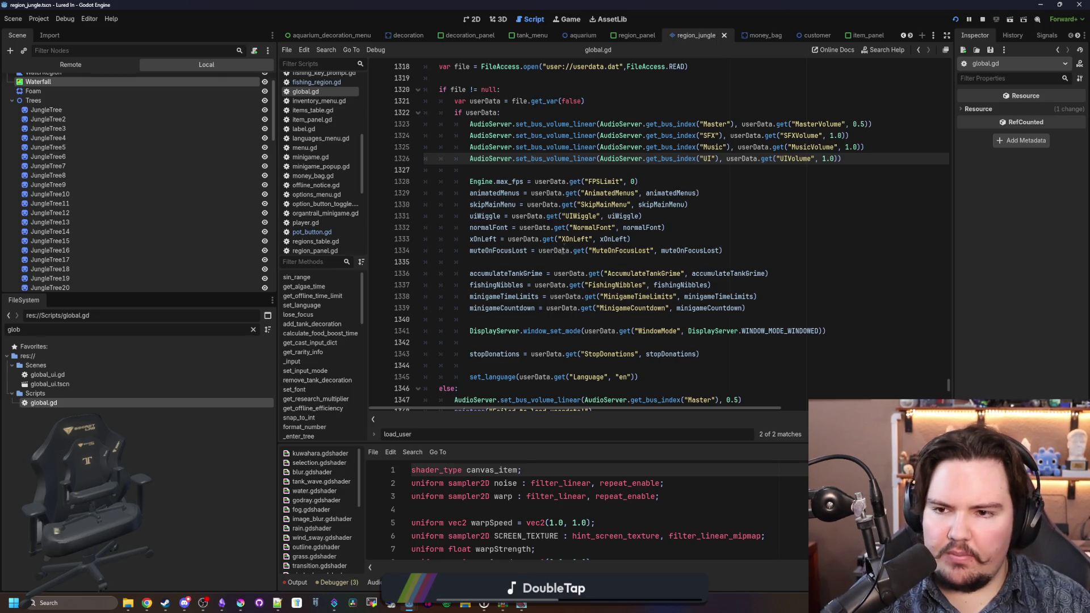
{"action": "left_click", "coordinate": [578, 173]}
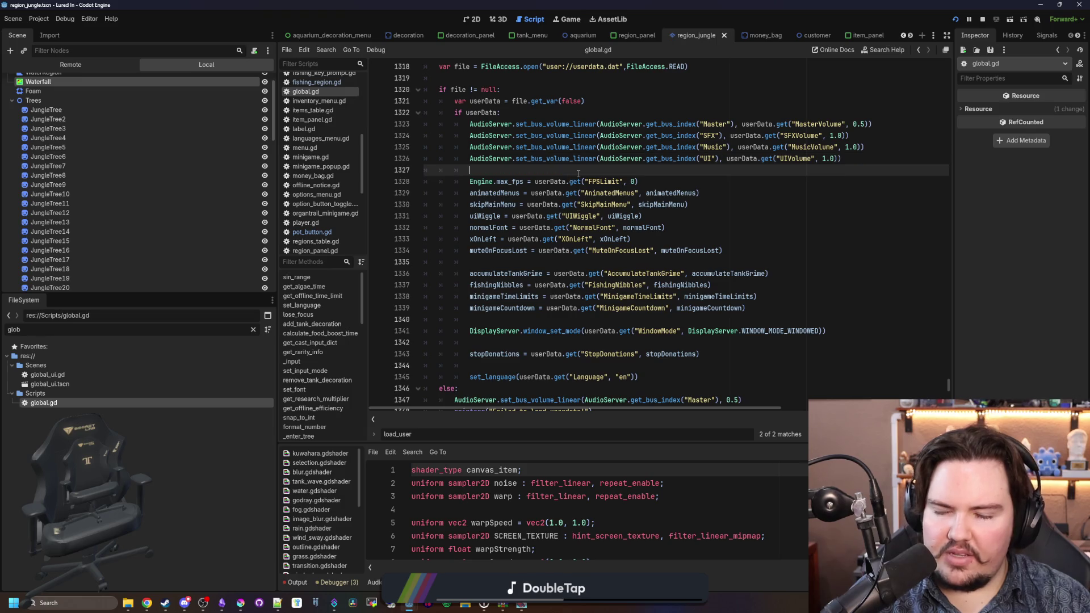
{"action": "scroll", "coordinate": [578, 173], "scroll_direction": "up", "scroll_amount": 3}
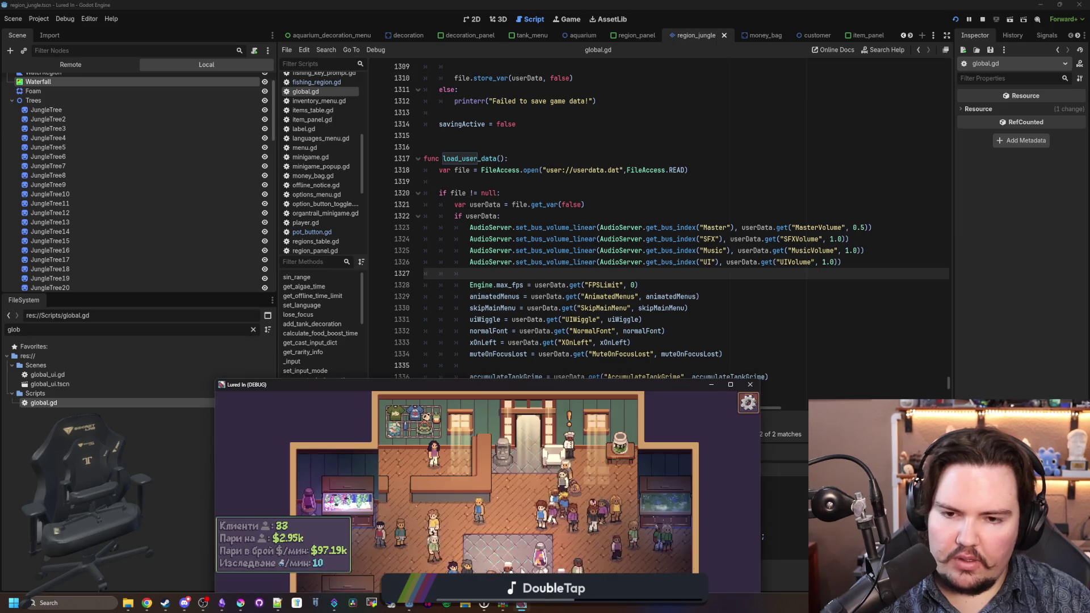
Step: Reposition the game window and glance at Discord before returning to the script editor
{"action": "left_click_drag", "start_coordinate": [559, 383], "coordinate": [558, 193]}
{"action": "key", "text": "F8"}
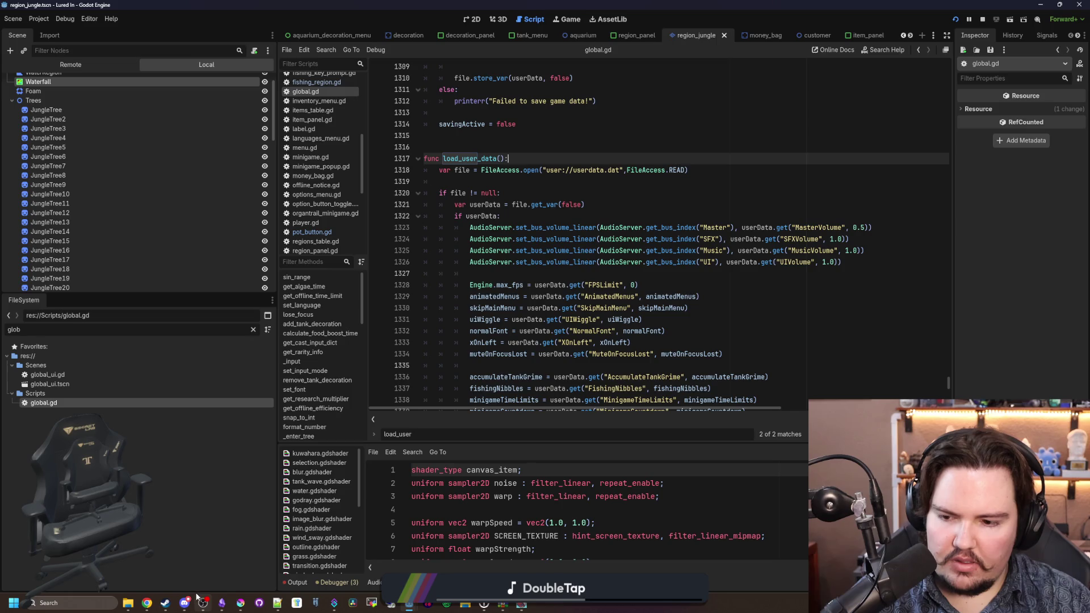
{"action": "left_click", "coordinate": [180, 602]}
{"action": "left_click", "coordinate": [180, 520]}
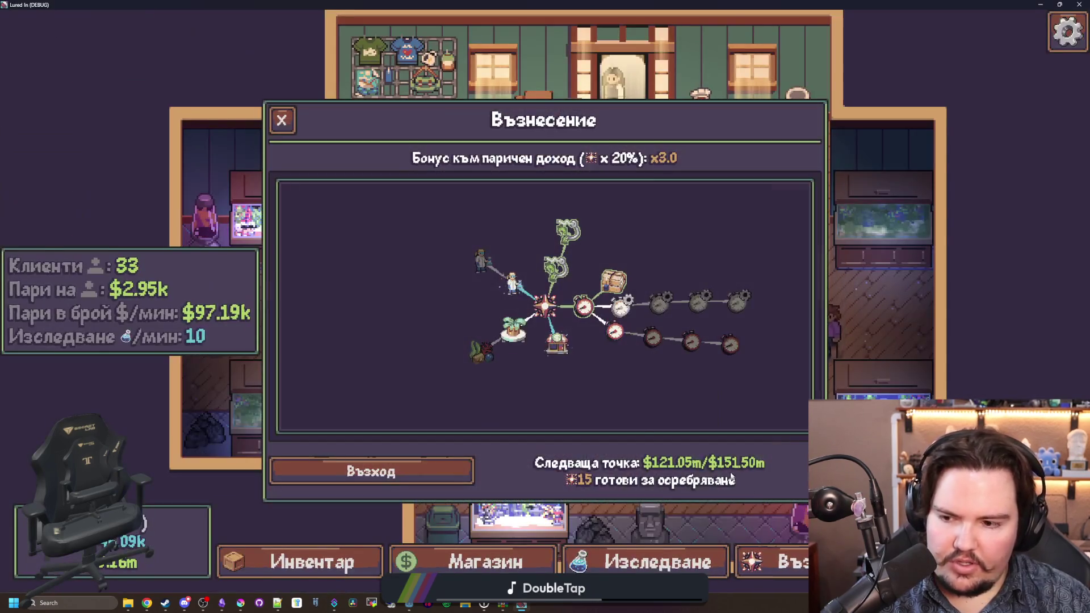
Step: Grant 10 ascension points with 'ascension 10' and unlock Хамалски услуги 2
{"action": "left_click", "coordinate": [520, 335]}
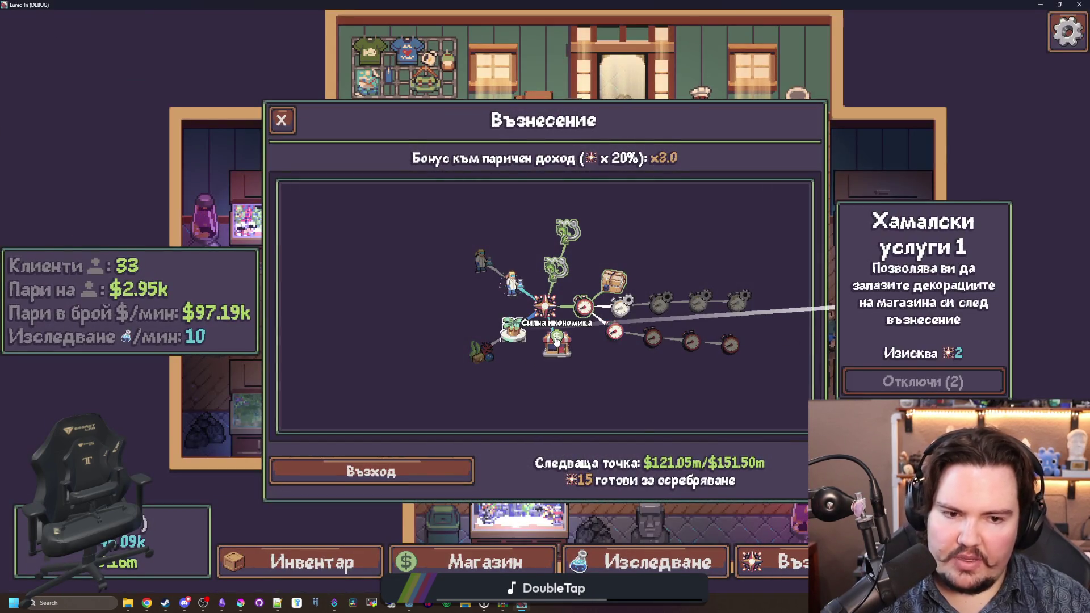
{"action": "key", "text": "grave"}
{"action": "type", "text": "ascenio"}
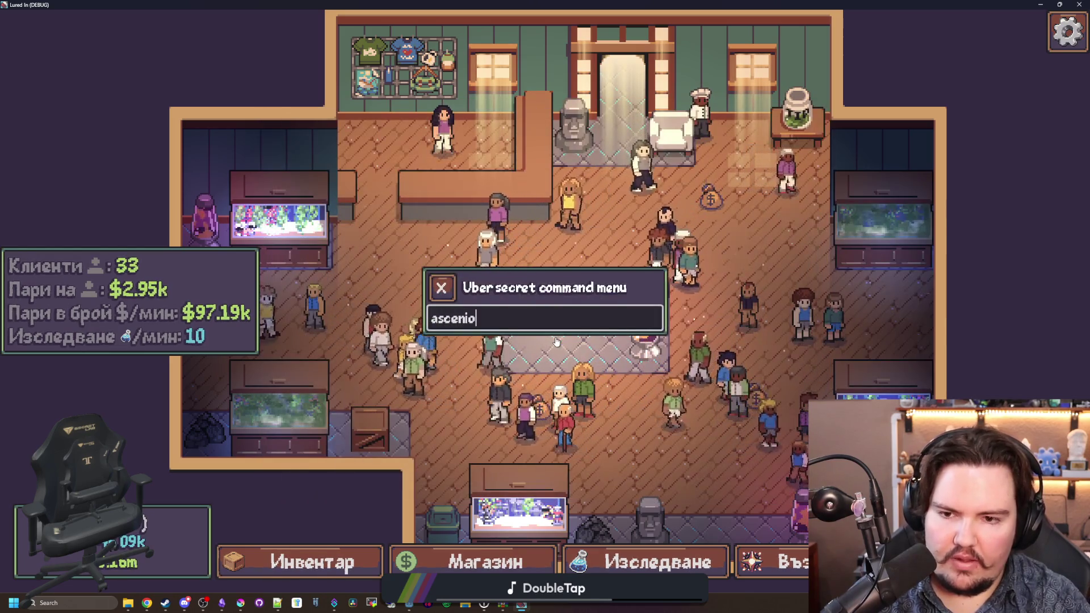
{"action": "key", "text": "BackSpace"}
{"action": "key", "text": "BackSpace"}
{"action": "type", "text": "sion 1"}
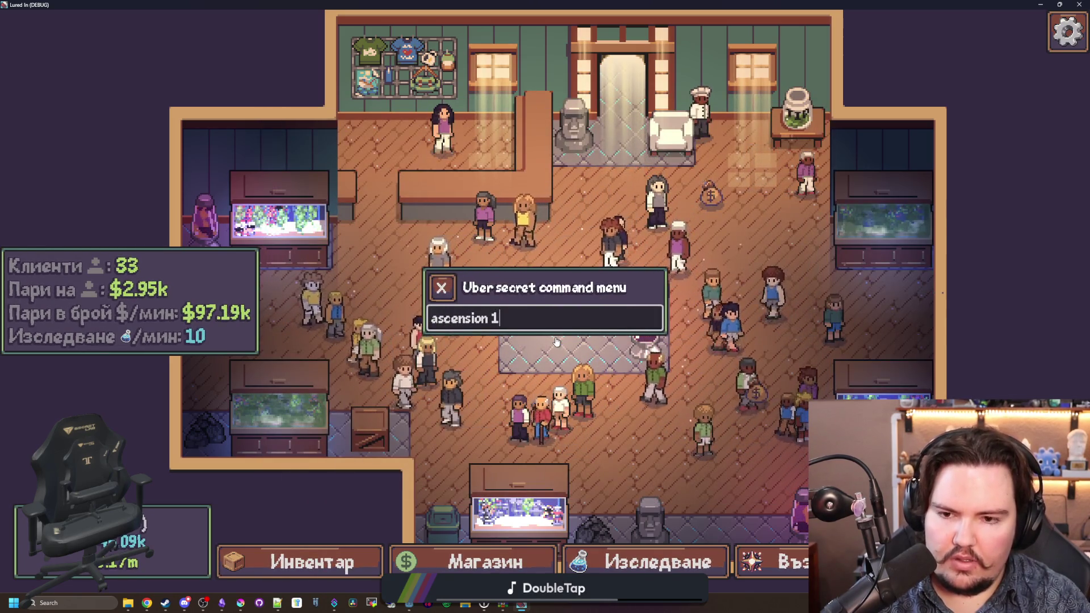
{"action": "type", "text": "0"}
{"action": "key", "text": "Return"}
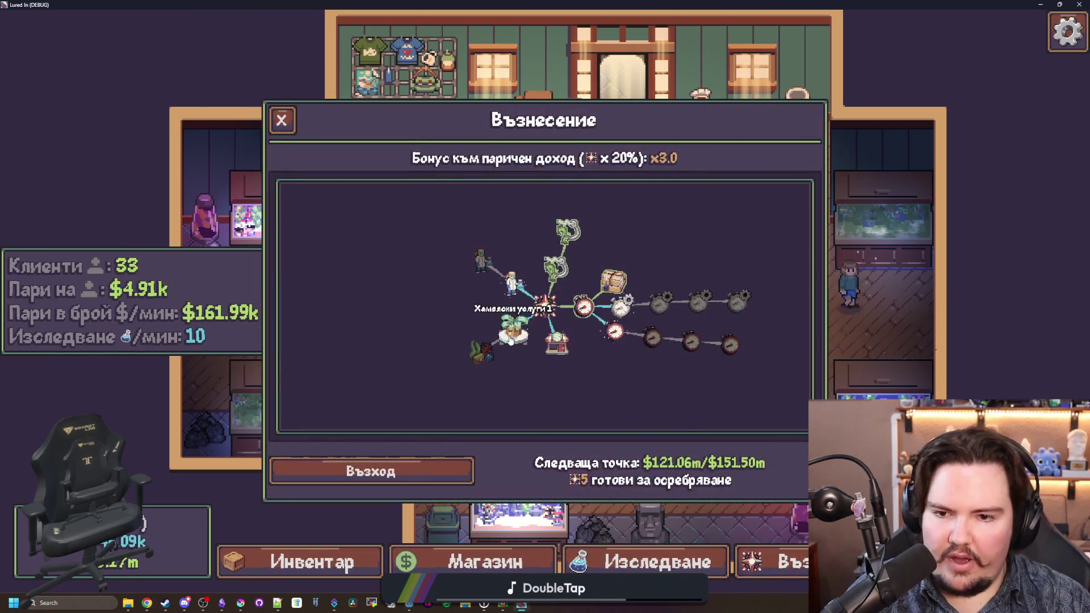
{"action": "left_click", "coordinate": [514, 329]}
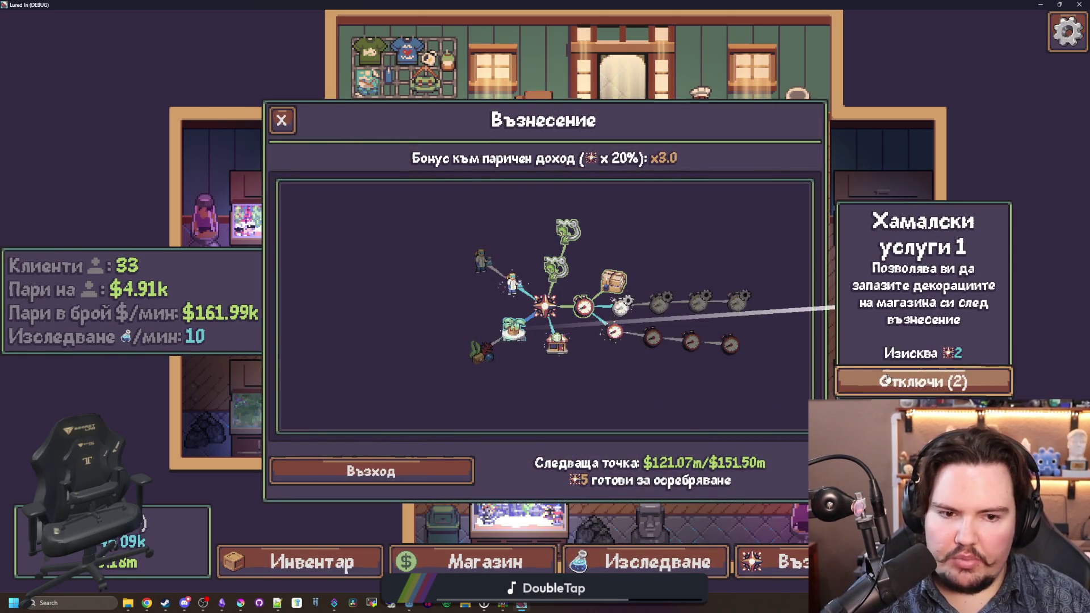
{"action": "left_click", "coordinate": [480, 352]}
{"action": "left_click", "coordinate": [923, 381]}
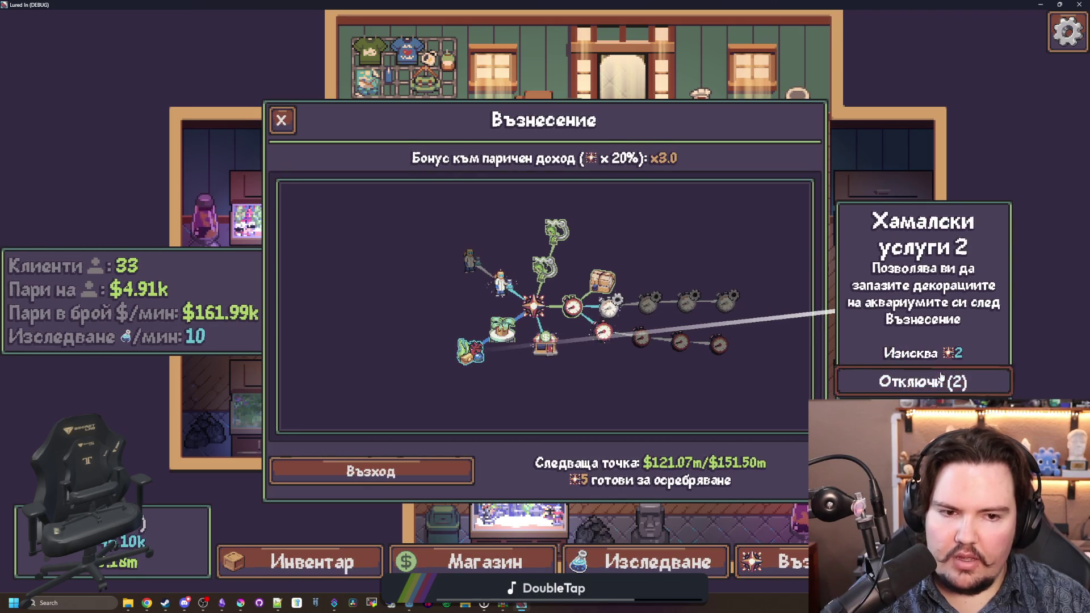
Step: Ascend and confirm the reset to a fresh shop
{"action": "left_click", "coordinate": [281, 120]}
{"action": "scroll", "coordinate": [658, 261], "scroll_direction": "down", "scroll_amount": 2}
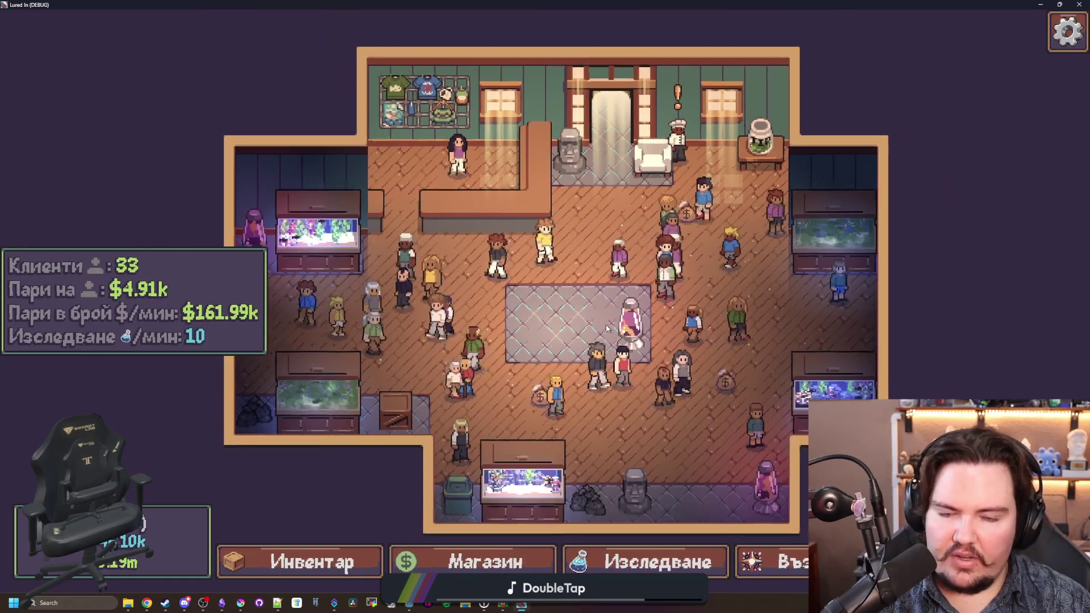
{"action": "left_click", "coordinate": [769, 562]}
{"action": "left_click", "coordinate": [446, 480]}
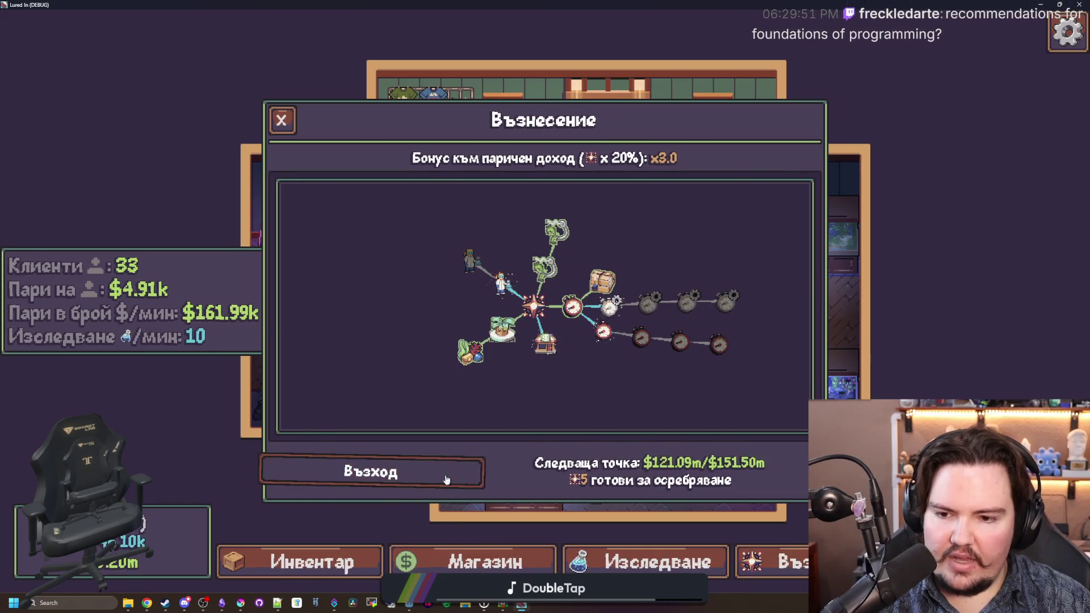
{"action": "left_click", "coordinate": [491, 405]}
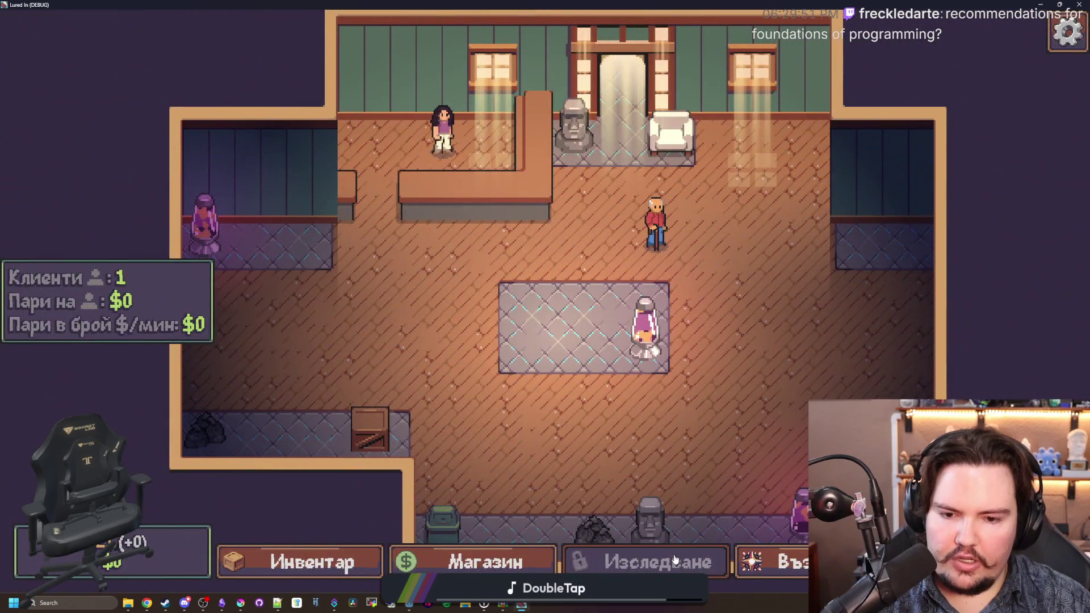
Step: Check the shop and the Ascension tree after the reset
{"action": "scroll", "coordinate": [624, 562], "scroll_direction": "down", "scroll_amount": 2}
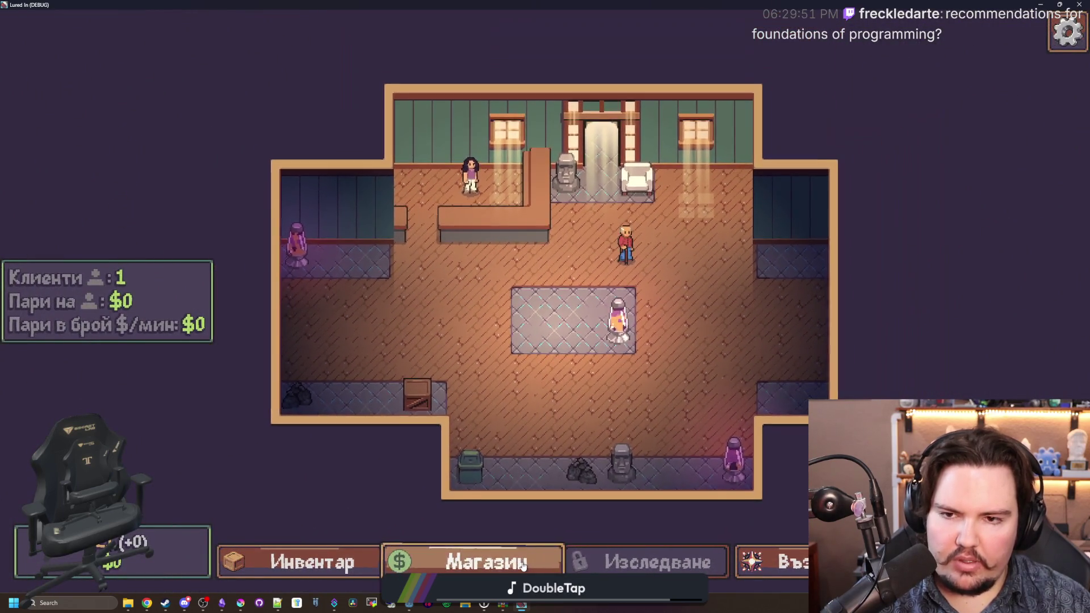
{"action": "left_click", "coordinate": [523, 563]}
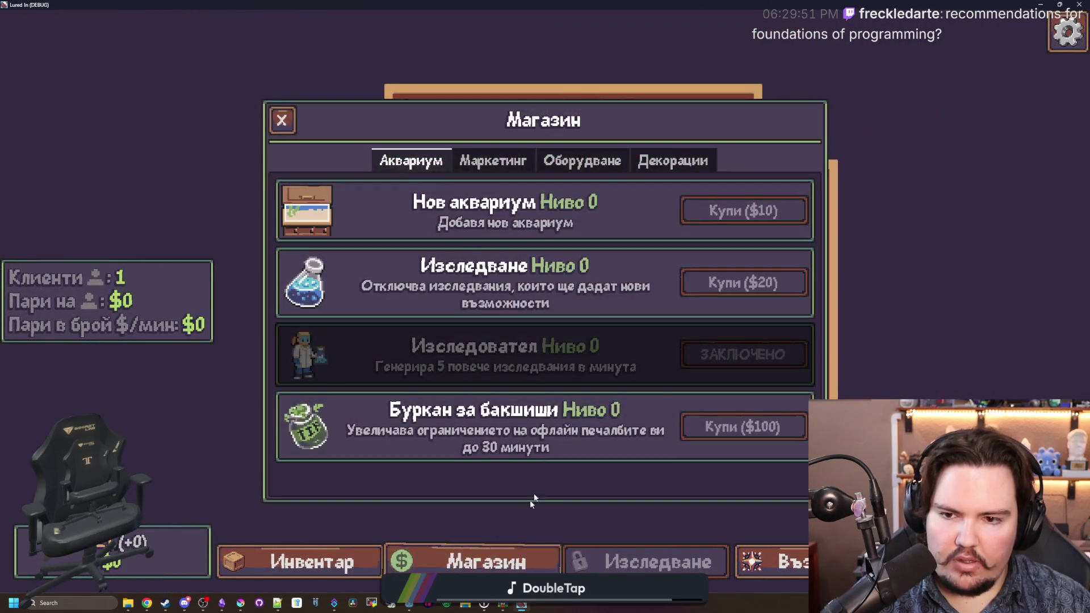
{"action": "key", "text": "Escape"}
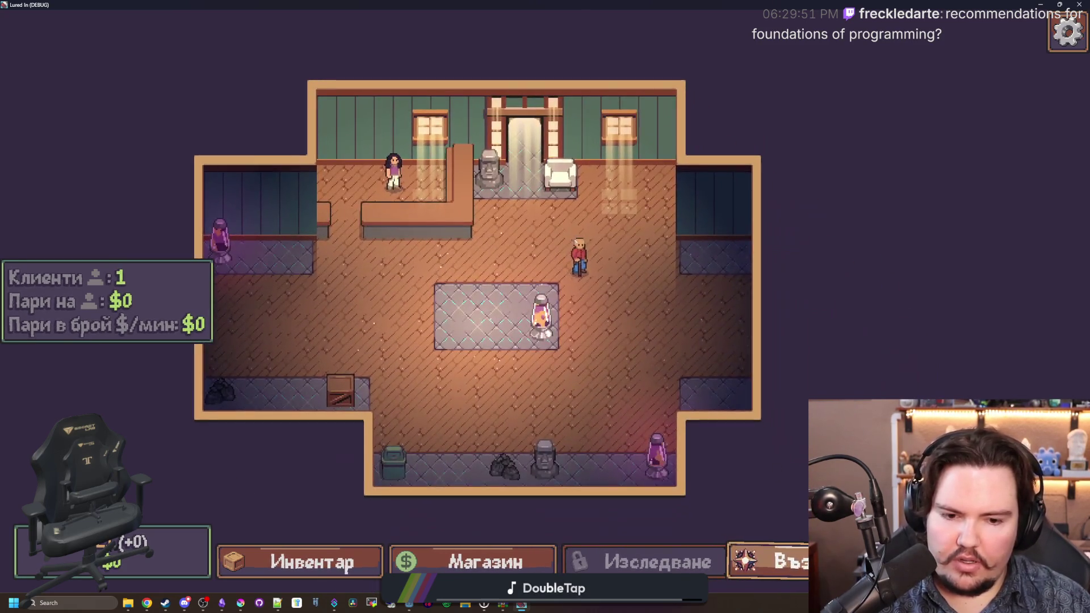
{"action": "left_click", "coordinate": [770, 562]}
{"action": "key", "text": "Escape"}
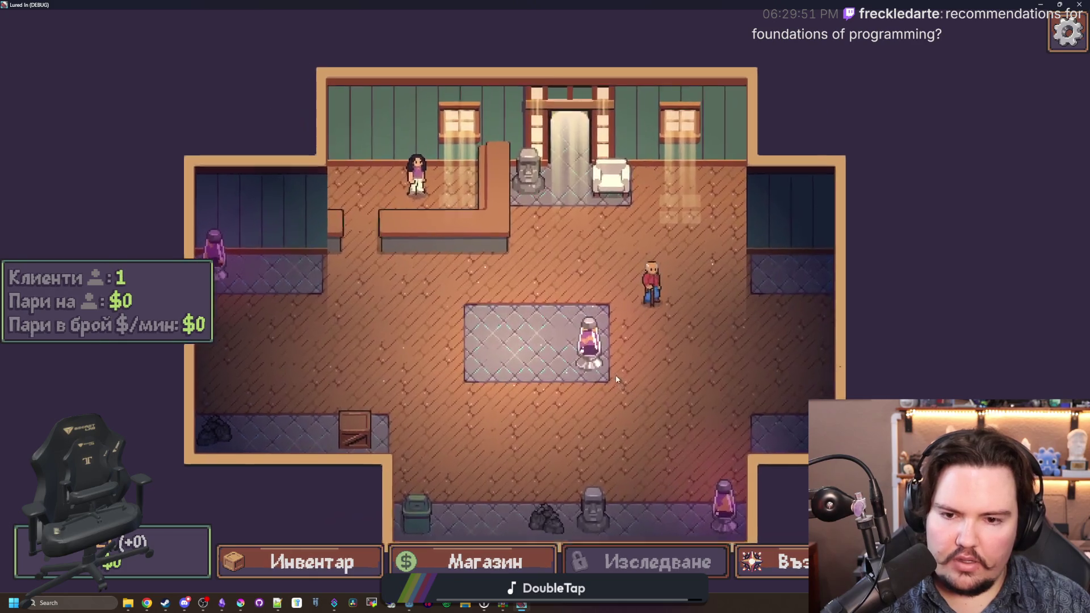
Step: Add 100000 money with 'money 100000' and buy the Изследване upgrade
{"action": "key", "text": "grave"}
{"action": "type", "text": "money 100000"}
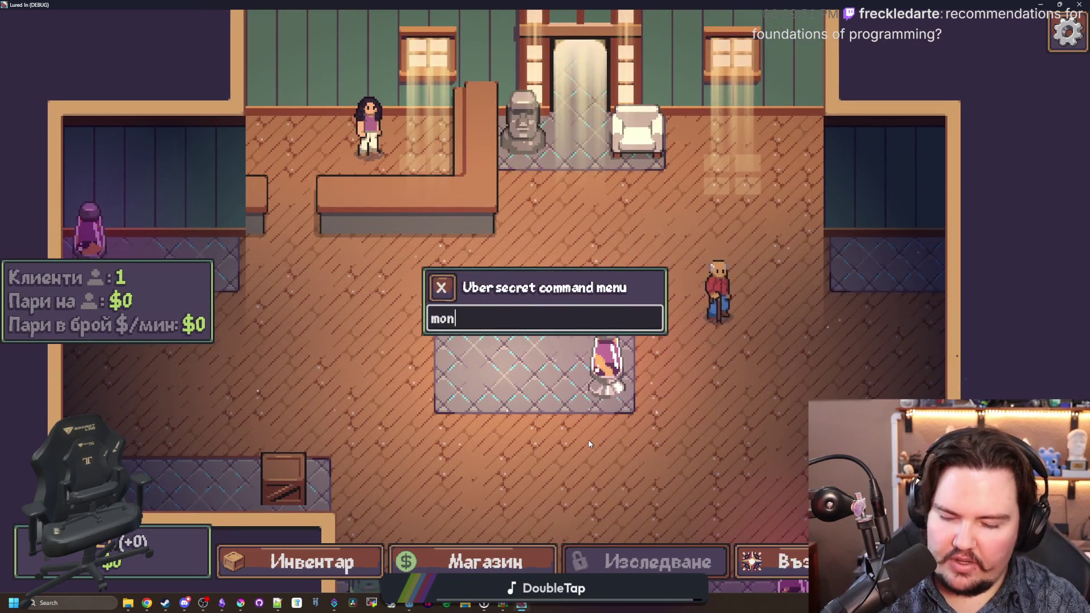
{"action": "key", "text": "Return"}
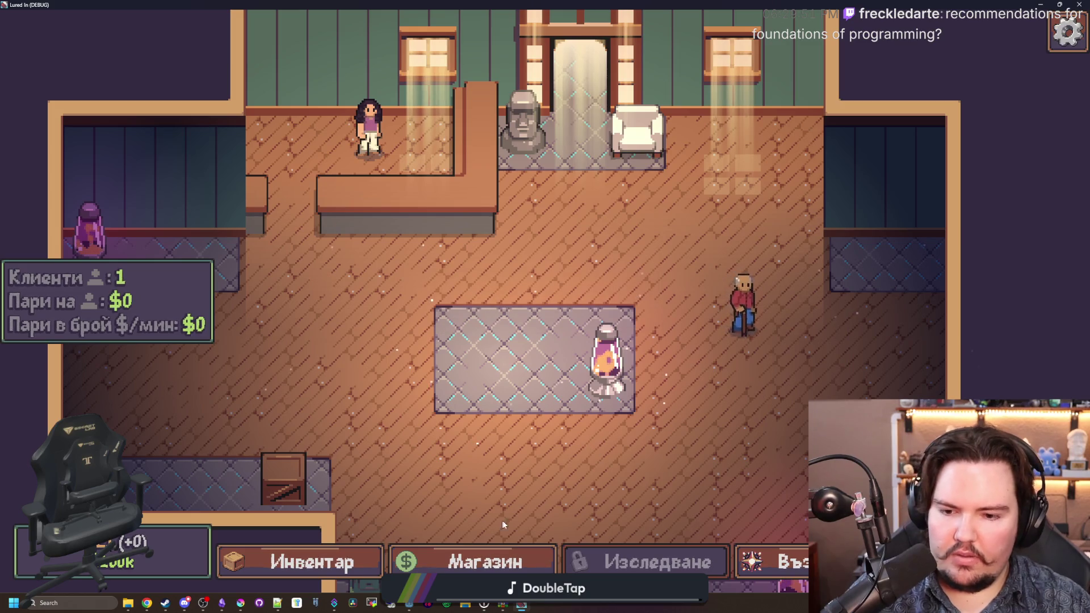
{"action": "left_click", "coordinate": [482, 563]}
{"action": "left_click", "coordinate": [744, 282]}
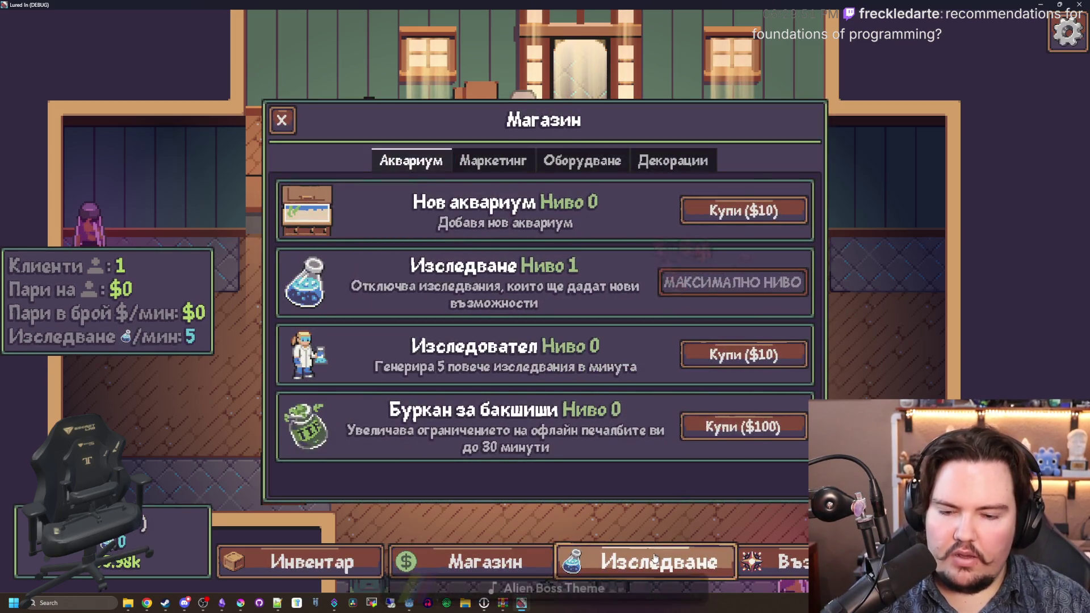
Step: Confirm the Възнесение research is still in the research tree, then close the game
{"action": "left_click", "coordinate": [653, 561]}
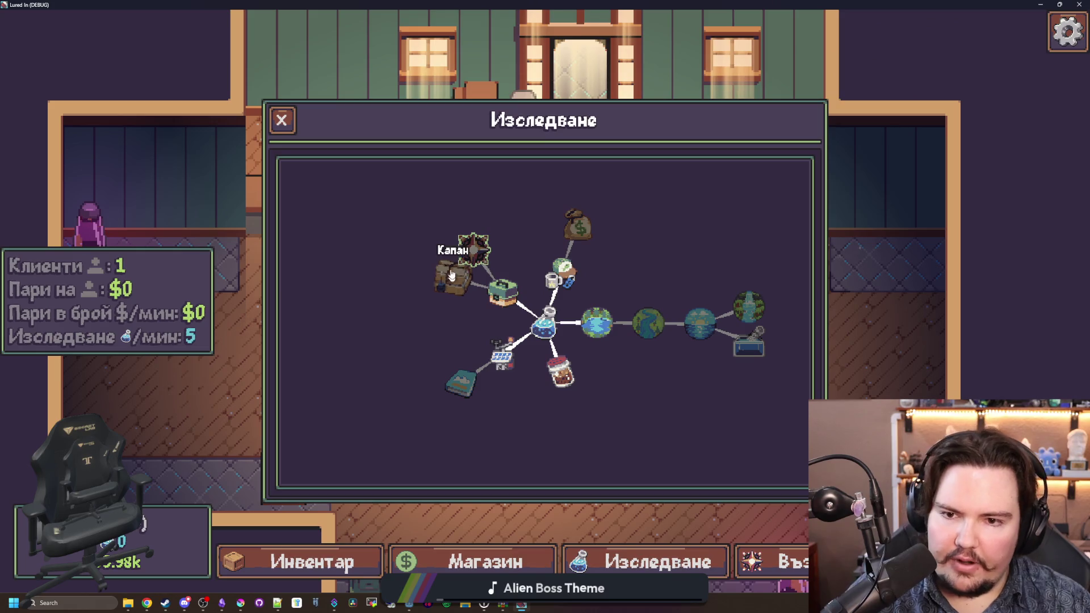
{"action": "left_click", "coordinate": [473, 250]}
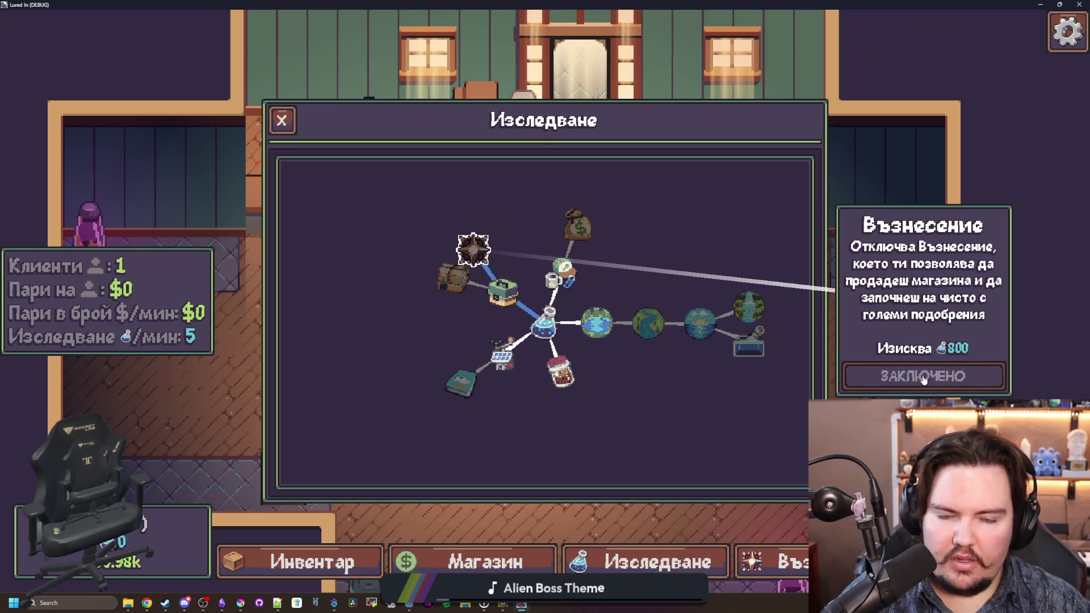
{"action": "left_click", "coordinate": [489, 240]}
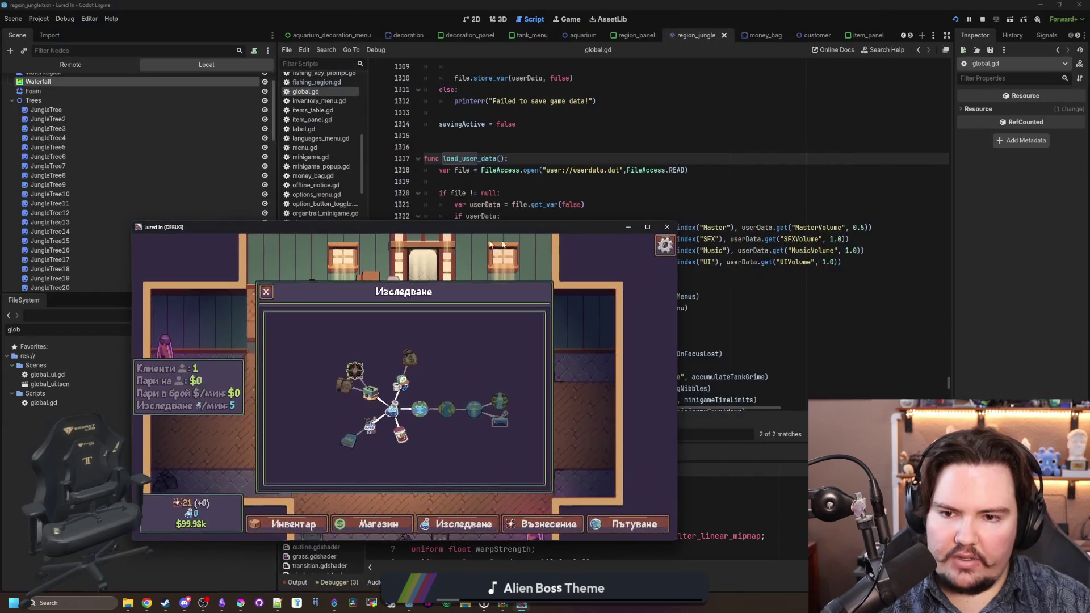
{"action": "left_click", "coordinate": [662, 243]}
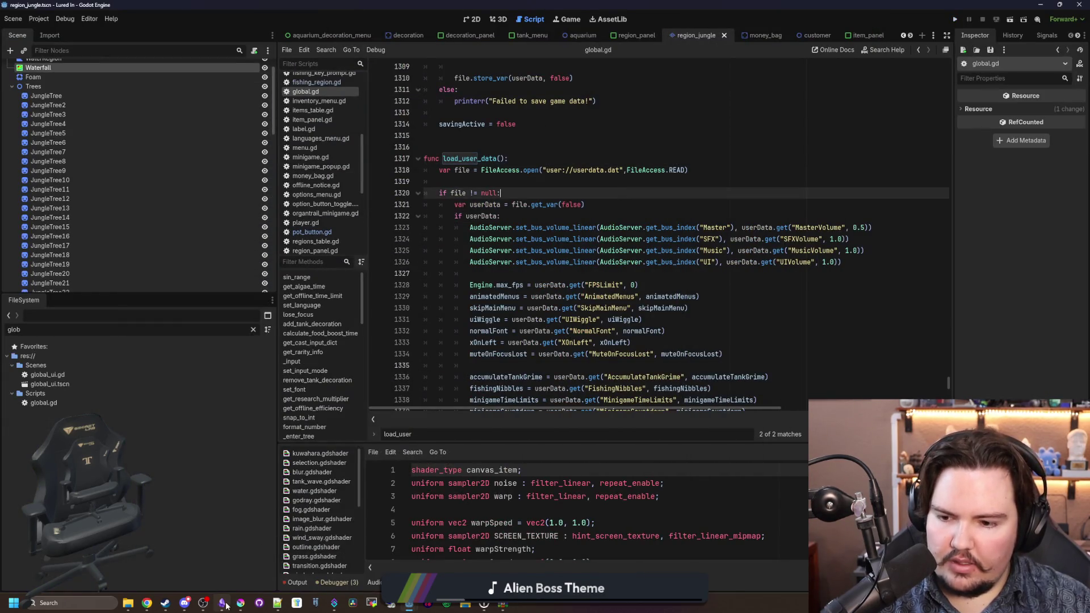
Step: Remove the stray character after 'icons' and start a new Changelog bullet for the ascension fix
{"action": "left_click", "coordinate": [222, 602]}
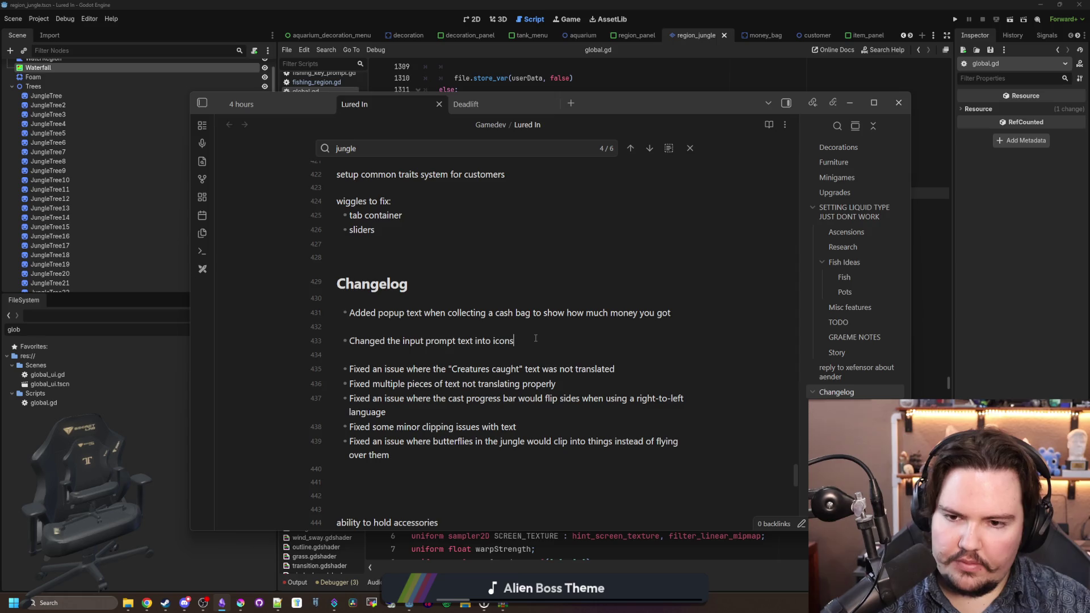
{"action": "key", "text": "BackSpace"}
{"action": "key", "text": "Return"}
{"action": "type", "text": "Made it so you no longer have to re-research ascension after you ascend"}
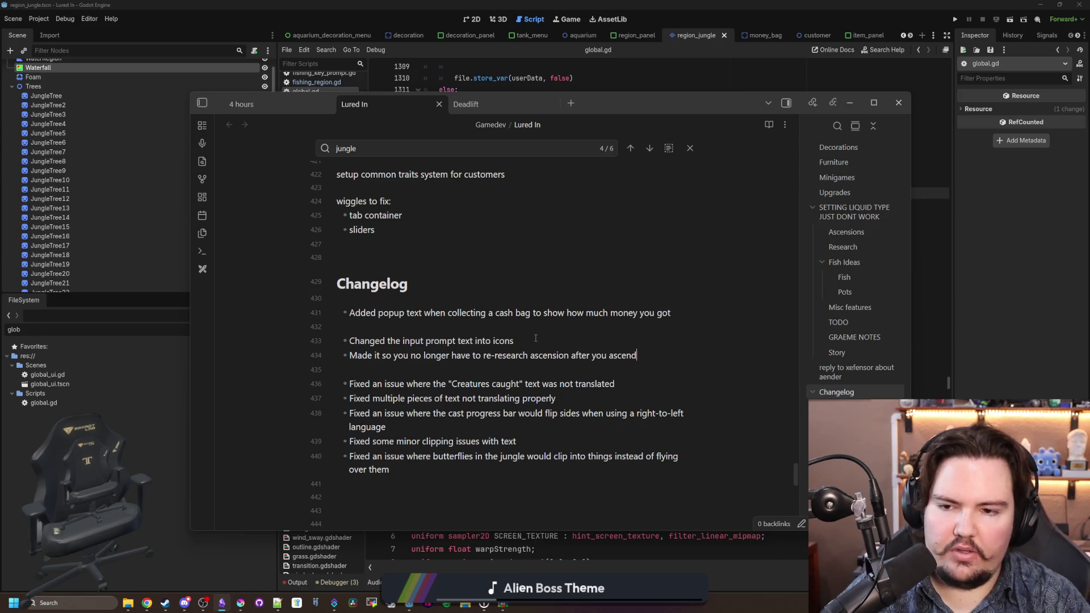
Step: Reply to the ascension research question that it no longer needs unlocking each time, then return to Godot
{"action": "left_click", "coordinate": [185, 602]}
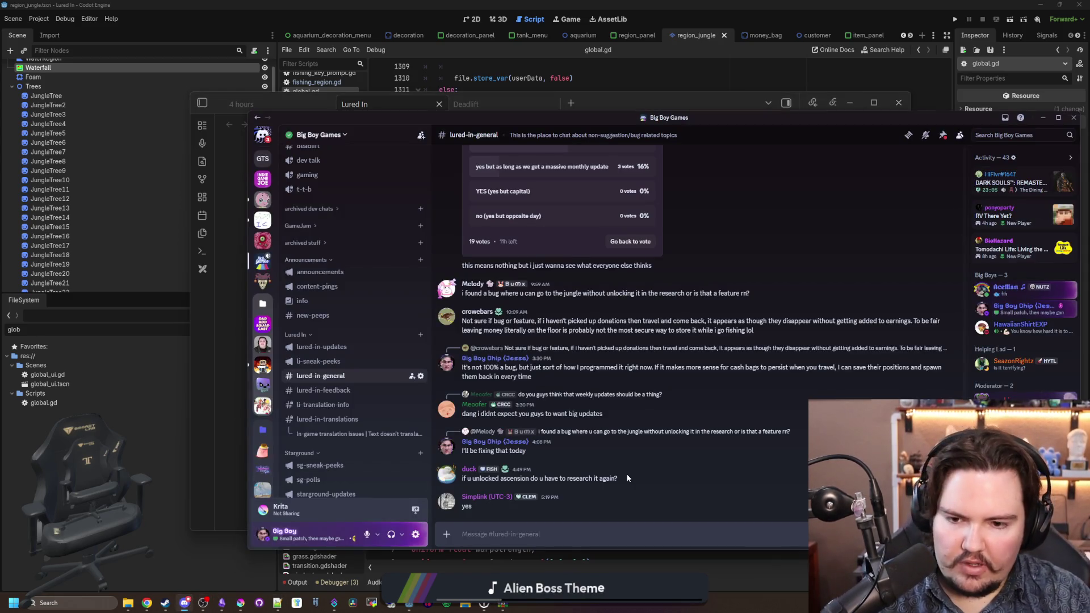
{"action": "left_click", "coordinate": [936, 461]}
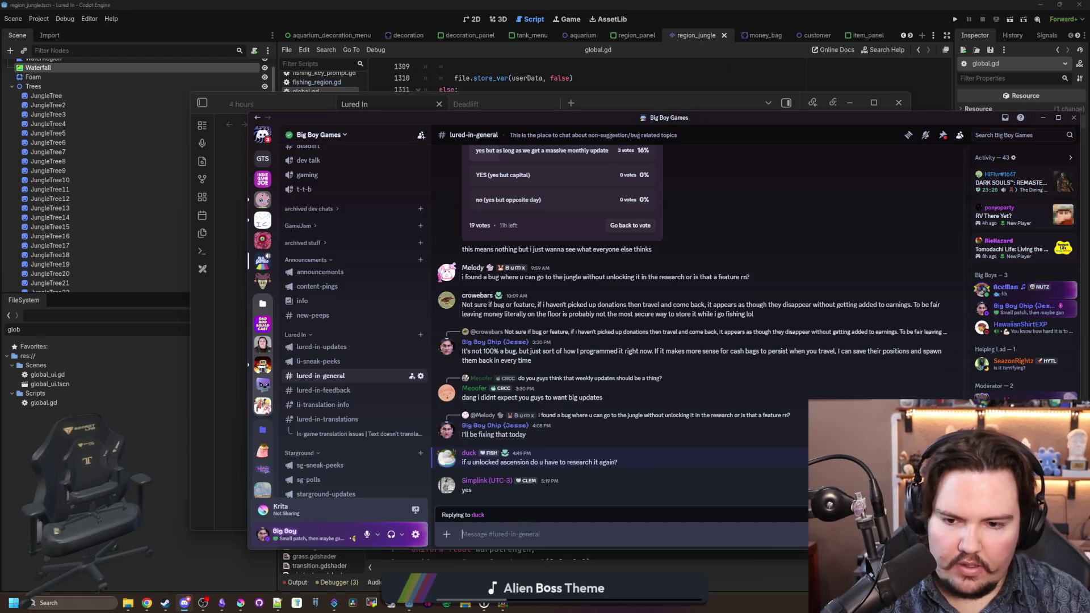
{"action": "type", "text": "I"}
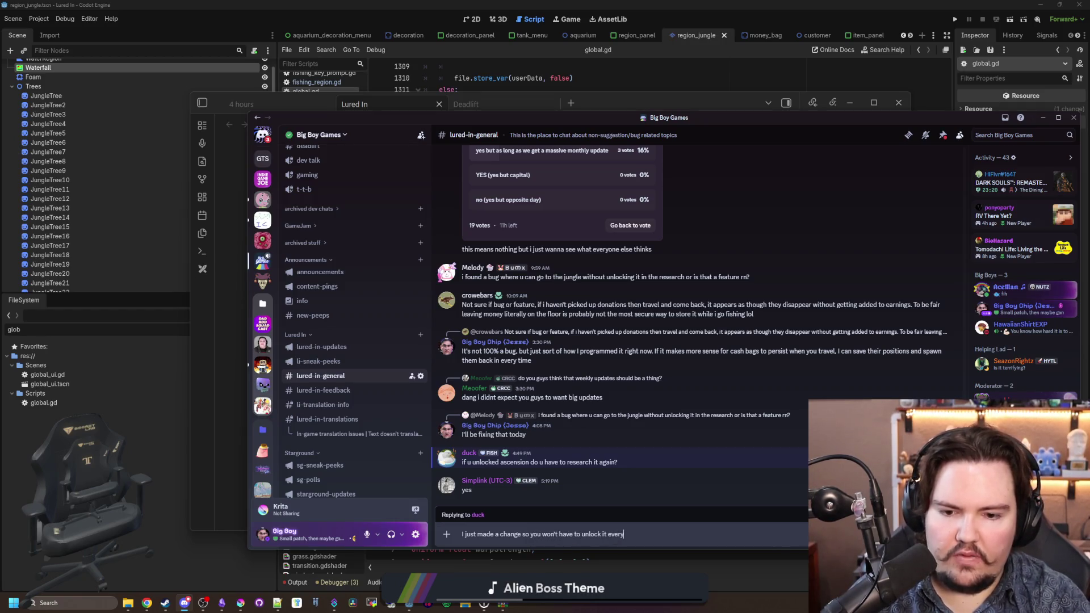
{"action": "type", "text": "now"}
{"action": "key", "text": "Return"}
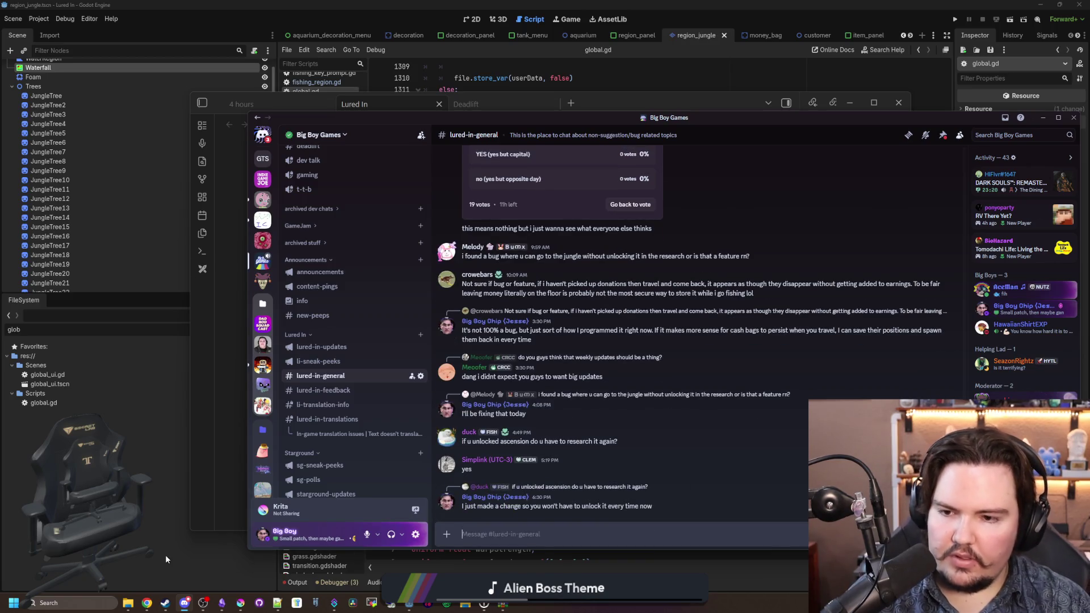
{"action": "key", "text": "alt+Tab"}
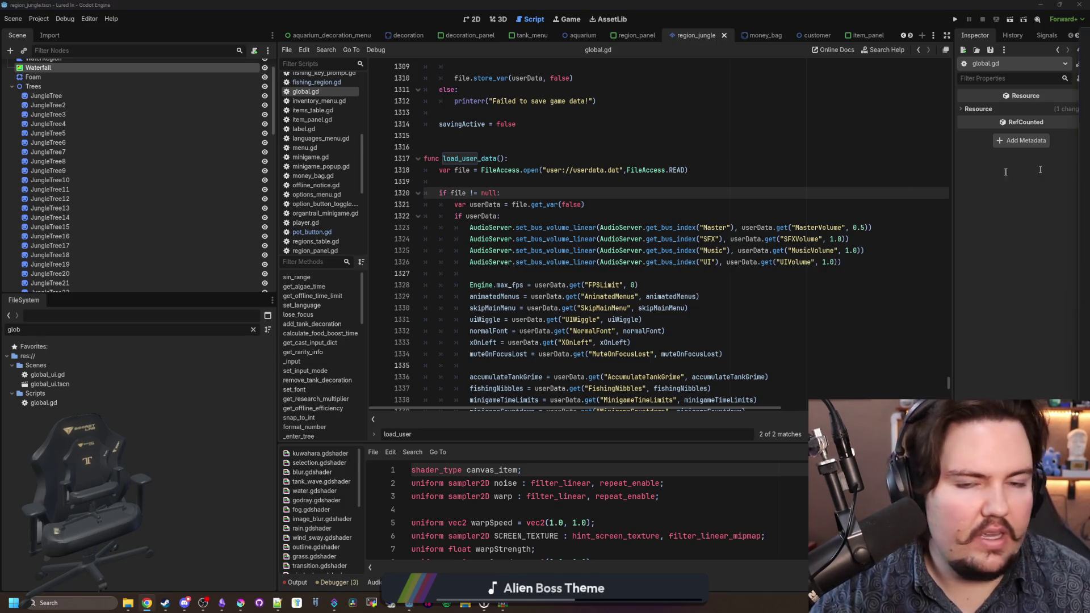
Step: Search Google for 'godot documentation'
{"action": "type", "text": "godot documentation"}
{"action": "key", "text": "Return"}
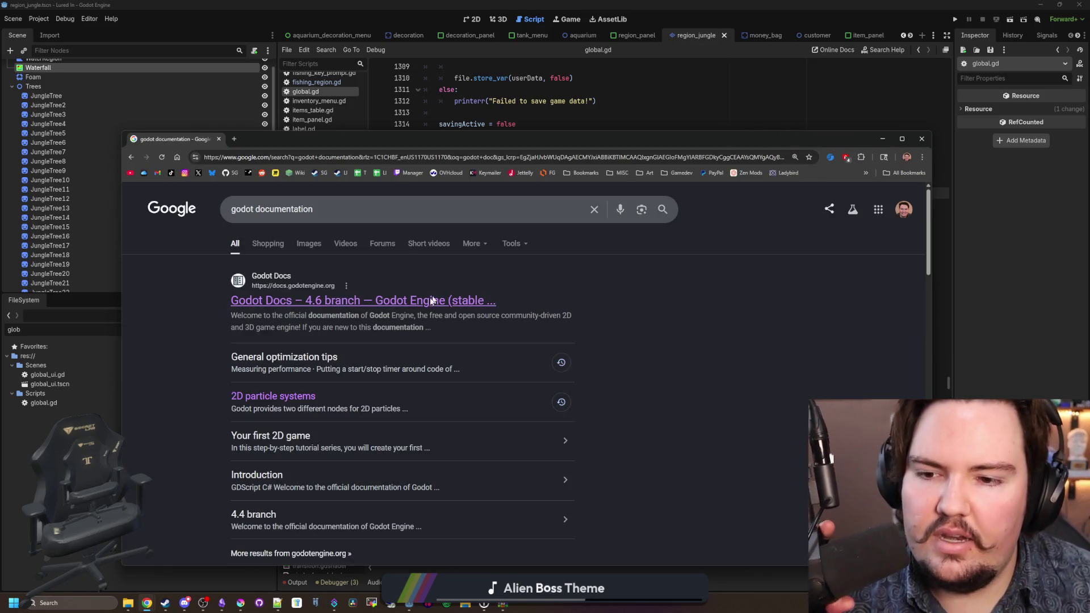
Step: Open Godot Docs and read the Getting Started Introduction to Godot page
{"action": "left_click", "coordinate": [427, 300]}
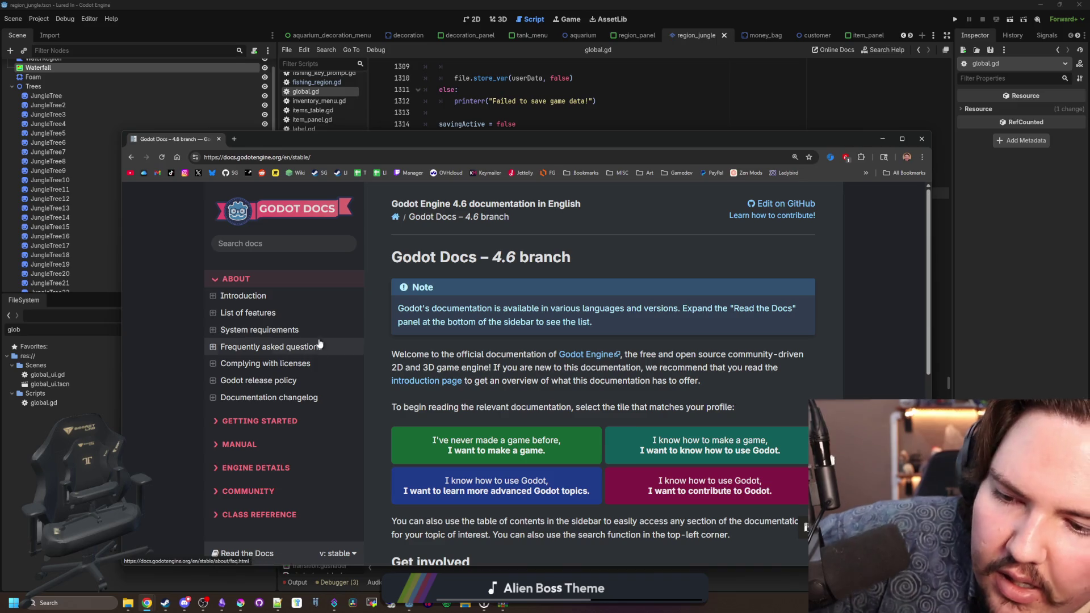
{"action": "left_click", "coordinate": [259, 420]}
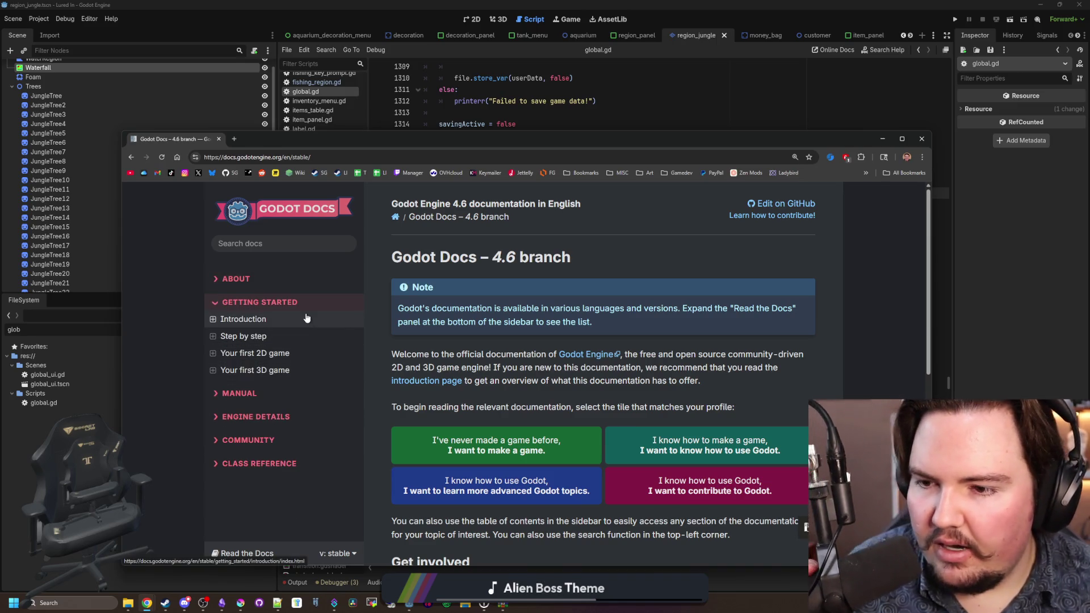
{"action": "left_click", "coordinate": [307, 318]}
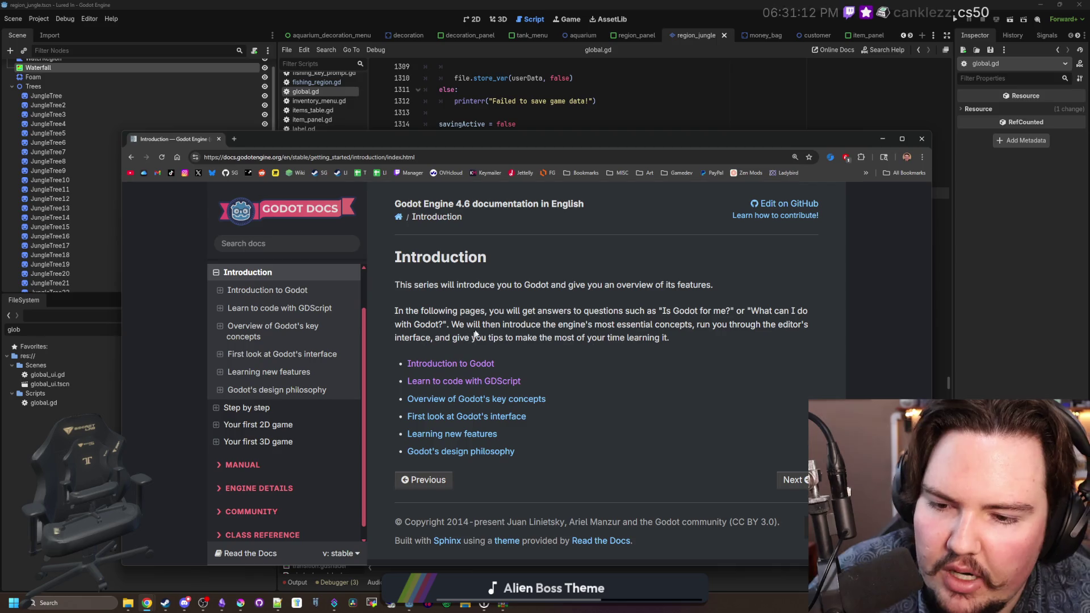
{"action": "left_click", "coordinate": [284, 296]}
{"action": "scroll", "coordinate": [549, 296], "scroll_direction": "down", "scroll_amount": 10}
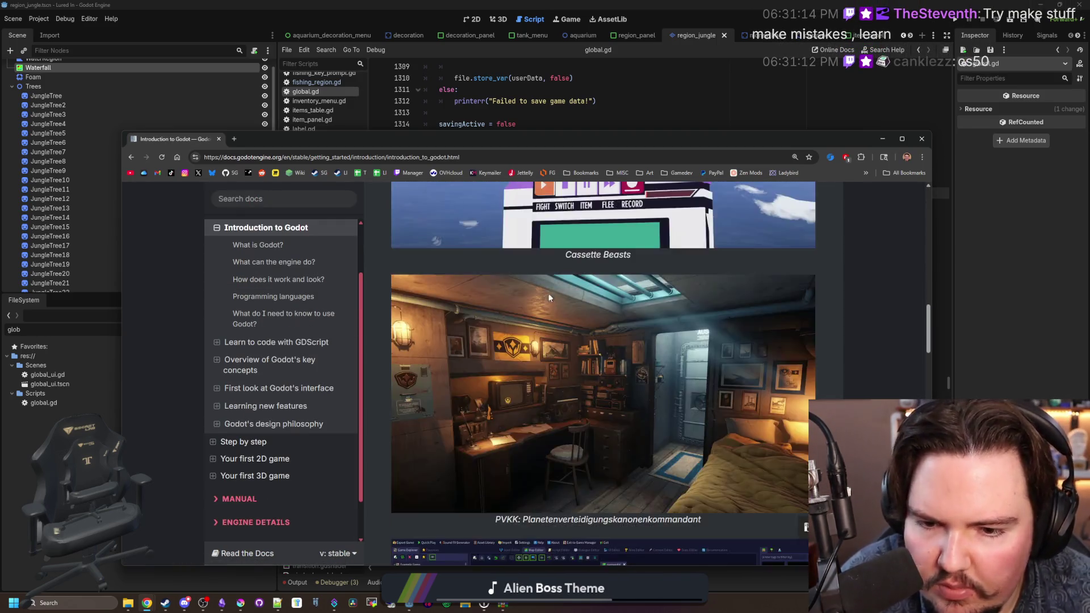
{"action": "scroll", "coordinate": [549, 295], "scroll_direction": "up", "scroll_amount": 5}
{"action": "scroll", "coordinate": [549, 296], "scroll_direction": "down", "scroll_amount": 5}
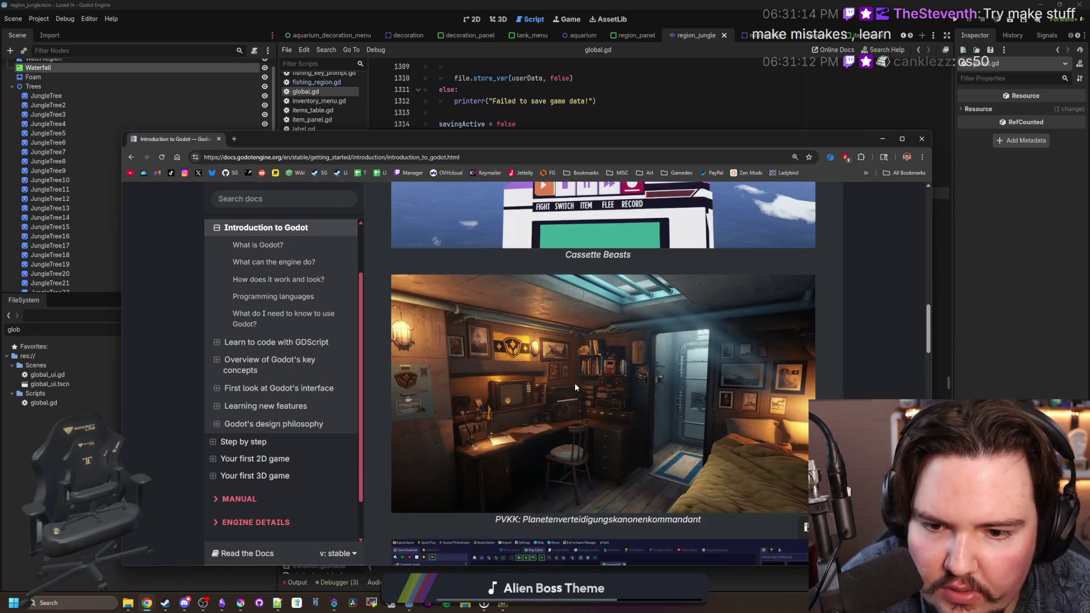
{"action": "scroll", "coordinate": [574, 387], "scroll_direction": "down", "scroll_amount": 6}
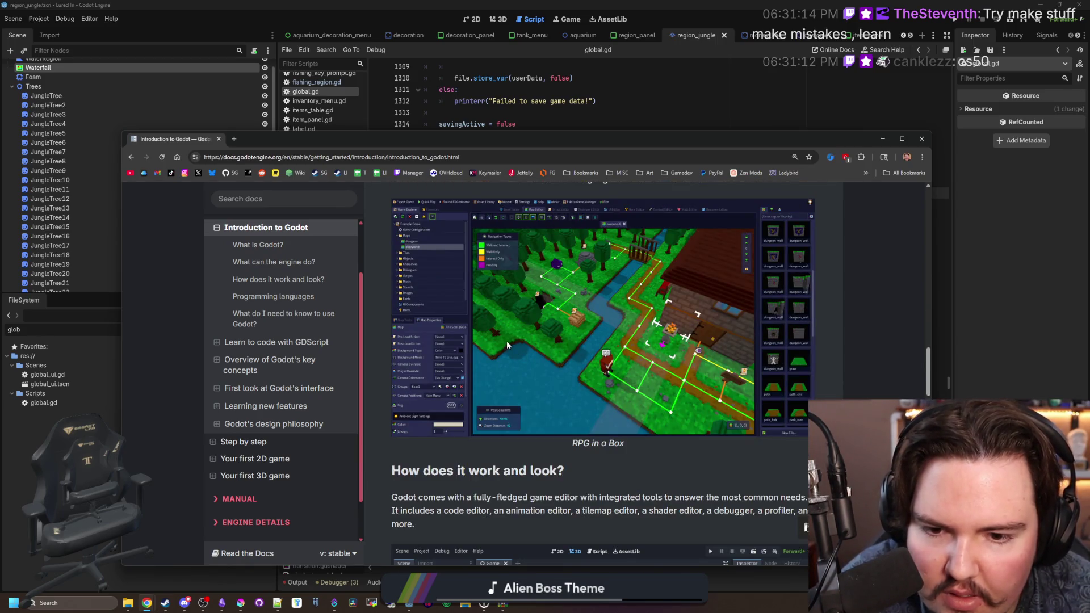
{"action": "scroll", "coordinate": [507, 344], "scroll_direction": "down", "scroll_amount": 15}
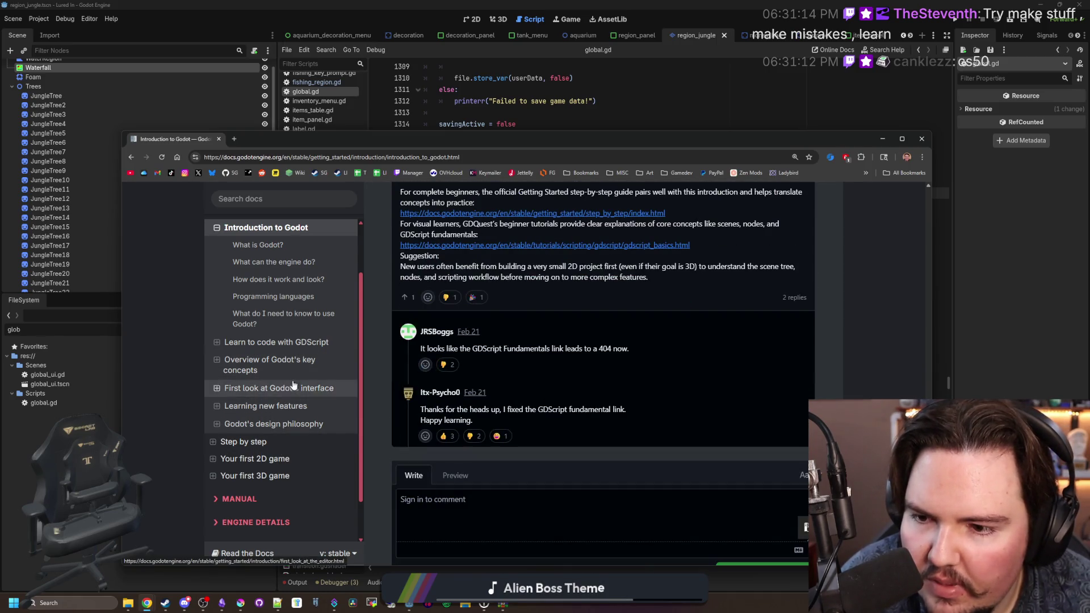
Step: Go to Learn to code with GDScript and launch the Learn GDScript From Zero app
{"action": "left_click", "coordinate": [290, 342]}
{"action": "scroll", "coordinate": [536, 298], "scroll_direction": "down", "scroll_amount": 5}
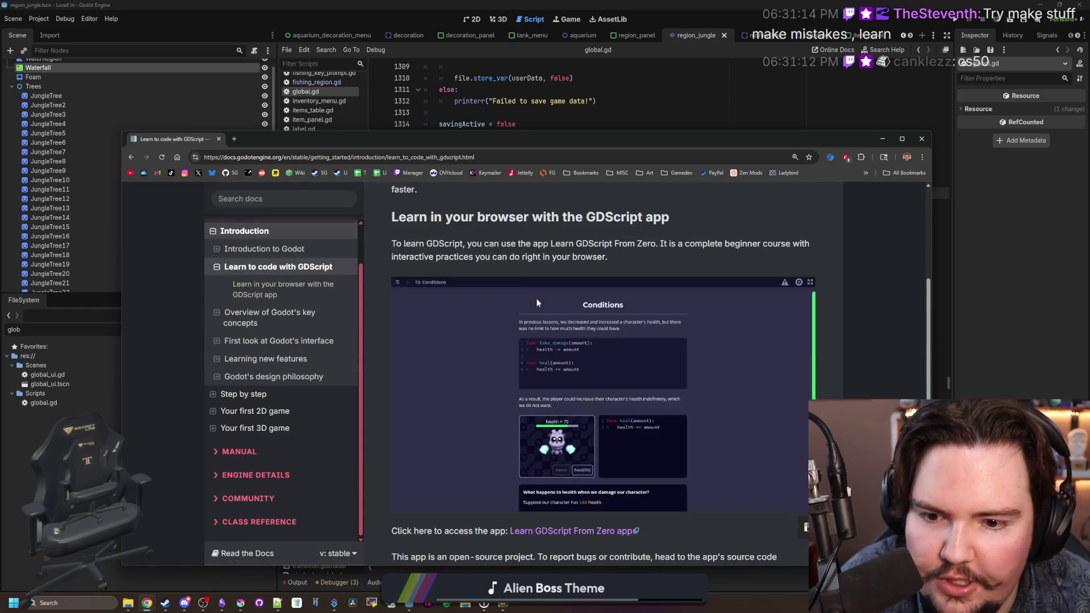
{"action": "scroll", "coordinate": [537, 301], "scroll_direction": "down", "scroll_amount": 5}
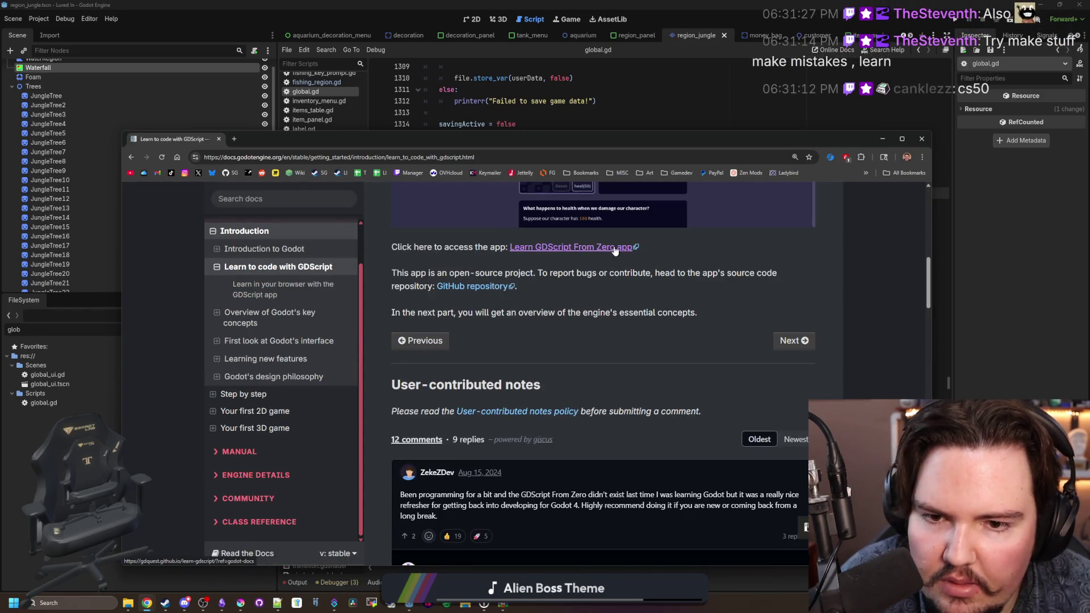
{"action": "left_click", "coordinate": [272, 142]}
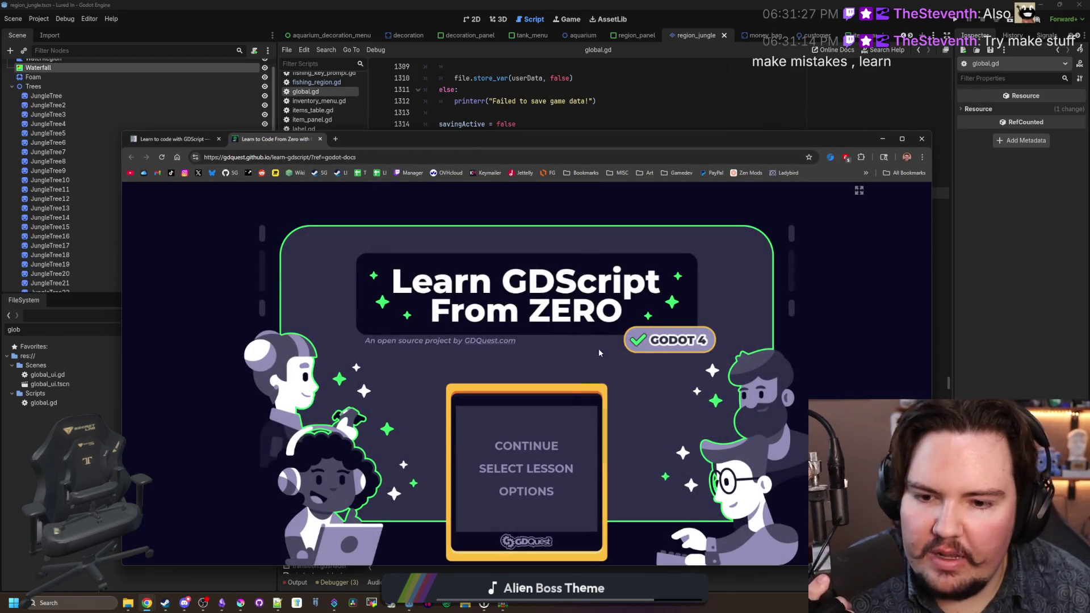
Step: Pick Lesson 1, What Code is Like, from the lesson list and start it
{"action": "left_click", "coordinate": [545, 468]}
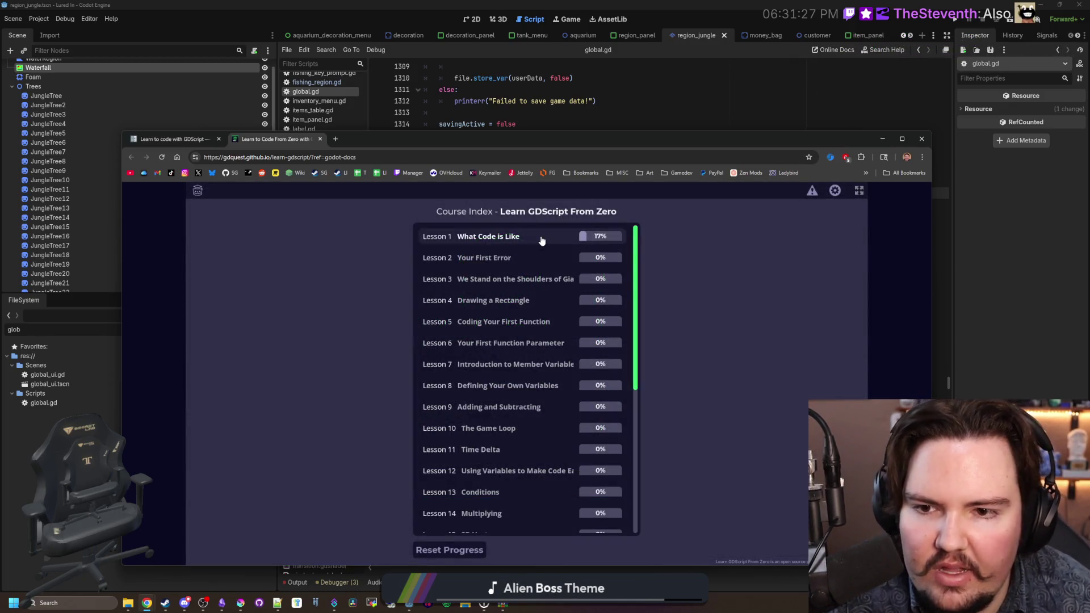
{"action": "scroll", "coordinate": [542, 241], "scroll_direction": "down", "scroll_amount": 5}
{"action": "scroll", "coordinate": [579, 245], "scroll_direction": "up", "scroll_amount": 5}
{"action": "scroll", "coordinate": [565, 244], "scroll_direction": "down", "scroll_amount": 5}
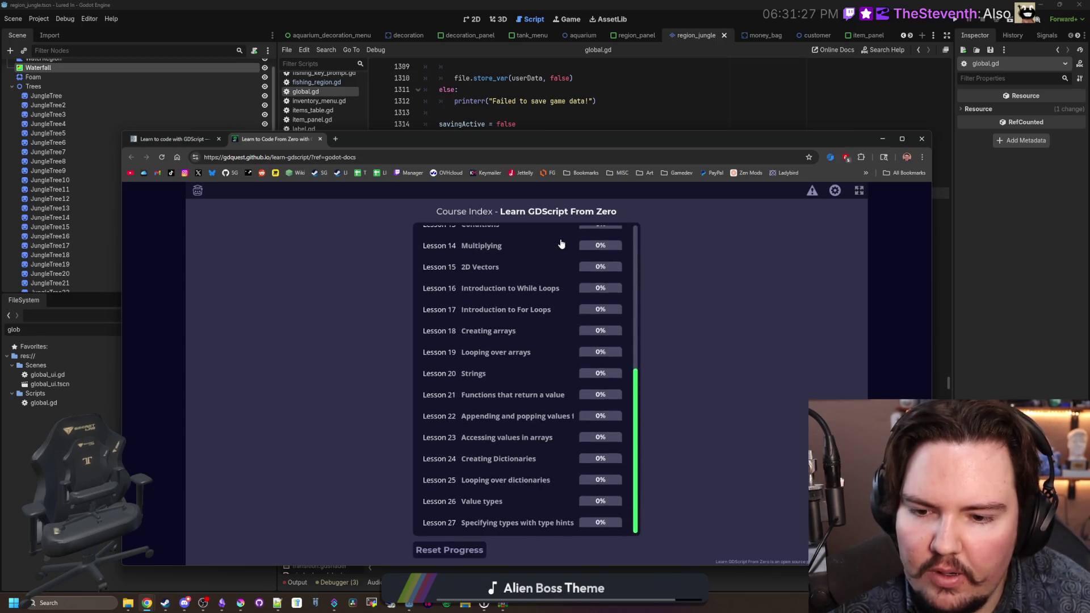
{"action": "scroll", "coordinate": [561, 244], "scroll_direction": "up", "scroll_amount": 5}
{"action": "left_click", "coordinate": [537, 238]}
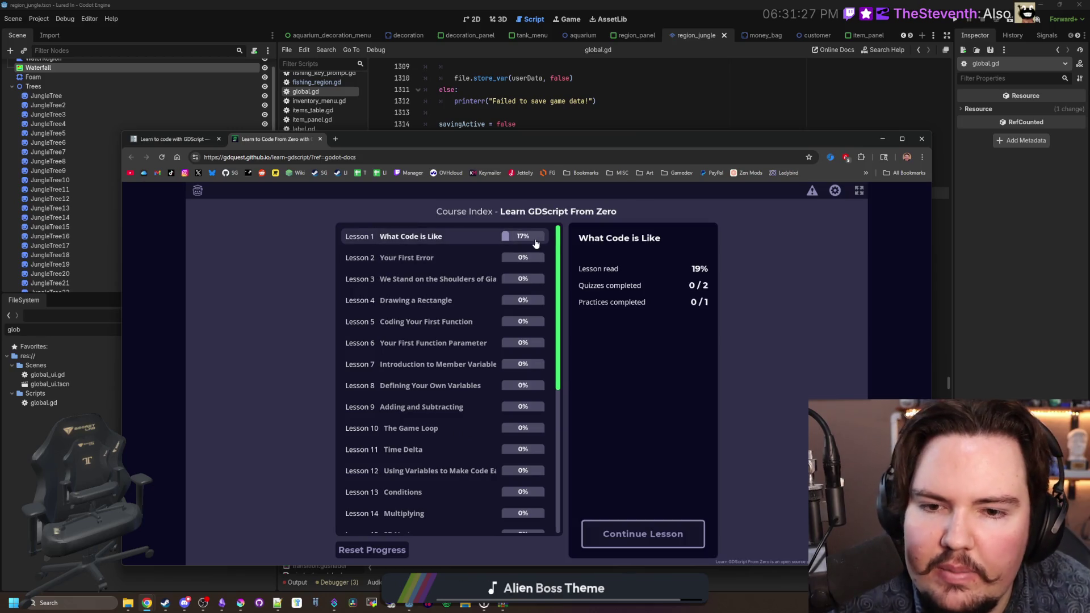
{"action": "left_click", "coordinate": [672, 522]}
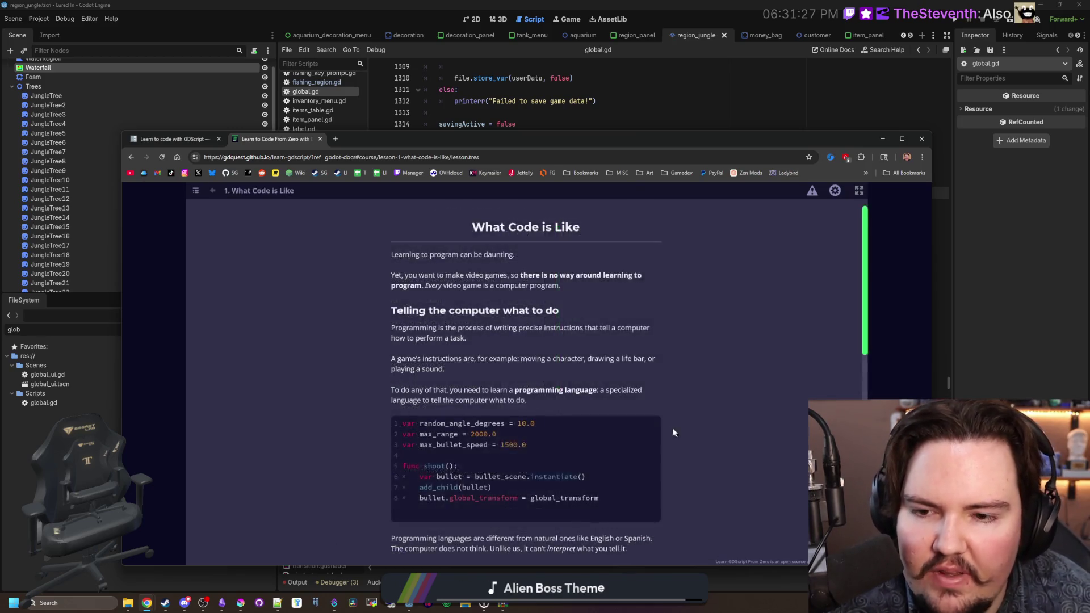
Step: Read through the lesson text, then raise the browser window and open a new tab
{"action": "scroll", "coordinate": [674, 430], "scroll_direction": "down", "scroll_amount": 1}
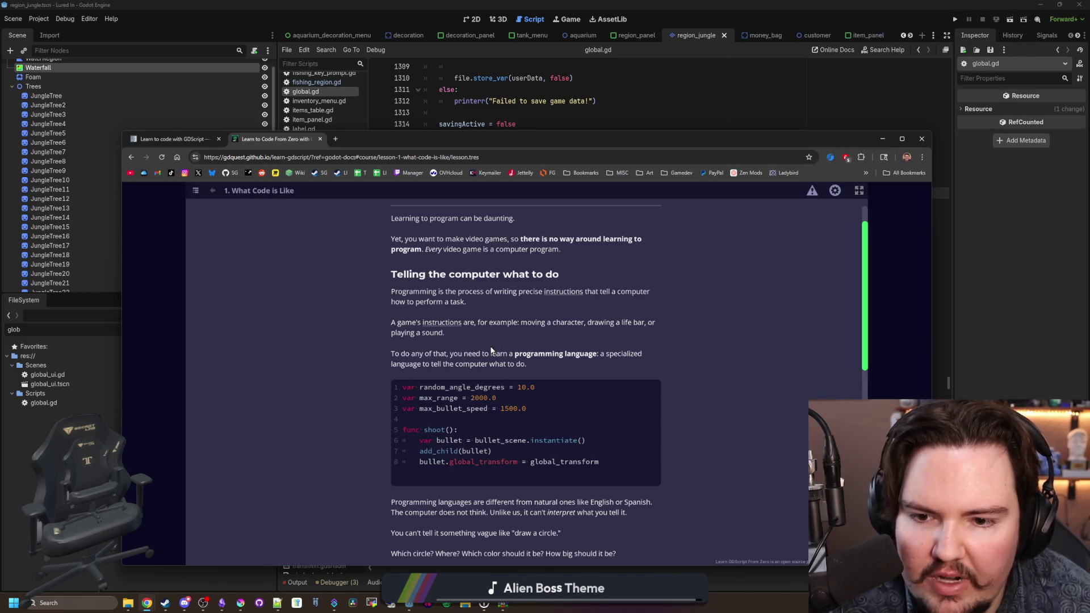
{"action": "scroll", "coordinate": [492, 350], "scroll_direction": "down", "scroll_amount": 5}
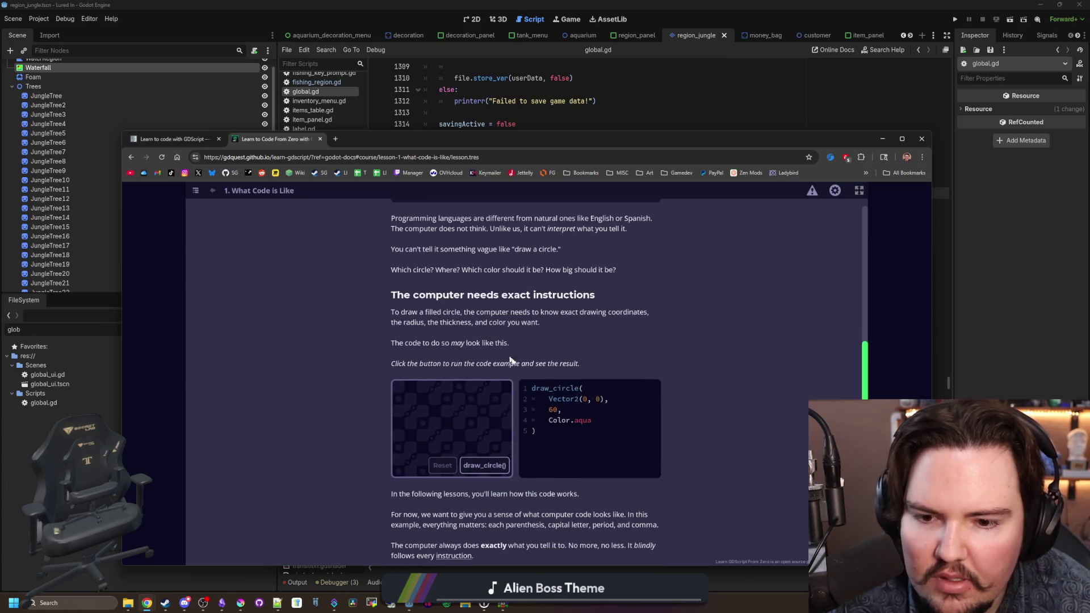
{"action": "scroll", "coordinate": [503, 353], "scroll_direction": "down", "scroll_amount": 1}
{"action": "scroll", "coordinate": [743, 435], "scroll_direction": "down", "scroll_amount": 1}
{"action": "scroll", "coordinate": [740, 435], "scroll_direction": "down", "scroll_amount": 1}
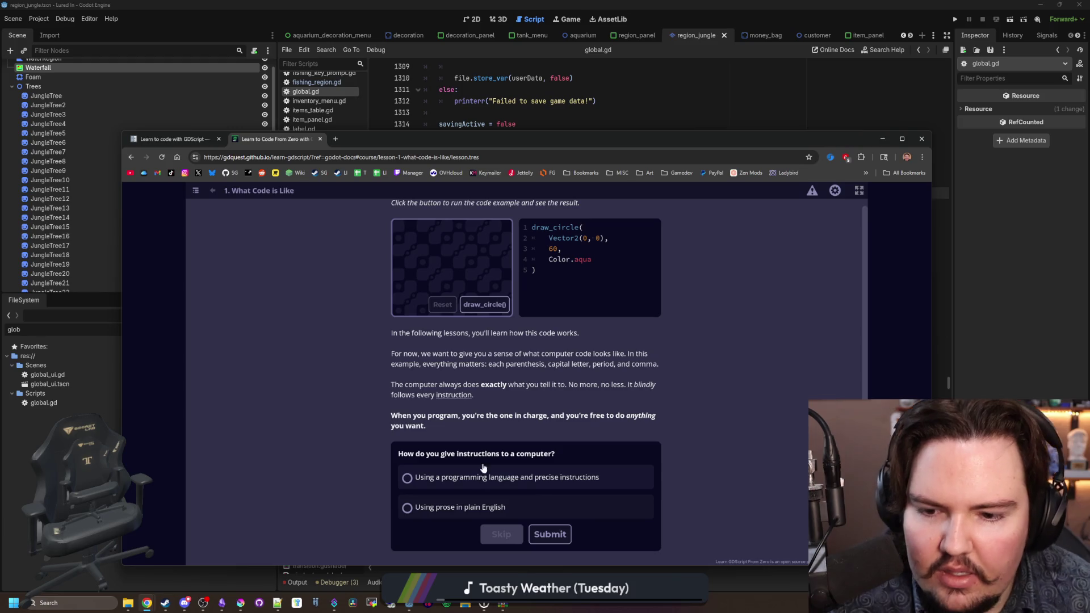
{"action": "scroll", "coordinate": [541, 378], "scroll_direction": "up", "scroll_amount": 10}
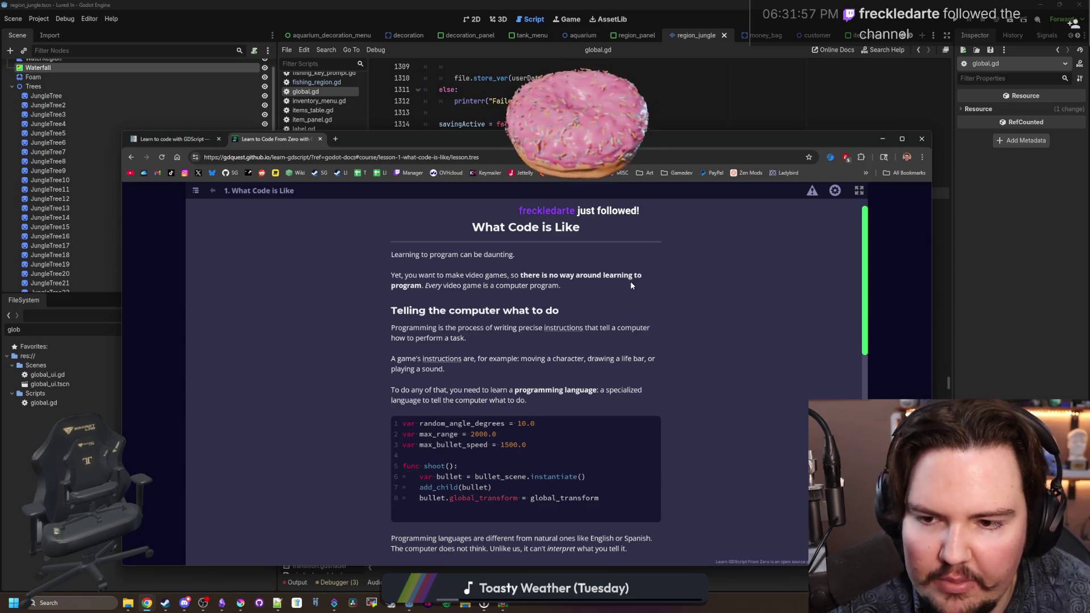
{"action": "left_click_drag", "start_coordinate": [336, 143], "coordinate": [348, 84]}
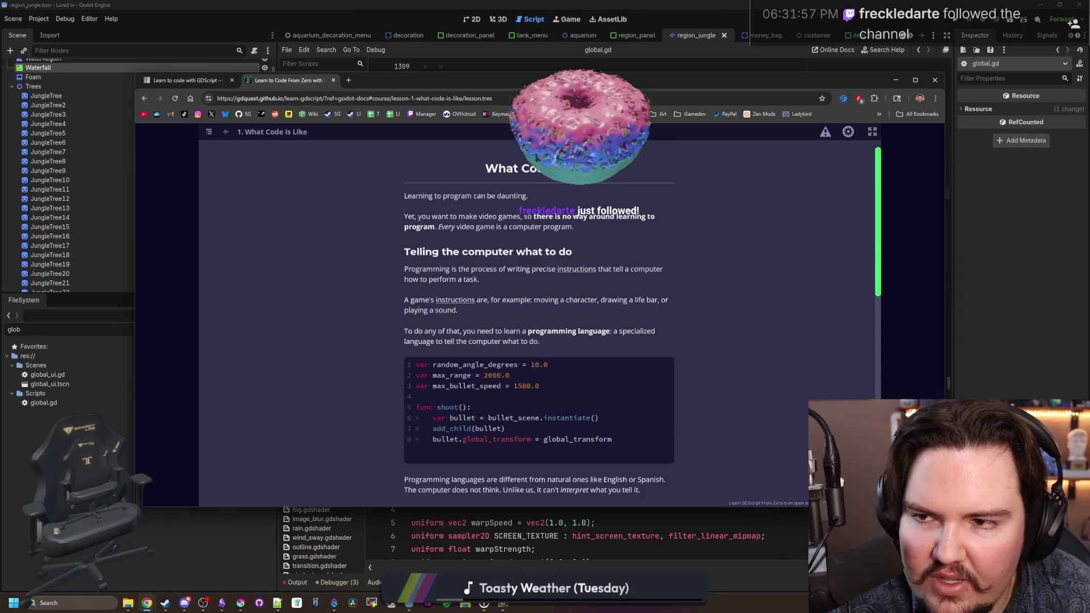
{"action": "left_click", "coordinate": [349, 81]}
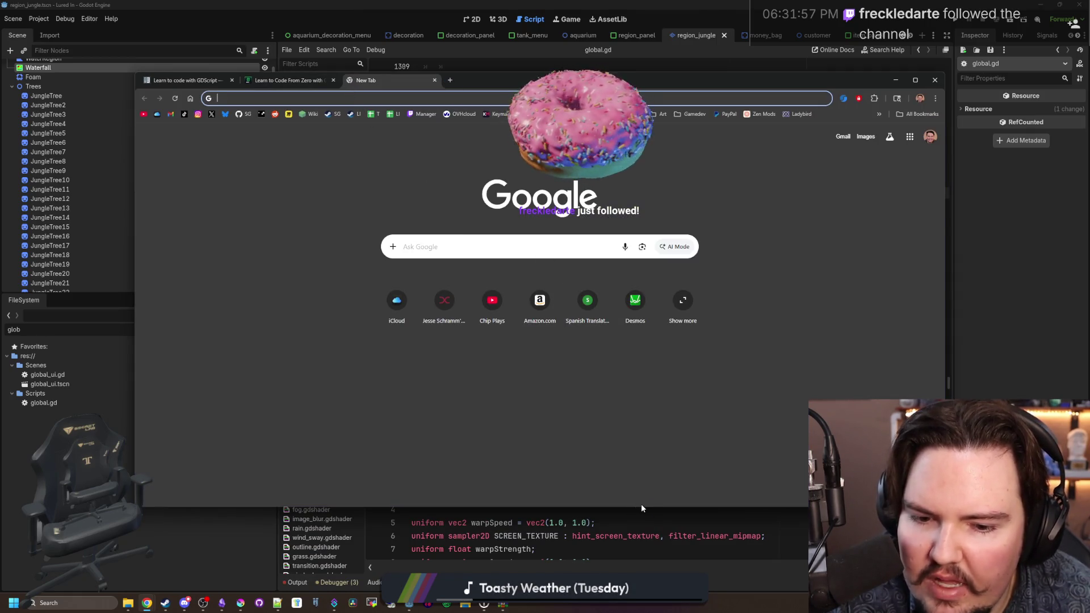
Step: Search 'harvard cs50' and open the Harvard CS50 course page in a new tab
{"action": "left_click_drag", "start_coordinate": [635, 507], "coordinate": [632, 520]}
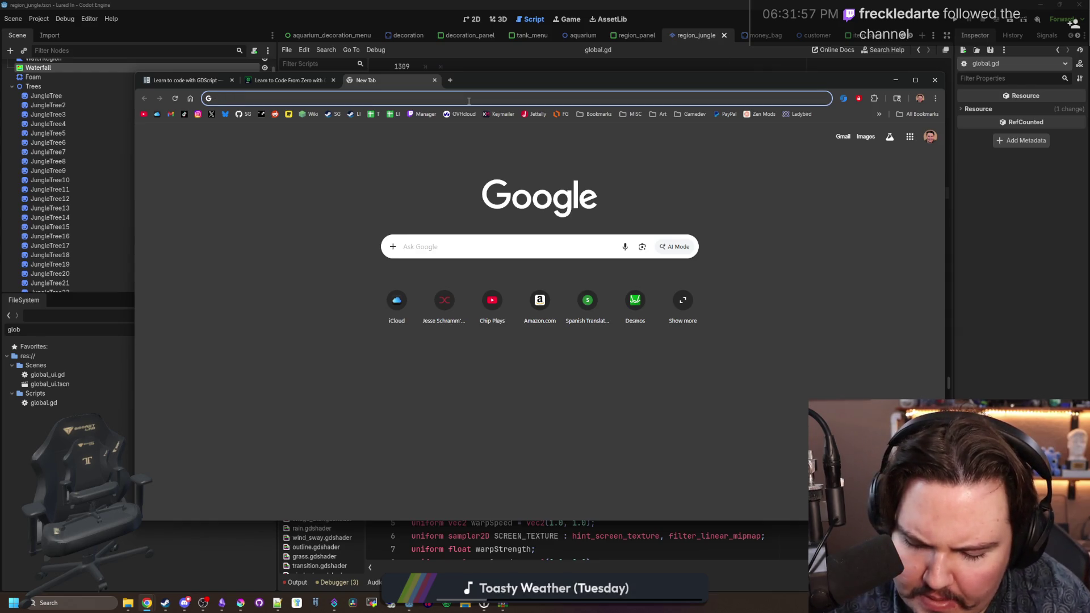
{"action": "type", "text": "harvard cs50"}
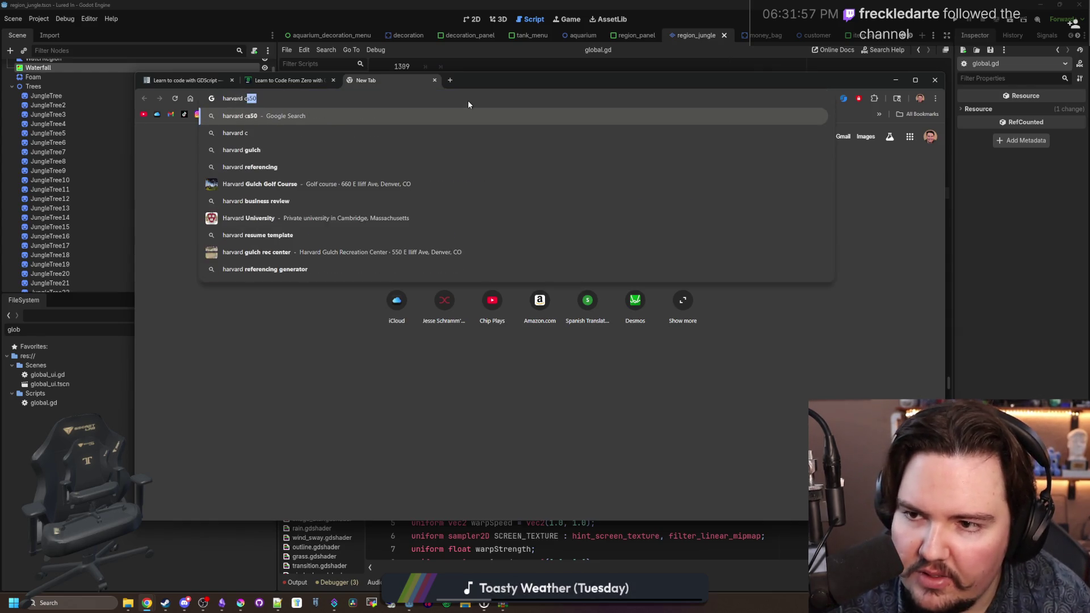
{"action": "key", "text": "Return"}
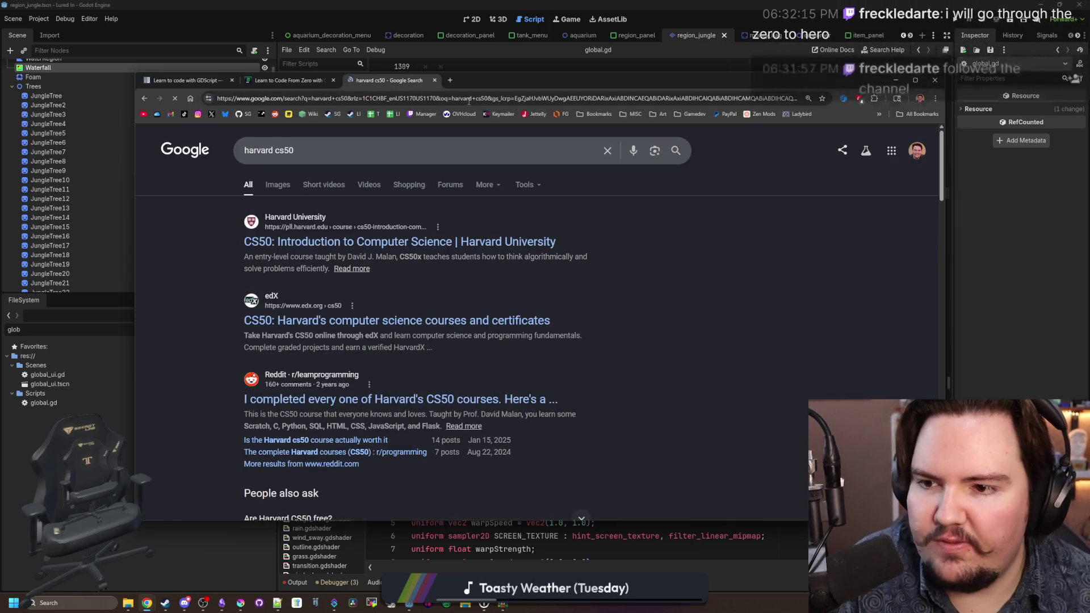
{"action": "middle_click", "coordinate": [437, 242]}
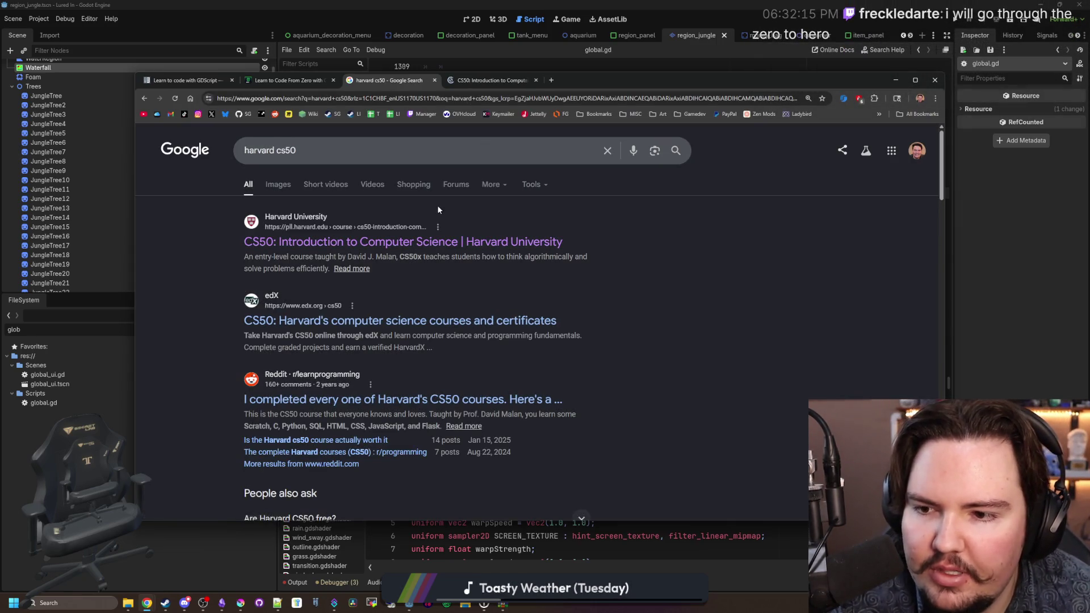
{"action": "left_click", "coordinate": [490, 80]}
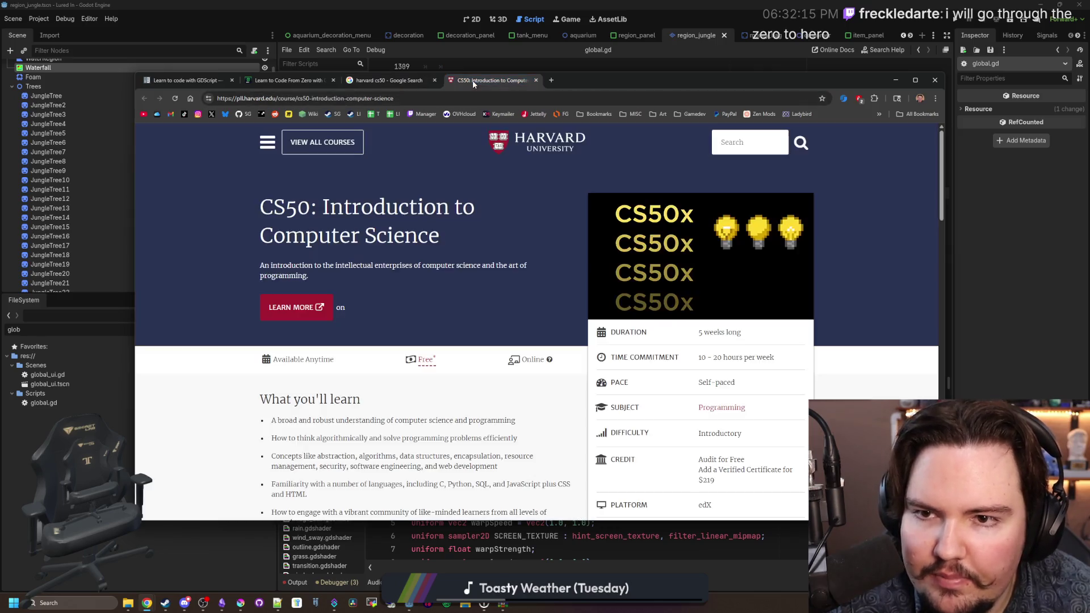
{"action": "scroll", "coordinate": [476, 173], "scroll_direction": "down", "scroll_amount": 6}
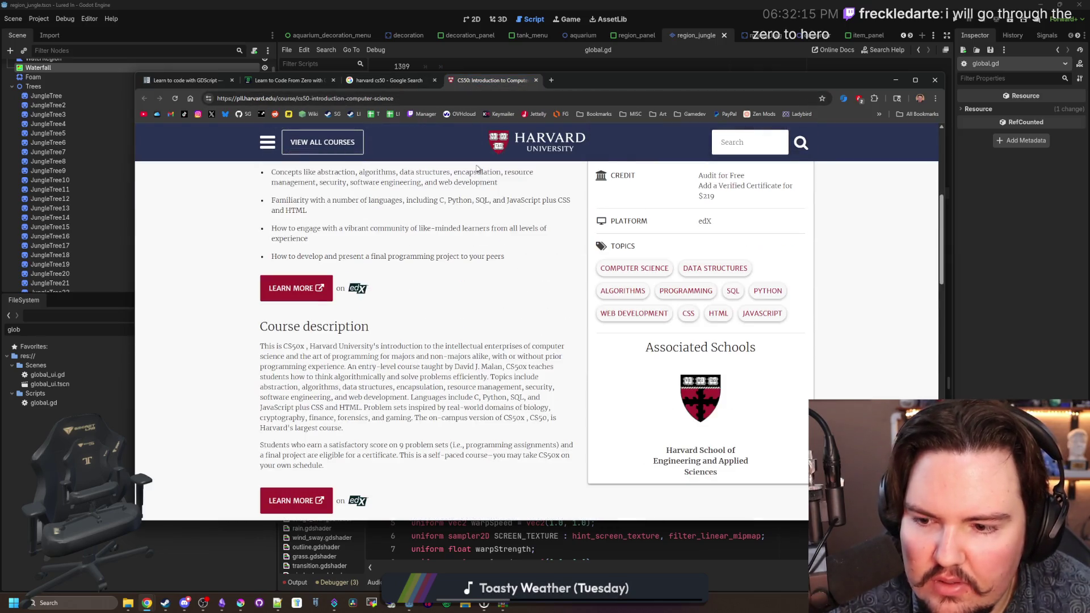
{"action": "scroll", "coordinate": [464, 155], "scroll_direction": "up", "scroll_amount": 6}
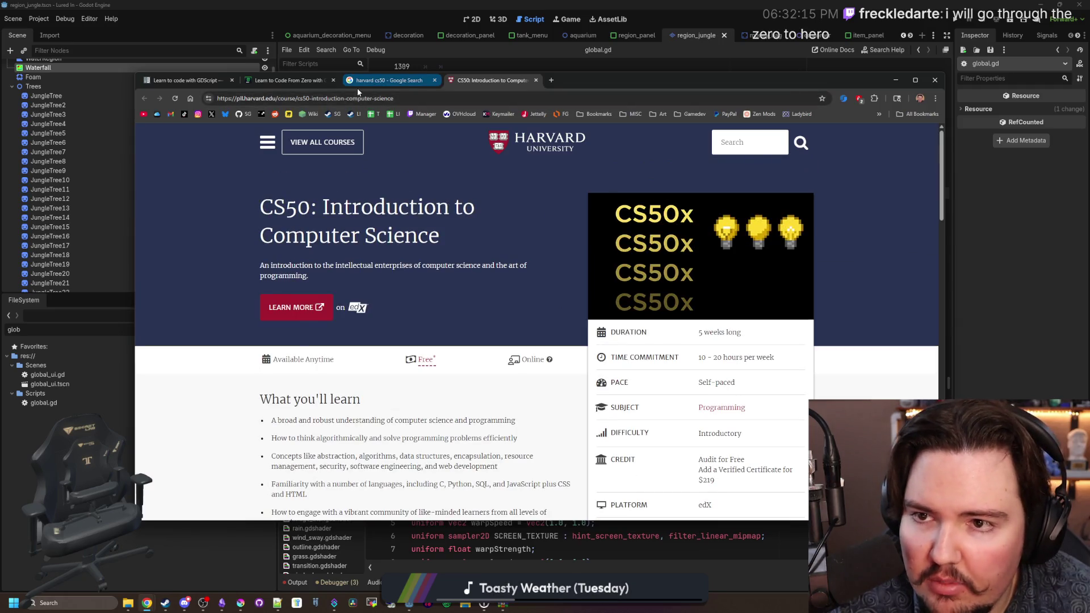
Step: Browse the harvard cs50 search results, filtered to videos
{"action": "left_click", "coordinate": [356, 85]}
{"action": "scroll", "coordinate": [390, 211], "scroll_direction": "down", "scroll_amount": 3}
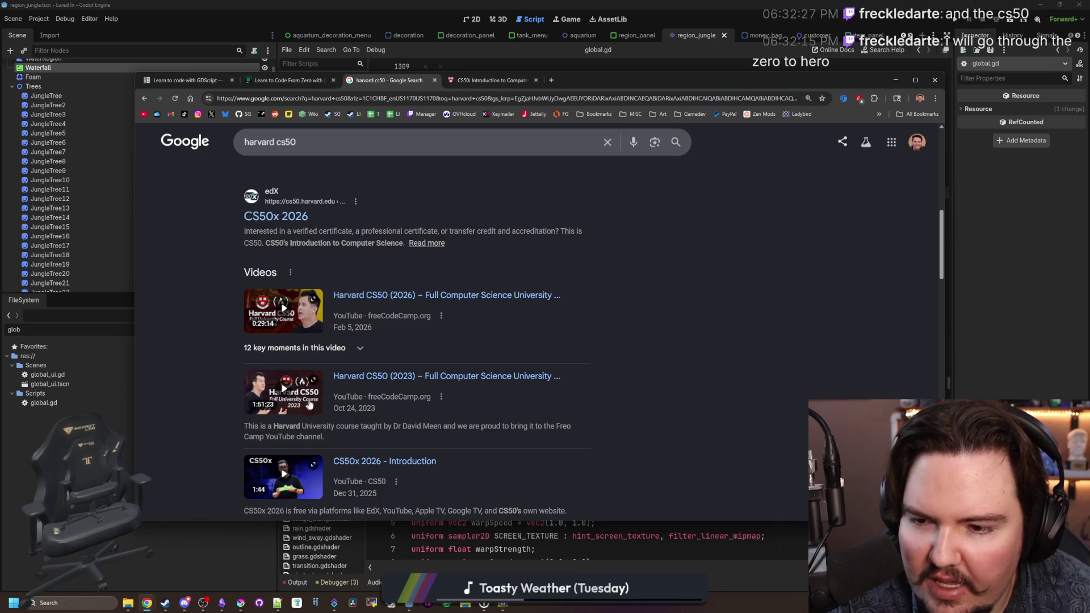
{"action": "scroll", "coordinate": [307, 406], "scroll_direction": "down", "scroll_amount": 3}
{"action": "scroll", "coordinate": [354, 272], "scroll_direction": "up", "scroll_amount": 8}
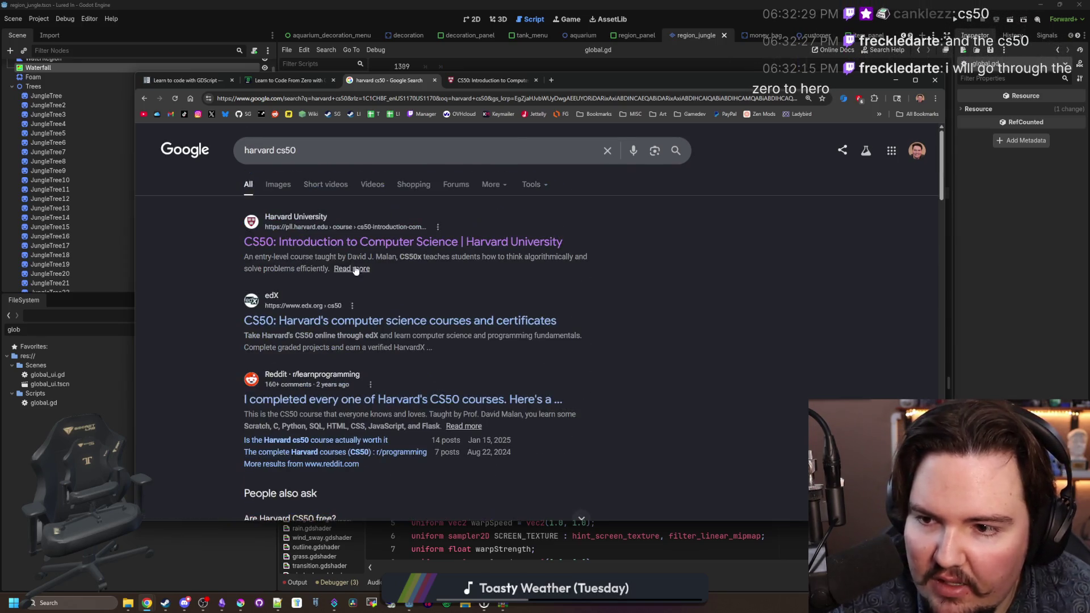
{"action": "left_click", "coordinate": [374, 184]}
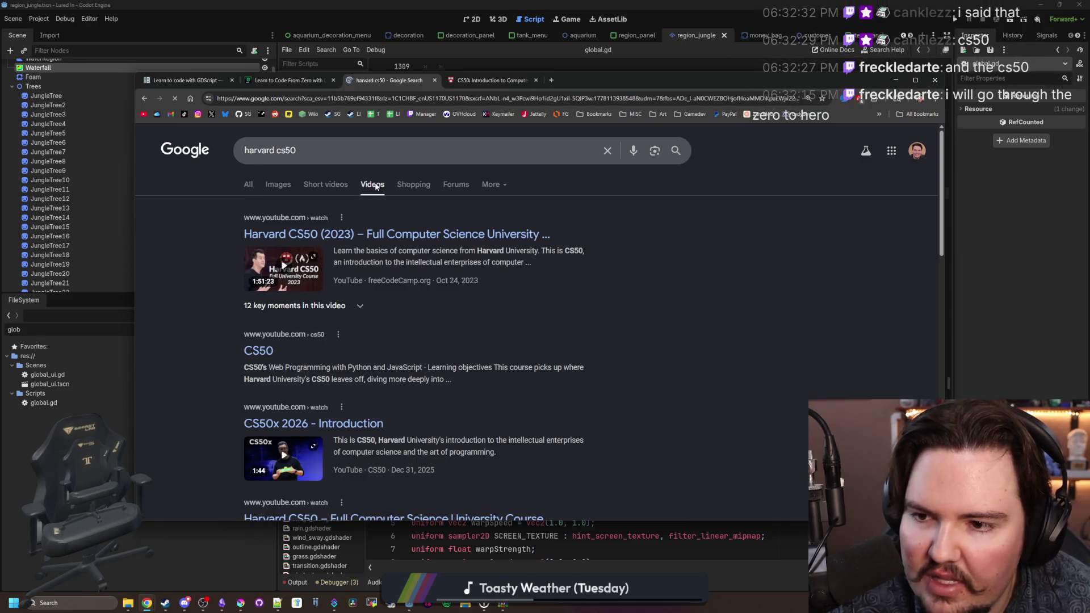
{"action": "scroll", "coordinate": [356, 236], "scroll_direction": "down", "scroll_amount": 5}
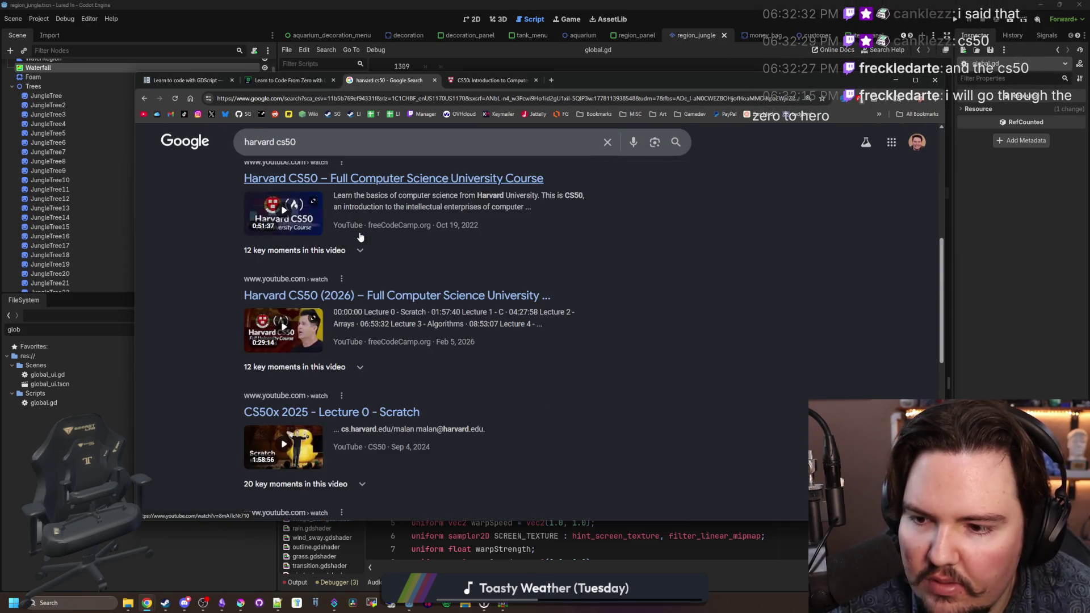
{"action": "scroll", "coordinate": [359, 236], "scroll_direction": "down", "scroll_amount": 5}
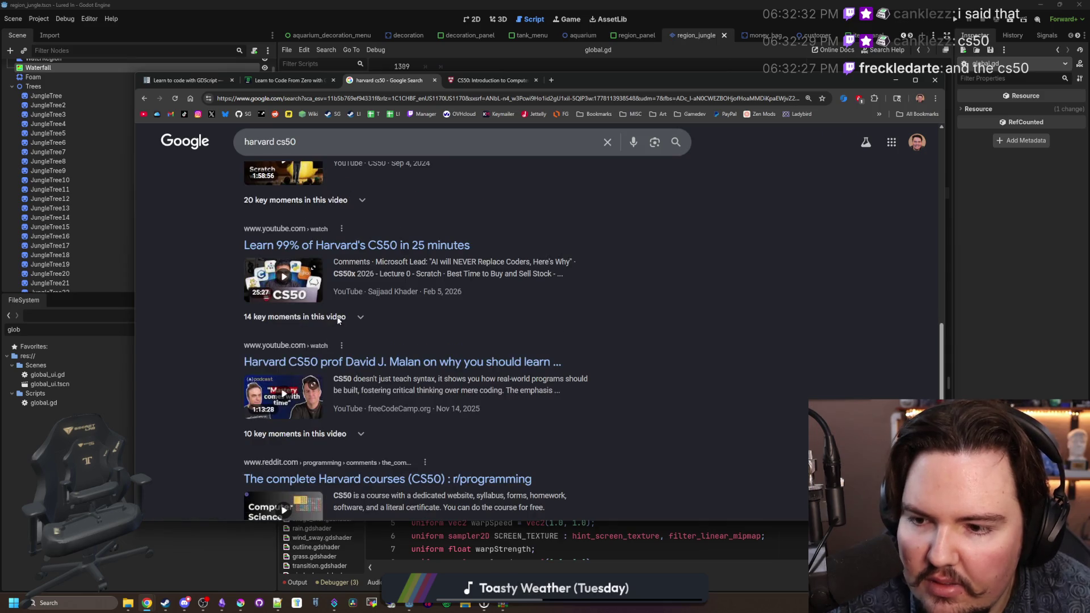
{"action": "scroll", "coordinate": [338, 320], "scroll_direction": "down", "scroll_amount": 2}
{"action": "scroll", "coordinate": [338, 321], "scroll_direction": "down", "scroll_amount": 2}
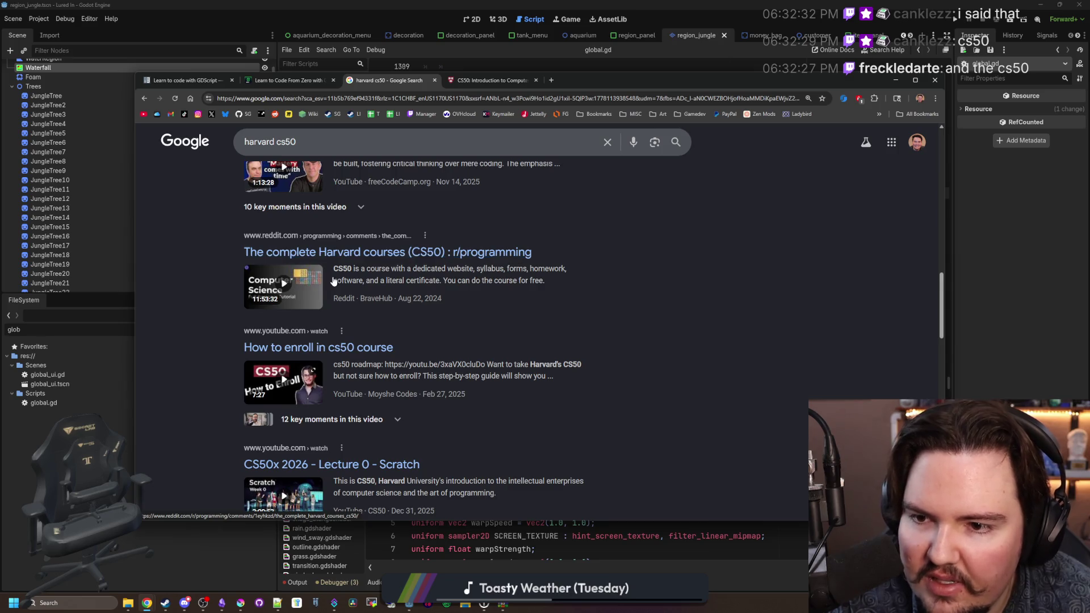
{"action": "scroll", "coordinate": [317, 283], "scroll_direction": "down", "scroll_amount": 3}
{"action": "scroll", "coordinate": [318, 283], "scroll_direction": "down", "scroll_amount": 5}
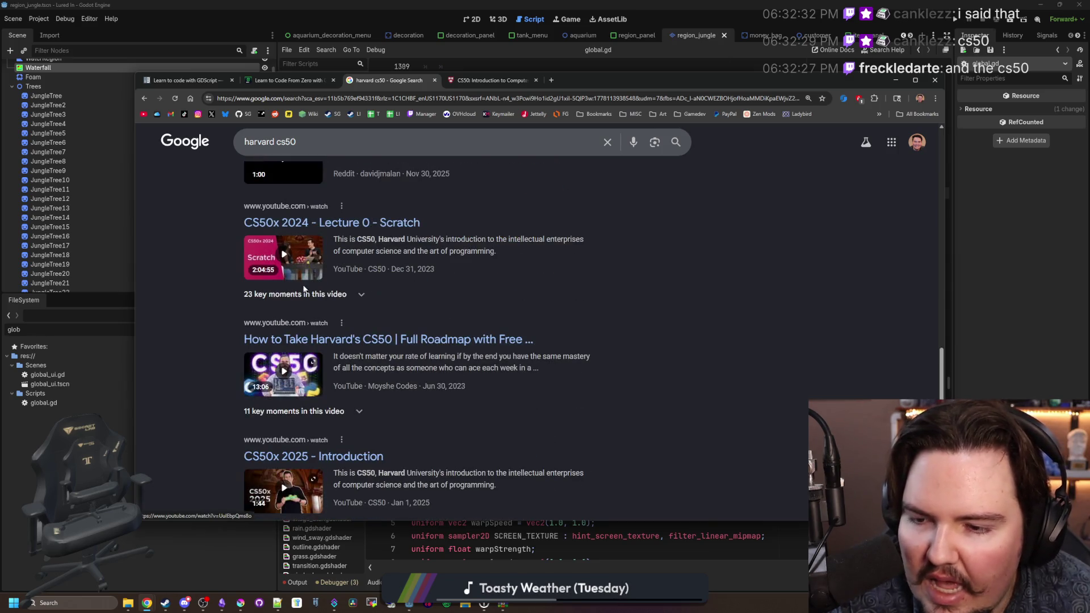
{"action": "scroll", "coordinate": [232, 309], "scroll_direction": "down", "scroll_amount": 12}
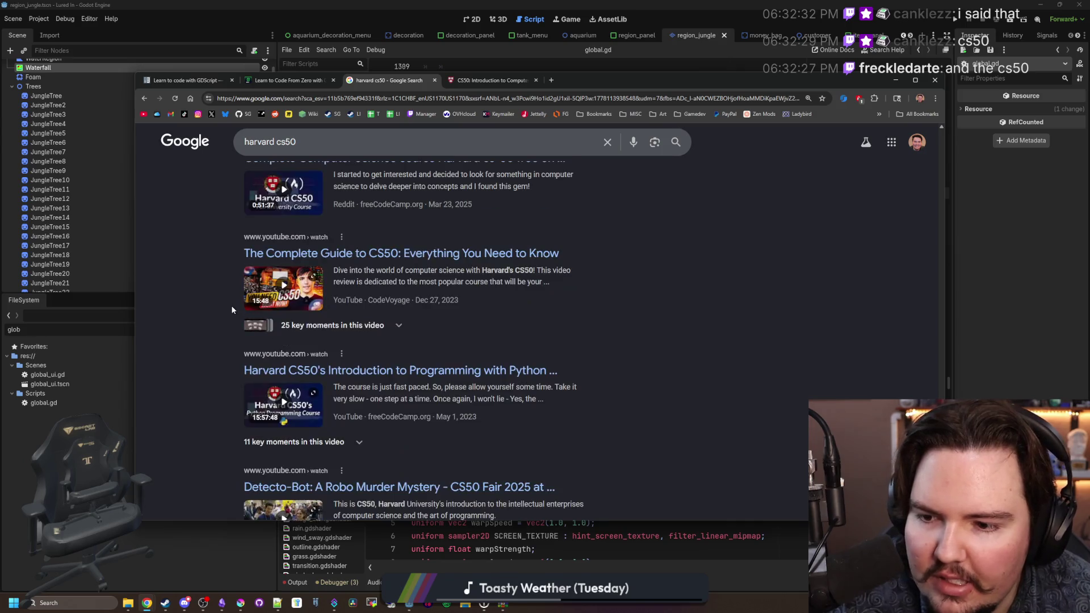
{"action": "scroll", "coordinate": [257, 304], "scroll_direction": "down", "scroll_amount": 4}
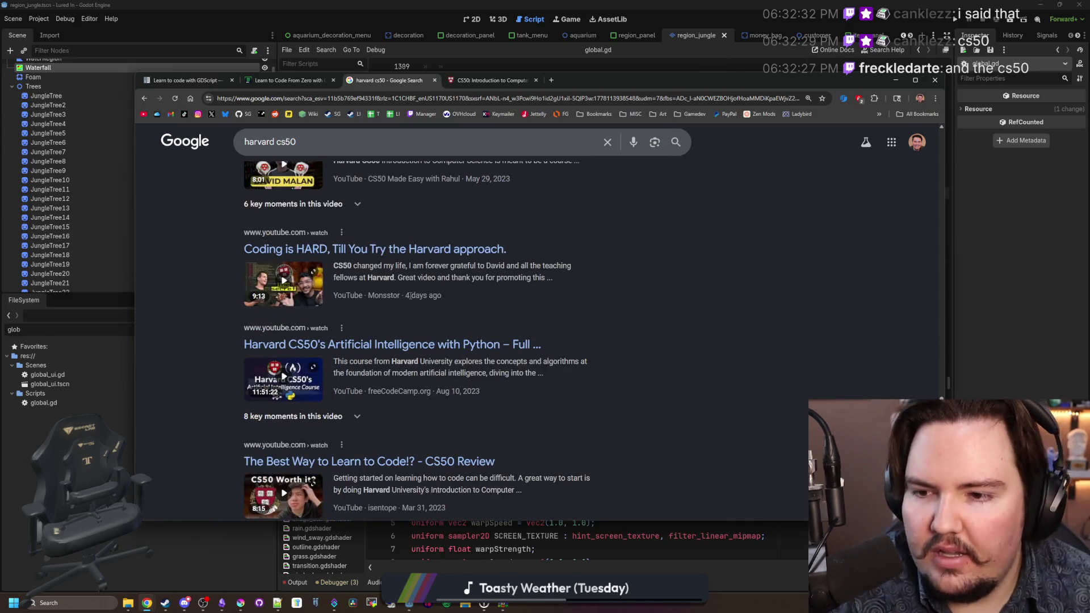
{"action": "scroll", "coordinate": [287, 270], "scroll_direction": "up", "scroll_amount": 20}
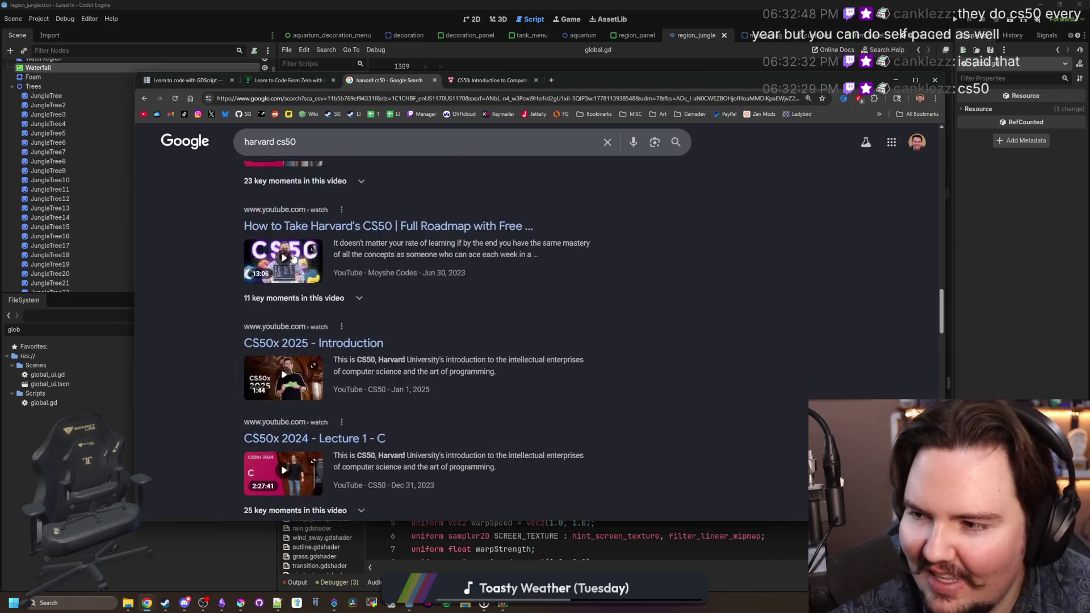
{"action": "scroll", "coordinate": [285, 268], "scroll_direction": "up", "scroll_amount": 10}
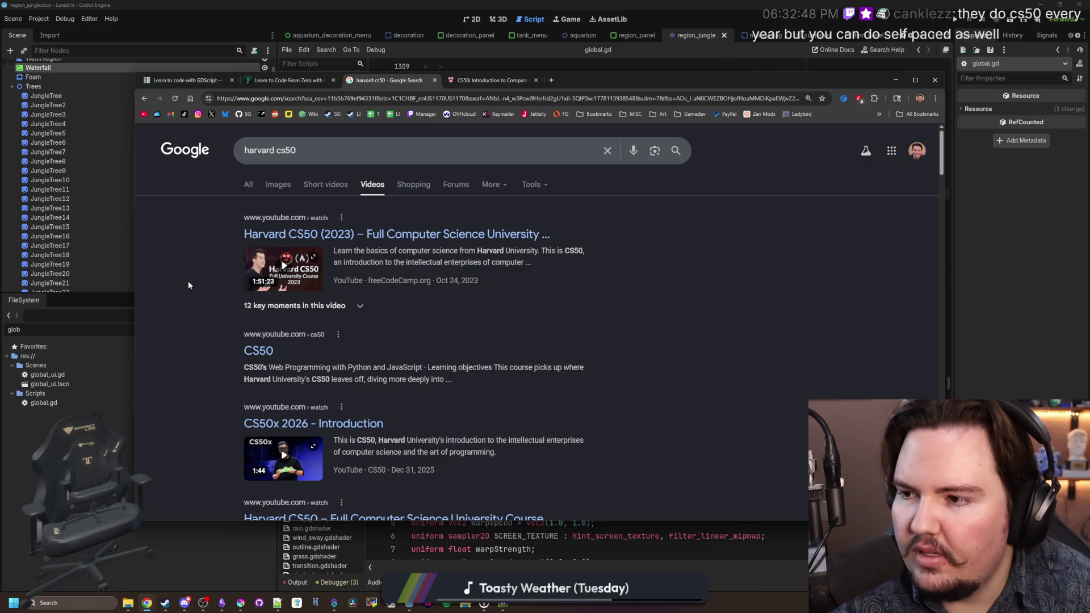
Step: Compare the CS50 course page with the Learn to code with GDScript docs tab
{"action": "left_click", "coordinate": [493, 80]}
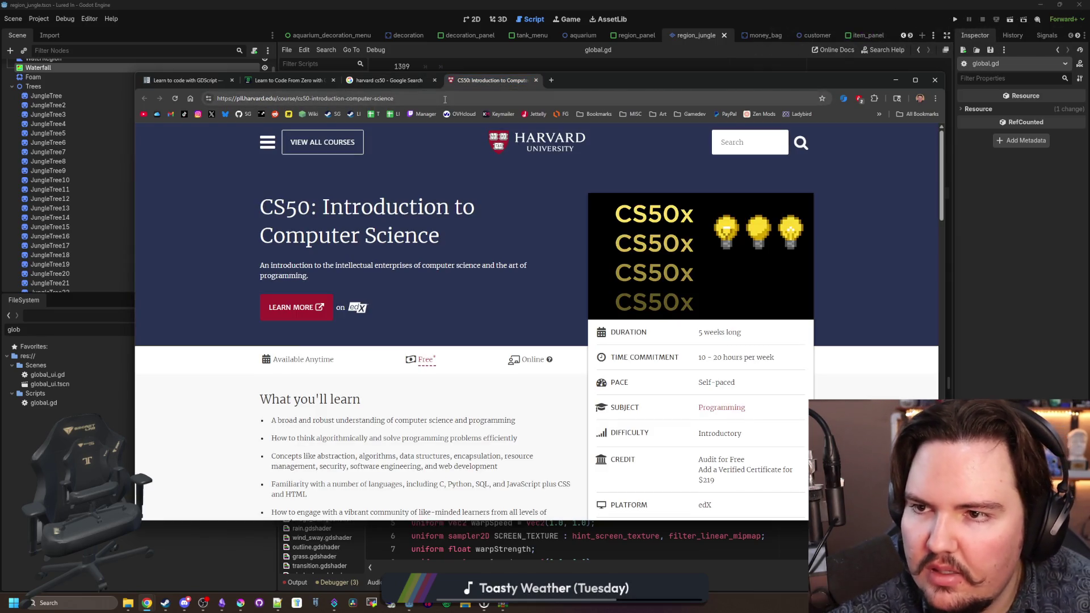
{"action": "left_click", "coordinate": [202, 80]}
{"action": "scroll", "coordinate": [566, 200], "scroll_direction": "up", "scroll_amount": 5}
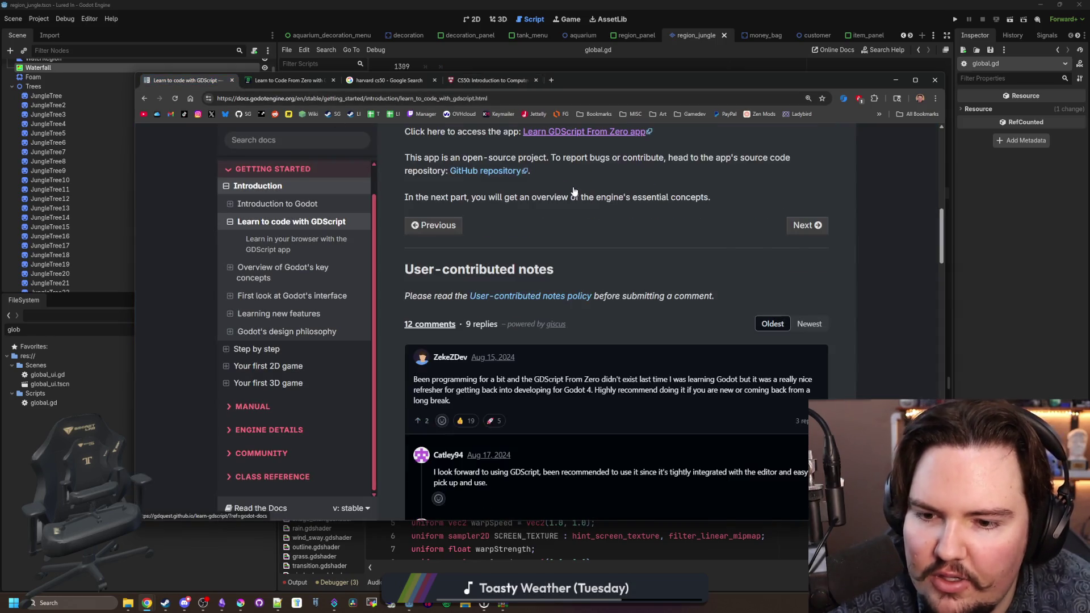
{"action": "scroll", "coordinate": [654, 280], "scroll_direction": "down", "scroll_amount": 4}
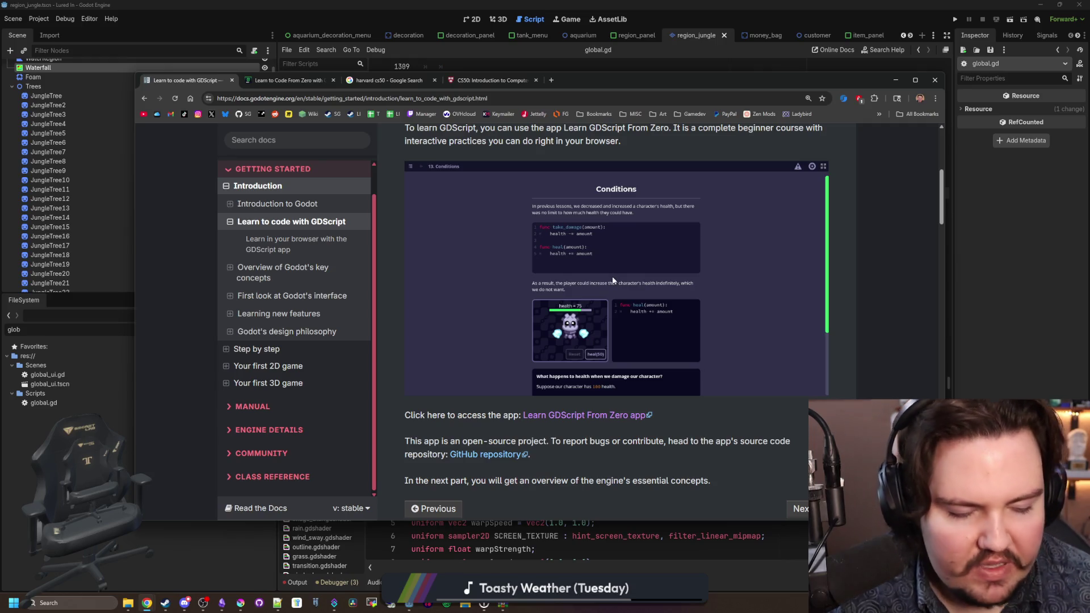
{"action": "left_click", "coordinate": [513, 79]}
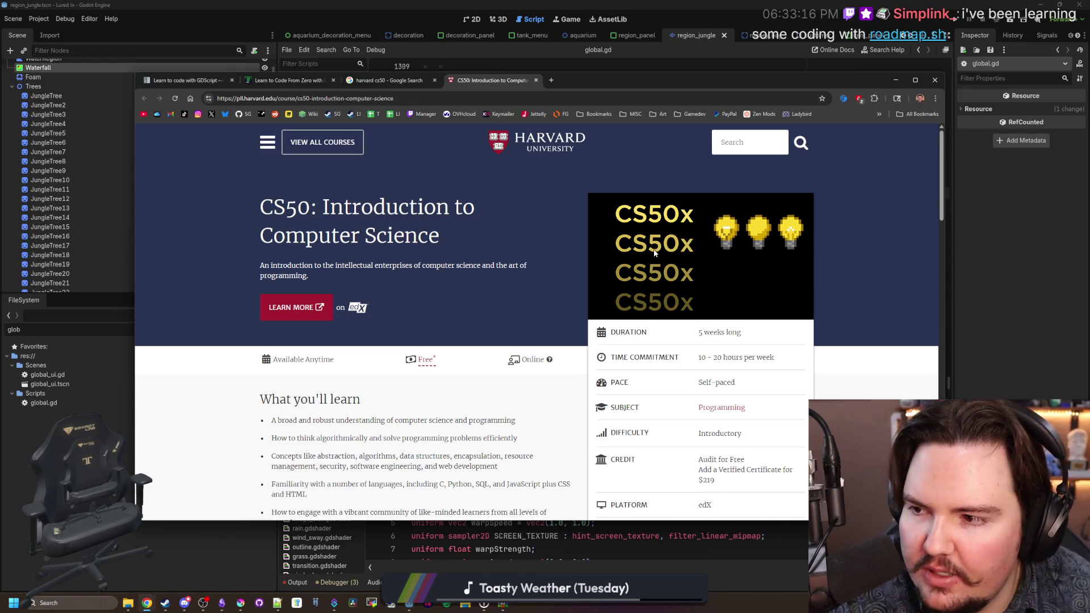
{"action": "scroll", "coordinate": [654, 253], "scroll_direction": "down", "scroll_amount": 3}
{"action": "scroll", "coordinate": [654, 253], "scroll_direction": "up", "scroll_amount": 3}
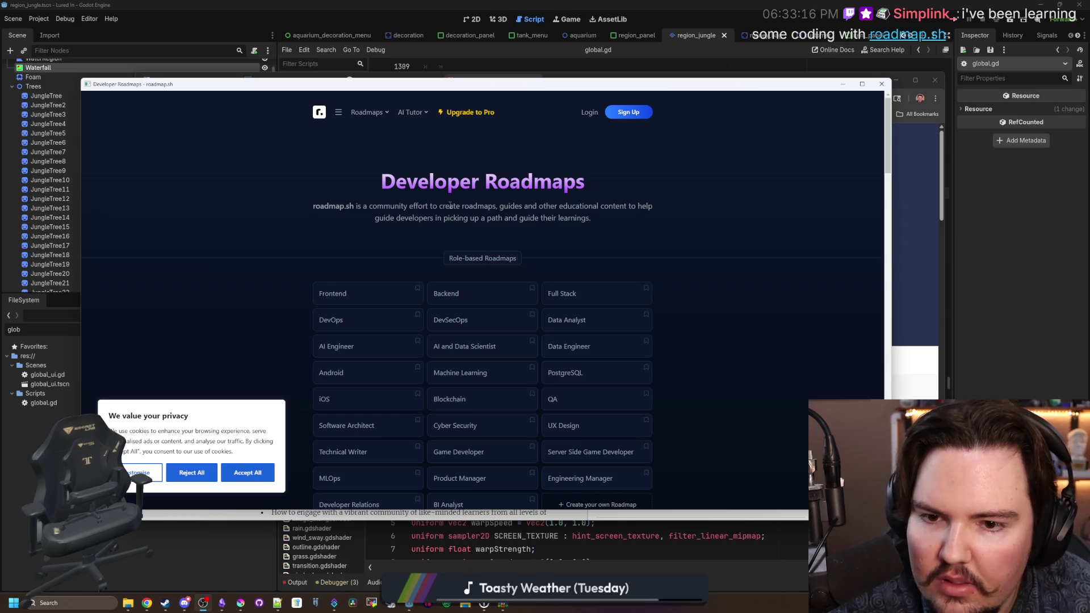
Step: Browse the Developer Roadmaps page and open the Frontend Developer roadmap
{"action": "scroll", "coordinate": [450, 206], "scroll_direction": "down", "scroll_amount": 6}
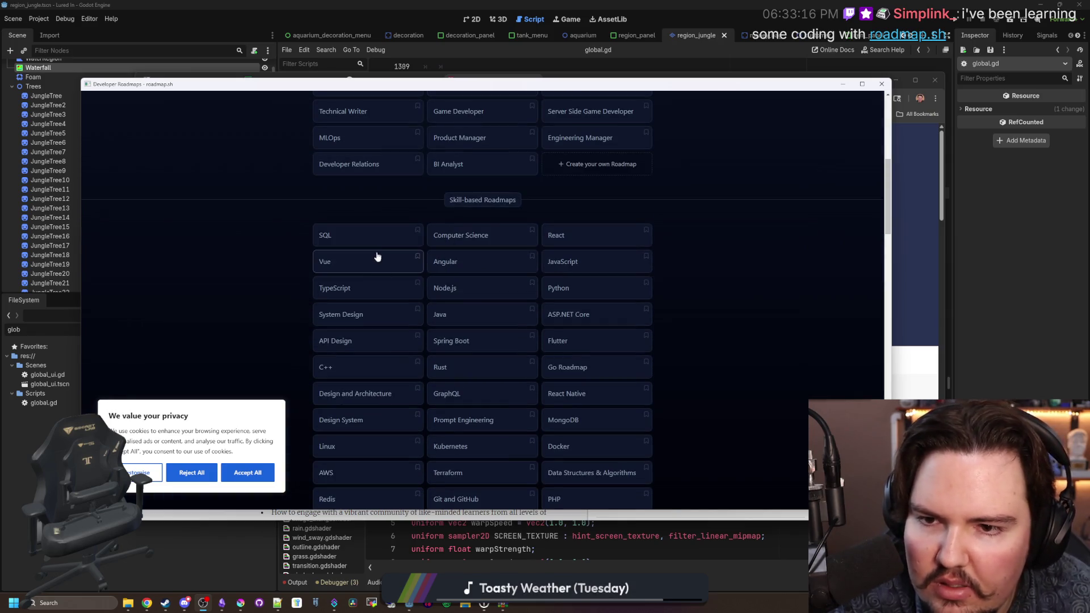
{"action": "scroll", "coordinate": [483, 239], "scroll_direction": "down", "scroll_amount": 6}
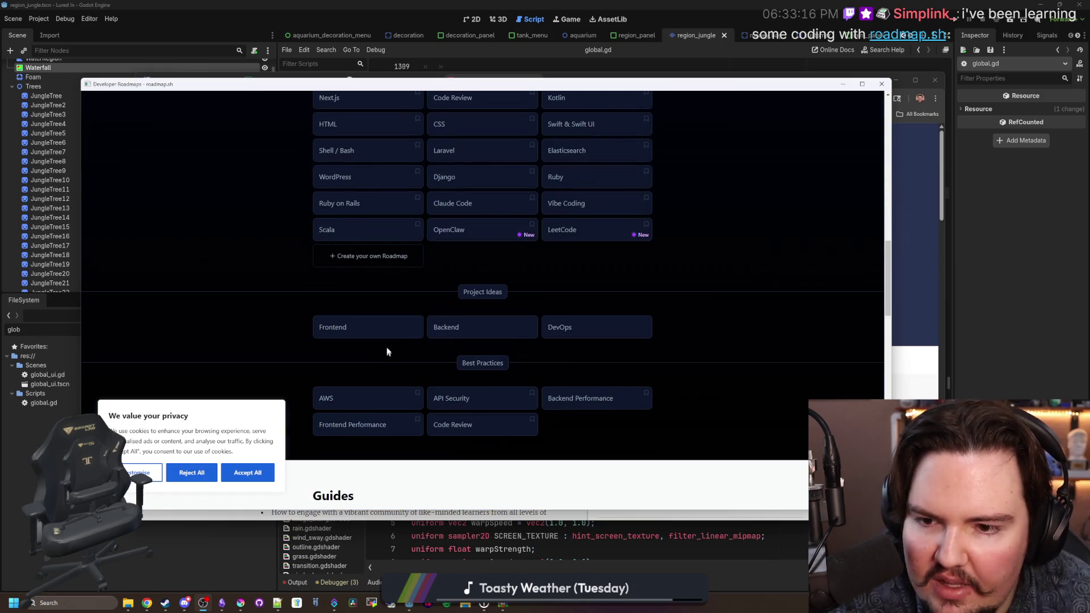
{"action": "scroll", "coordinate": [381, 308], "scroll_direction": "up", "scroll_amount": 20}
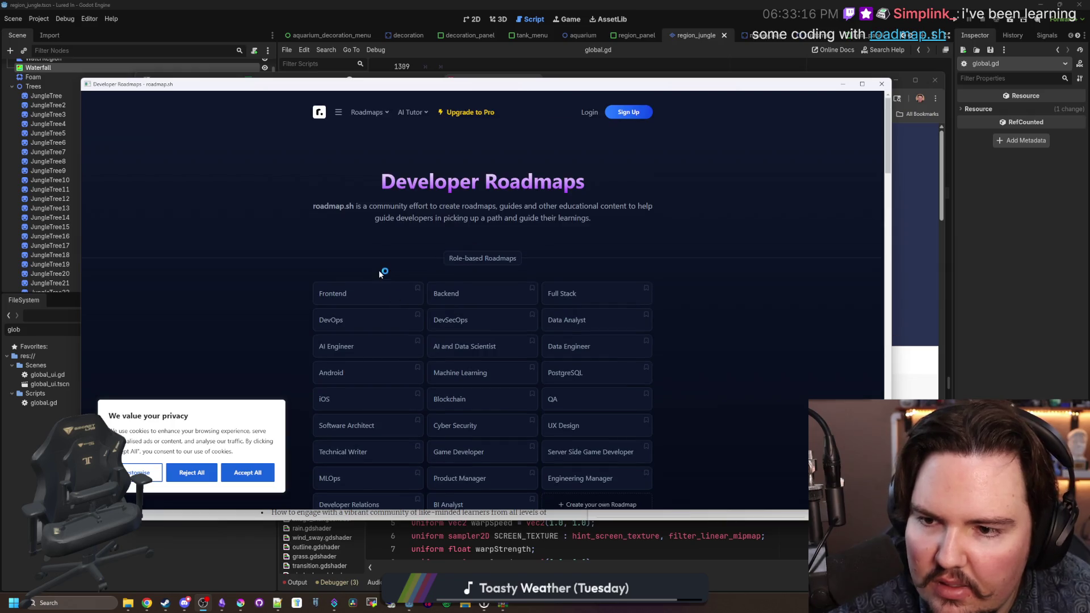
{"action": "scroll", "coordinate": [380, 273], "scroll_direction": "down", "scroll_amount": 4}
{"action": "scroll", "coordinate": [362, 279], "scroll_direction": "up", "scroll_amount": 4}
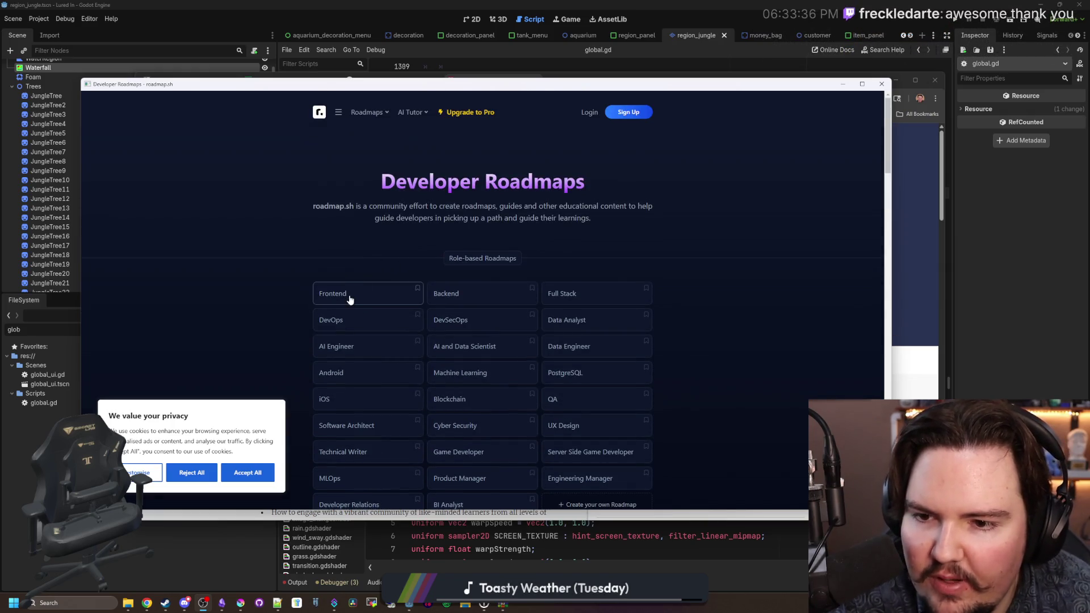
{"action": "left_click", "coordinate": [350, 298]}
Step: Scroll the Frontend roadmap, view the Internet topic's resources, then close the roadmap window
{"action": "scroll", "coordinate": [589, 317], "scroll_direction": "down", "scroll_amount": 2}
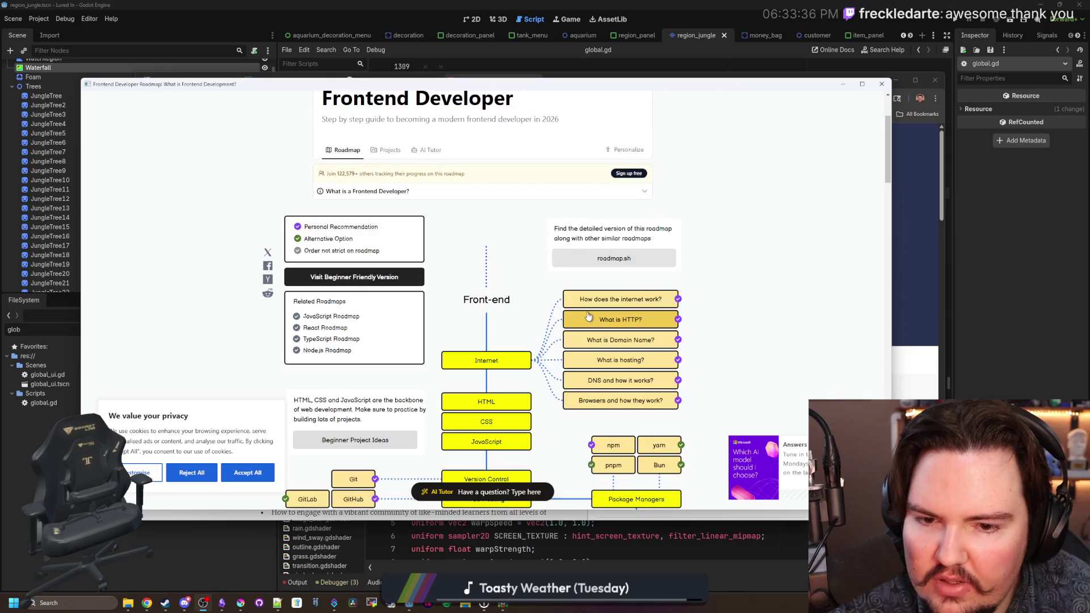
{"action": "scroll", "coordinate": [352, 284], "scroll_direction": "down", "scroll_amount": 3}
{"action": "scroll", "coordinate": [352, 283], "scroll_direction": "down", "scroll_amount": 15}
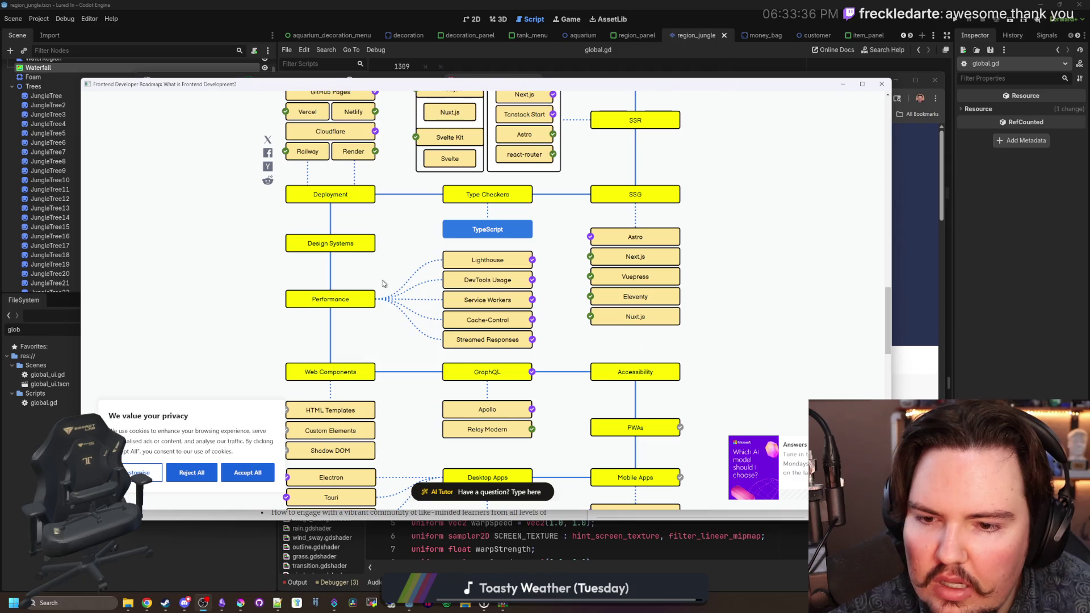
{"action": "scroll", "coordinate": [559, 280], "scroll_direction": "up", "scroll_amount": 20}
{"action": "scroll", "coordinate": [559, 280], "scroll_direction": "up", "scroll_amount": 2}
{"action": "left_click", "coordinate": [501, 248]}
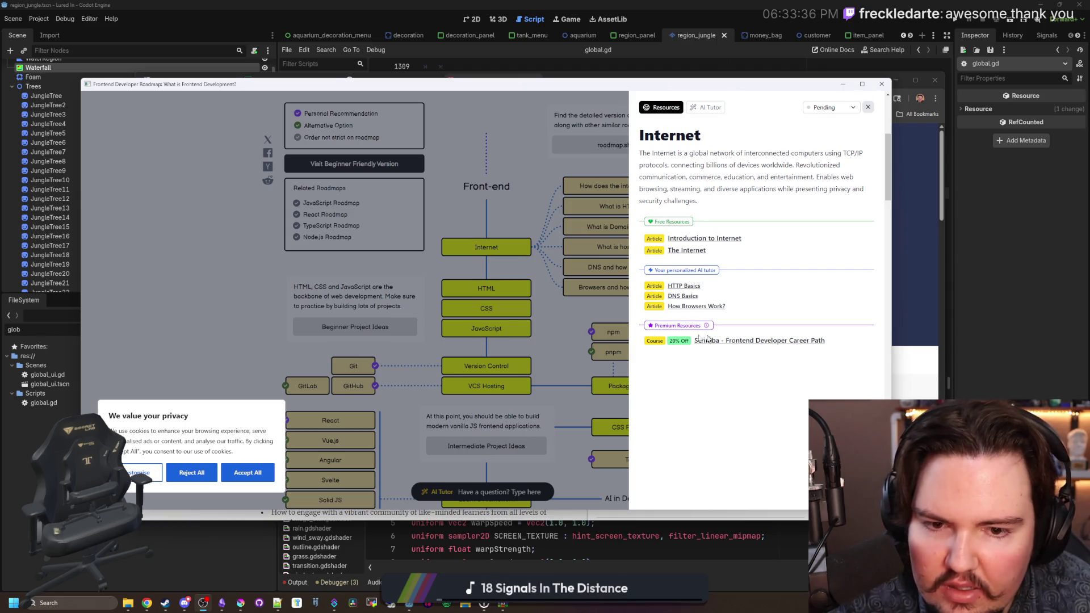
{"action": "left_click", "coordinate": [528, 312]}
{"action": "scroll", "coordinate": [513, 292], "scroll_direction": "up", "scroll_amount": 4}
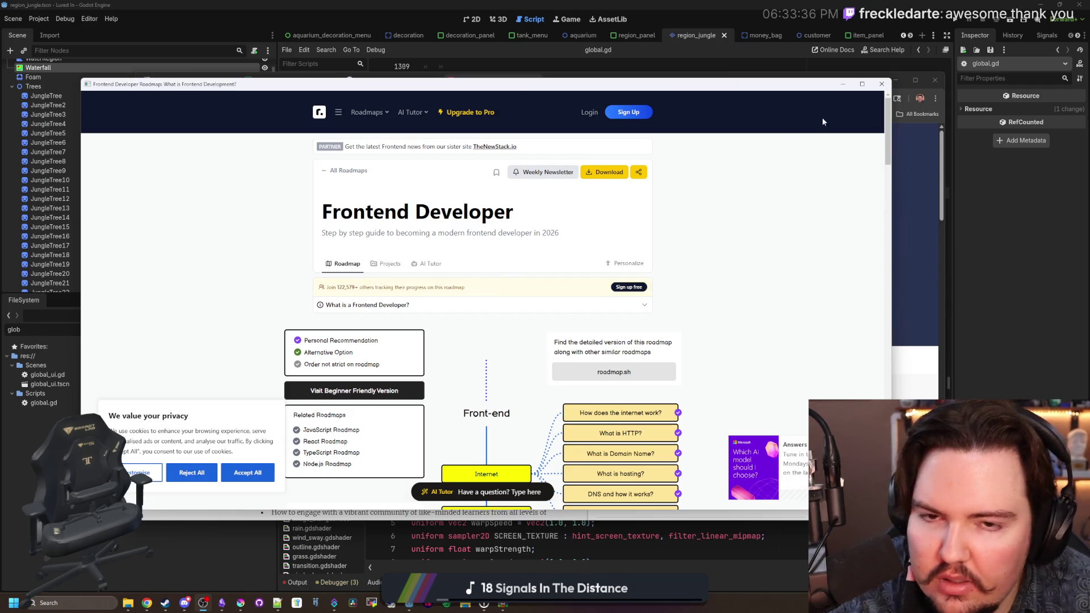
{"action": "left_click", "coordinate": [882, 84]}
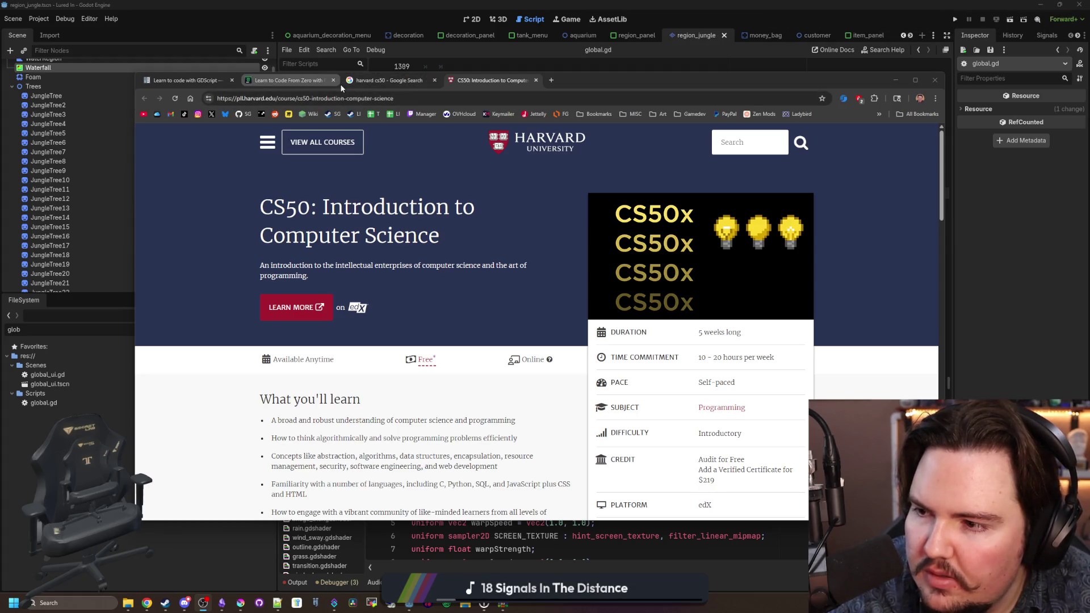
Step: Close the browser, click into empty line 1319 of global.gd, and bring Discord forward
{"action": "left_click_drag", "start_coordinate": [594, 77], "coordinate": [467, 135]}
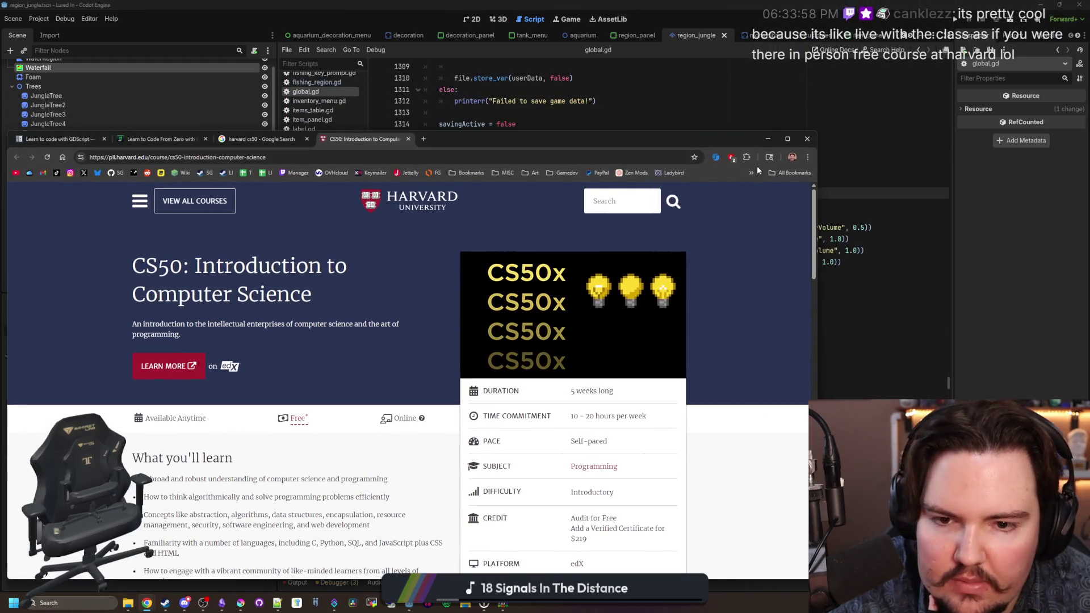
{"action": "left_click", "coordinate": [808, 142]}
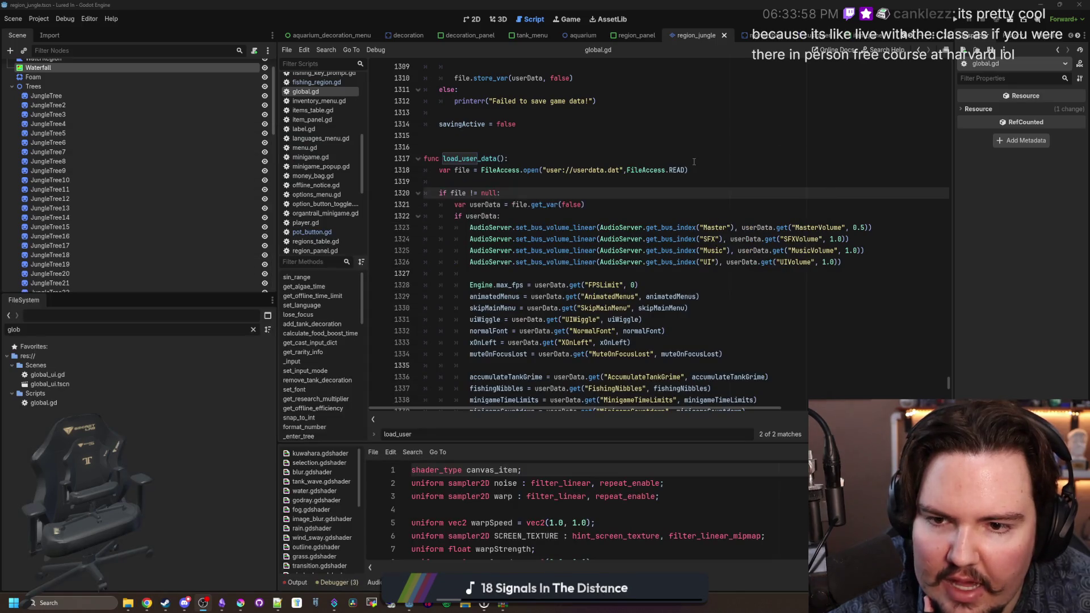
{"action": "left_click", "coordinate": [522, 183]}
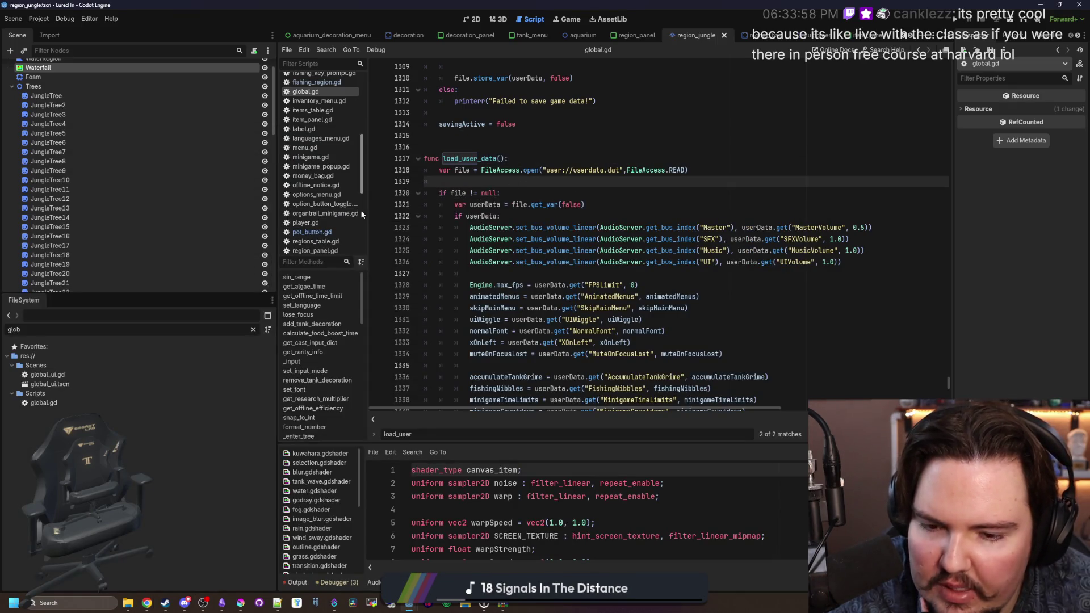
{"action": "left_click", "coordinate": [185, 603]}
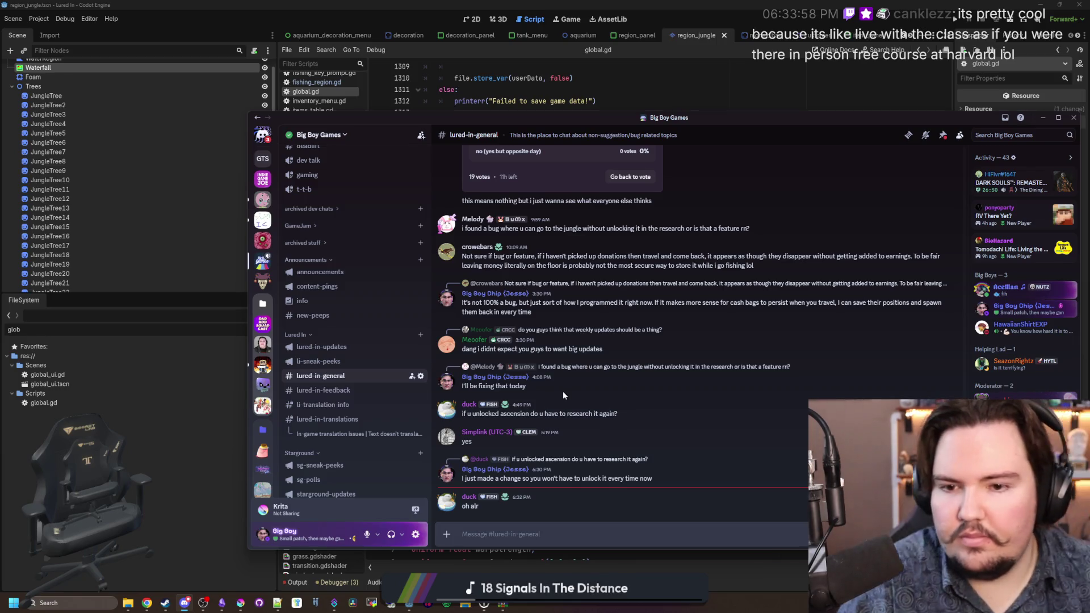
Step: Look through #li-sneak-peeks, #lured-in-general and #lured-in-feedback channels
{"action": "scroll", "coordinate": [576, 318], "scroll_direction": "up", "scroll_amount": 2}
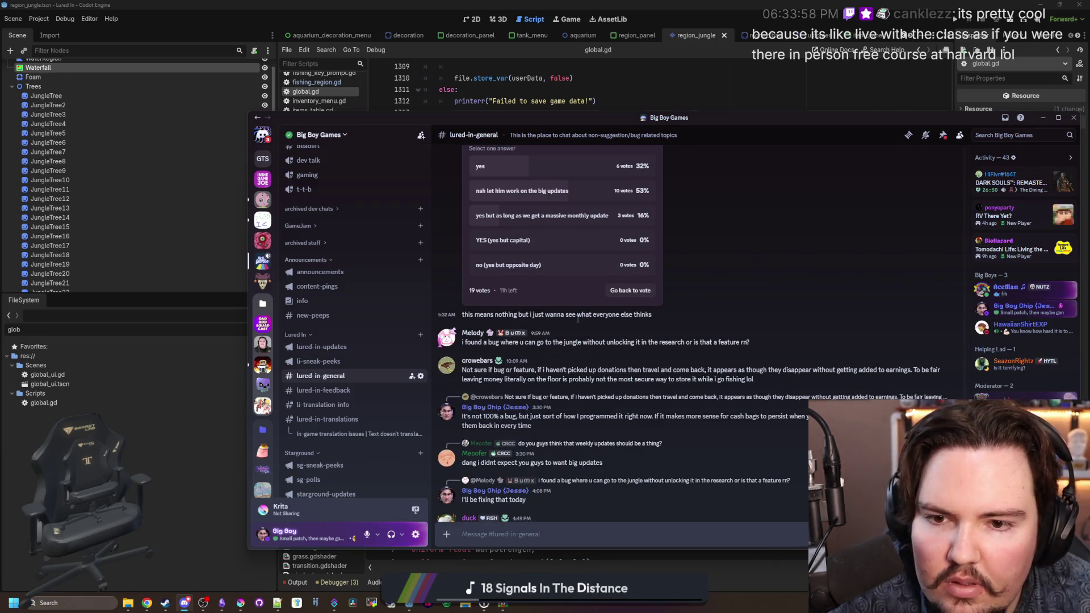
{"action": "scroll", "coordinate": [570, 310], "scroll_direction": "down", "scroll_amount": 2}
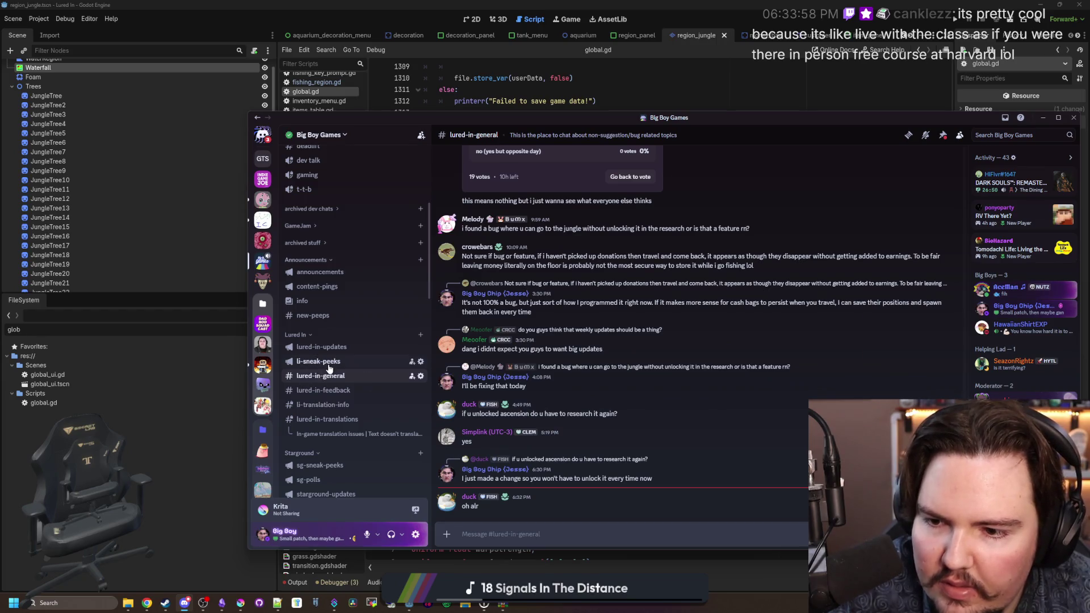
{"action": "left_click", "coordinate": [326, 362]}
{"action": "left_click", "coordinate": [339, 377]}
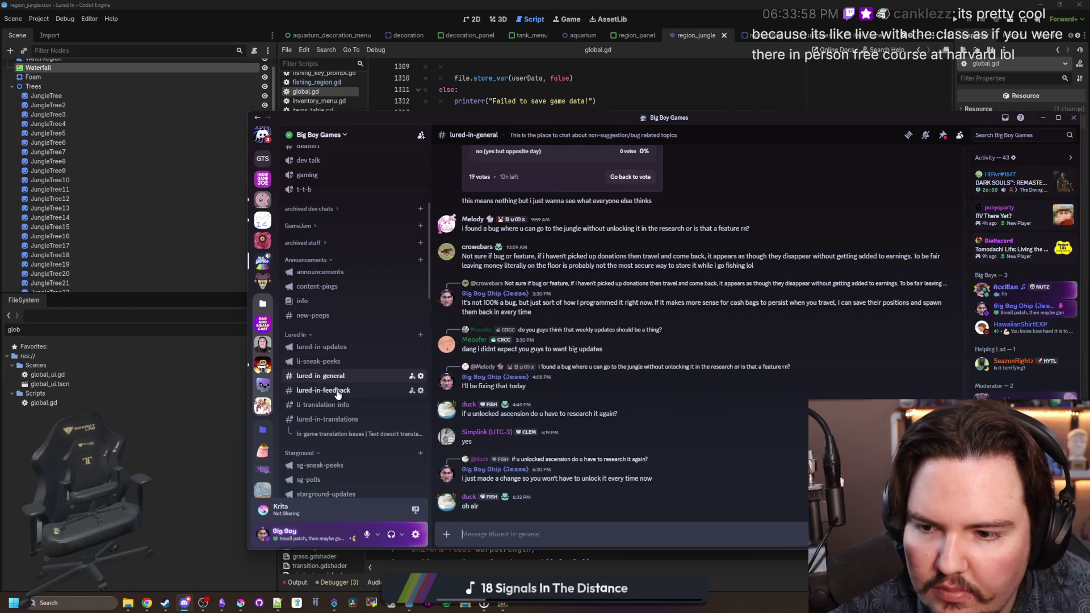
{"action": "left_click", "coordinate": [339, 391]}
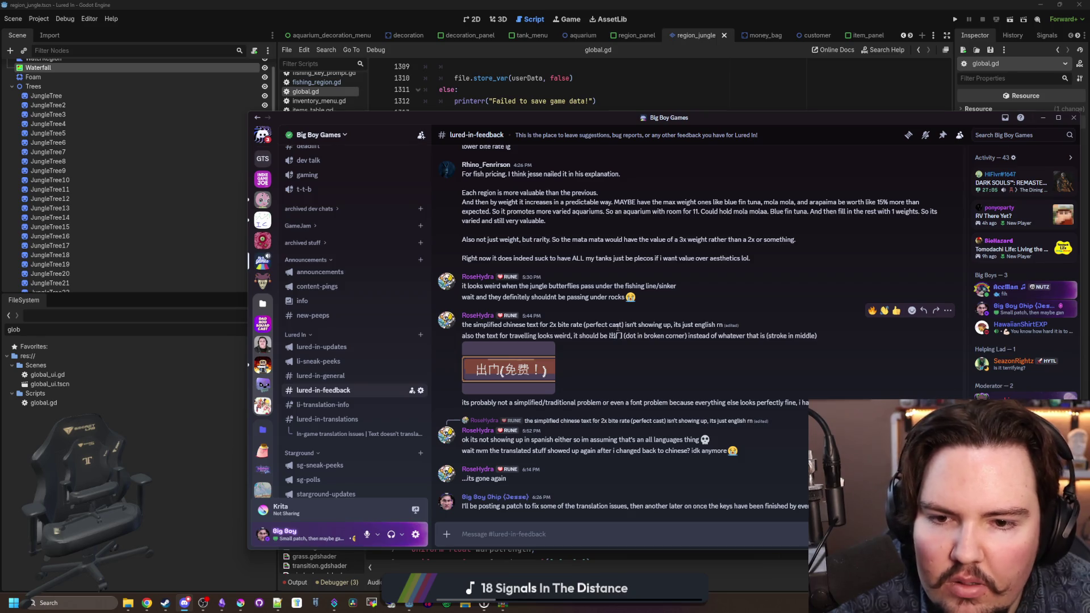
{"action": "left_click_drag", "start_coordinate": [647, 286], "coordinate": [633, 298]}
{"action": "left_click", "coordinate": [660, 299]}
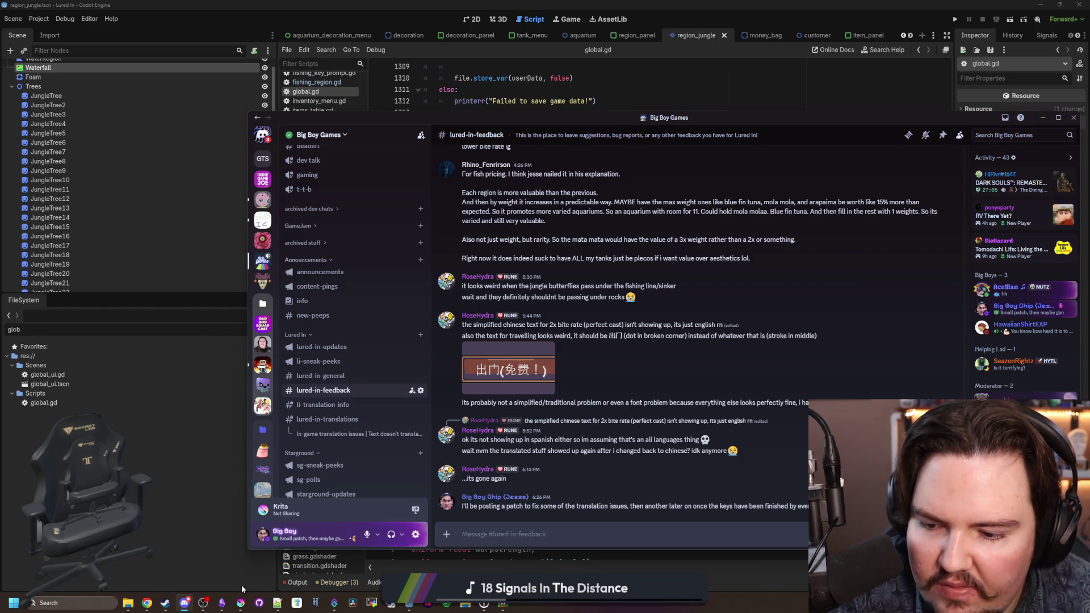
Step: Switch to the Lured In notes and place the caret after 'icons' on line 433
{"action": "left_click", "coordinate": [231, 601]}
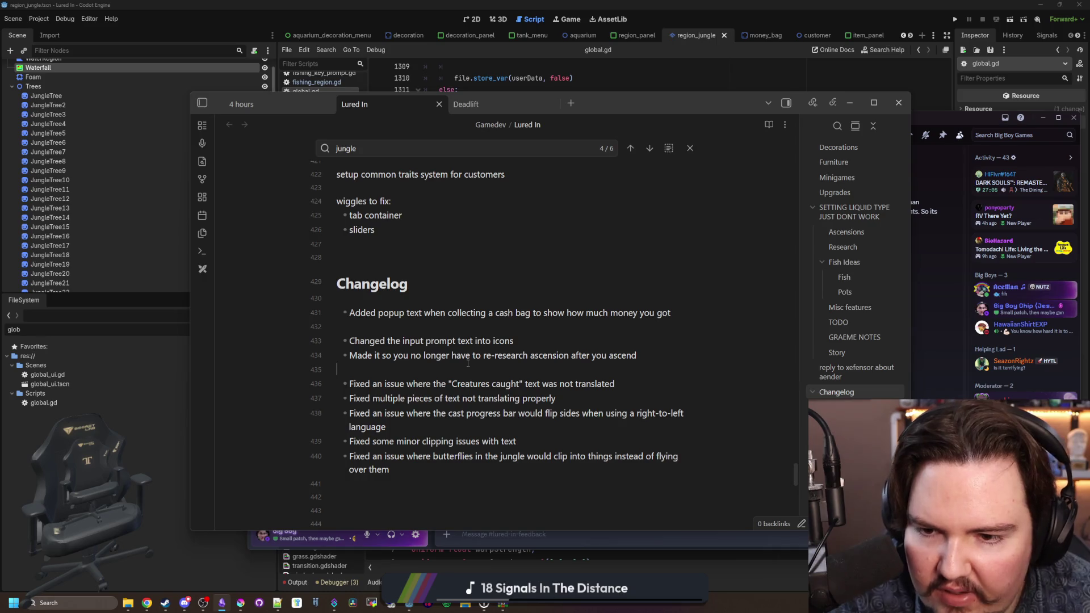
{"action": "scroll", "coordinate": [467, 363], "scroll_direction": "down", "scroll_amount": 1}
{"action": "left_click", "coordinate": [583, 281]}
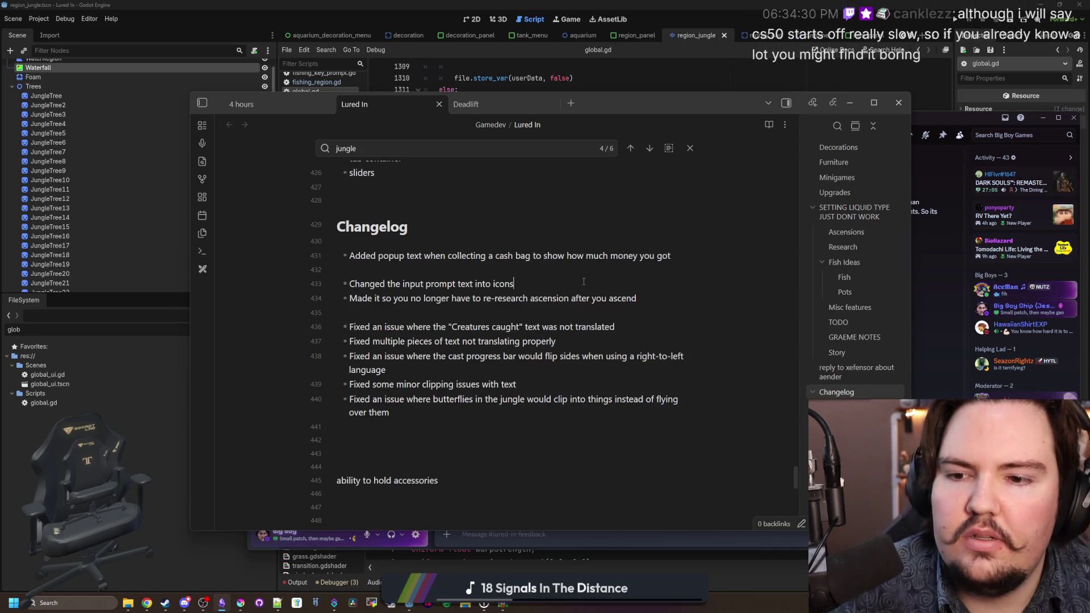
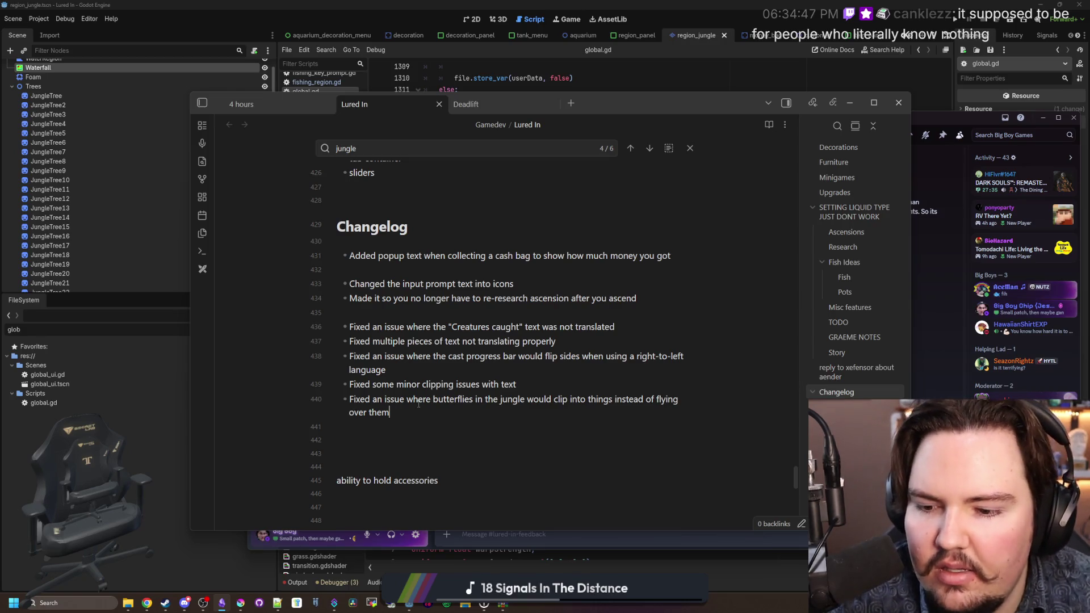
Step: Bring the Discord server window in front of the Obsidian changelog notes
{"action": "left_click", "coordinate": [938, 273]}
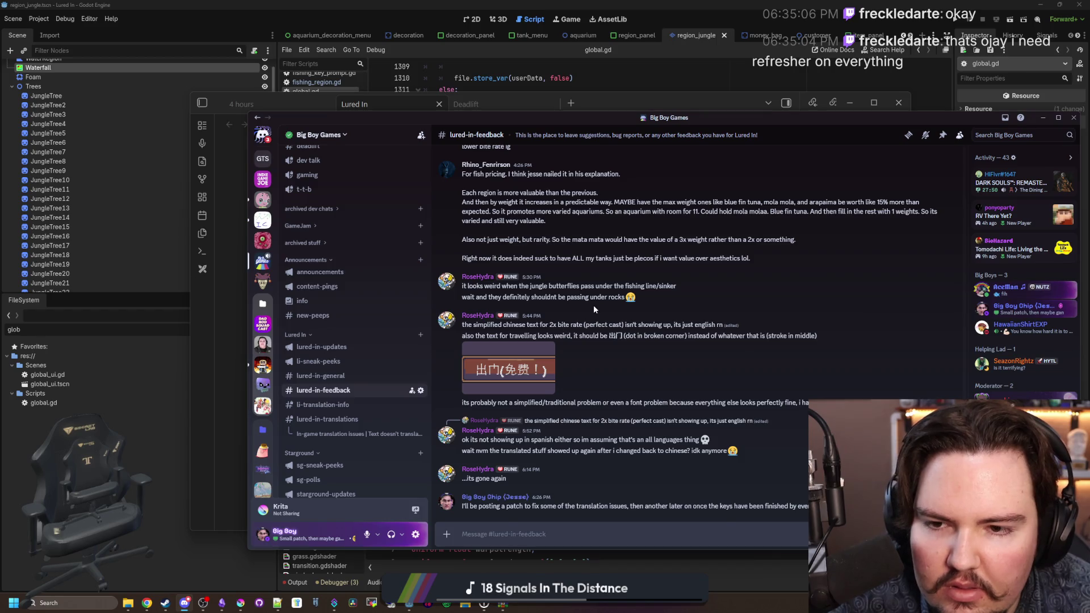
Step: Scroll back through #lured-in-feedback, briefly glancing at #lured-in-general
{"action": "scroll", "coordinate": [593, 305], "scroll_direction": "up", "scroll_amount": 2}
{"action": "scroll", "coordinate": [594, 306], "scroll_direction": "up", "scroll_amount": 4}
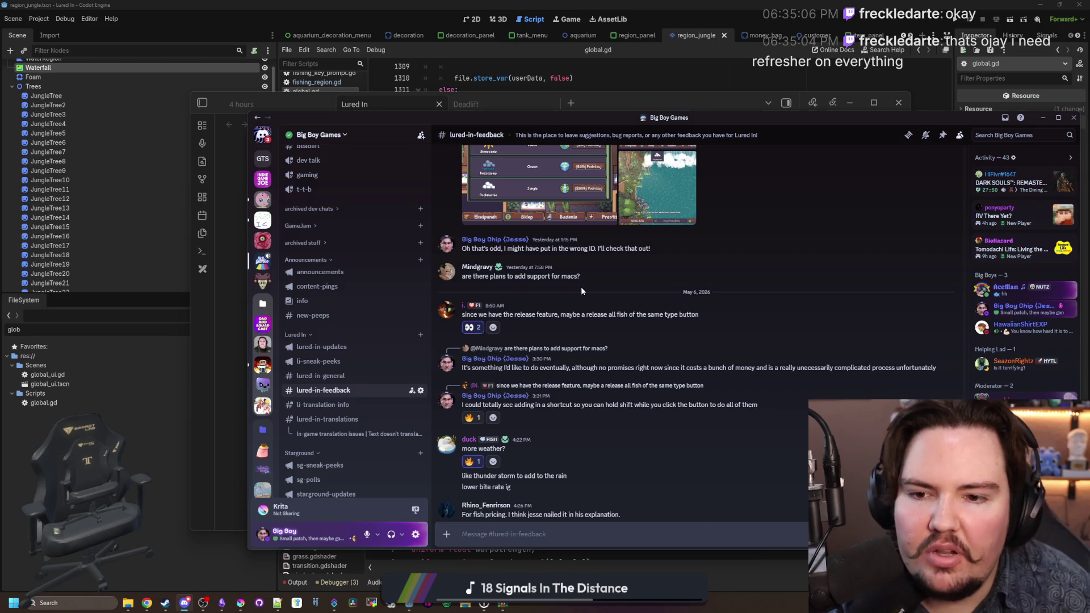
{"action": "scroll", "coordinate": [499, 358], "scroll_direction": "up", "scroll_amount": 1}
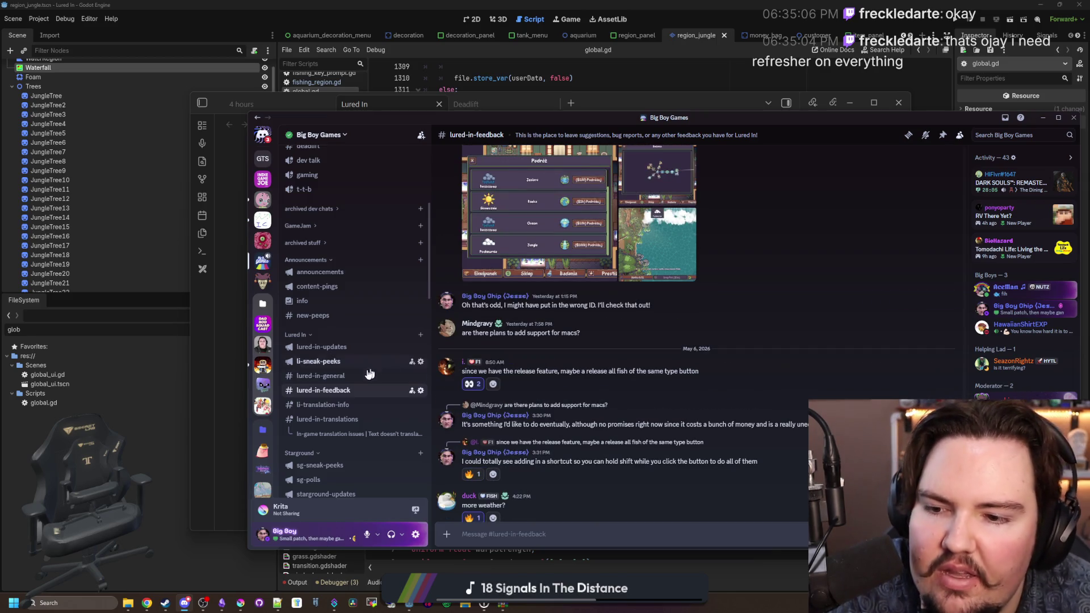
{"action": "left_click", "coordinate": [355, 378]}
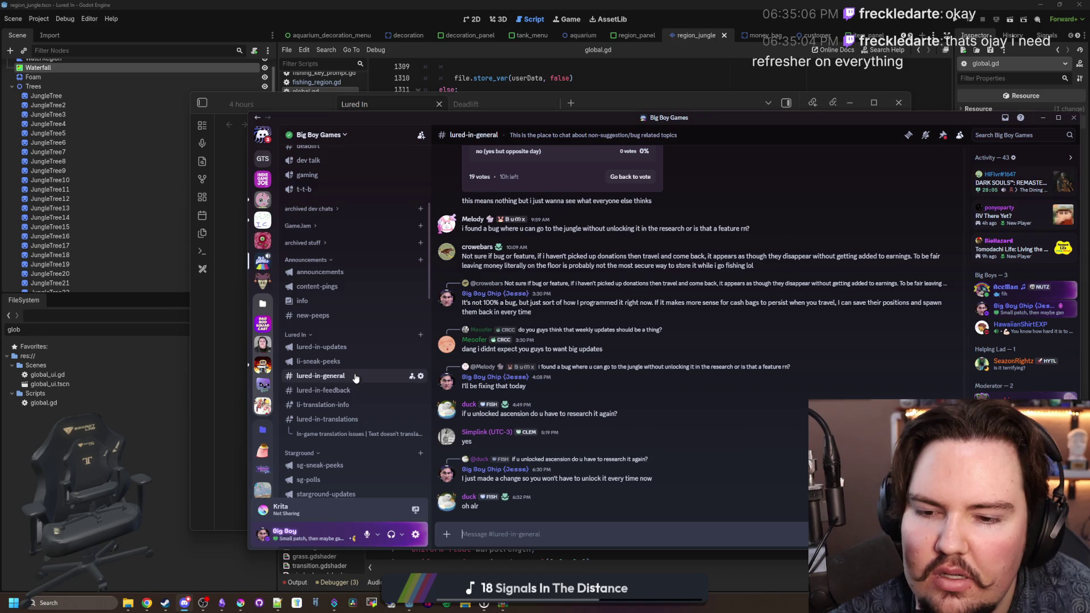
{"action": "left_click", "coordinate": [349, 391]}
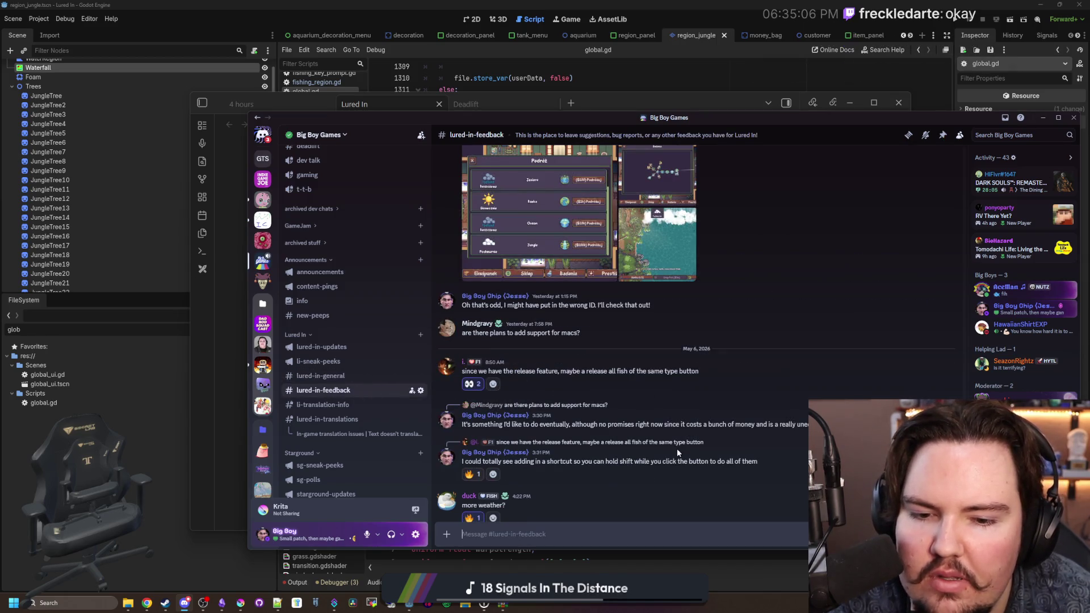
Step: Browse the general, sneak-peeks, updates (v0.4 post) and translation channels of the Lured In server
{"action": "left_click", "coordinate": [337, 377]}
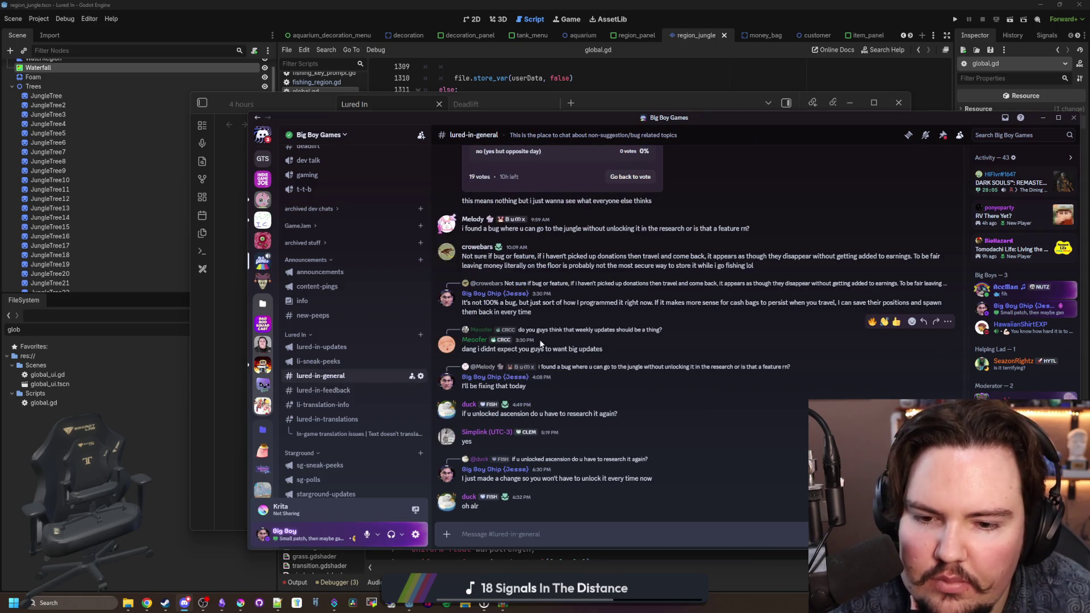
{"action": "left_click", "coordinate": [337, 362]}
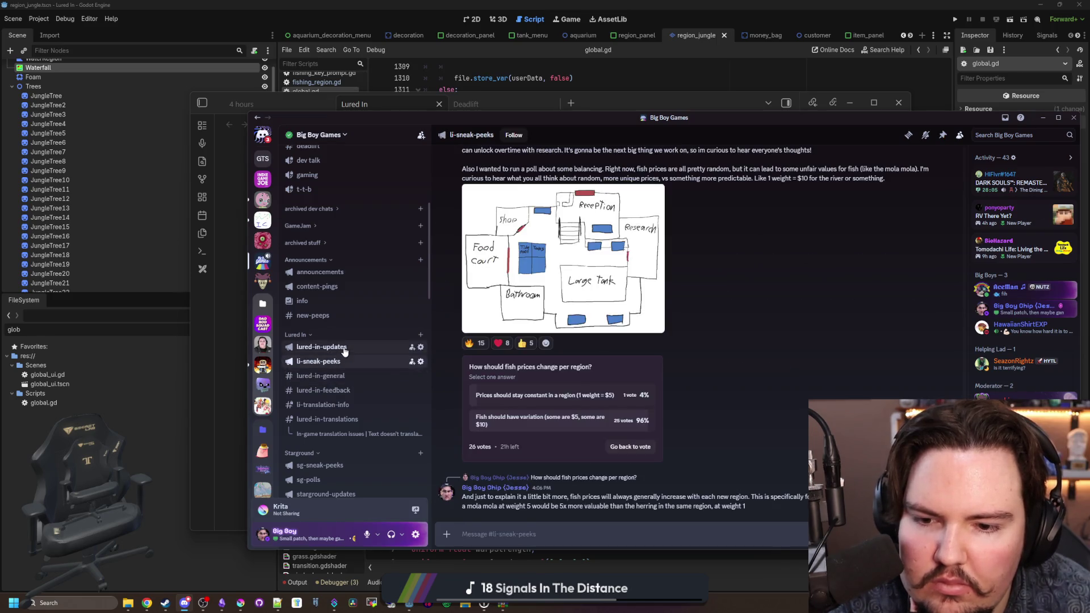
{"action": "left_click", "coordinate": [344, 348]}
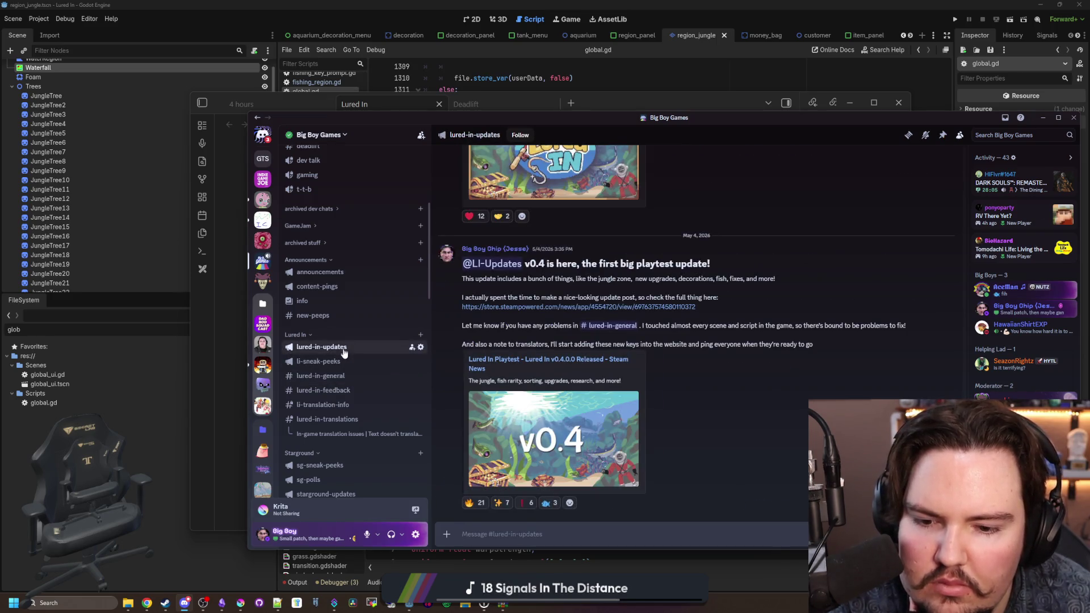
{"action": "left_click", "coordinate": [358, 364]}
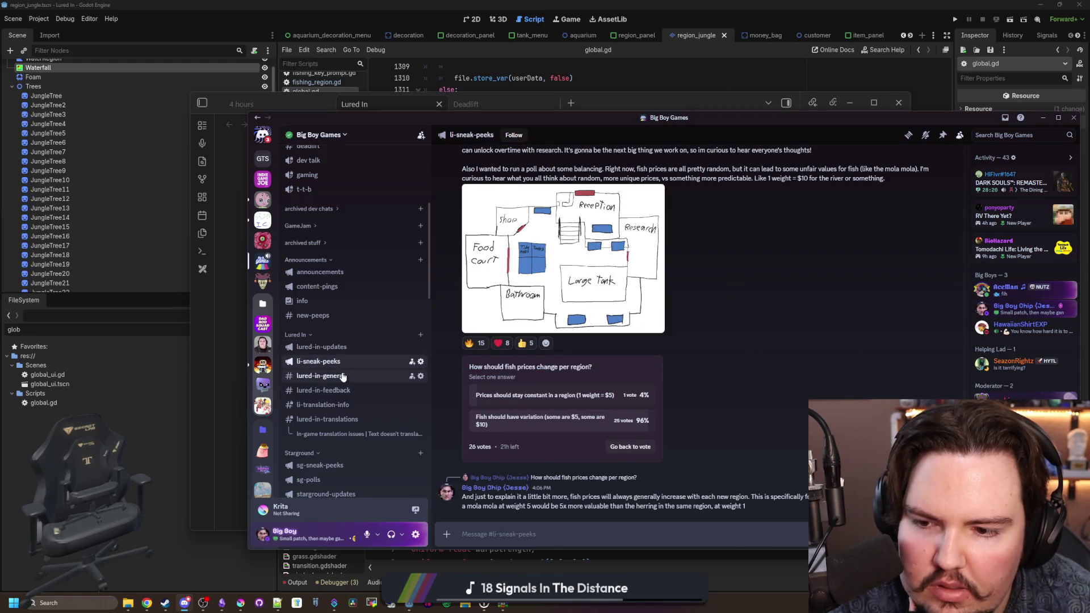
{"action": "left_click", "coordinate": [341, 391]}
{"action": "scroll", "coordinate": [498, 369], "scroll_direction": "down", "scroll_amount": 10}
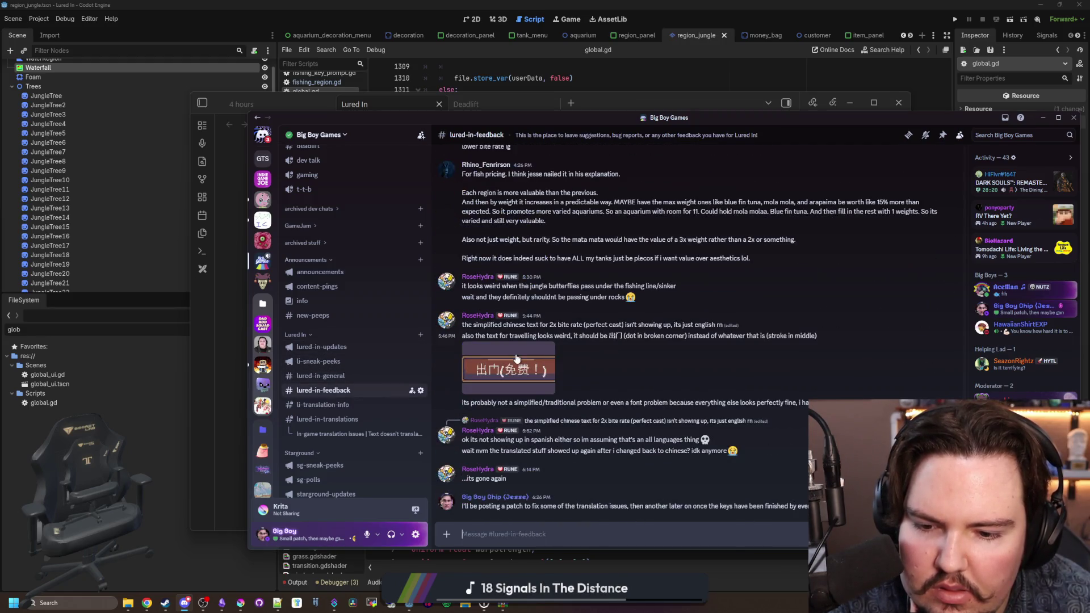
{"action": "left_click", "coordinate": [316, 405]}
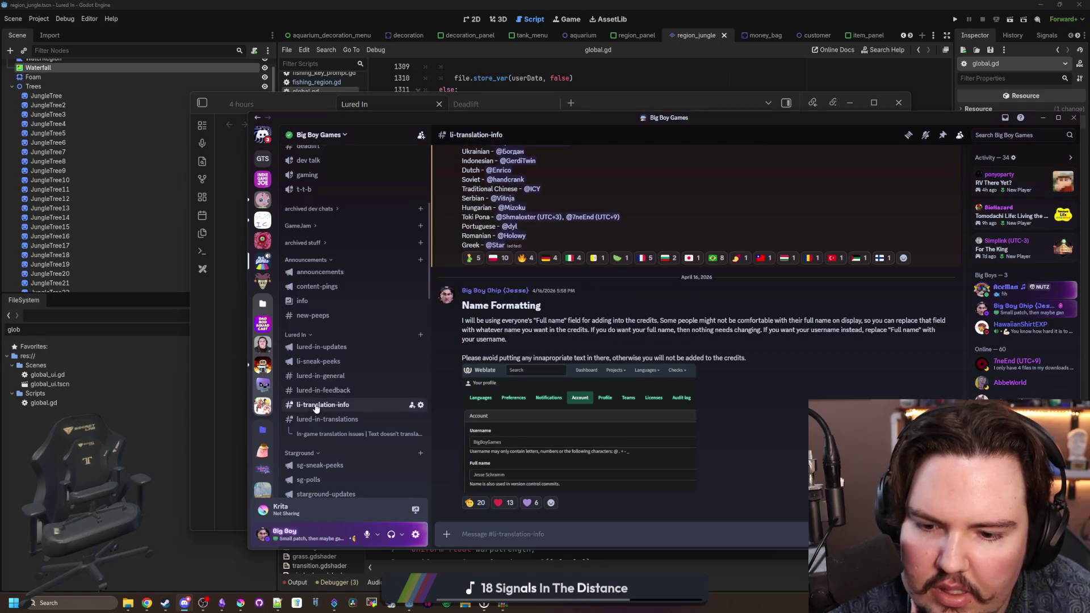
{"action": "left_click", "coordinate": [318, 420]}
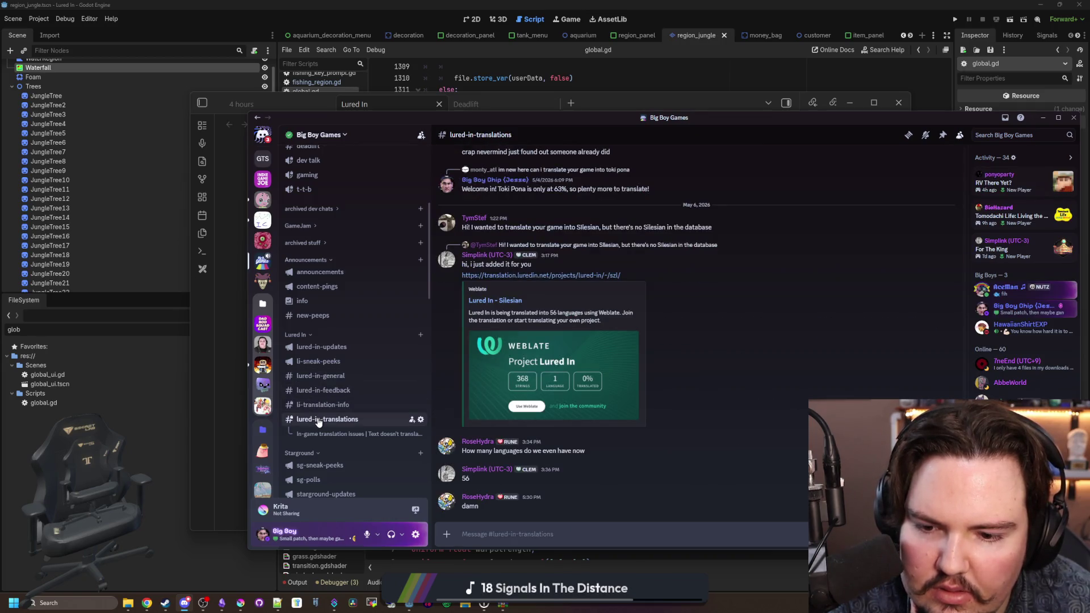
Step: Move Discord out of the way to reveal the Changelog notes, then bring the Godot editor forward
{"action": "mouse_move", "coordinate": [421, 404]}
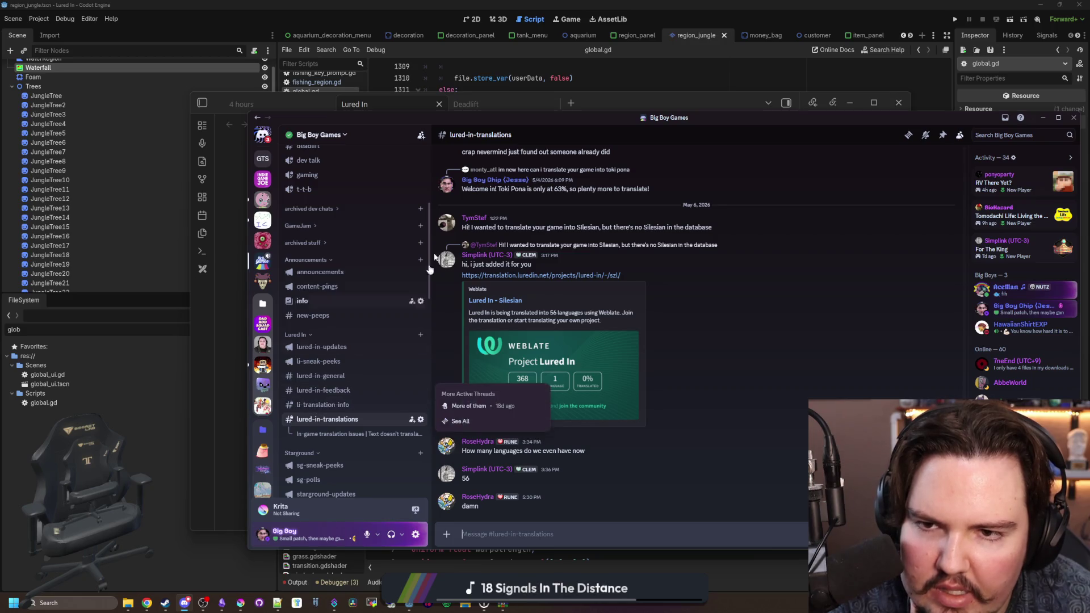
{"action": "left_click_drag", "start_coordinate": [495, 117], "coordinate": [599, 434]}
{"action": "left_click", "coordinate": [515, 234]}
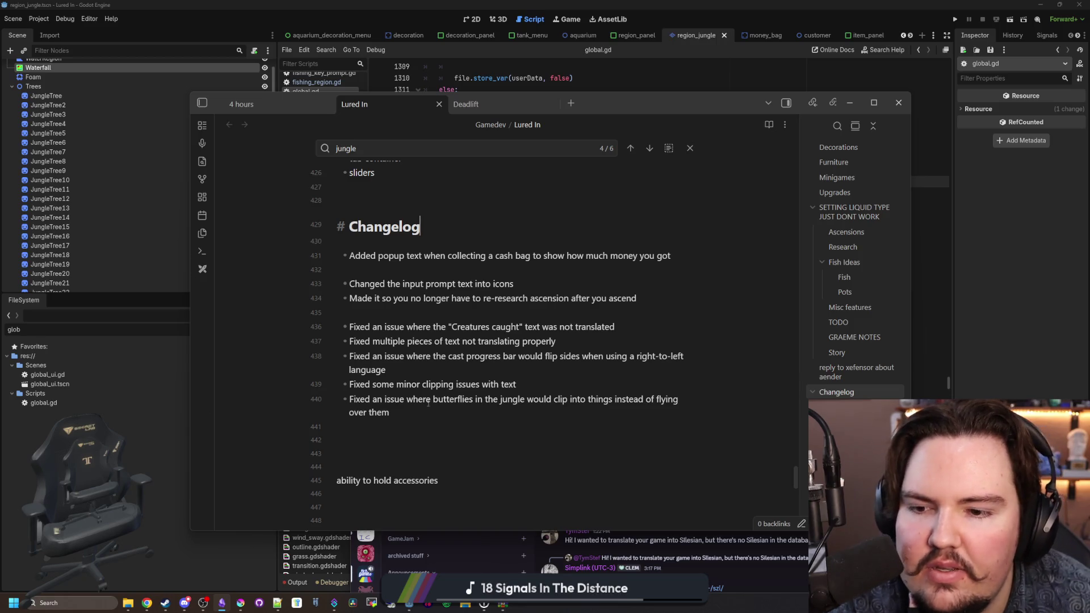
{"action": "left_click", "coordinate": [152, 442]}
Step: Save the project and move to the load_user_data function in global.gd
{"action": "left_click", "coordinate": [514, 271]}
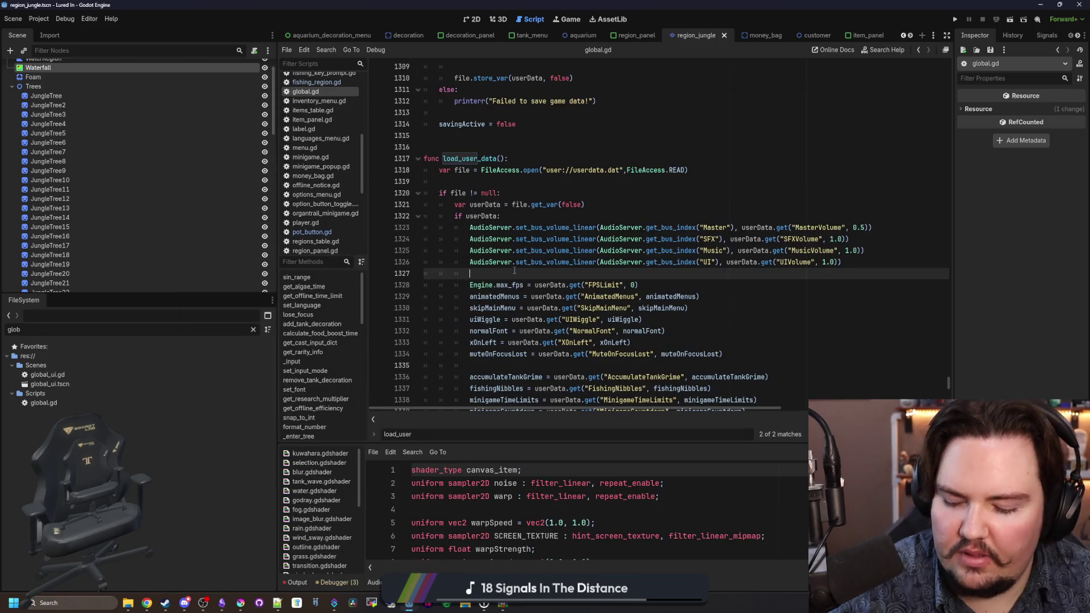
{"action": "key", "text": "ctrl+s"}
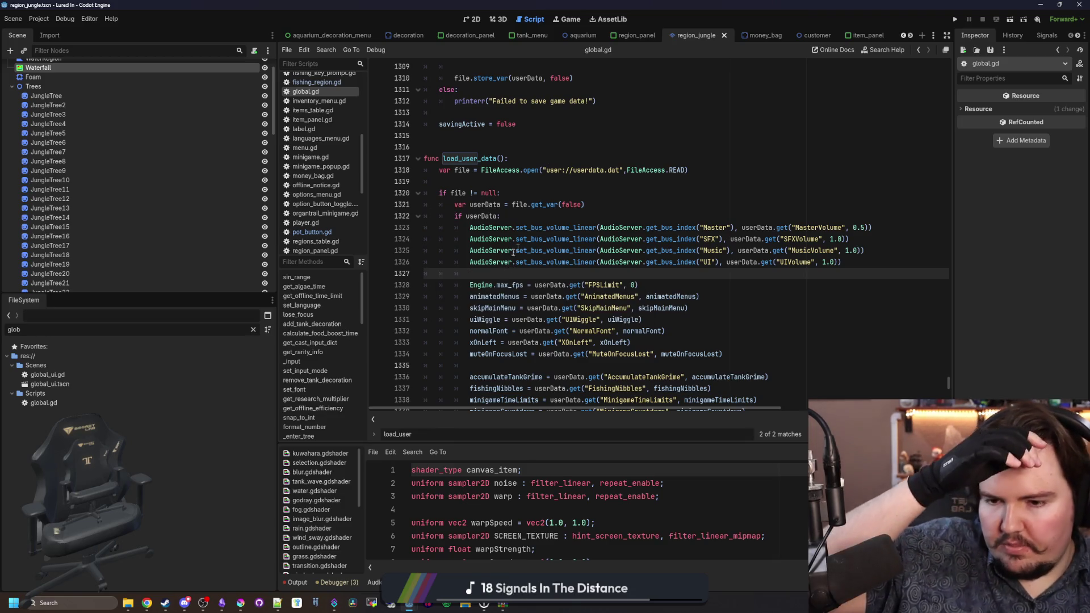
{"action": "left_click", "coordinate": [610, 203]}
{"action": "key", "text": "Up"}
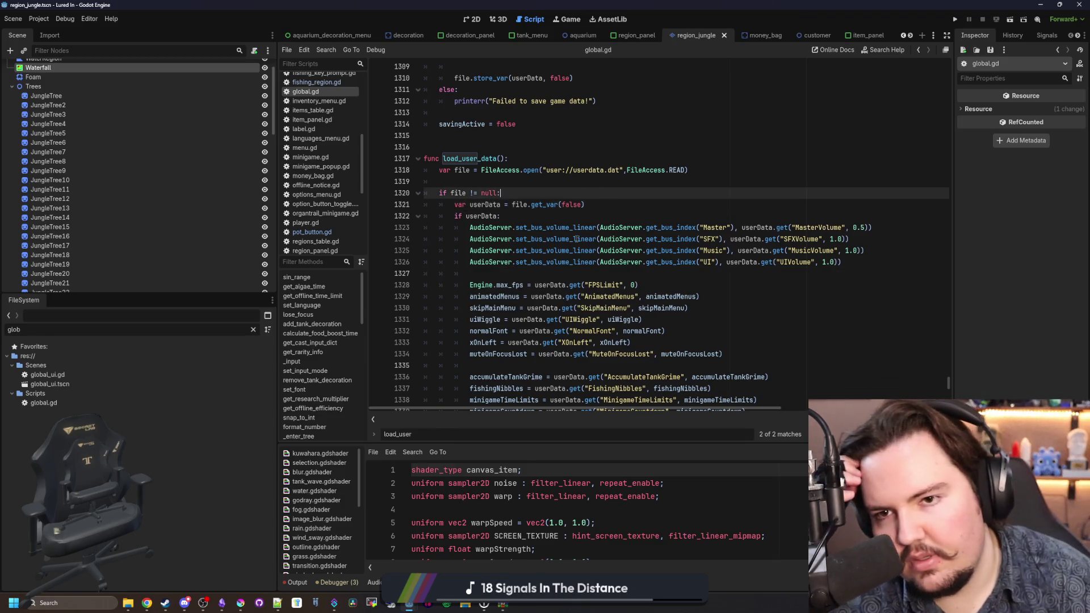
{"action": "left_click", "coordinate": [560, 163]}
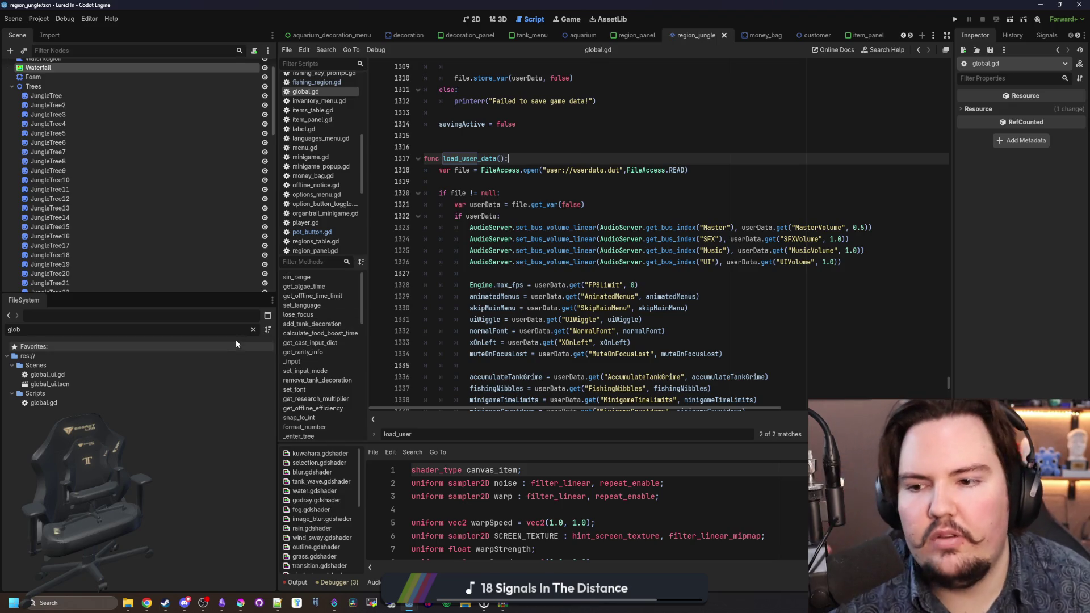
Step: Clear the FileSystem filter so all project files are listed
{"action": "left_click", "coordinate": [253, 329]}
{"action": "type", "text": "re"}
{"action": "left_click", "coordinate": [254, 329]}
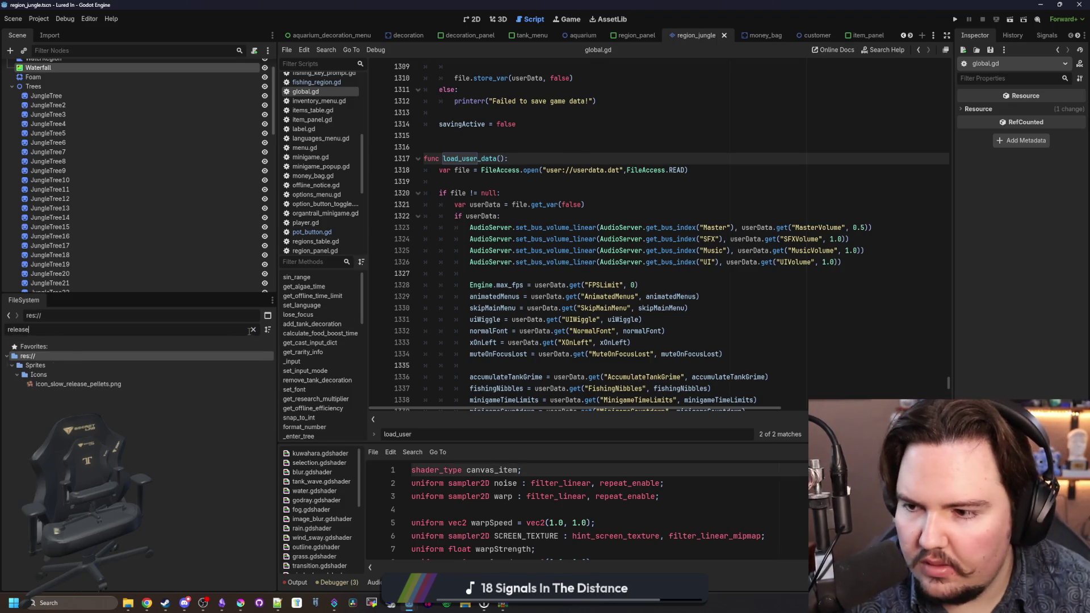
Step: Search the whole project for 'release' and open panel.gd at line 7's release_pressed signal
{"action": "left_click", "coordinate": [568, 214]}
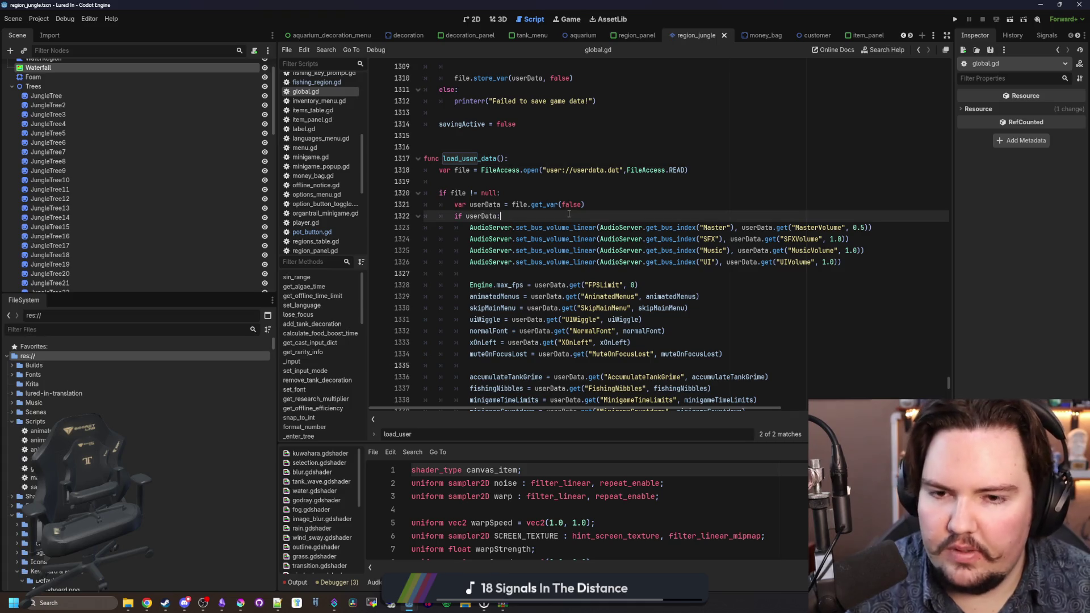
{"action": "key", "text": "ctrl+shift+f"}
{"action": "type", "text": "release"}
{"action": "key", "text": "Return"}
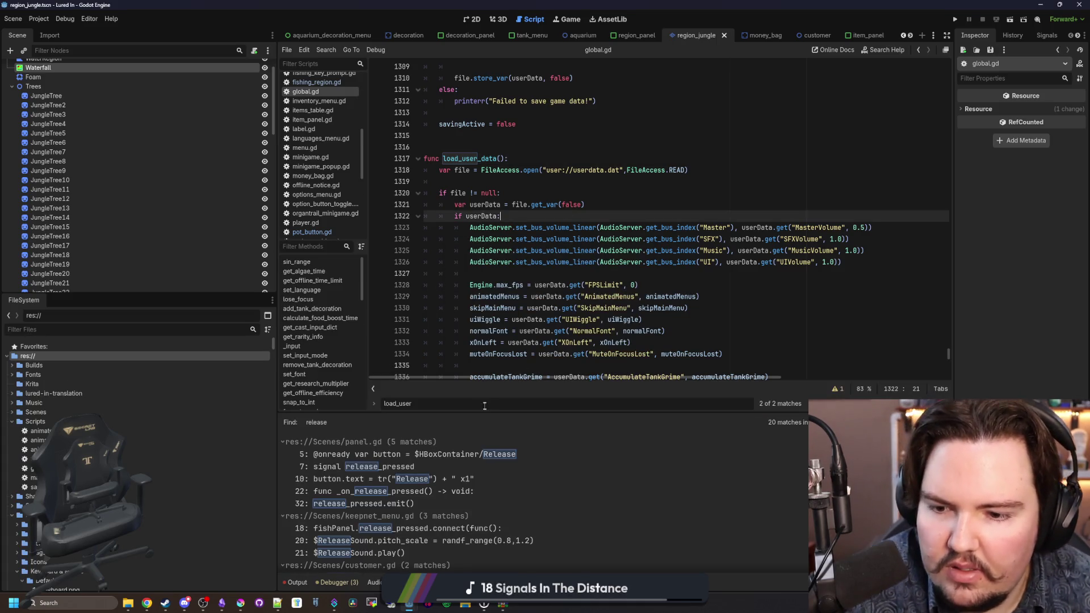
{"action": "left_click", "coordinate": [454, 466]}
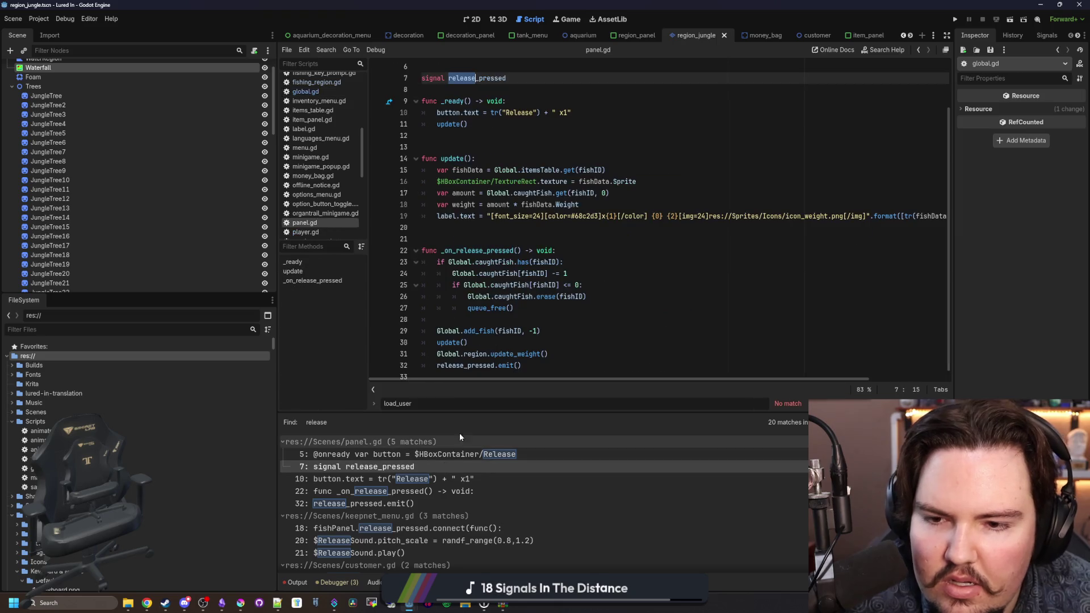
Step: Insert a new indented line under the caughtFish.has(fishID) check in _on_release_pressed
{"action": "scroll", "coordinate": [530, 284], "scroll_direction": "up", "scroll_amount": 2}
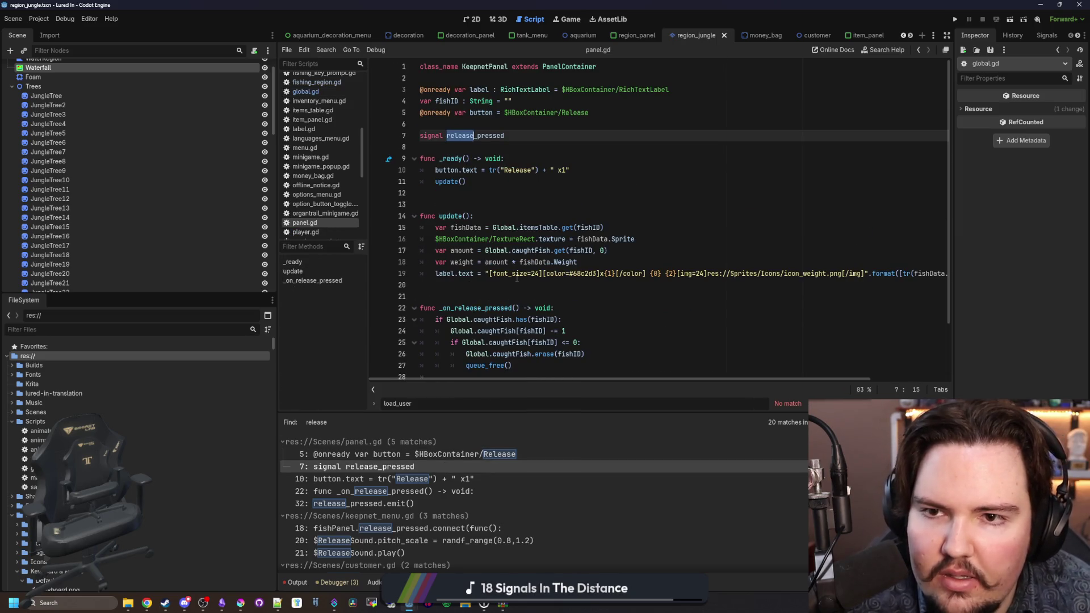
{"action": "left_click", "coordinate": [517, 151]}
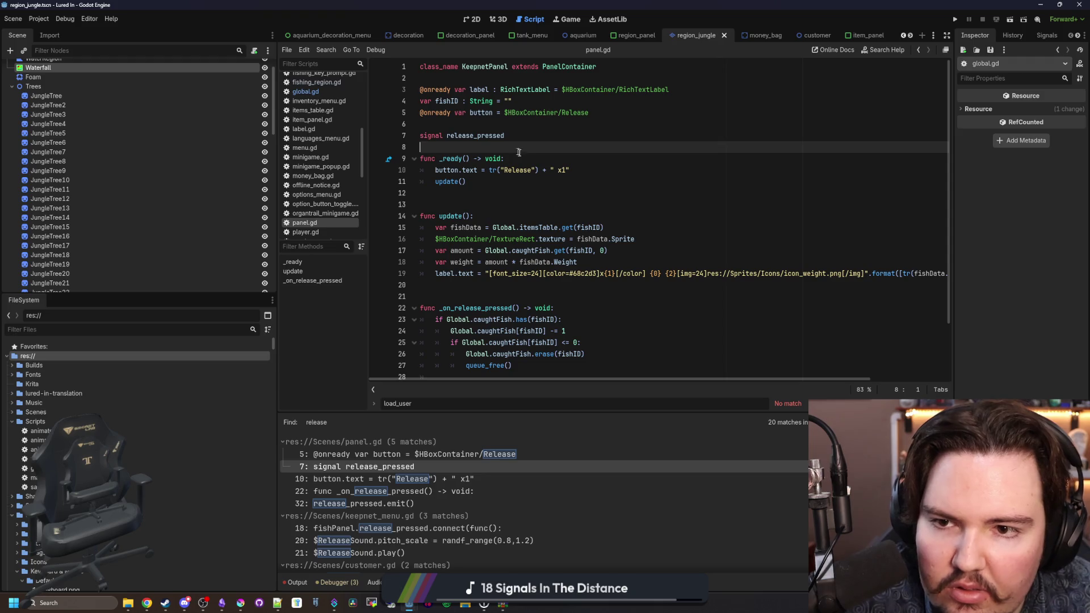
{"action": "scroll", "coordinate": [555, 238], "scroll_direction": "down", "scroll_amount": 2}
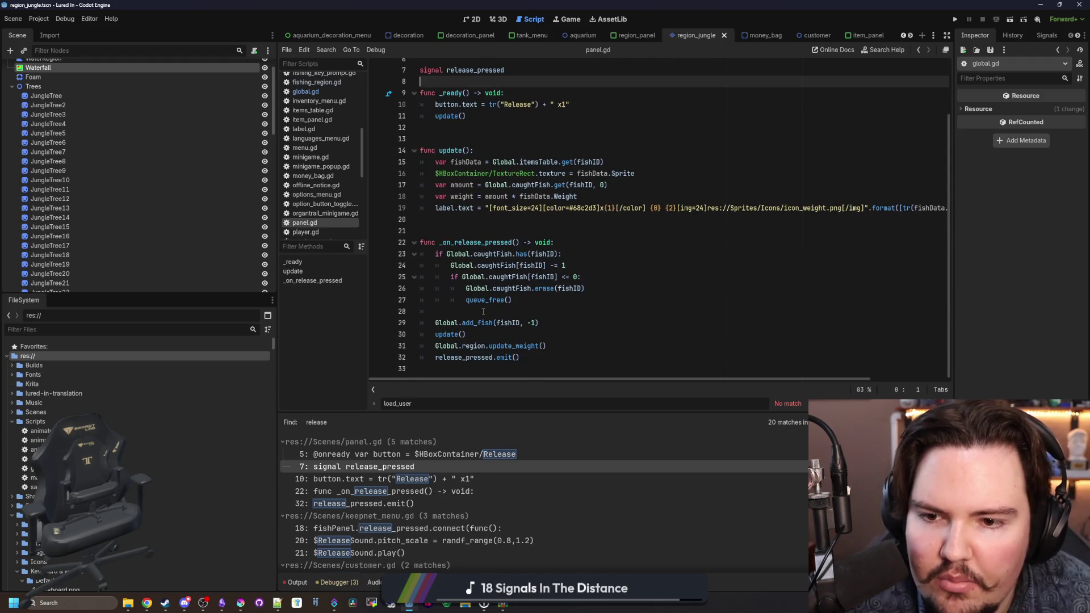
{"action": "left_click", "coordinate": [484, 311]}
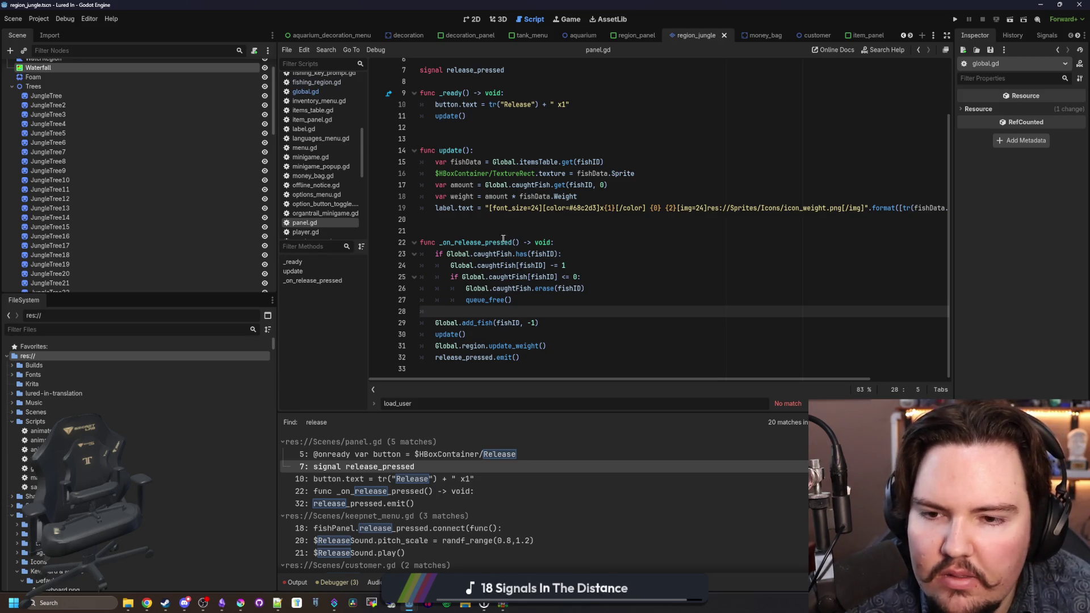
{"action": "left_click", "coordinate": [562, 242]}
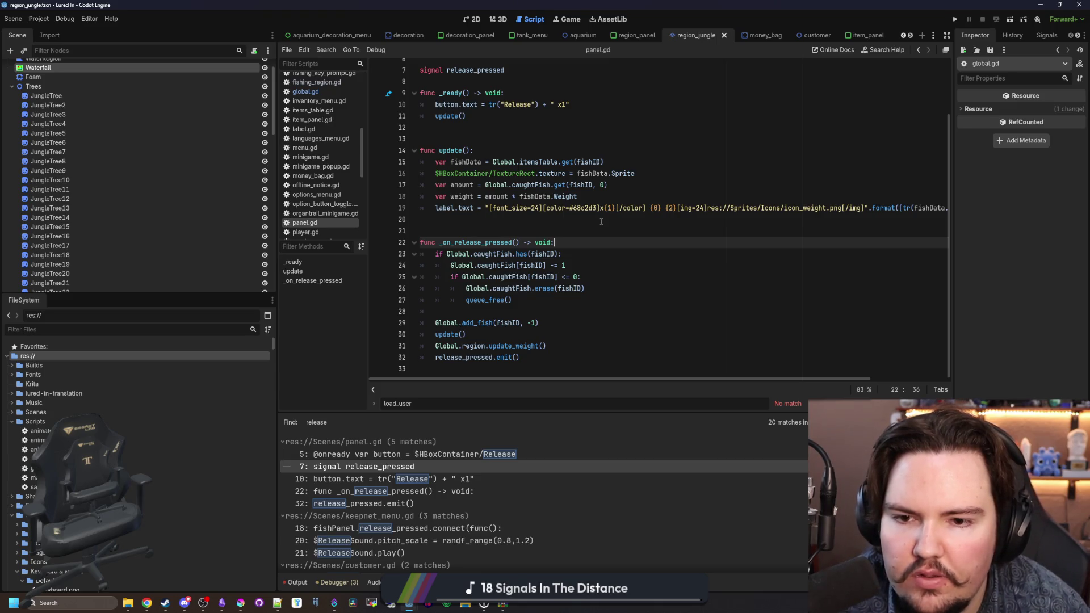
{"action": "key", "text": "Down"}
{"action": "key", "text": "End"}
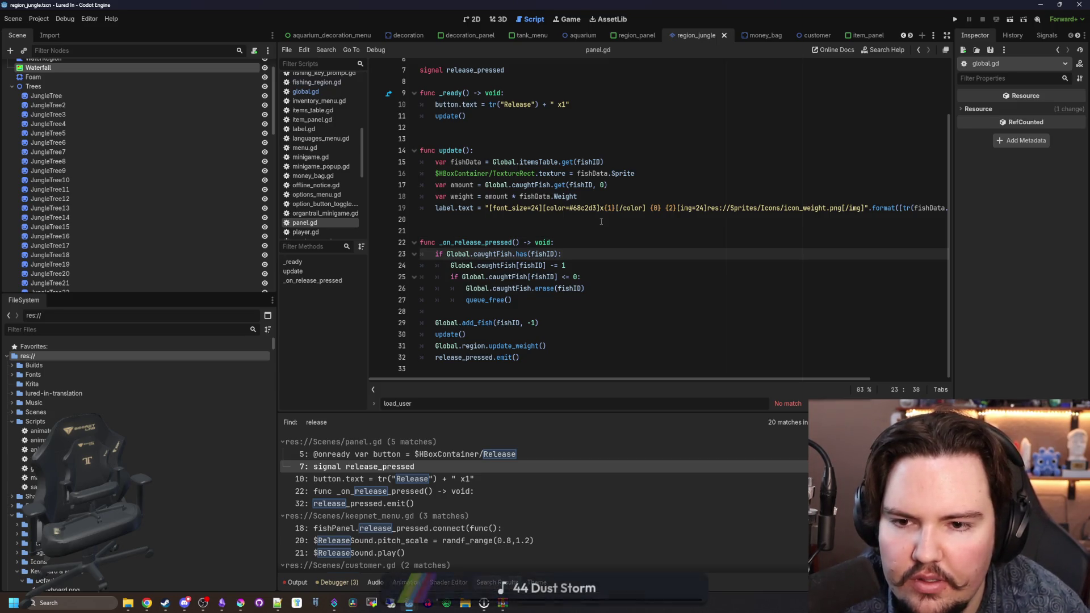
{"action": "key", "text": "Return"}
{"action": "key", "text": "Return"}
{"action": "key", "text": "Up"}
Step: Write `if Input.is_action_pressed("")` on line 24, leaving the action name empty
{"action": "type", "text": "if Inpu"}
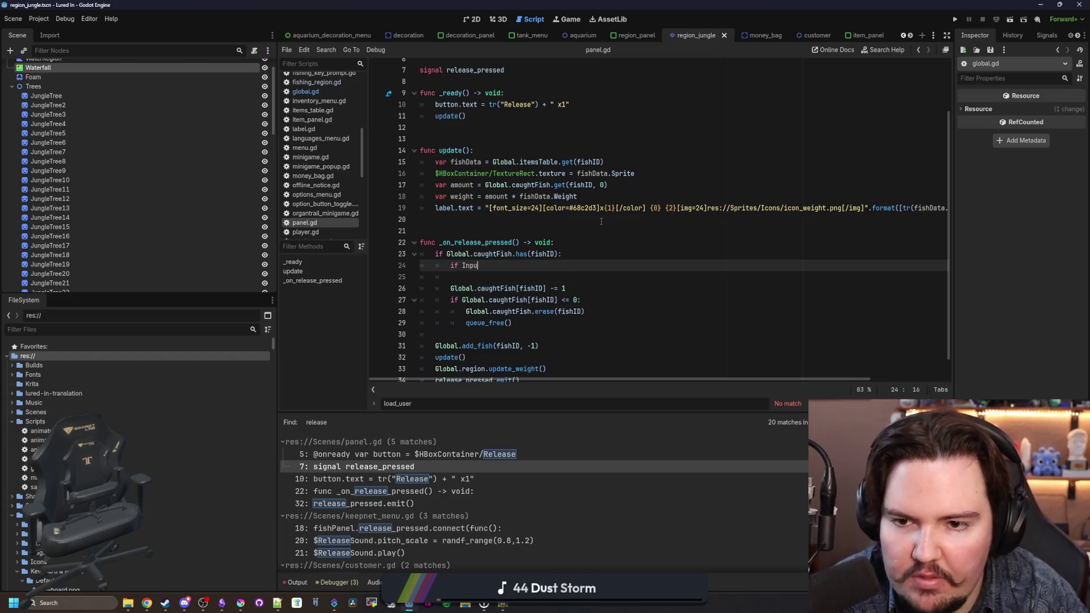
{"action": "type", "text": "t.is_action_pre"}
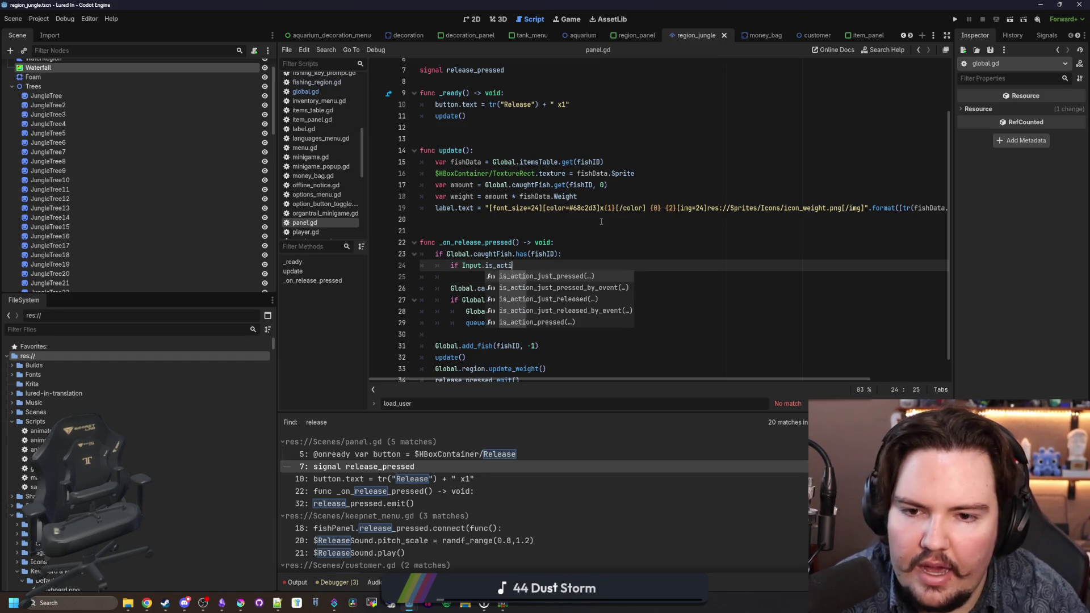
{"action": "key", "text": "Return"}
{"action": "type", "text": "\"s"}
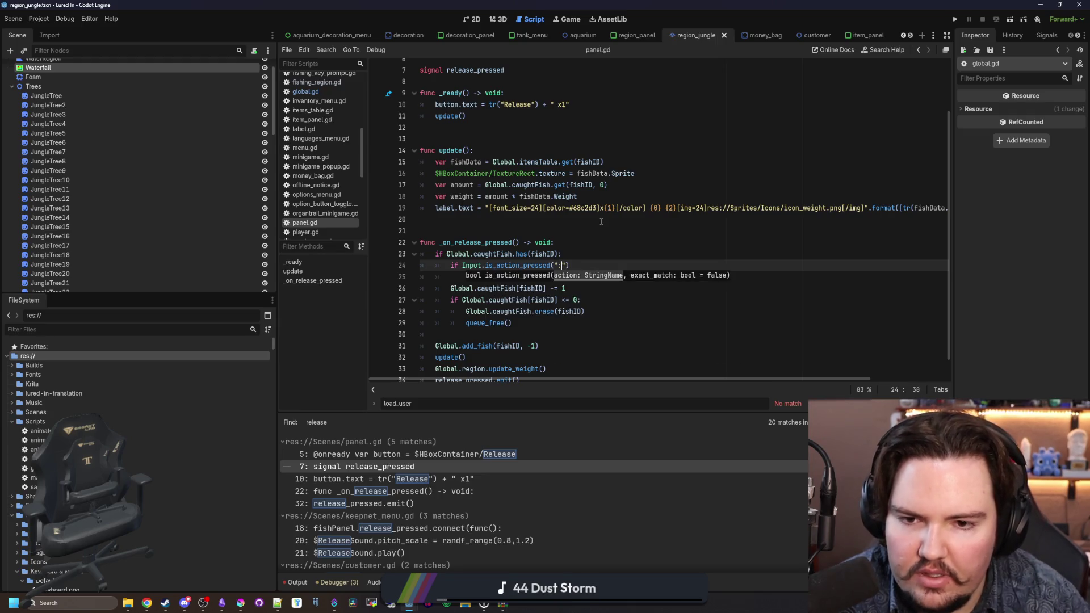
{"action": "key", "text": "BackSpace"}
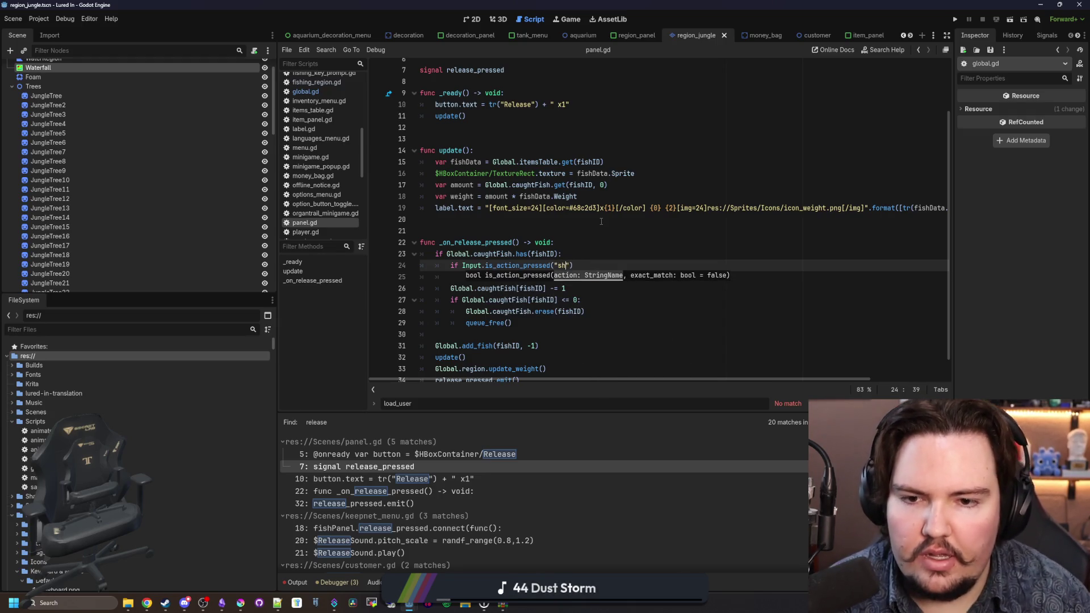
{"action": "left_click", "coordinate": [38, 19]}
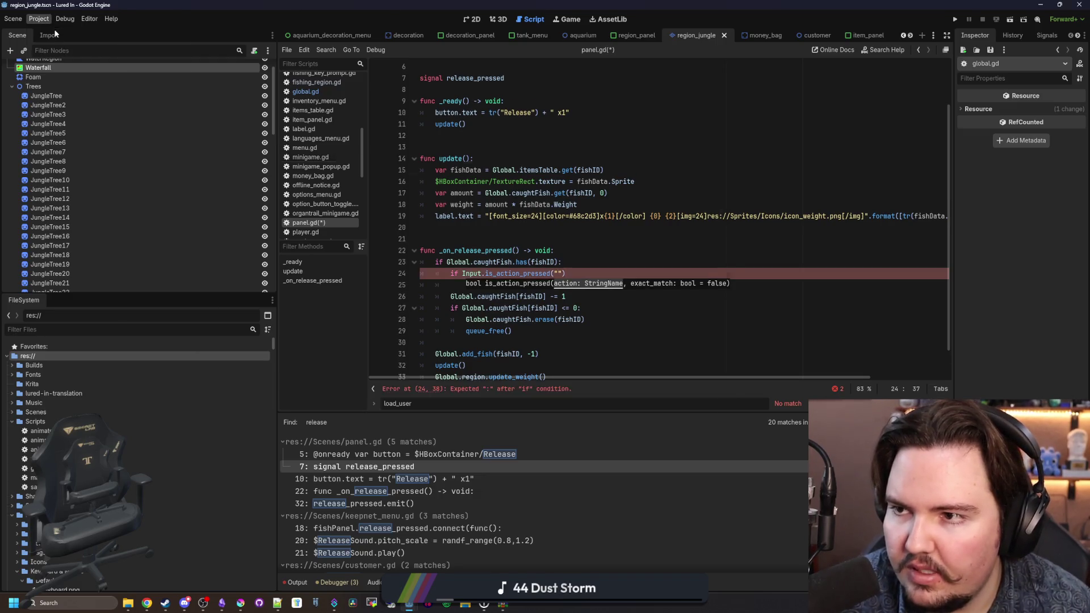
Step: In Project Settings' Input Map, create a new input action named 'shift'
{"action": "left_click", "coordinate": [57, 32]}
{"action": "left_click", "coordinate": [272, 185]}
{"action": "scroll", "coordinate": [357, 261], "scroll_direction": "down", "scroll_amount": 10}
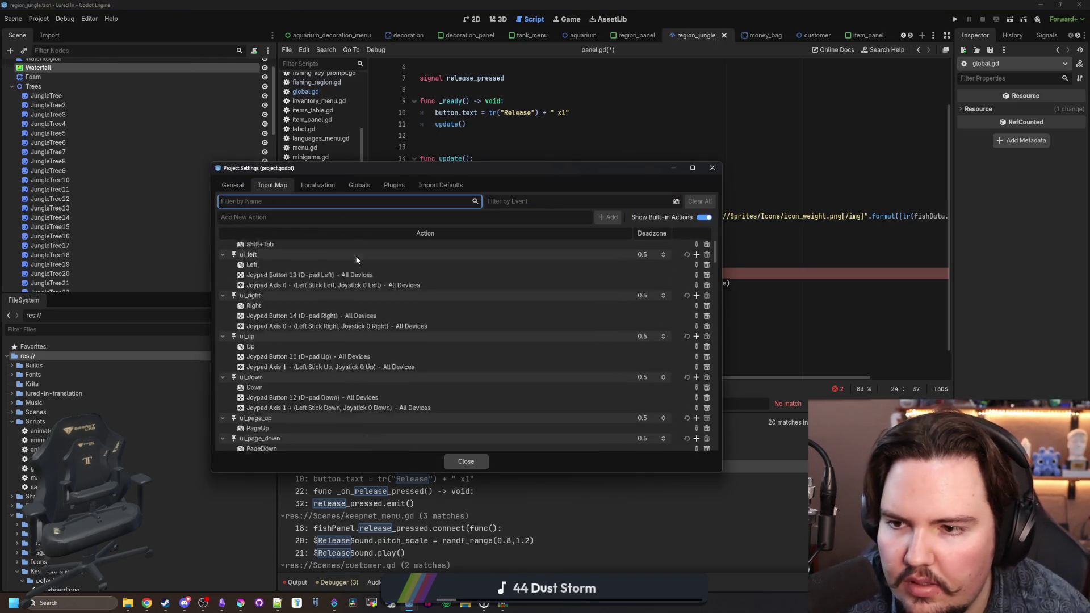
{"action": "scroll", "coordinate": [479, 308], "scroll_direction": "down", "scroll_amount": 2}
{"action": "left_click", "coordinate": [280, 215]}
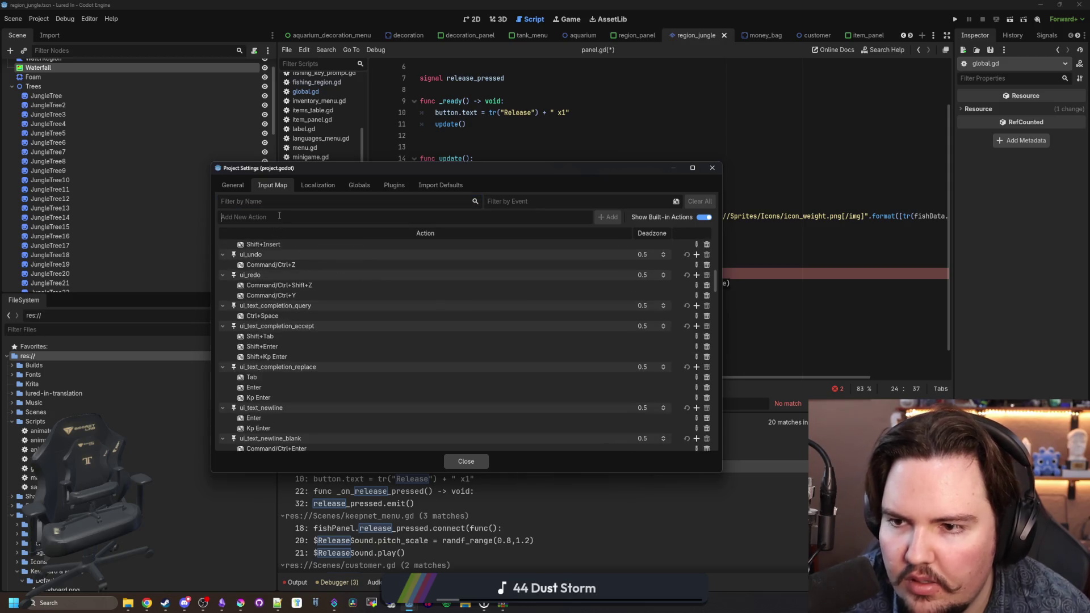
{"action": "type", "text": "release"}
{"action": "left_click", "coordinate": [606, 216]}
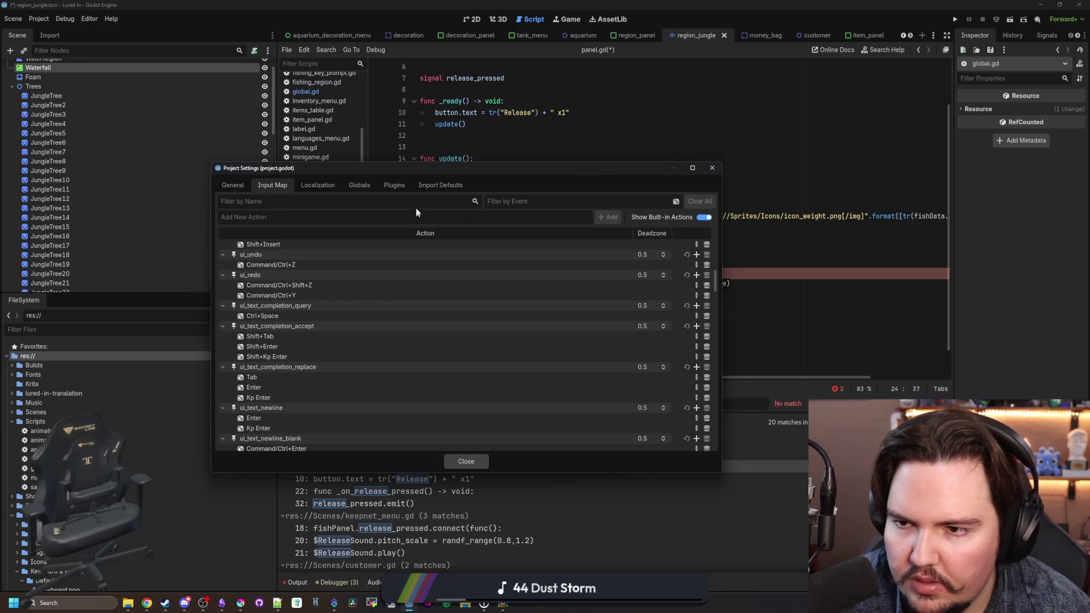
{"action": "type", "text": "shift"}
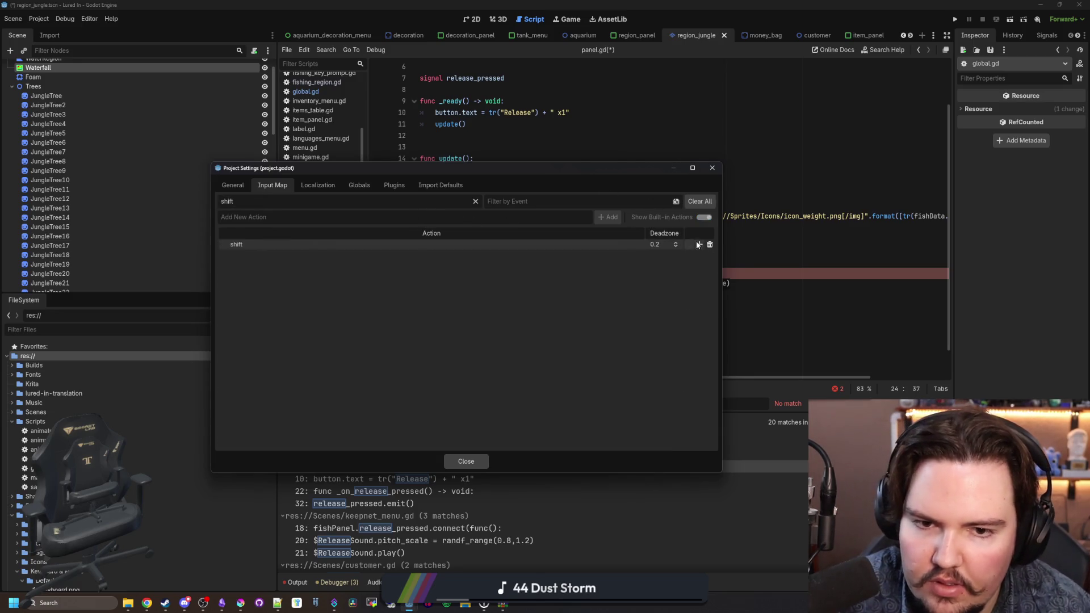
Step: Bind the shift action to Shift (Physical), replacing an accidental CapsLock binding
{"action": "left_click", "coordinate": [699, 244]}
{"action": "key", "text": "Caps_Lock"}
{"action": "left_click", "coordinate": [486, 381]}
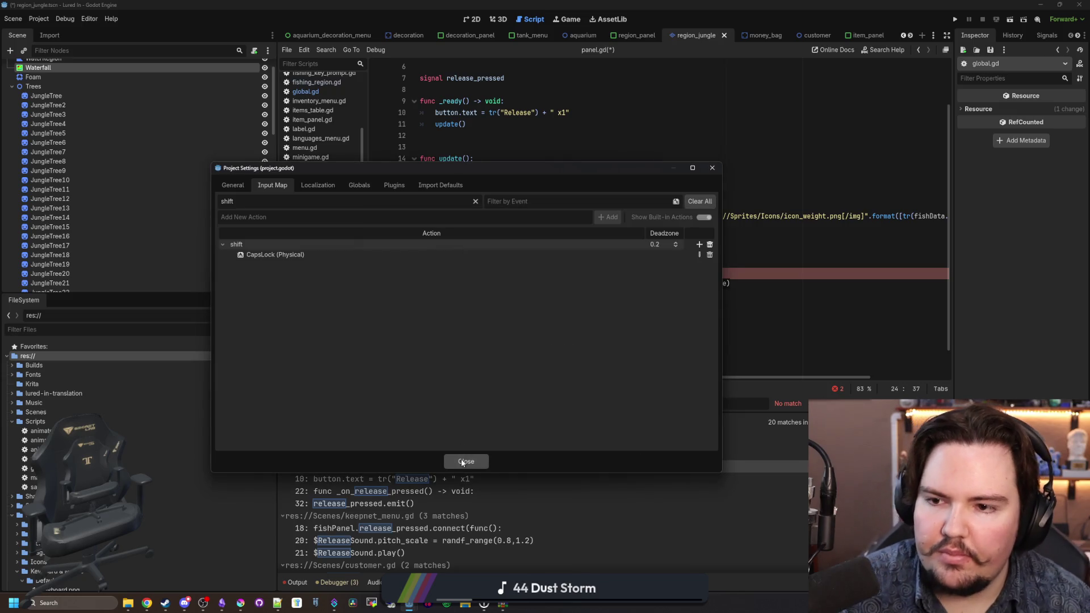
{"action": "left_click", "coordinate": [700, 255]}
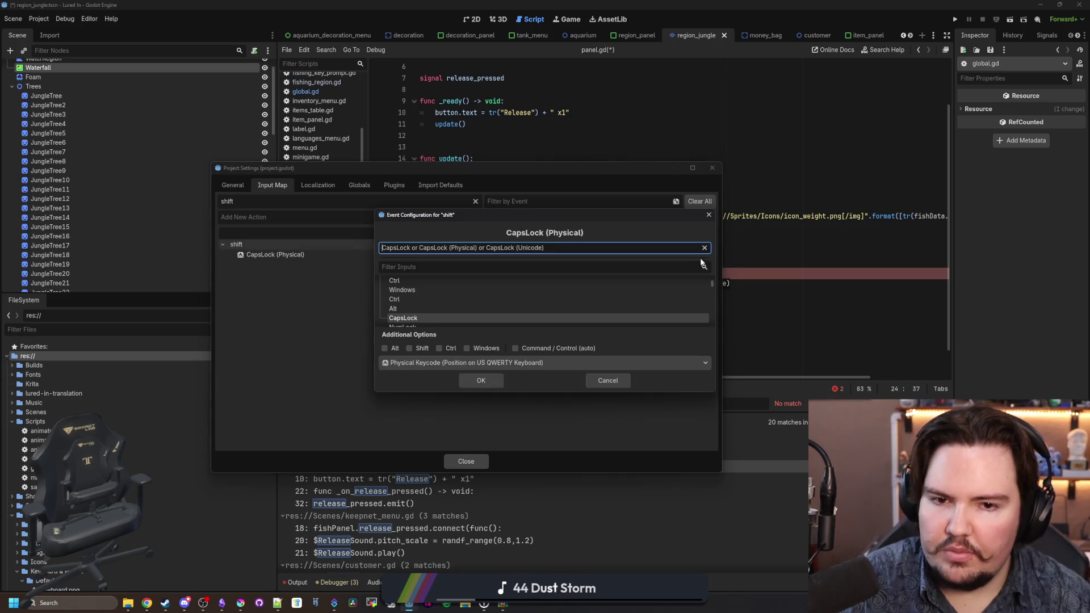
{"action": "key", "text": "shift"}
{"action": "left_click", "coordinate": [478, 382]}
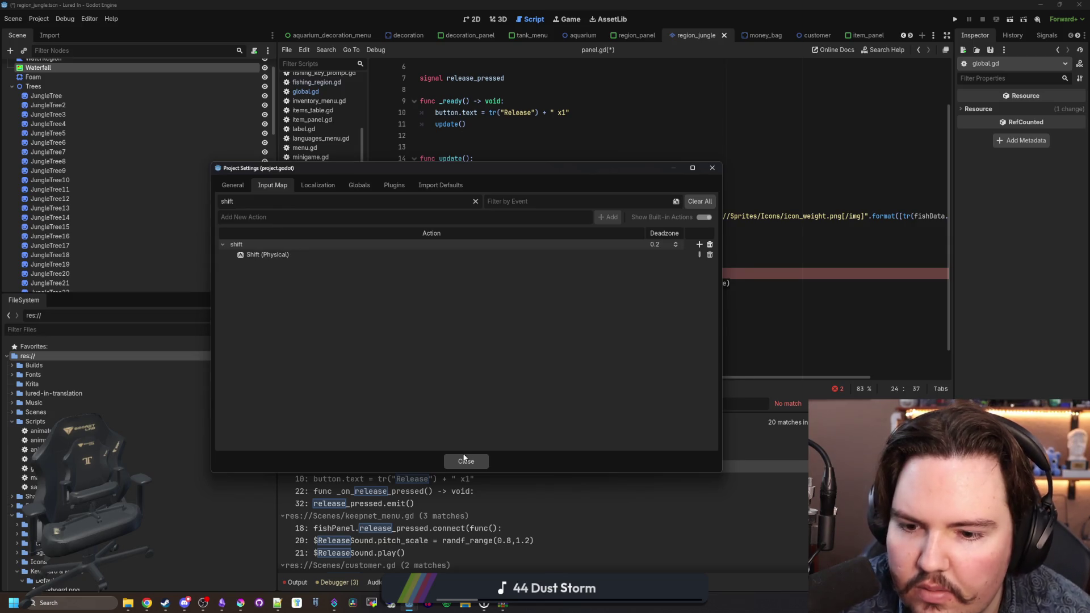
{"action": "left_click", "coordinate": [465, 461]}
Step: Autocomplete "shift" as the action name in line 24's is_action_pressed check
{"action": "type", "text": "S"}
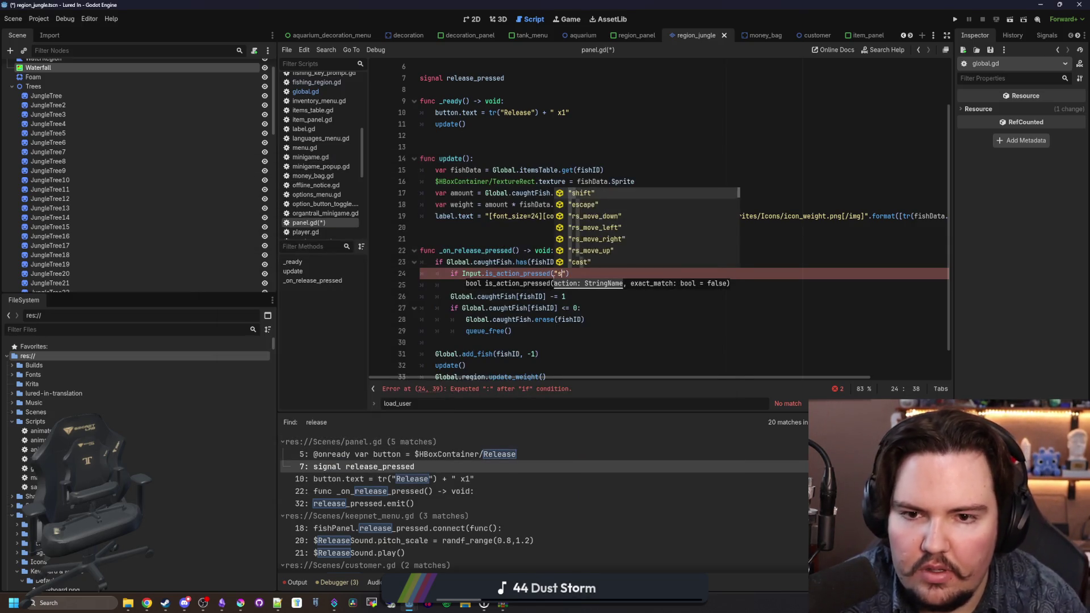
{"action": "key", "text": "Return"}
{"action": "key", "text": "Right"}
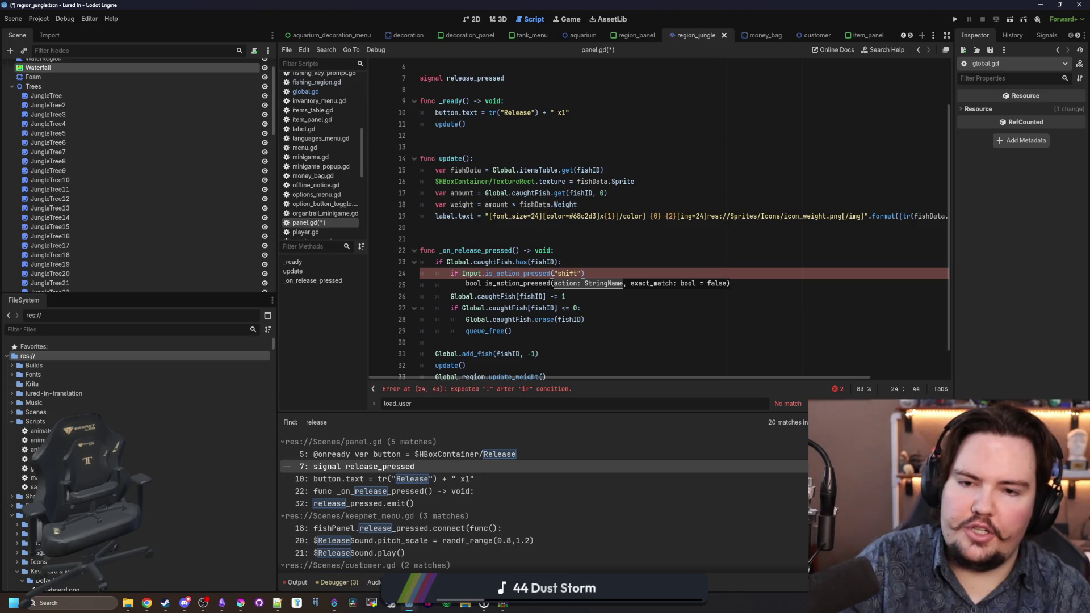
Step: Open the shift block's body and declare var amount = 0 inside the fish check
{"action": "key", "text": "Return"}
{"action": "scroll", "coordinate": [525, 279], "scroll_direction": "down", "scroll_amount": 2}
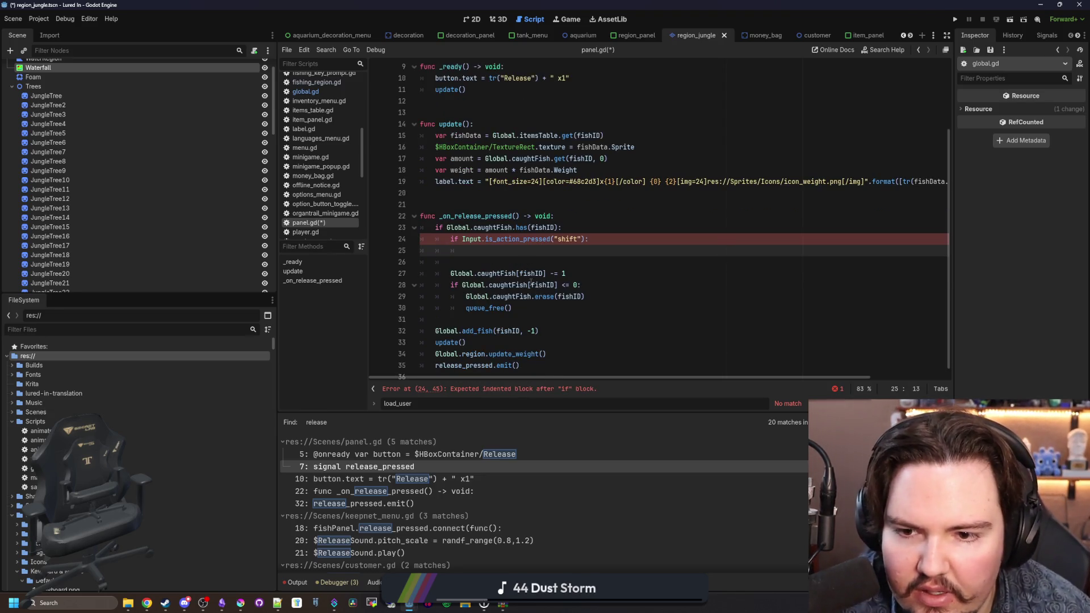
{"action": "left_click", "coordinate": [514, 313]}
{"action": "left_click", "coordinate": [568, 263]}
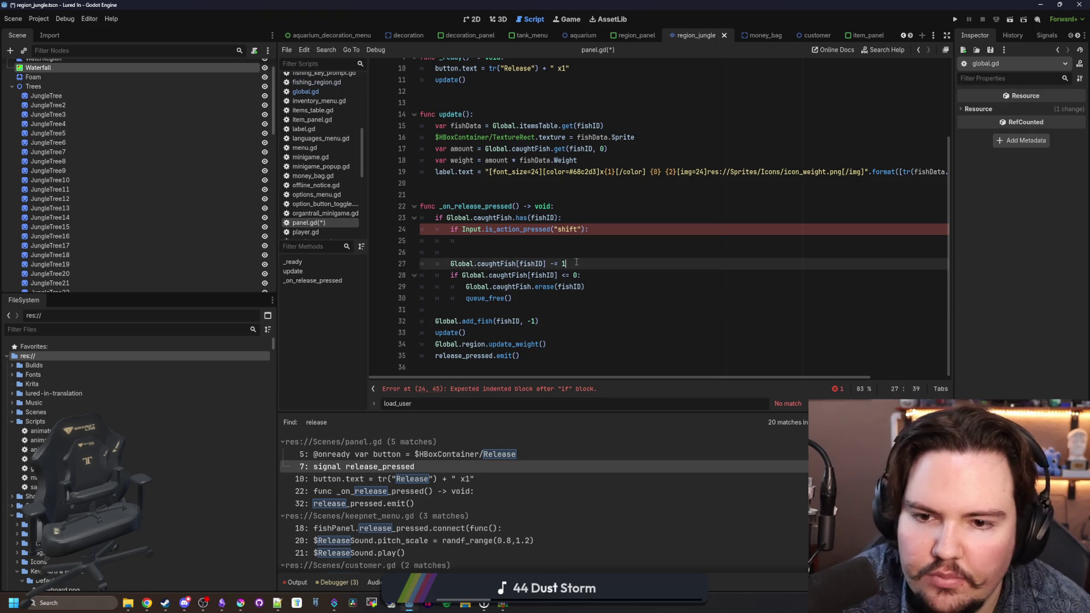
{"action": "key", "text": "Return"}
{"action": "left_click", "coordinate": [503, 242]}
{"action": "left_click", "coordinate": [567, 218]}
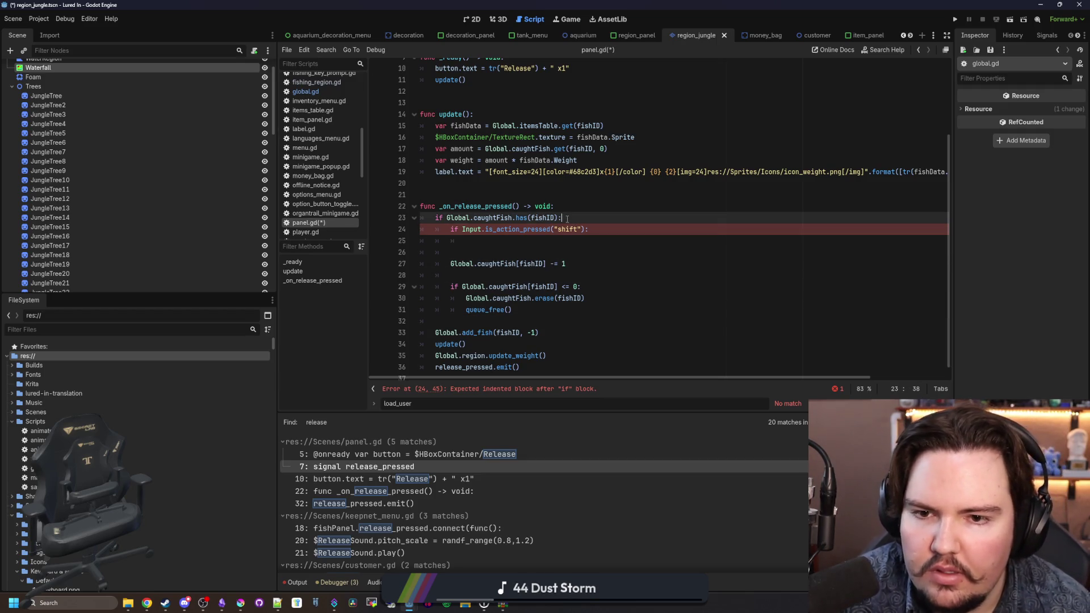
{"action": "key", "text": "Return"}
{"action": "type", "text": "var amount = 0"}
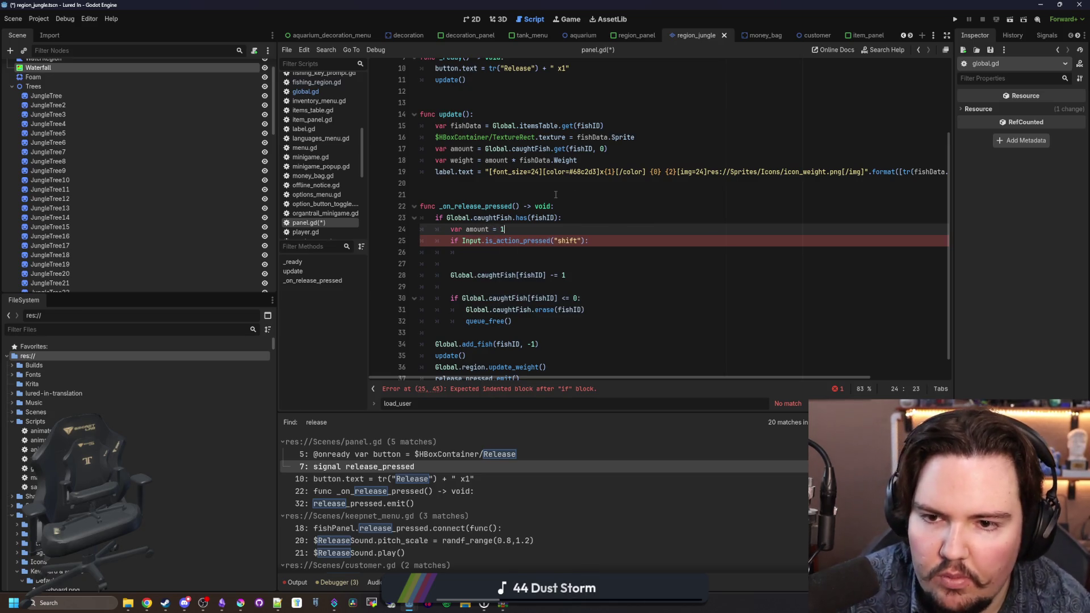
Step: Subtract amount from the caught count and set amount = Global.caughtFish[fishID] in the shift branch
{"action": "scroll", "coordinate": [549, 185], "scroll_direction": "down", "scroll_amount": 1}
{"action": "double_click", "coordinate": [477, 207]}
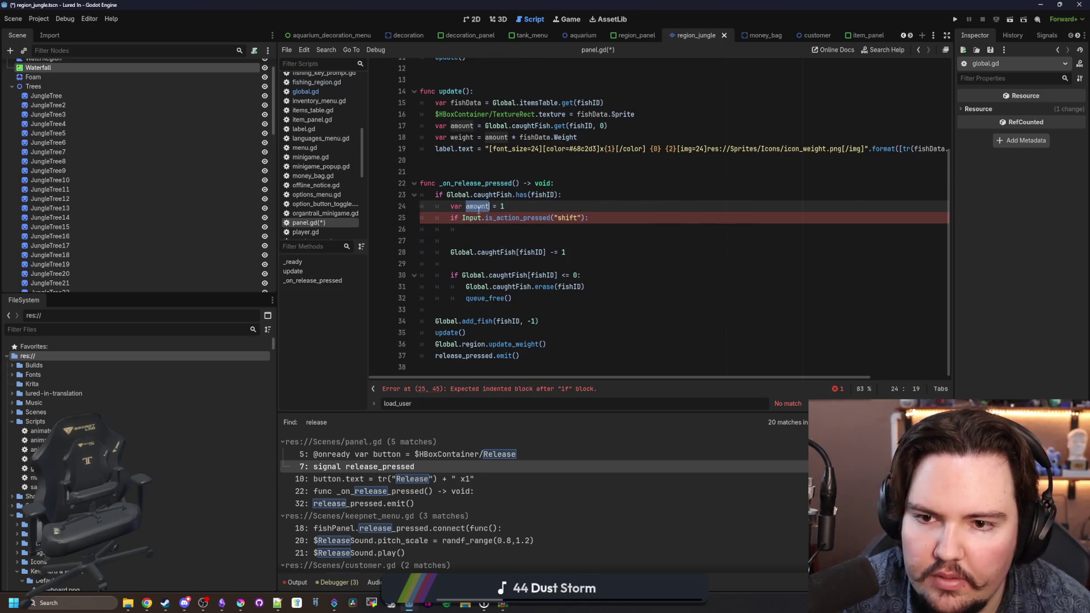
{"action": "left_click", "coordinate": [566, 252]}
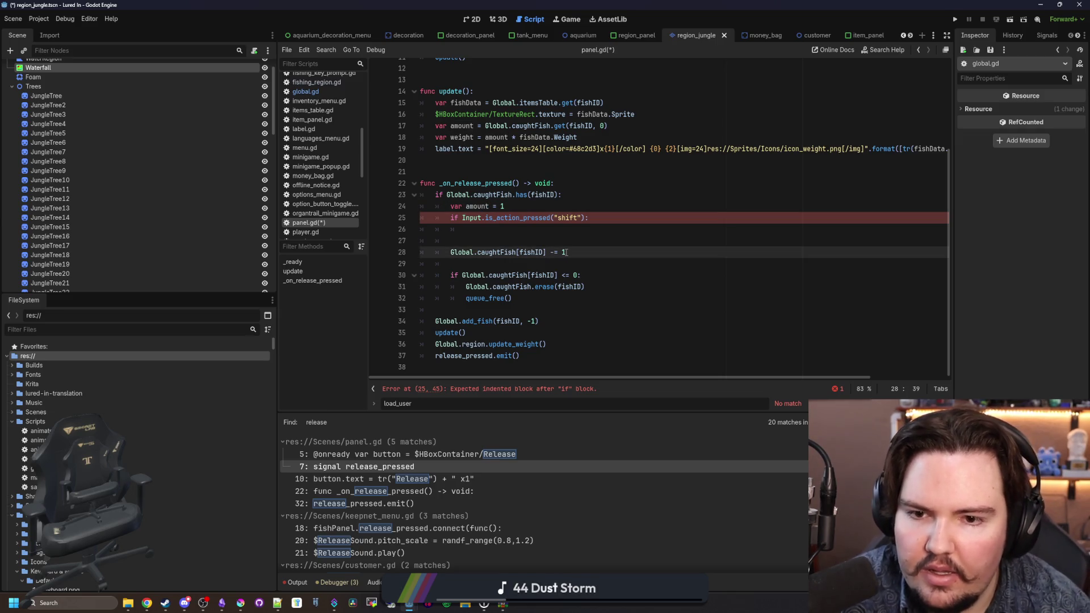
{"action": "type", "text": "amount"}
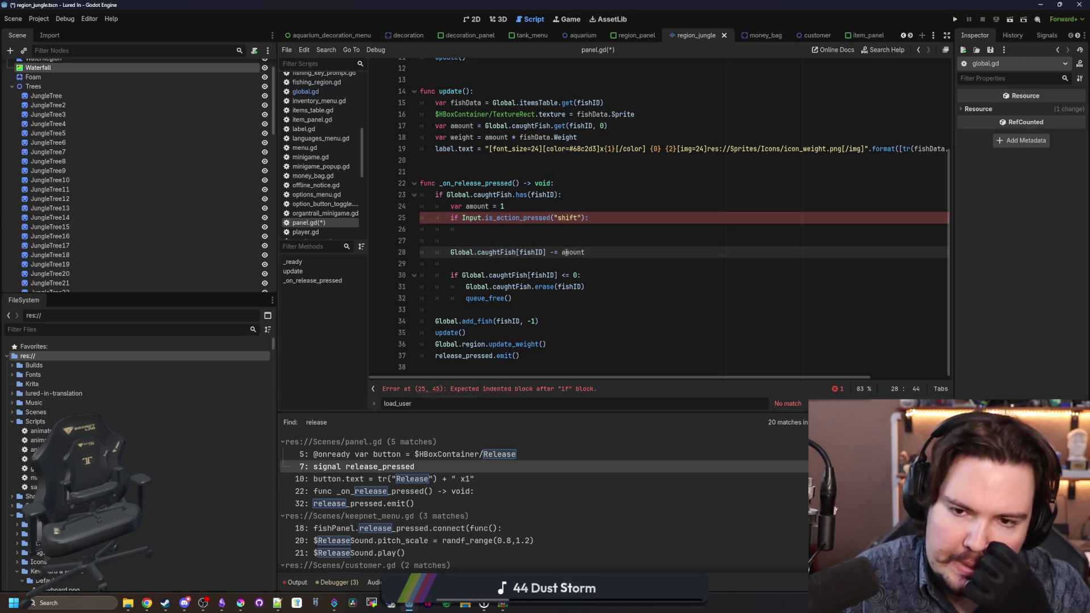
{"action": "key", "text": "Down"}
{"action": "key", "text": "Down"}
{"action": "key", "text": "Down"}
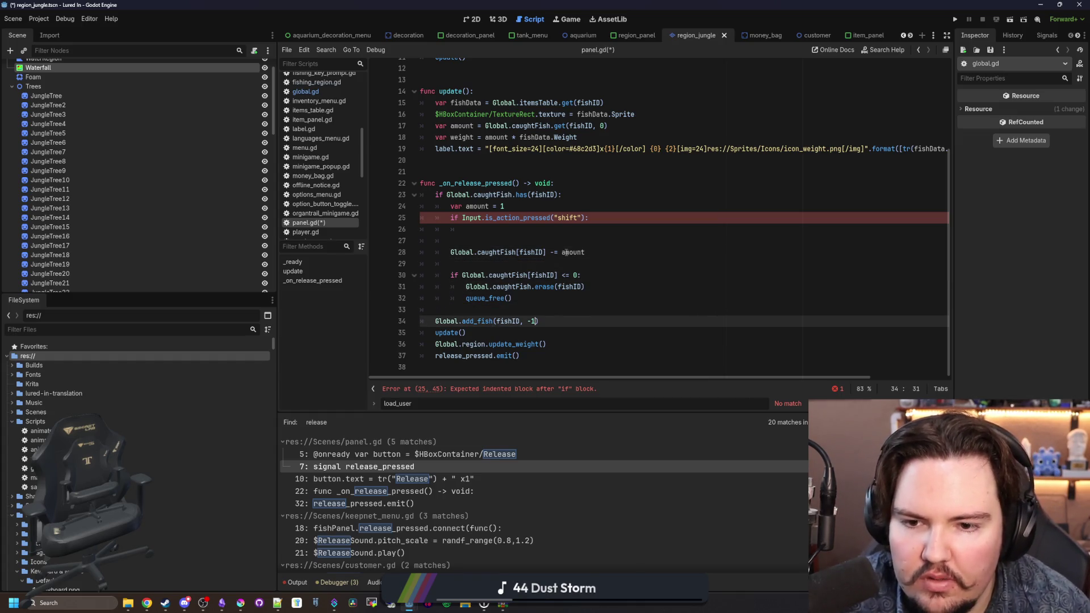
{"action": "type", "text": "amount"}
{"action": "left_click", "coordinate": [499, 239]}
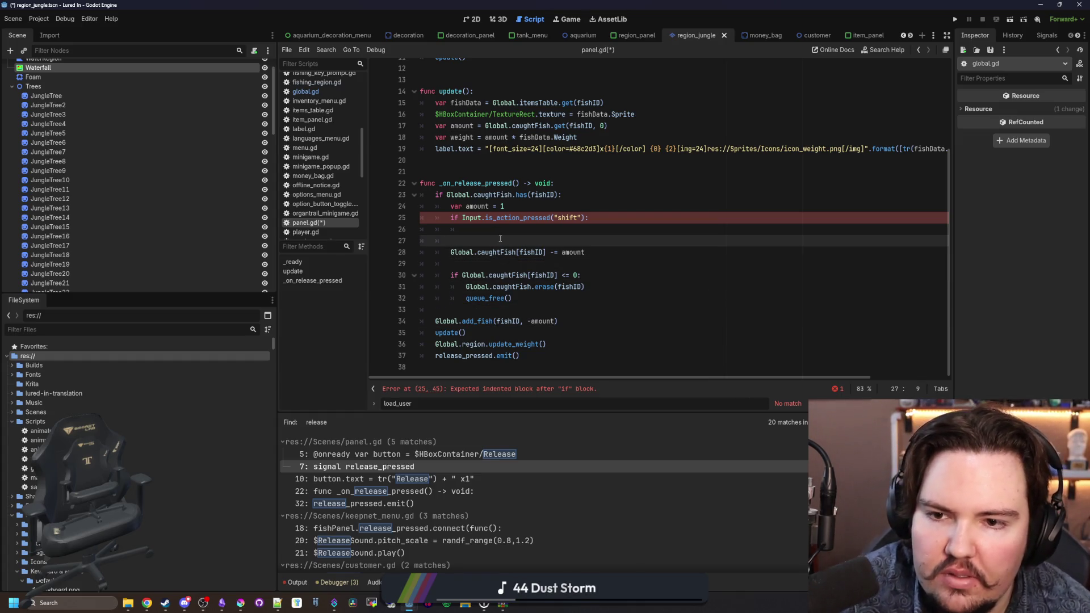
{"action": "left_click", "coordinate": [508, 230]}
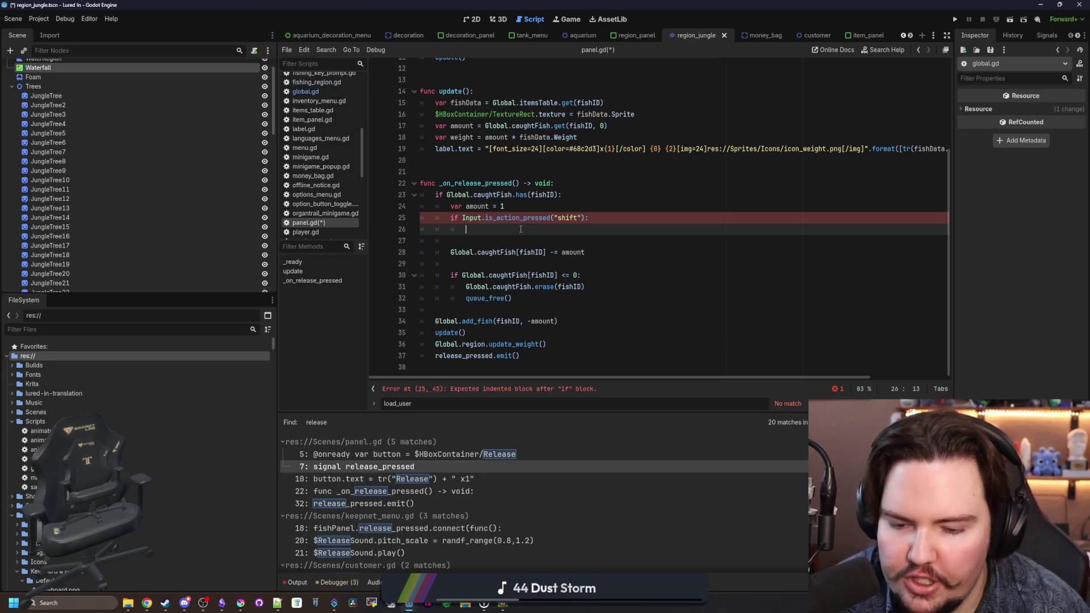
{"action": "type", "text": "amount ="}
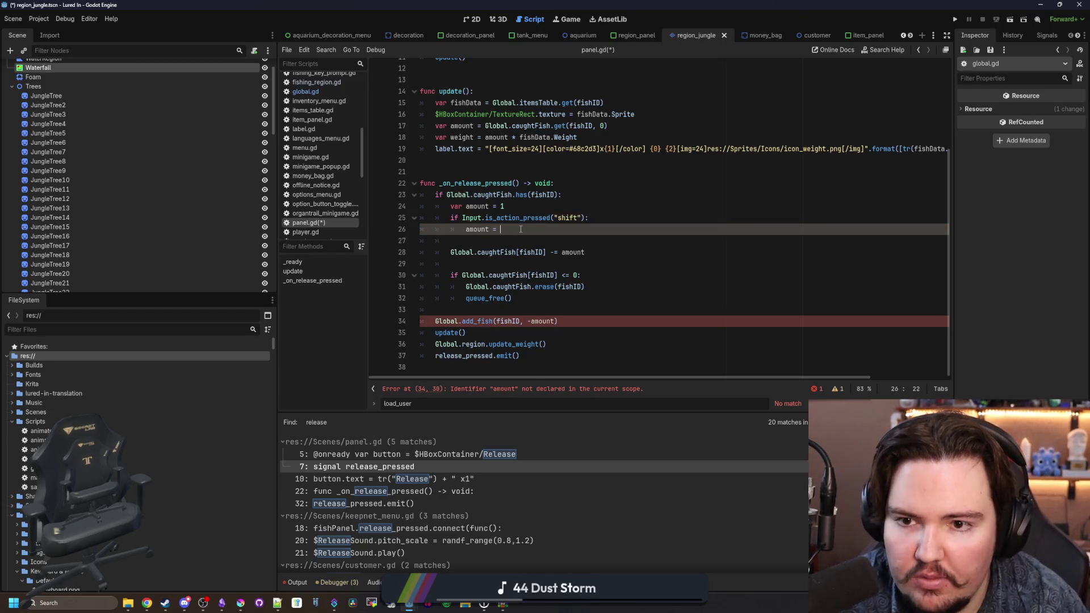
{"action": "type", "text": "Global."}
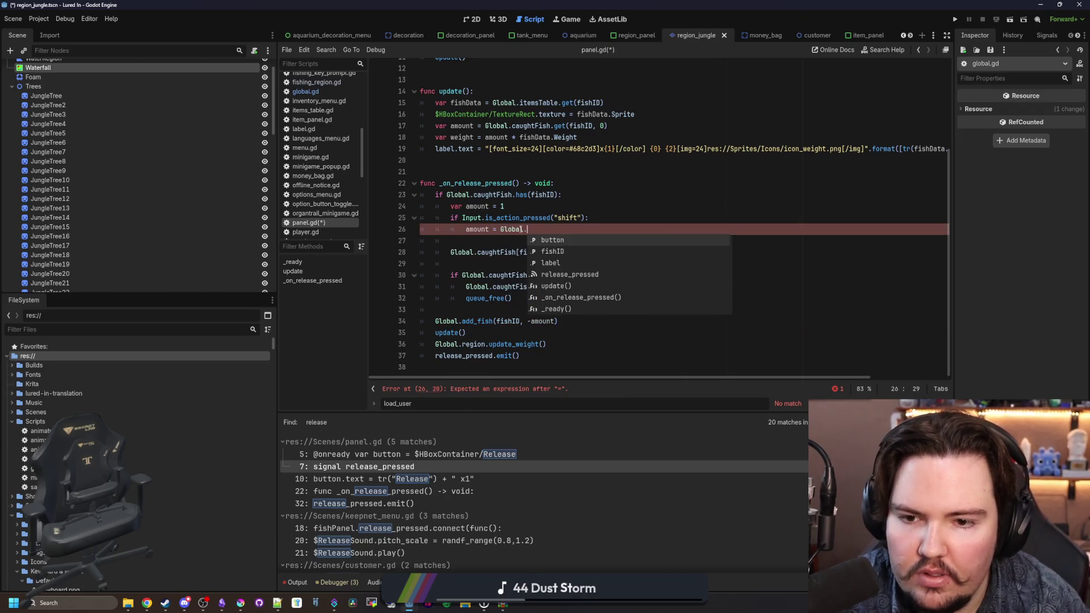
{"action": "type", "text": "c"}
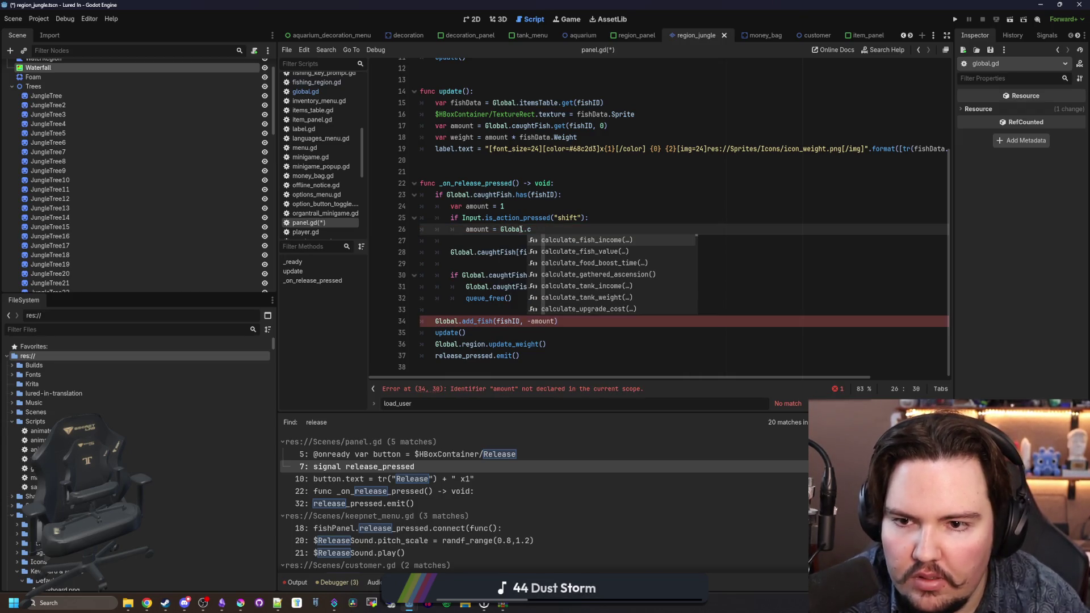
{"action": "type", "text": "aught"}
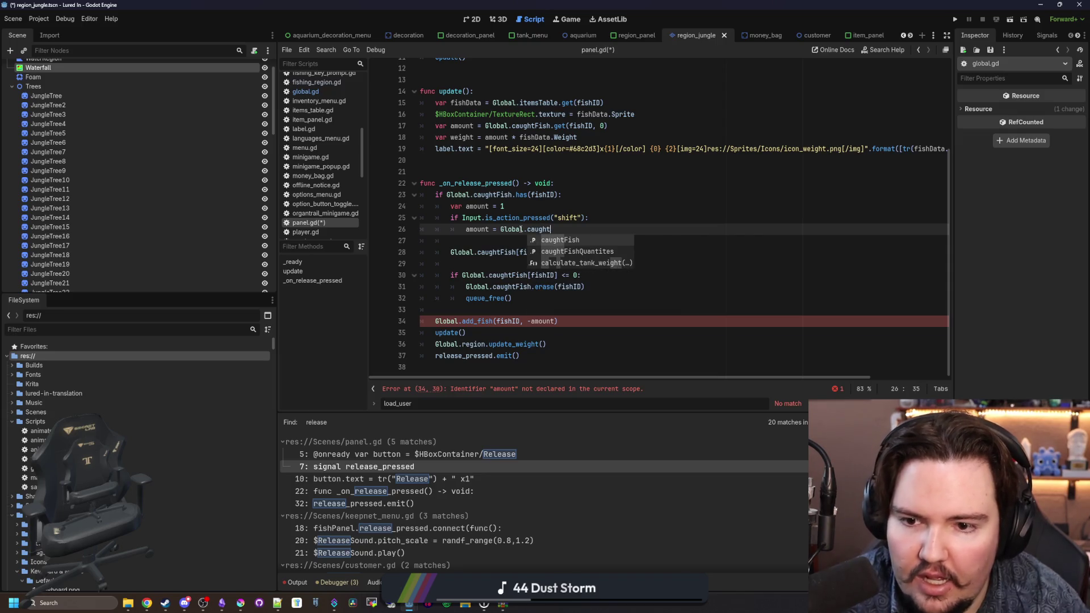
{"action": "key", "text": "Return"}
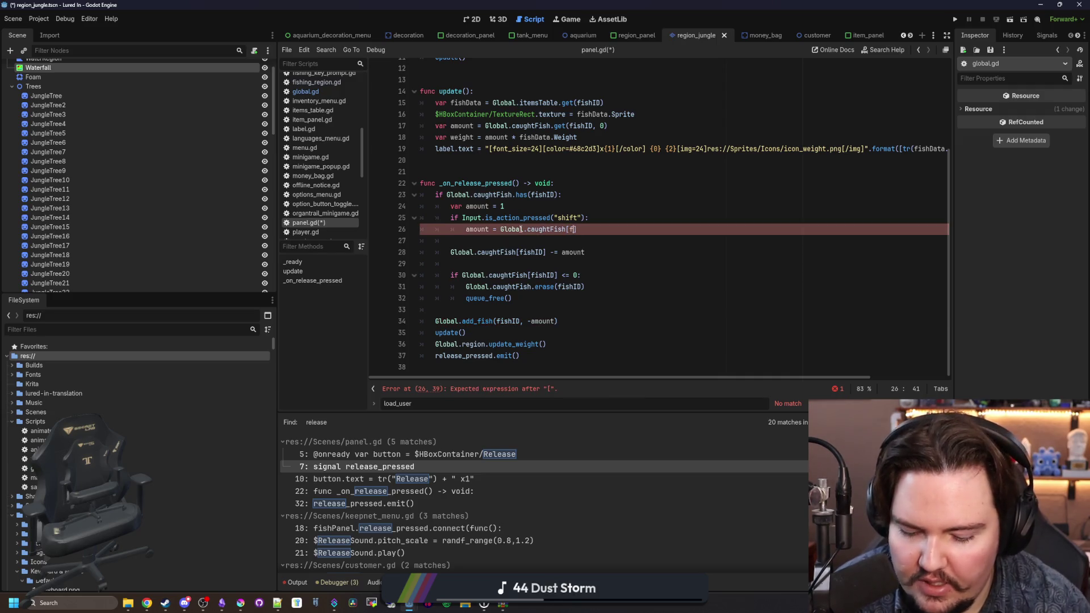
{"action": "type", "text": "D]"}
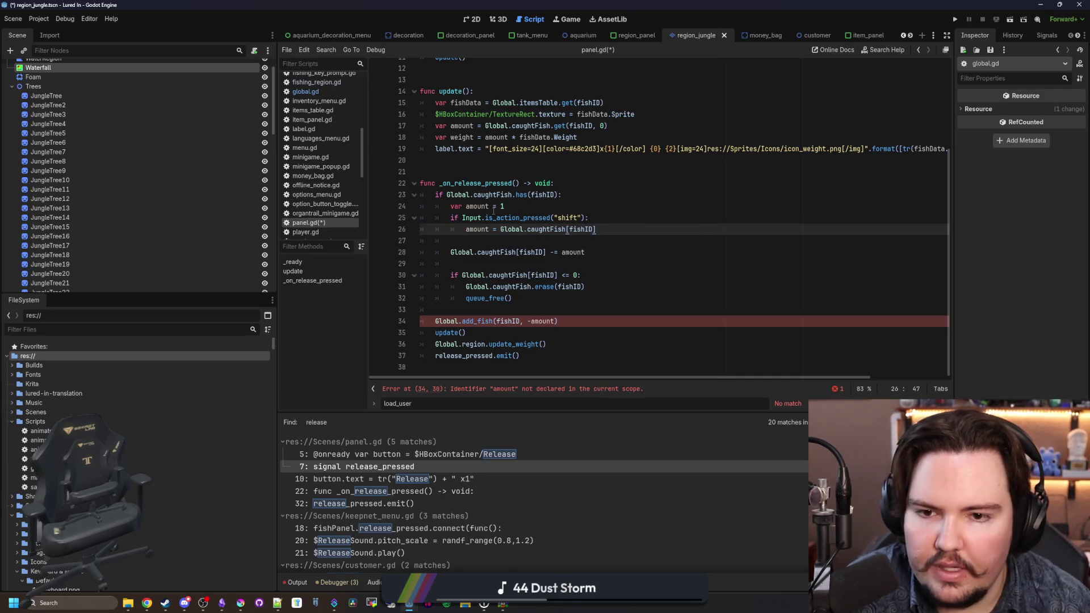
Step: Start a new var declaration at the beginning of the release handler
{"action": "left_click", "coordinate": [558, 320]}
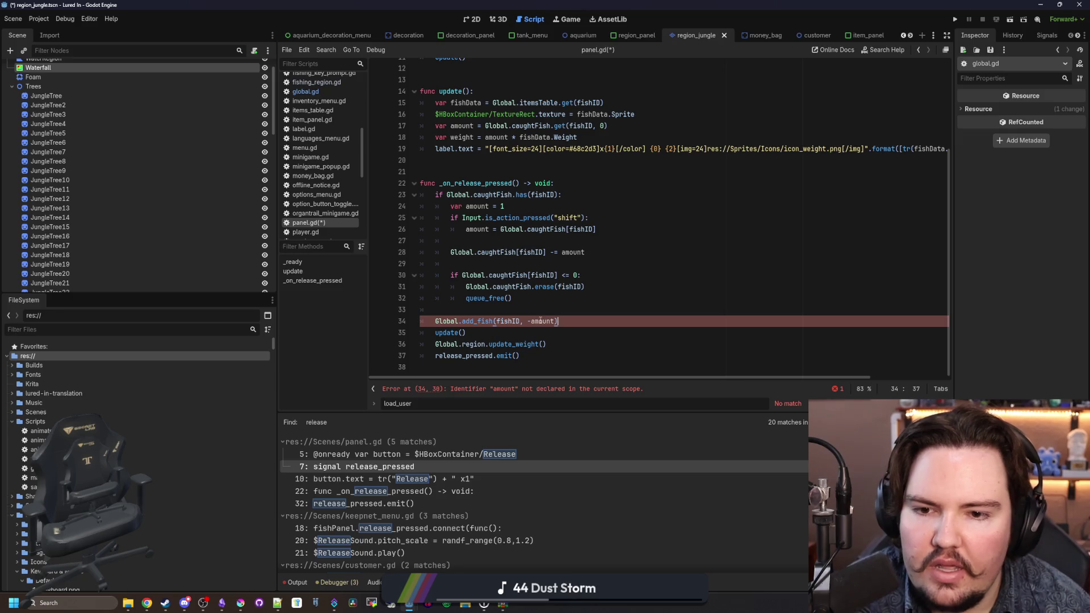
{"action": "left_click", "coordinate": [573, 190]}
{"action": "left_click", "coordinate": [580, 182]}
{"action": "key", "text": "Return"}
{"action": "type", "text": "var amount = 0"}
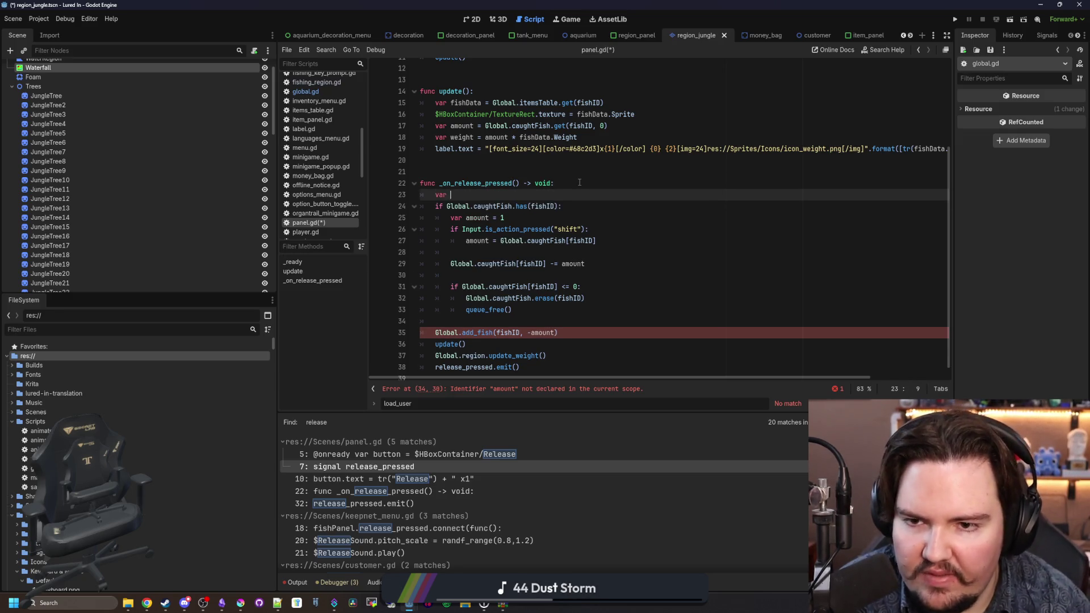
Step: Remove the duplicate var on the amount line and indent the handler's last four lines into the fish check
{"action": "double_click", "coordinate": [457, 218]}
{"action": "key", "text": "Delete"}
{"action": "key", "text": "Delete"}
{"action": "left_click", "coordinate": [498, 218]}
{"action": "scroll", "coordinate": [537, 219], "scroll_direction": "down", "scroll_amount": 1}
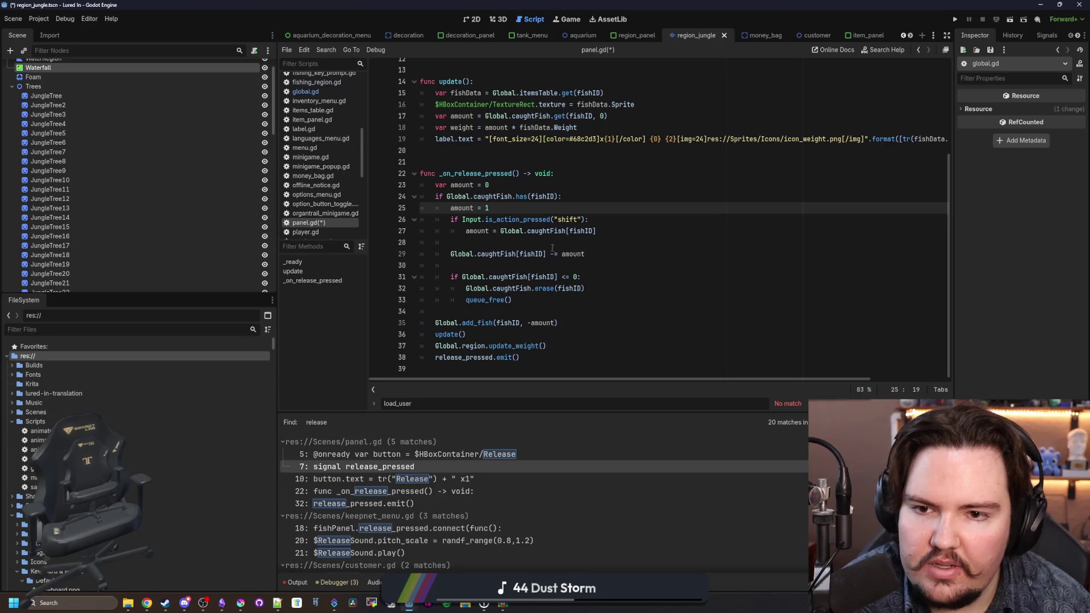
{"action": "mouse_move", "coordinate": [537, 359]}
{"action": "left_mouse_down"}
{"action": "mouse_move", "coordinate": [431, 344]}
{"action": "mouse_move", "coordinate": [418, 316]}
{"action": "left_mouse_up"}
{"action": "key", "text": "Tab"}
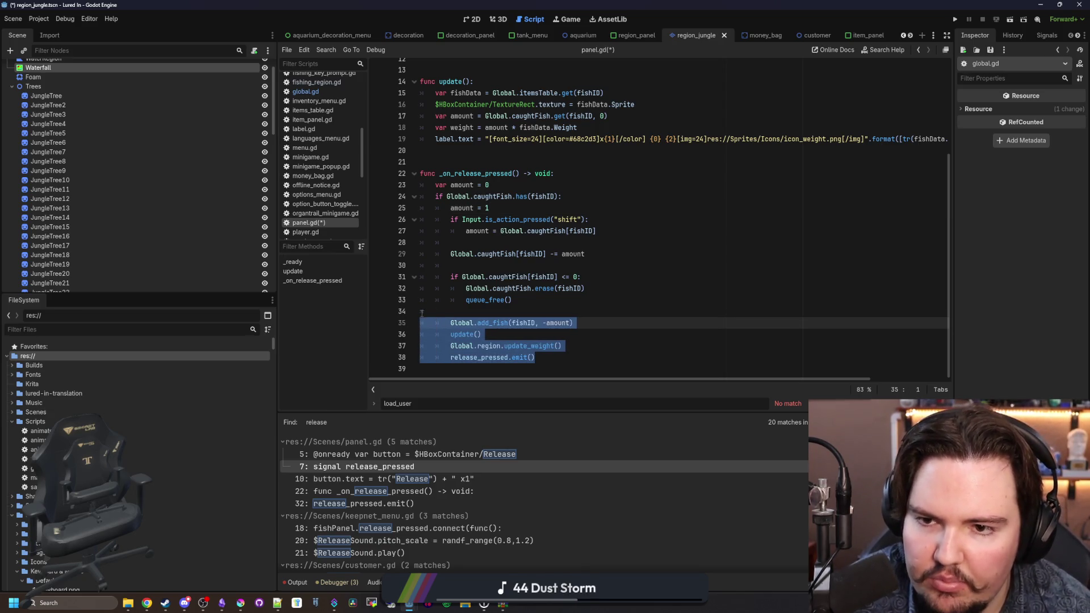
{"action": "left_click", "coordinate": [464, 309]}
{"action": "mouse_move", "coordinate": [568, 197]}
{"action": "left_mouse_down"}
{"action": "mouse_move", "coordinate": [488, 208]}
{"action": "mouse_move", "coordinate": [447, 197]}
{"action": "left_mouse_up"}
{"action": "left_click", "coordinate": [504, 196]}
{"action": "type", "text": "return"}
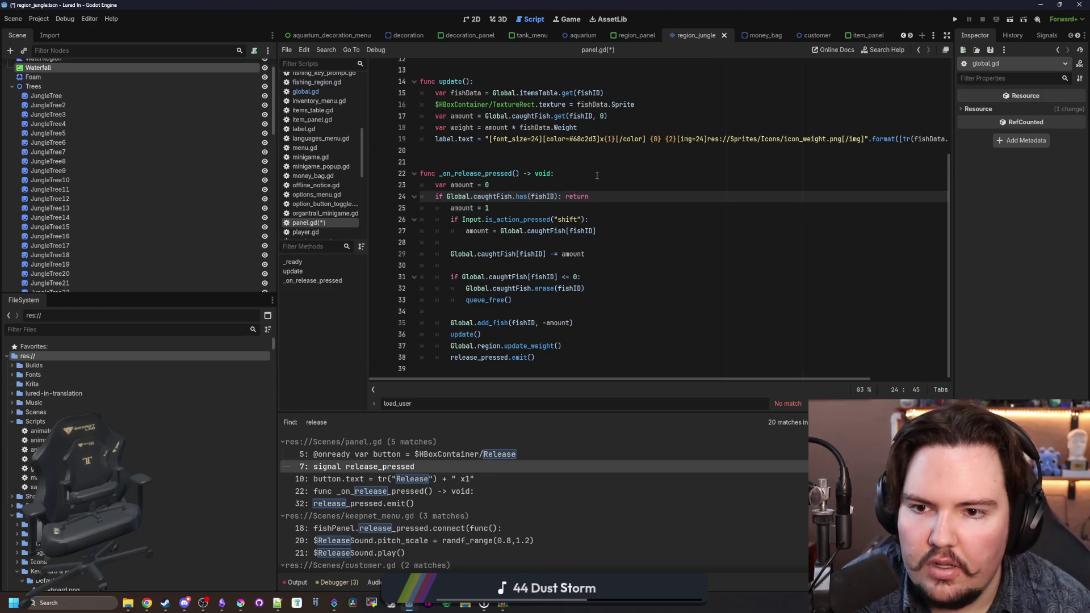
Step: Restore the var amount declaration, dedent the handler body, and delete the var amount = 0 line
{"action": "scroll", "coordinate": [473, 196], "scroll_direction": "up", "scroll_amount": 1}
{"action": "left_click", "coordinate": [449, 205]}
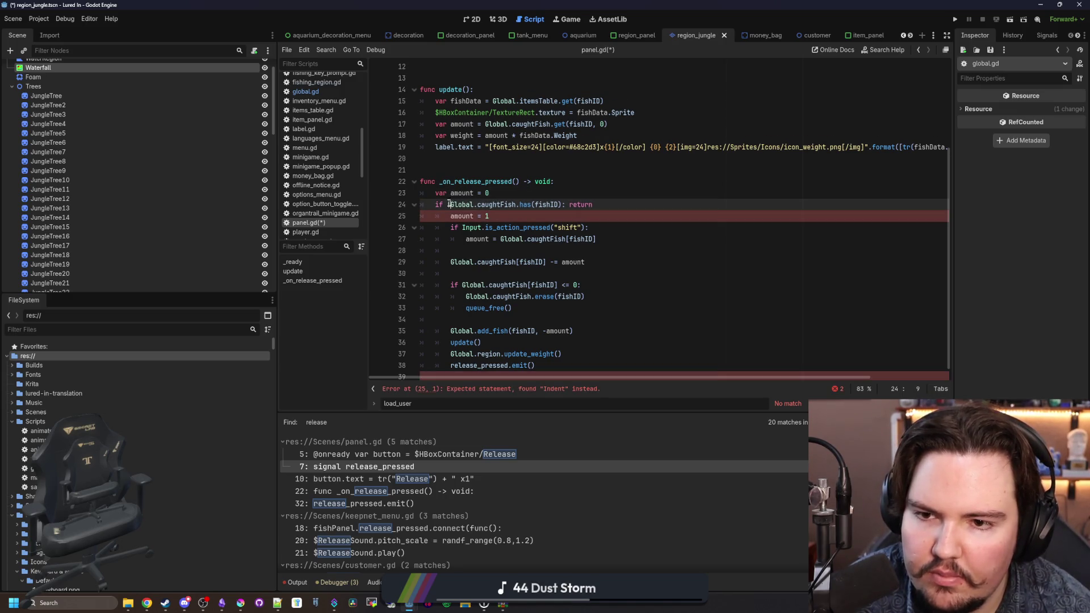
{"action": "key", "text": "Down"}
{"action": "type", "text": "var"}
{"action": "scroll", "coordinate": [546, 318], "scroll_direction": "down", "scroll_amount": 1}
{"action": "left_click", "coordinate": [551, 355]}
{"action": "left_click_drag", "start_coordinate": [551, 354], "coordinate": [423, 207]}
{"action": "key", "text": "shift+Tab"}
{"action": "left_click_drag", "start_coordinate": [490, 183], "coordinate": [384, 188]}
{"action": "key", "text": "BackSpace"}
{"action": "key", "text": "BackSpace"}
{"action": "key", "text": "BackSpace"}
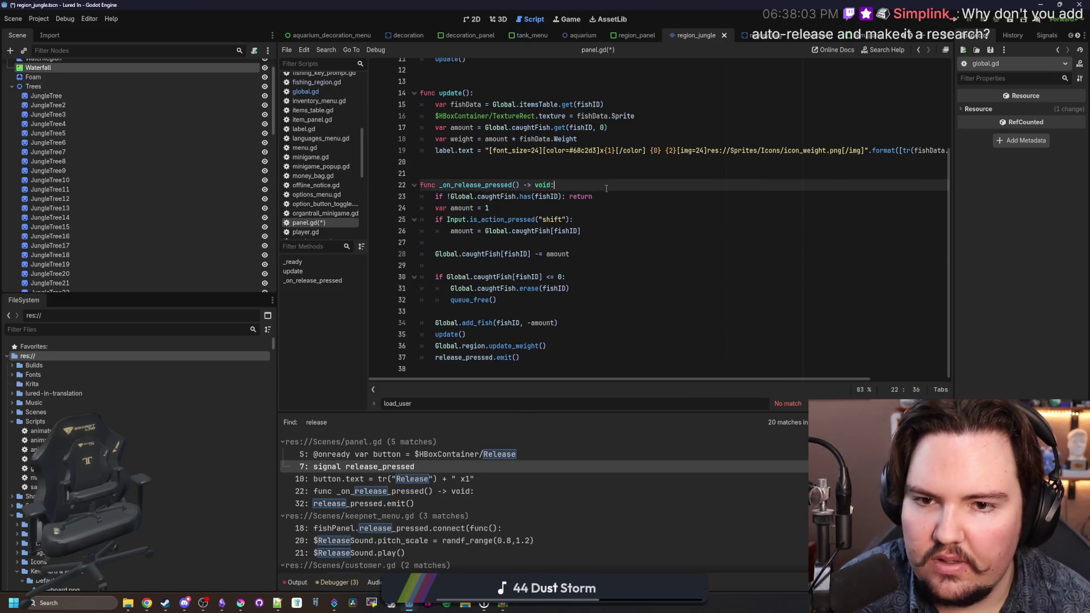
Step: Insert a blank line after the early return on line 23
{"action": "left_click", "coordinate": [606, 196]}
{"action": "key", "text": "Return"}
{"action": "scroll", "coordinate": [549, 214], "scroll_direction": "down", "scroll_amount": 1}
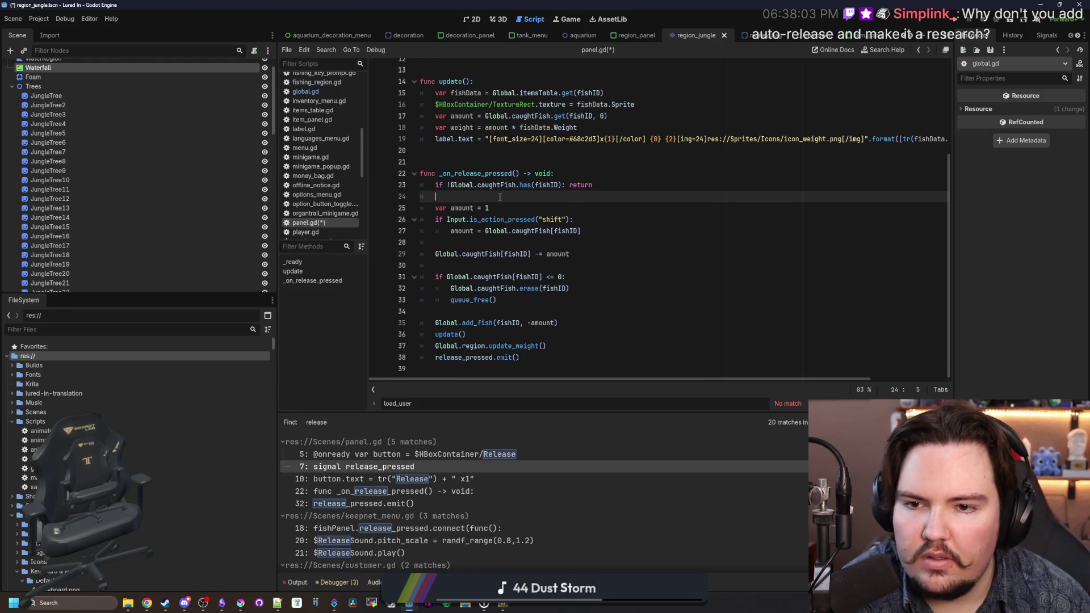
{"action": "left_click", "coordinate": [481, 243]}
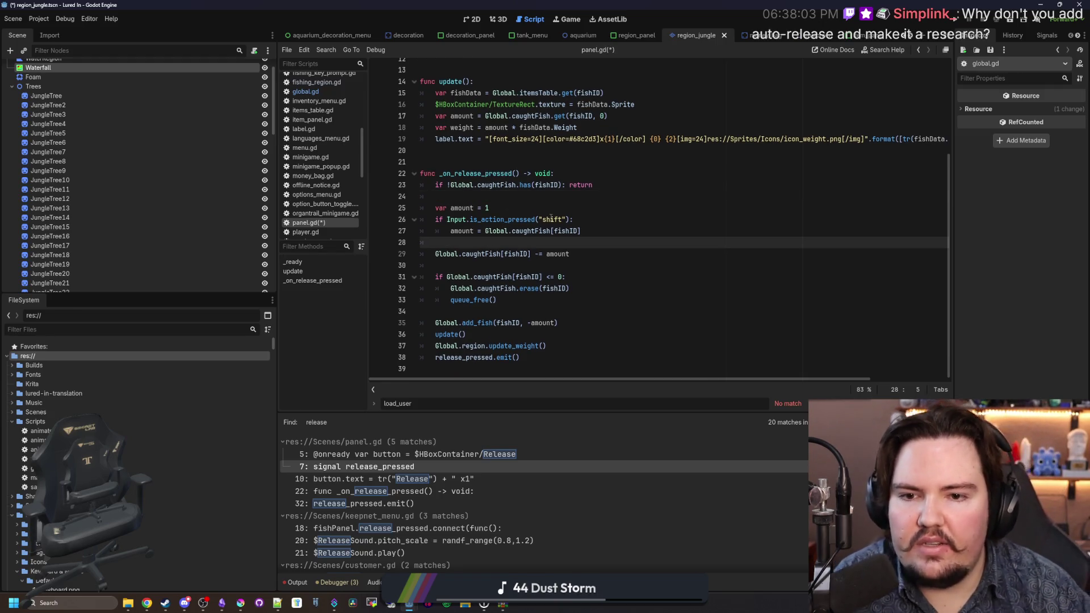
{"action": "left_click", "coordinate": [518, 294]}
Step: Review the amount subtraction, erase and add_fish lines, then save panel.gd
{"action": "left_click_drag", "start_coordinate": [544, 304], "coordinate": [431, 278]}
{"action": "left_click_drag", "start_coordinate": [569, 253], "coordinate": [519, 253]}
{"action": "left_click", "coordinate": [518, 266]}
{"action": "left_click_drag", "start_coordinate": [511, 304], "coordinate": [437, 284]}
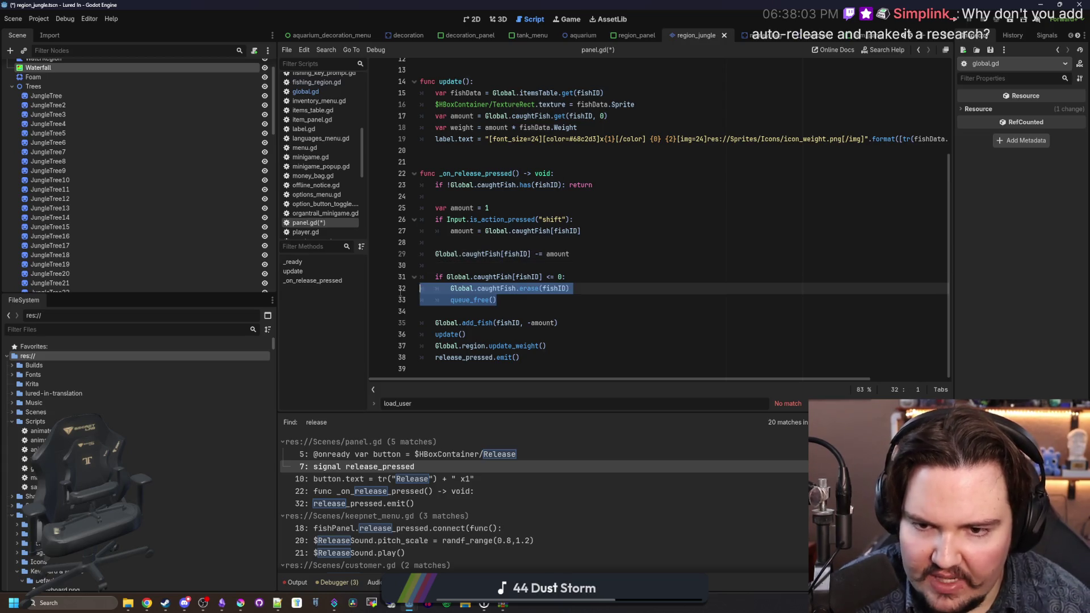
{"action": "left_click", "coordinate": [468, 264]}
{"action": "left_click", "coordinate": [469, 312]}
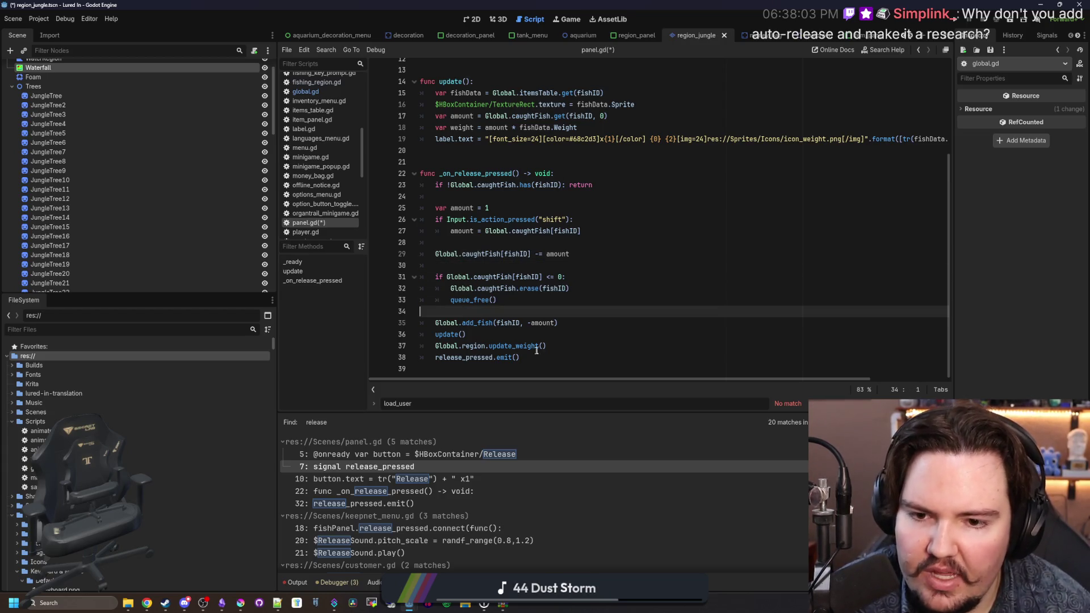
{"action": "left_click_drag", "start_coordinate": [561, 322], "coordinate": [435, 345]}
{"action": "left_click", "coordinate": [440, 310]}
{"action": "key", "text": "ctrl+s"}
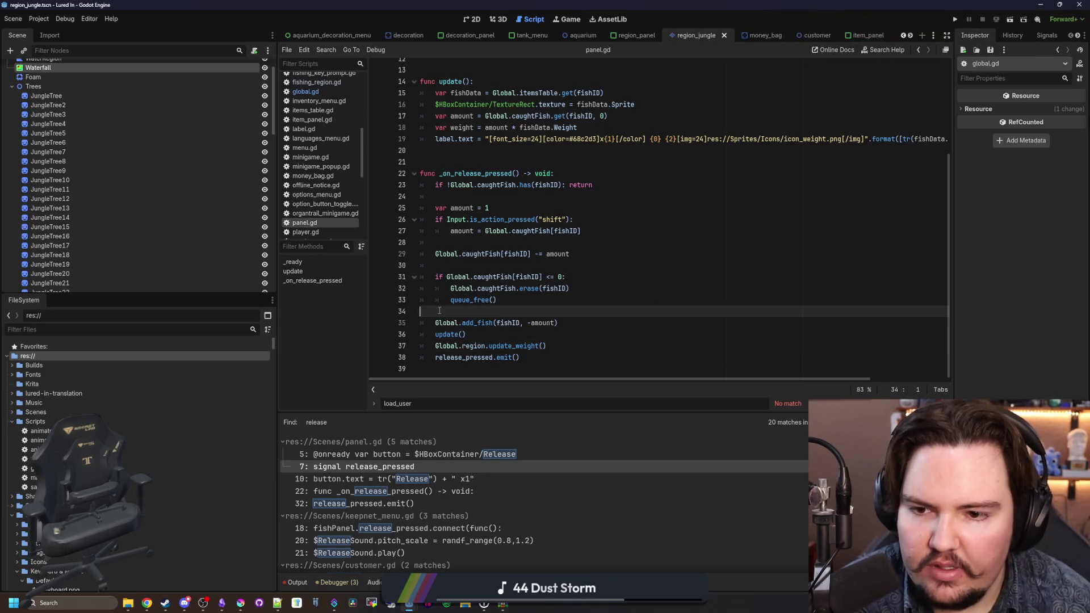
Step: Run the Lured In project, dismiss the welcome-back dialog, and travel free to the jungle pond
{"action": "left_click", "coordinate": [953, 20]}
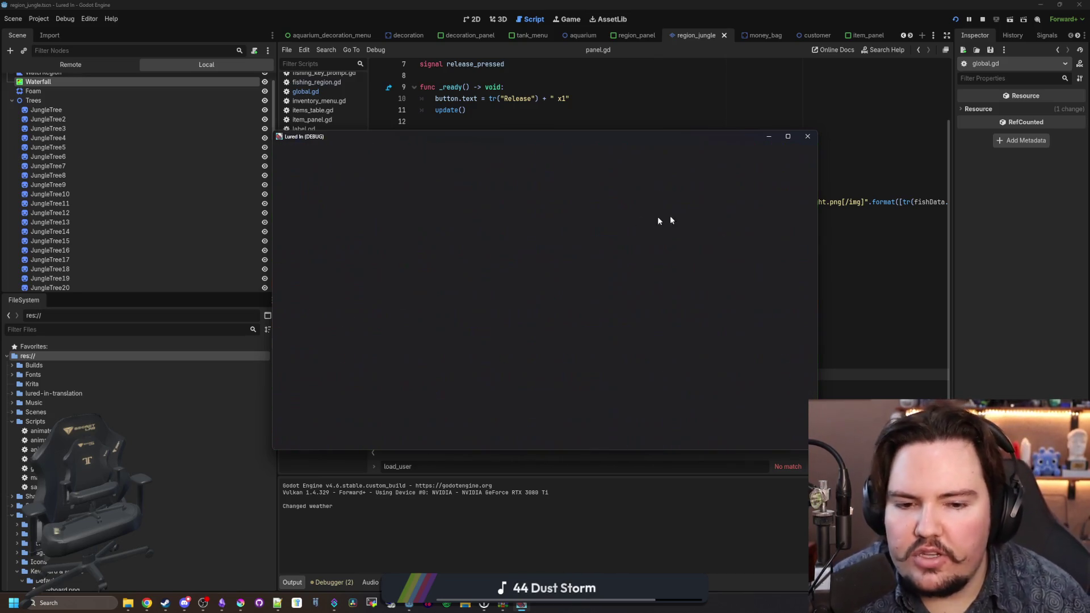
{"action": "left_click", "coordinate": [645, 267]}
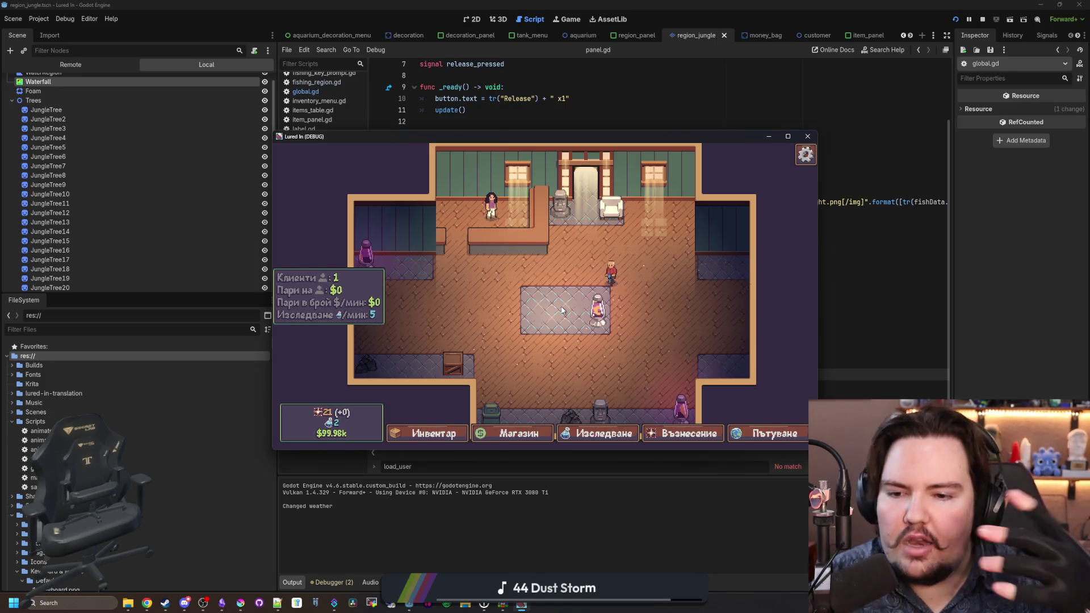
{"action": "key", "text": "i"}
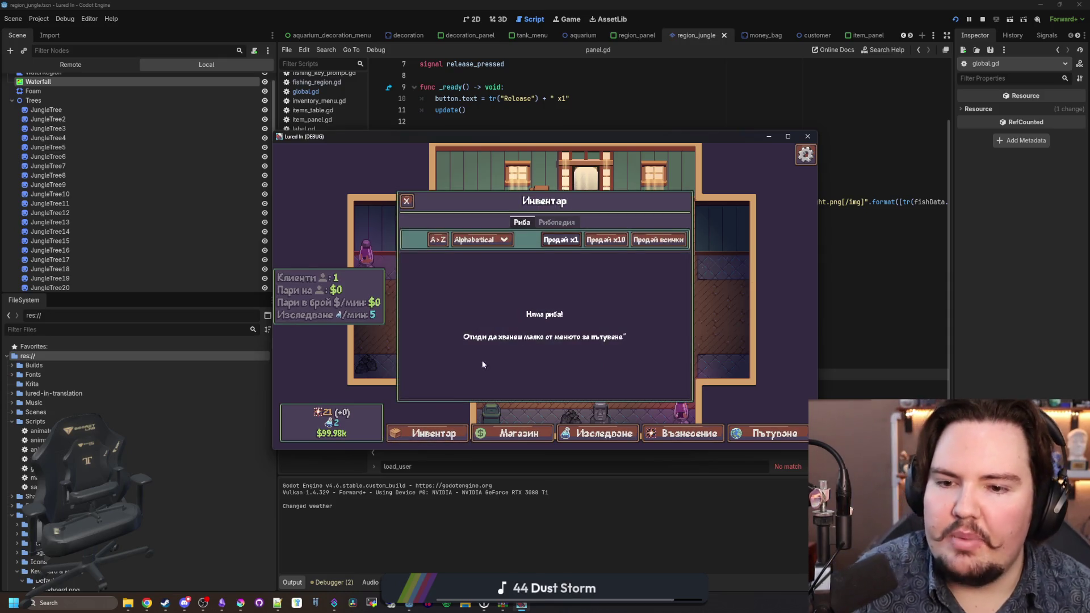
{"action": "left_click", "coordinate": [407, 201]}
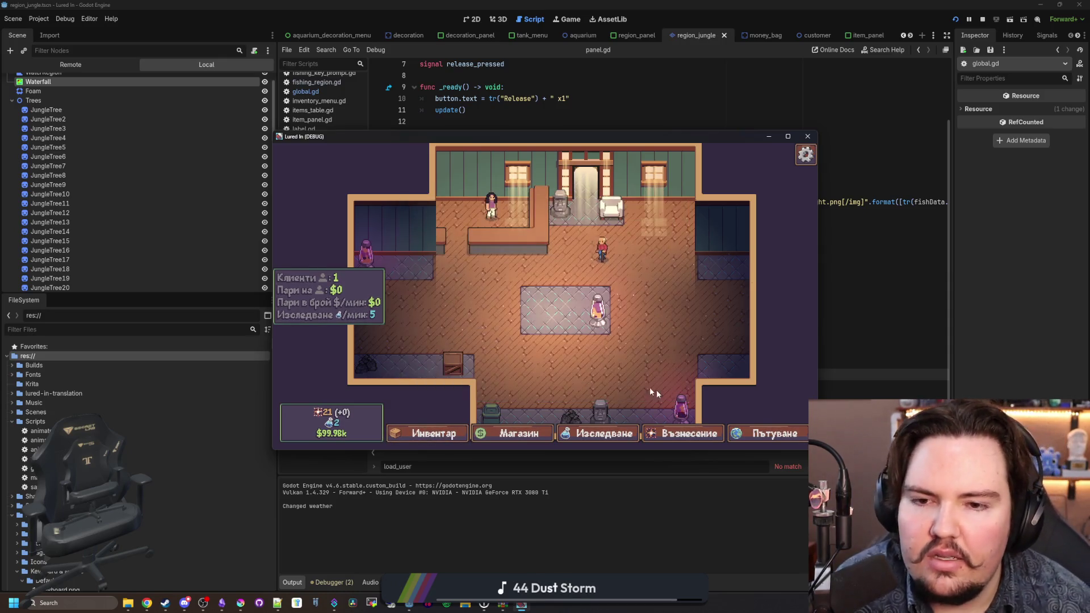
{"action": "left_click", "coordinate": [764, 435]}
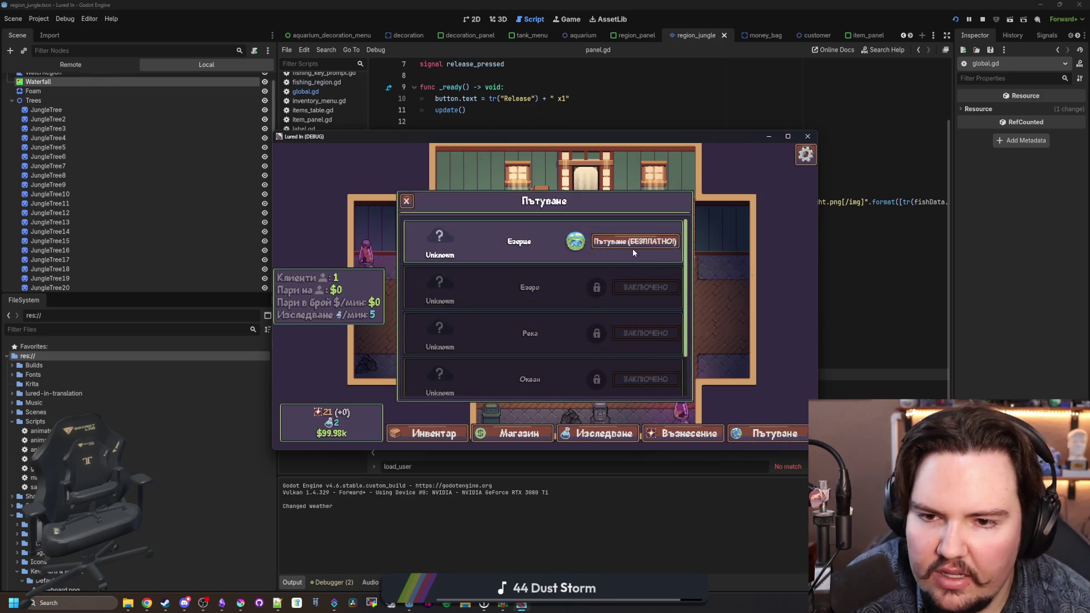
{"action": "left_click", "coordinate": [650, 244]}
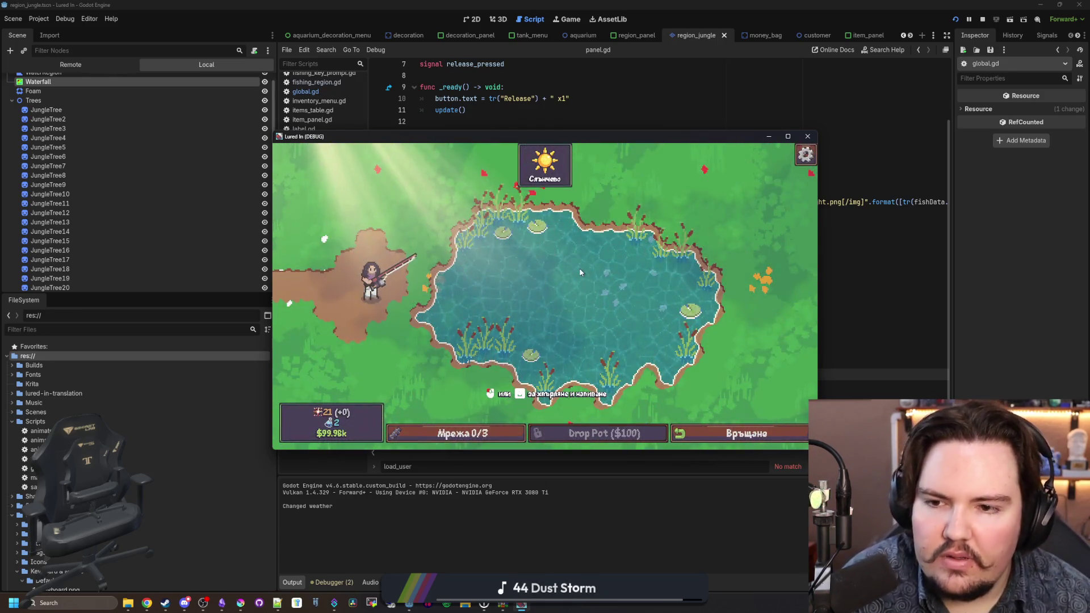
Step: Use the secret command menu's 'minigame start' to win fishing minigames and catch fish
{"action": "key", "text": "grave"}
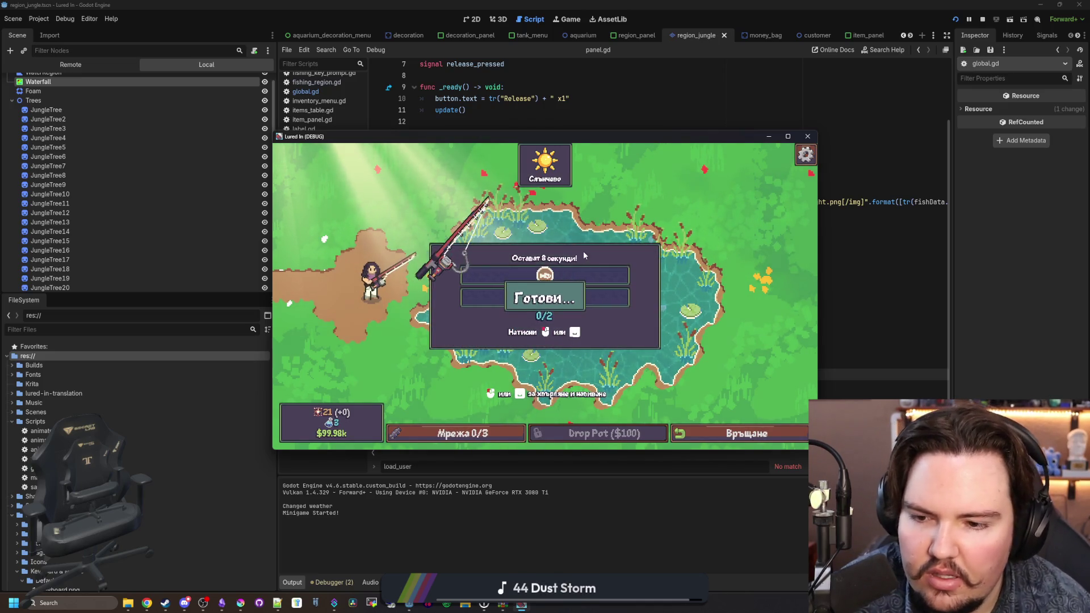
{"action": "left_click", "coordinate": [589, 274]}
{"action": "left_click", "coordinate": [592, 272]}
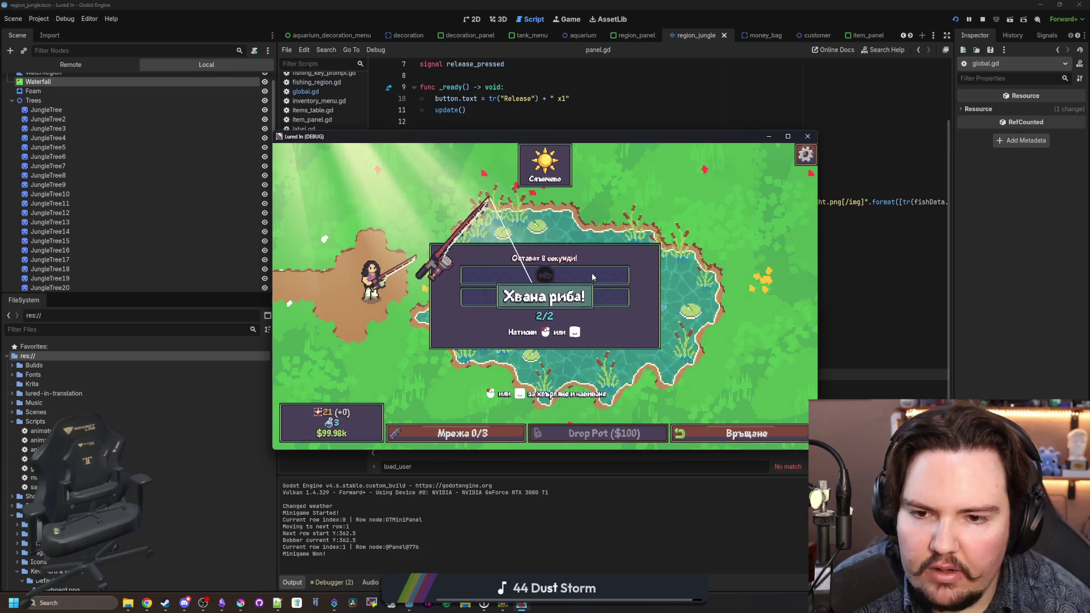
{"action": "key", "text": "grave"}
{"action": "type", "text": "minigame o"}
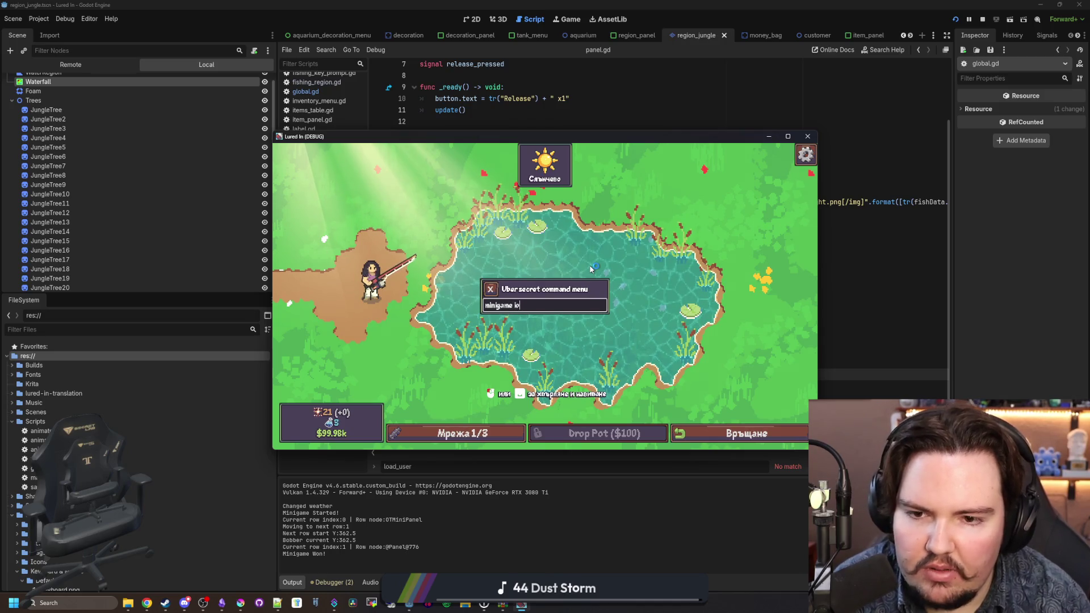
{"action": "type", "text": "start"}
{"action": "key", "text": "Return"}
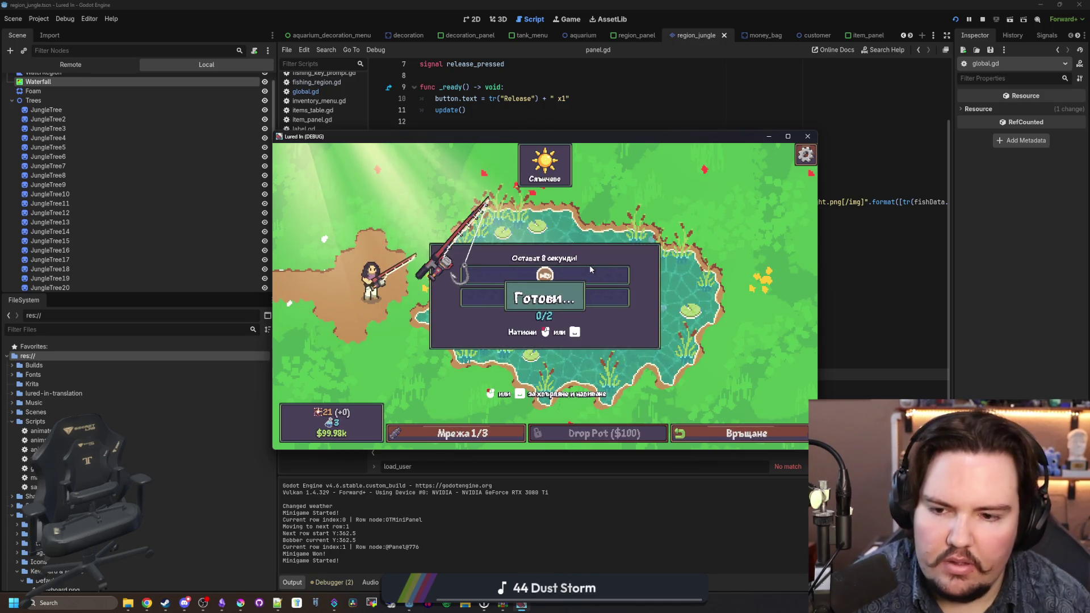
{"action": "left_click", "coordinate": [647, 256]}
{"action": "left_click", "coordinate": [650, 256]}
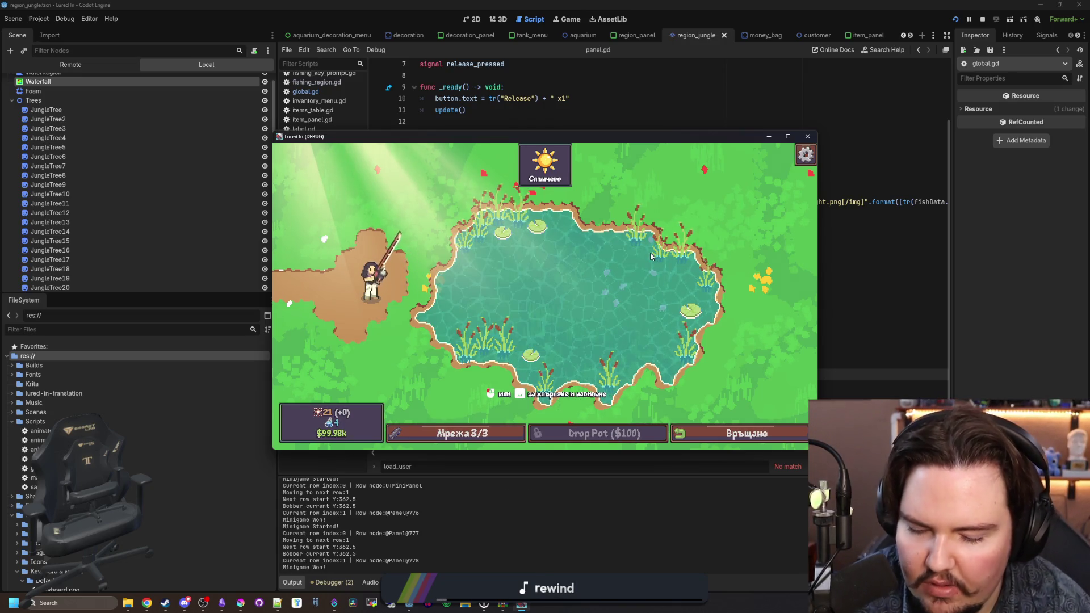
Step: Catch another fish, release one Лещанка, then release the whole stack
{"action": "left_click", "coordinate": [650, 257]}
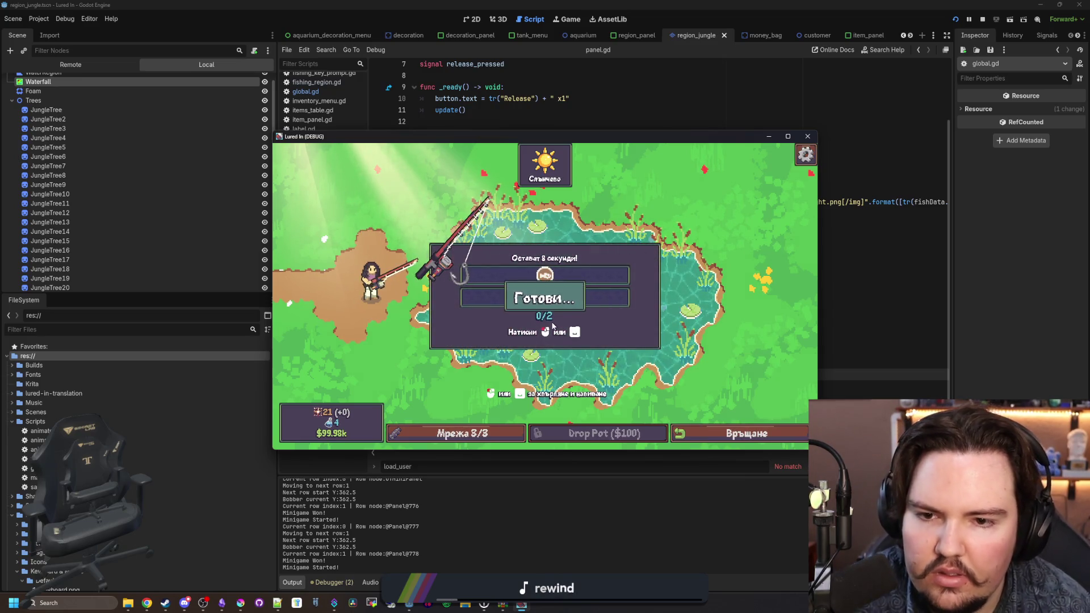
{"action": "left_click", "coordinate": [595, 294]}
{"action": "left_click", "coordinate": [592, 295]}
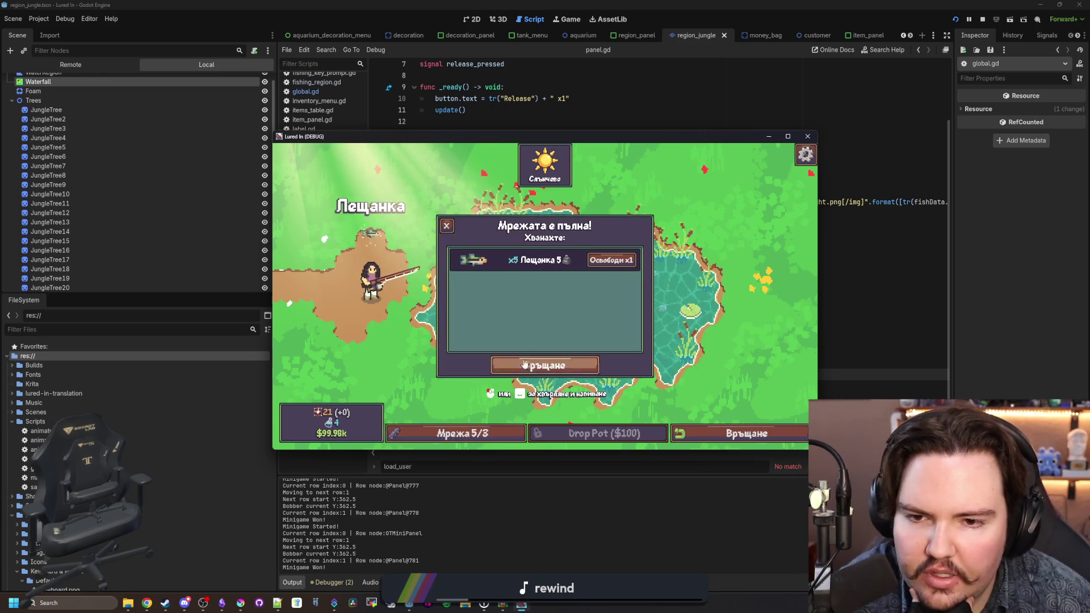
{"action": "left_click", "coordinate": [607, 261]}
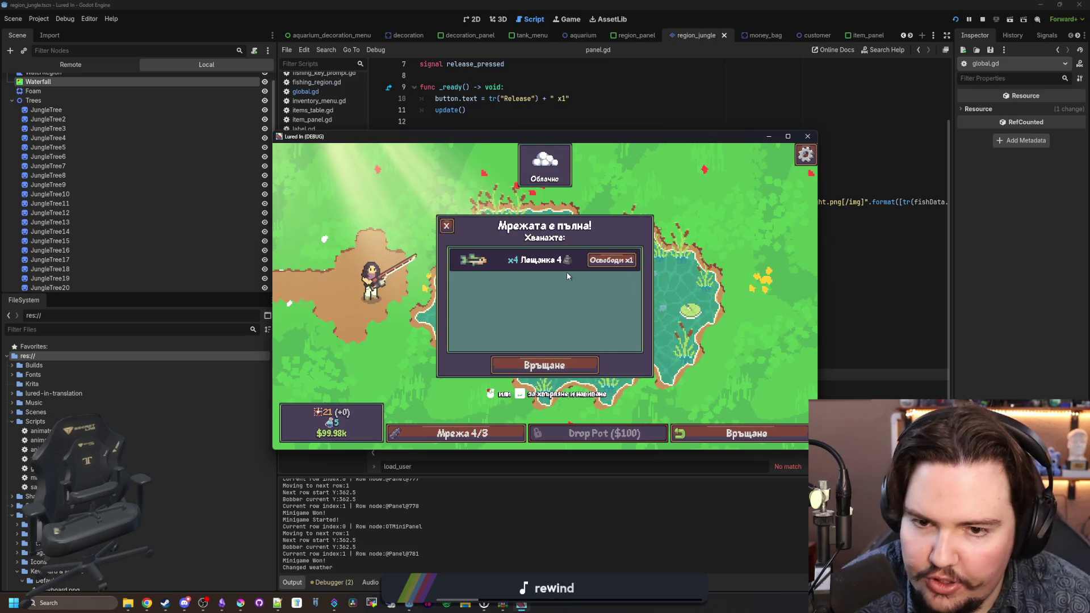
{"action": "left_click", "coordinate": [606, 260]}
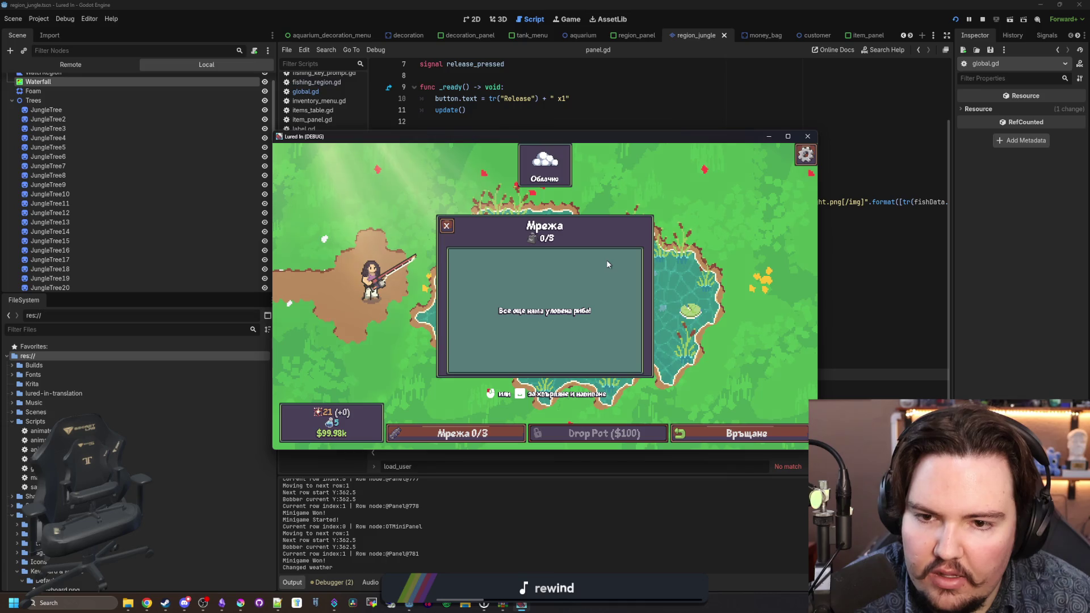
Step: Return to the shop, confirm the inventory is empty, and quit the game to desktop
{"action": "left_click", "coordinate": [447, 226]}
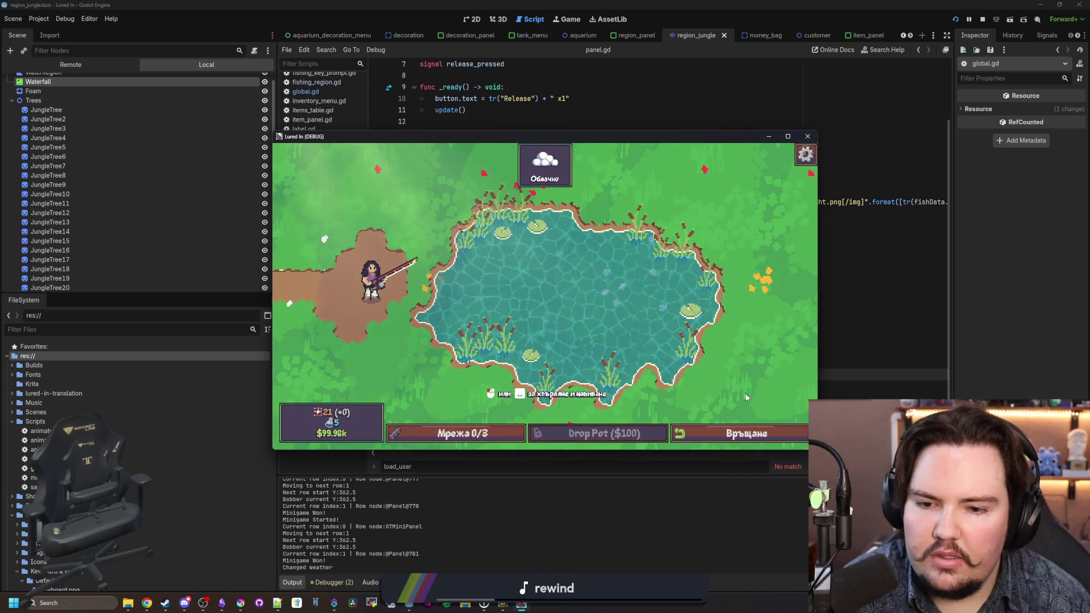
{"action": "left_click", "coordinate": [747, 440]}
{"action": "left_click", "coordinate": [432, 433]}
{"action": "key", "text": "Escape"}
{"action": "left_click", "coordinate": [806, 155]}
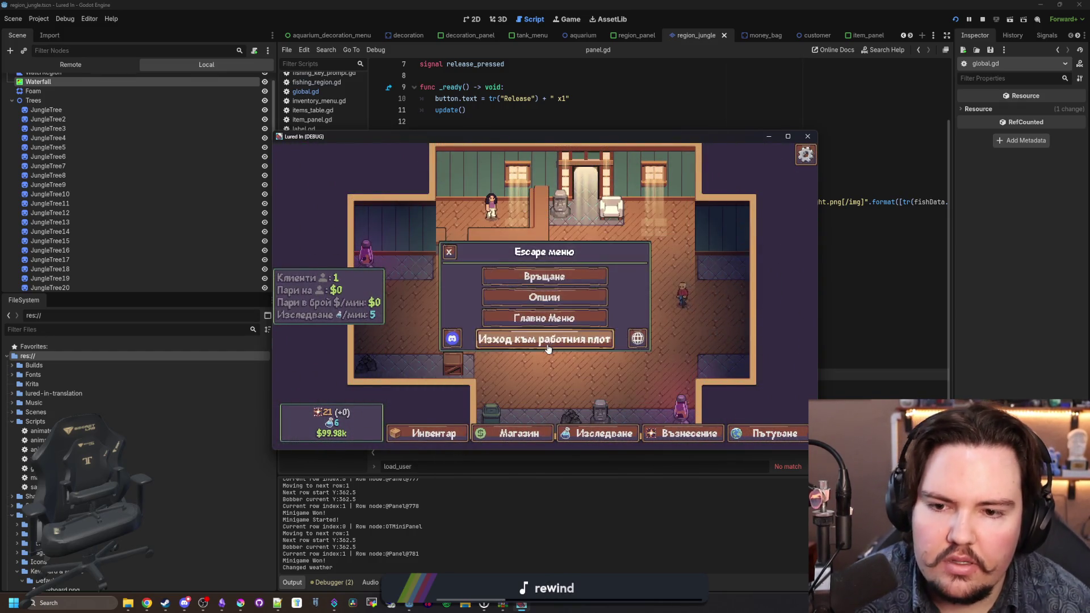
{"action": "left_click", "coordinate": [547, 340]}
{"action": "left_click", "coordinate": [636, 272]}
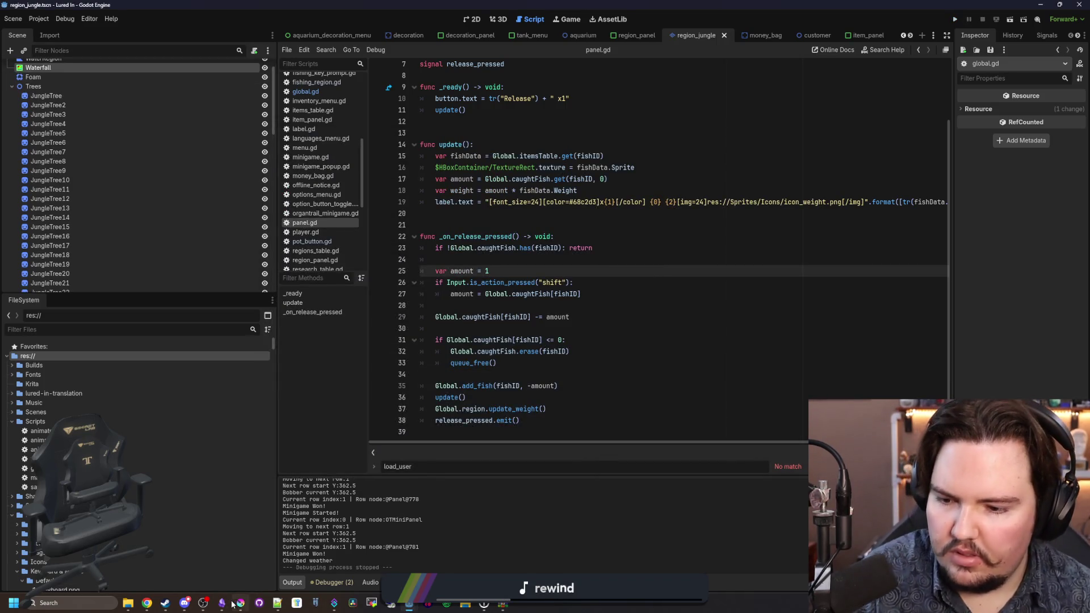
Step: Reword the Obsidian changelog entry to 'the whole stack of fish in your keepnet' and 'your keyboard'
{"action": "mouse_move", "coordinate": [236, 604]}
{"action": "left_click", "coordinate": [220, 571]}
{"action": "key", "text": "Return"}
{"action": "type", "text": "Added the ability to release all fish by holding shift on keyboard"}
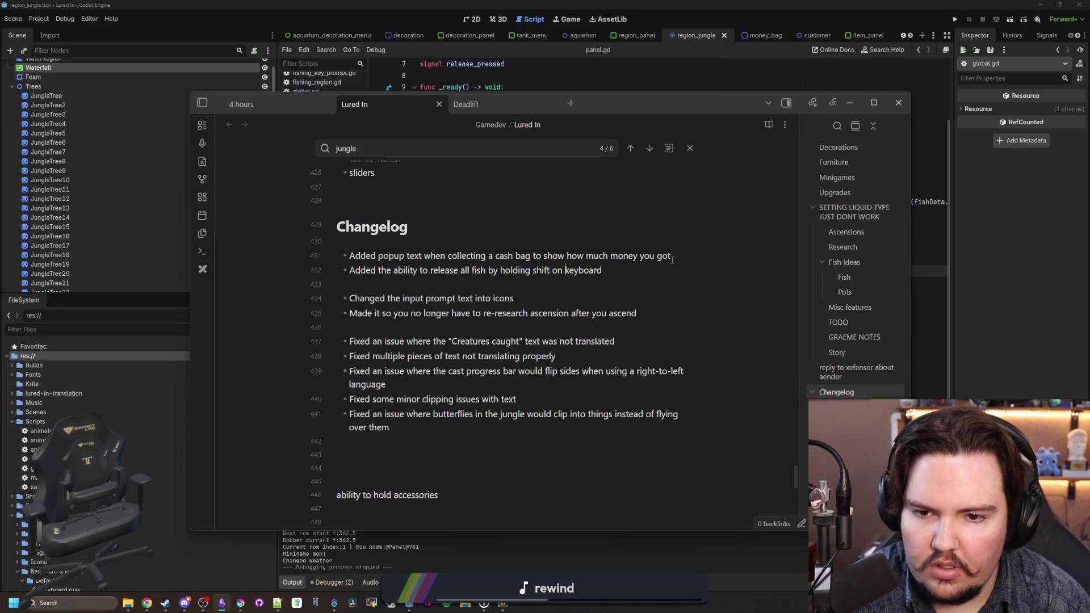
{"action": "type", "text": "your keyboard"}
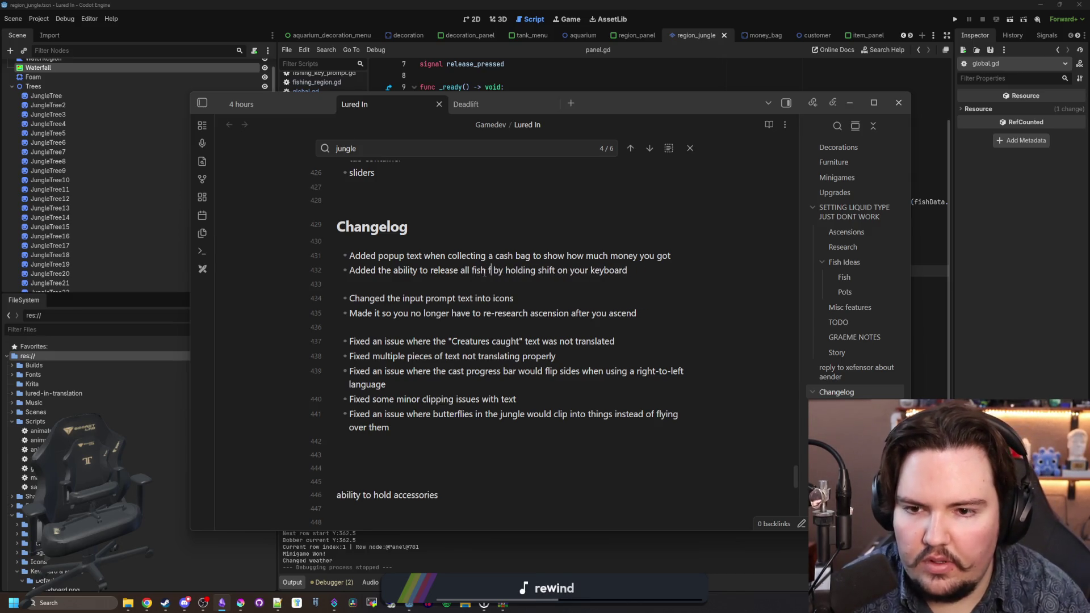
{"action": "key", "text": "BackSpace"}
{"action": "key", "text": "BackSpace"}
{"action": "key", "text": "BackSpace"}
{"action": "type", "text": "the who"}
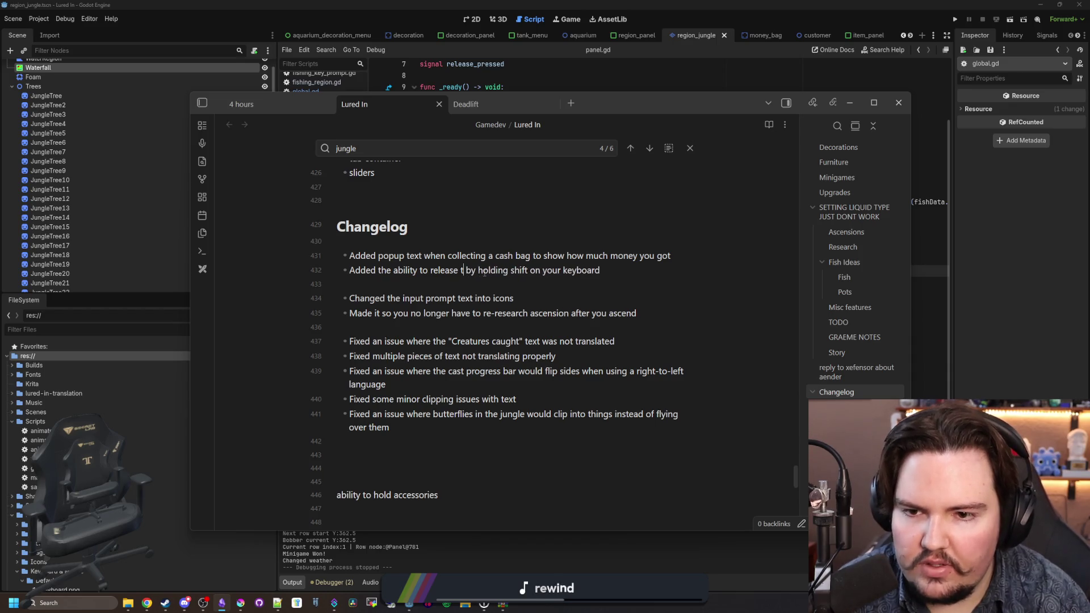
{"action": "type", "text": "le stack of fish in you"}
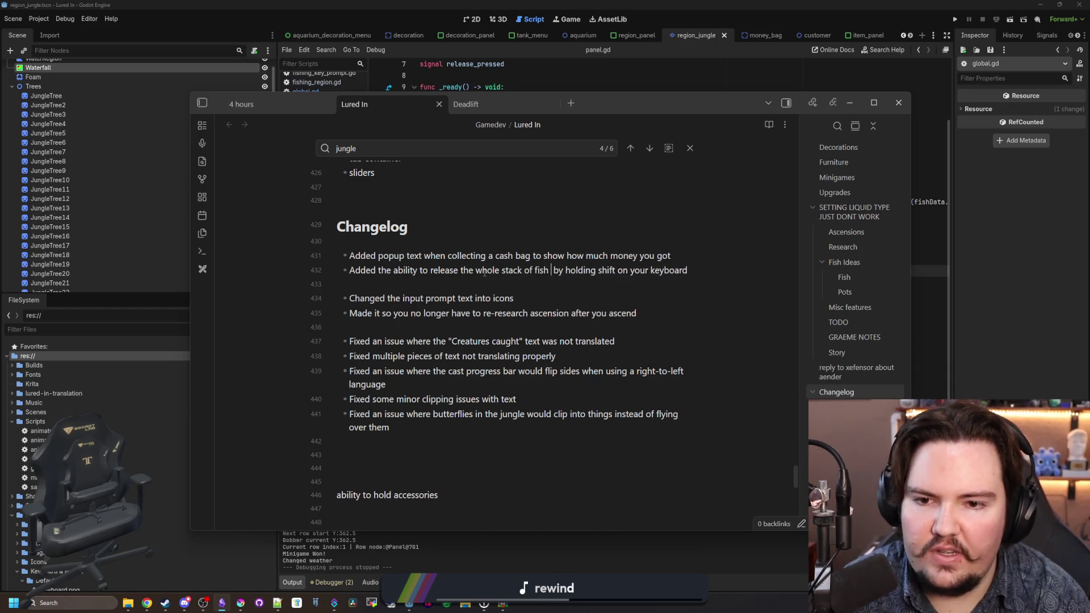
{"action": "type", "text": "r keepnet"}
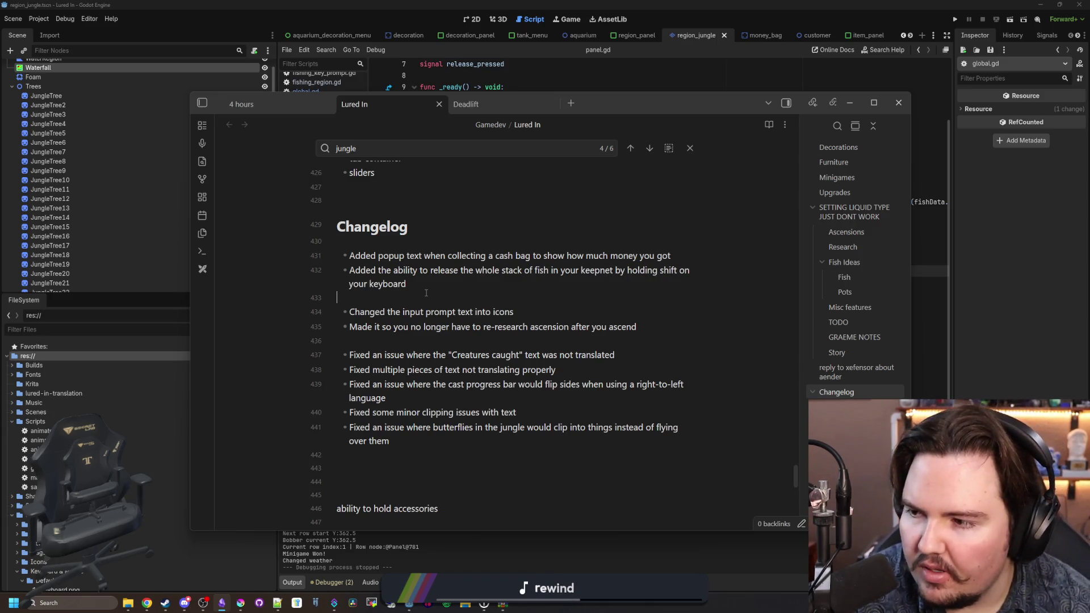
{"action": "key", "text": "alt+Tab"}
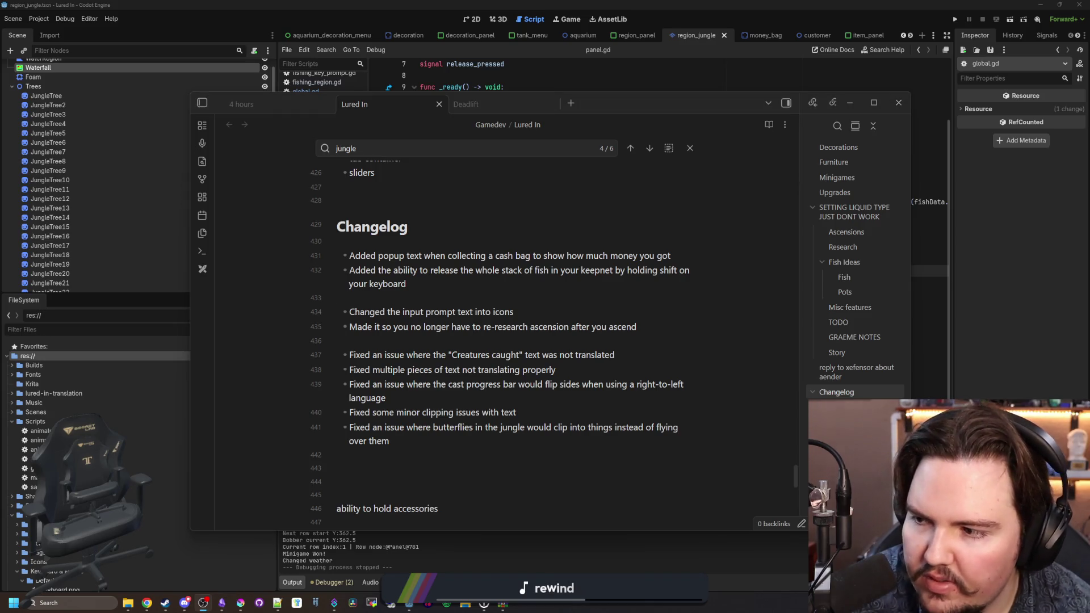
{"action": "key", "text": "alt+Tab"}
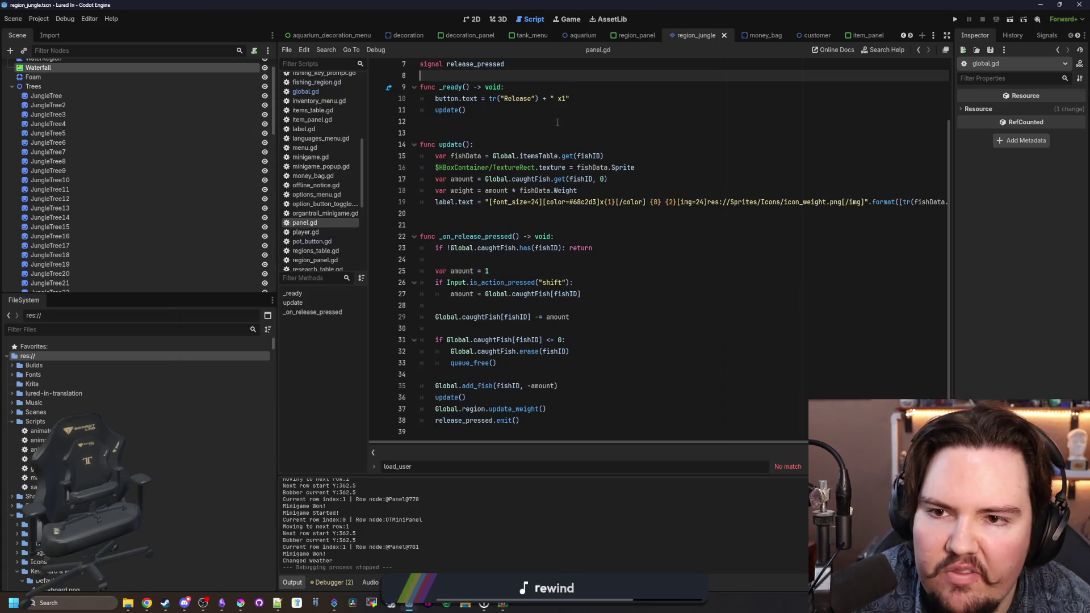
Step: Filter the FileSystem dock by 'credit', select credits.json, then clear the filter
{"action": "left_click", "coordinate": [568, 79]}
{"action": "type", "text": "credit"}
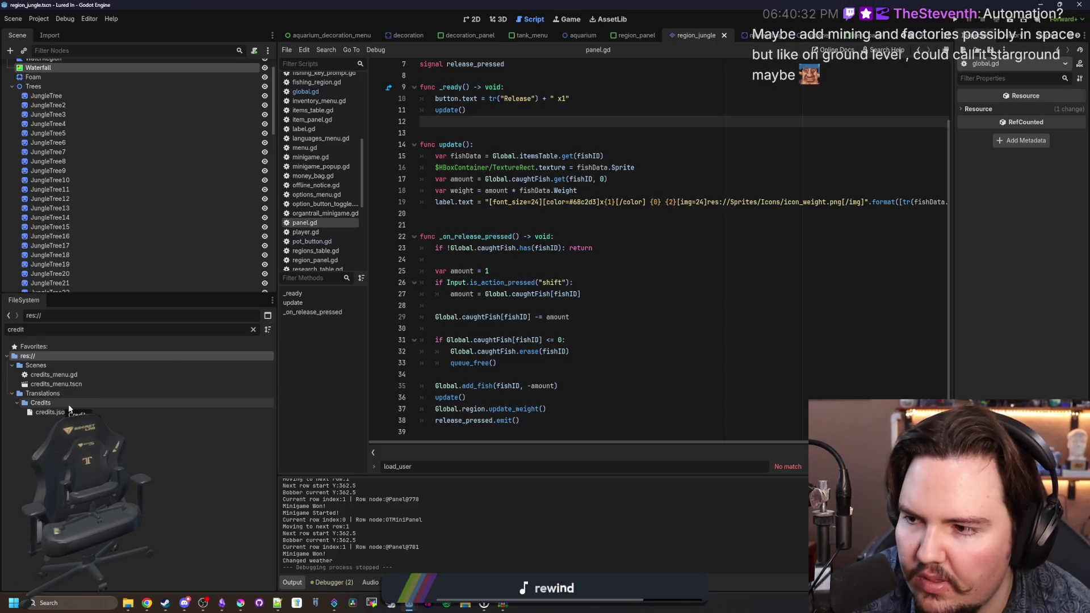
{"action": "left_click", "coordinate": [54, 411]}
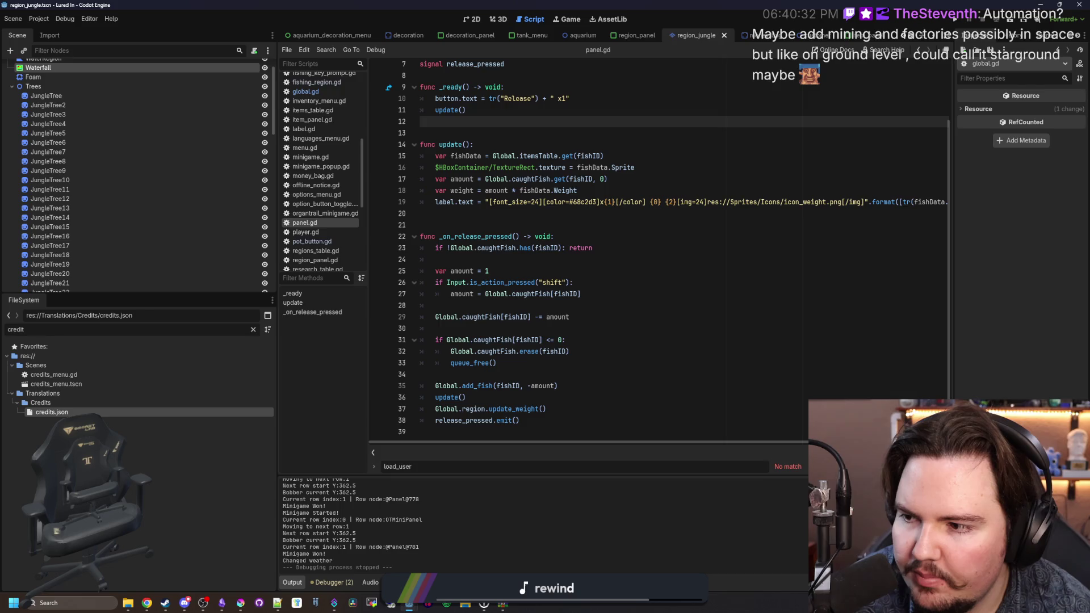
{"action": "left_click", "coordinate": [253, 329]}
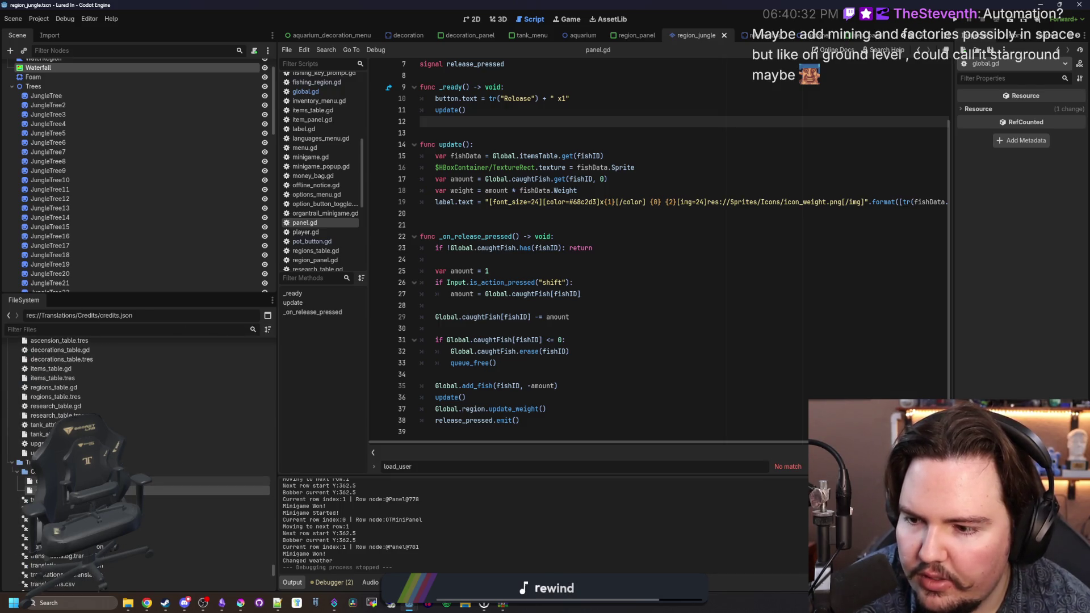
Step: Glance at the Discord translations channel, click blank line 24 in panel.gd, then return to Discord
{"action": "mouse_move", "coordinate": [186, 608]}
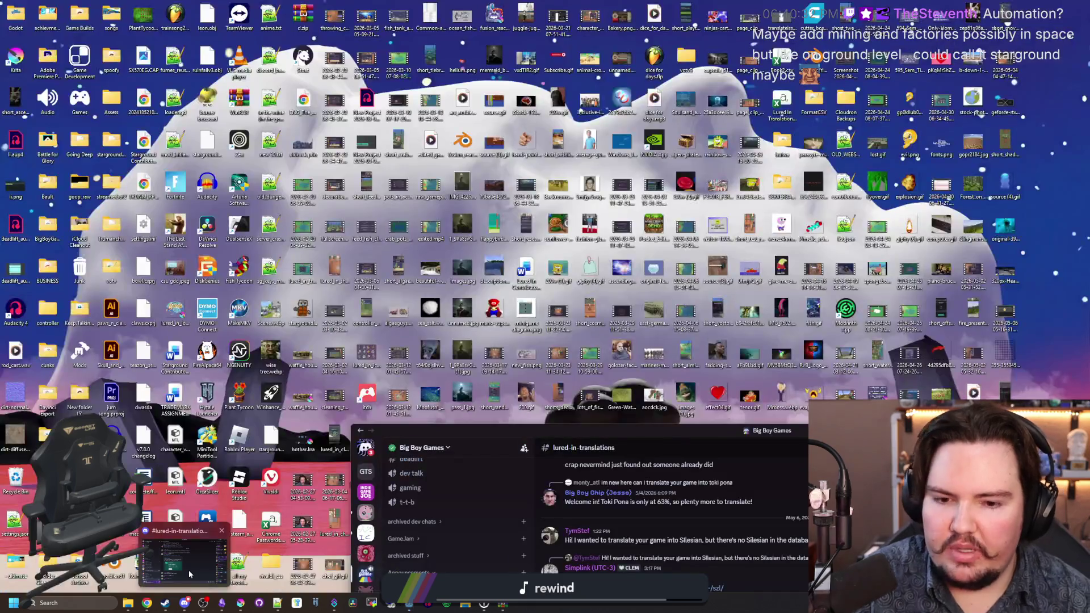
{"action": "left_click", "coordinate": [188, 570]}
{"action": "key", "text": "alt+Tab"}
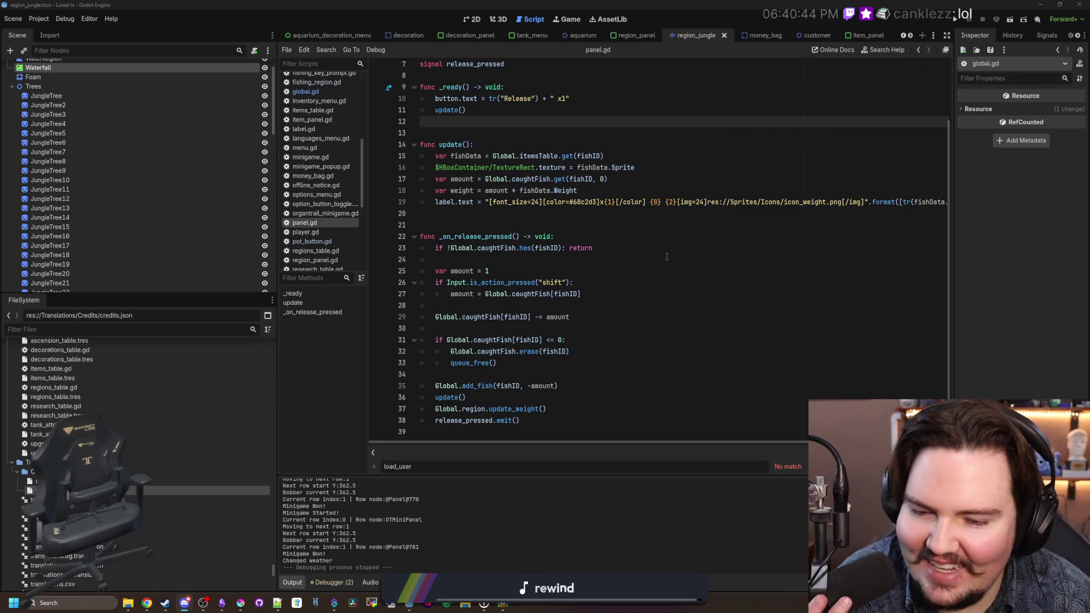
{"action": "left_click", "coordinate": [653, 258]}
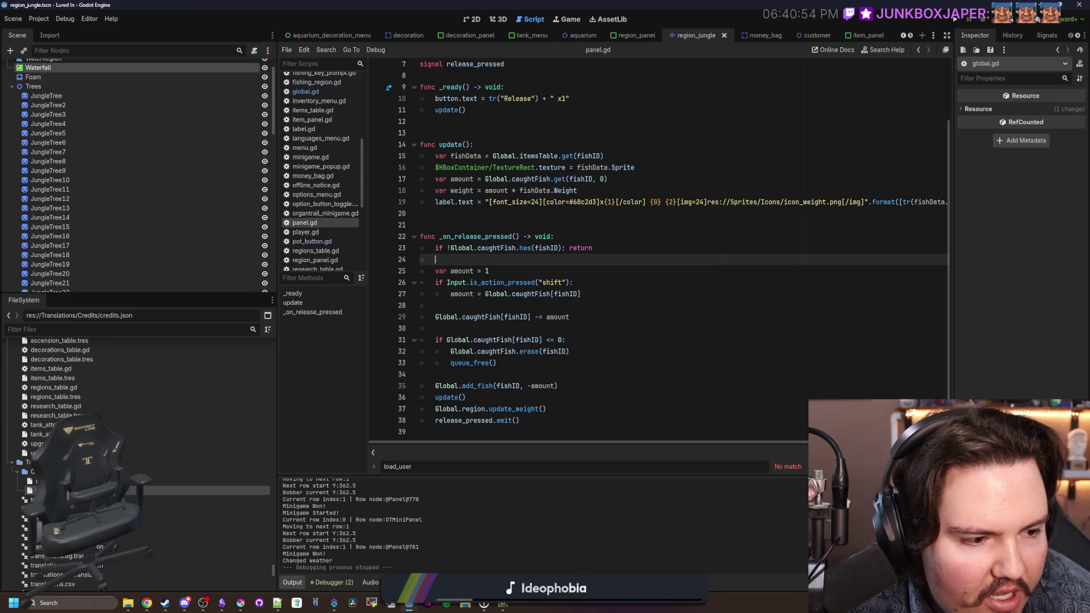
{"action": "left_click", "coordinate": [184, 603]}
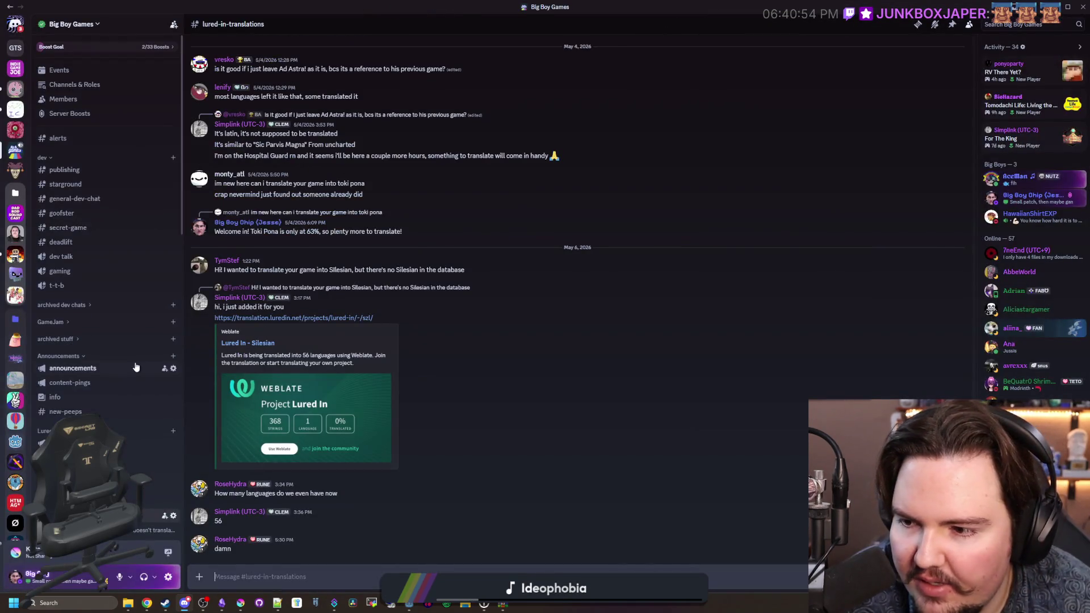
Step: Browse the announcements channel and search the lured-in-translations threads for 'credit'
{"action": "scroll", "coordinate": [136, 366], "scroll_direction": "down", "scroll_amount": 3}
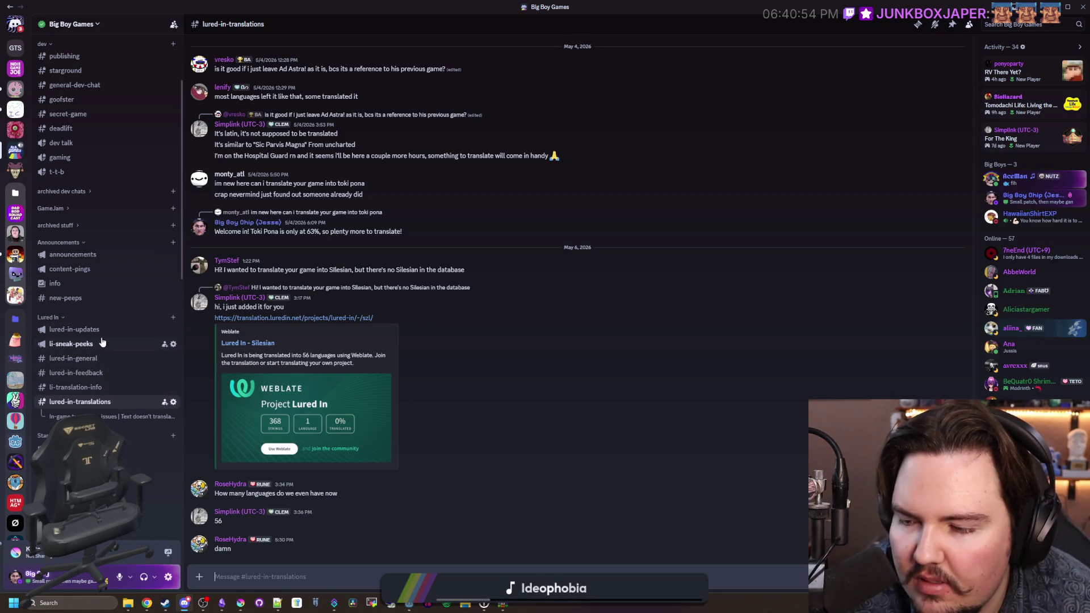
{"action": "left_click", "coordinate": [105, 257]}
{"action": "left_click", "coordinate": [80, 402]}
{"action": "left_click", "coordinate": [917, 24]}
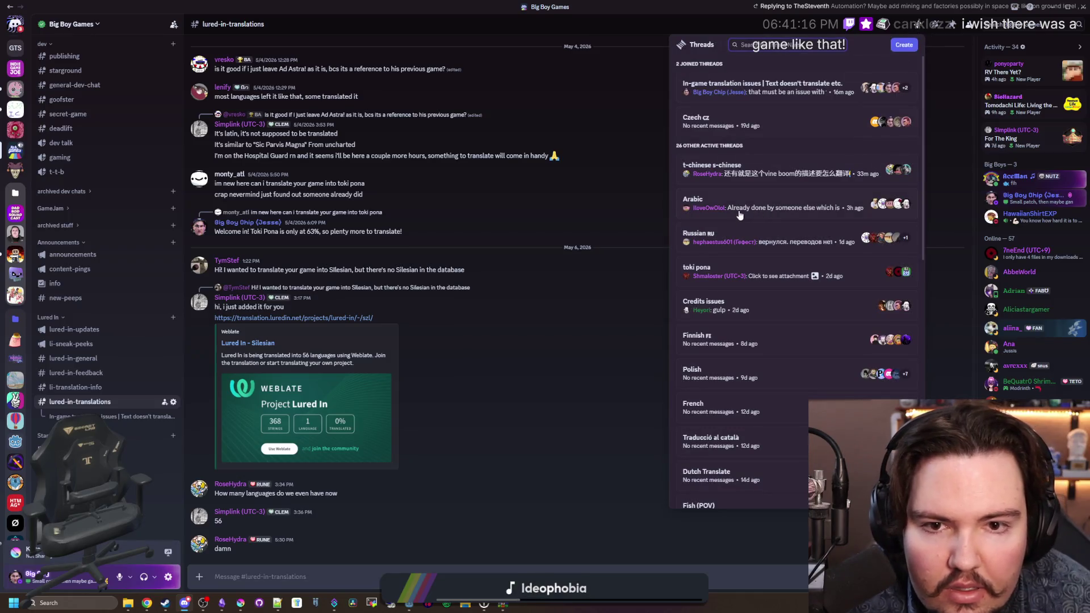
{"action": "scroll", "coordinate": [715, 177], "scroll_direction": "up", "scroll_amount": 4}
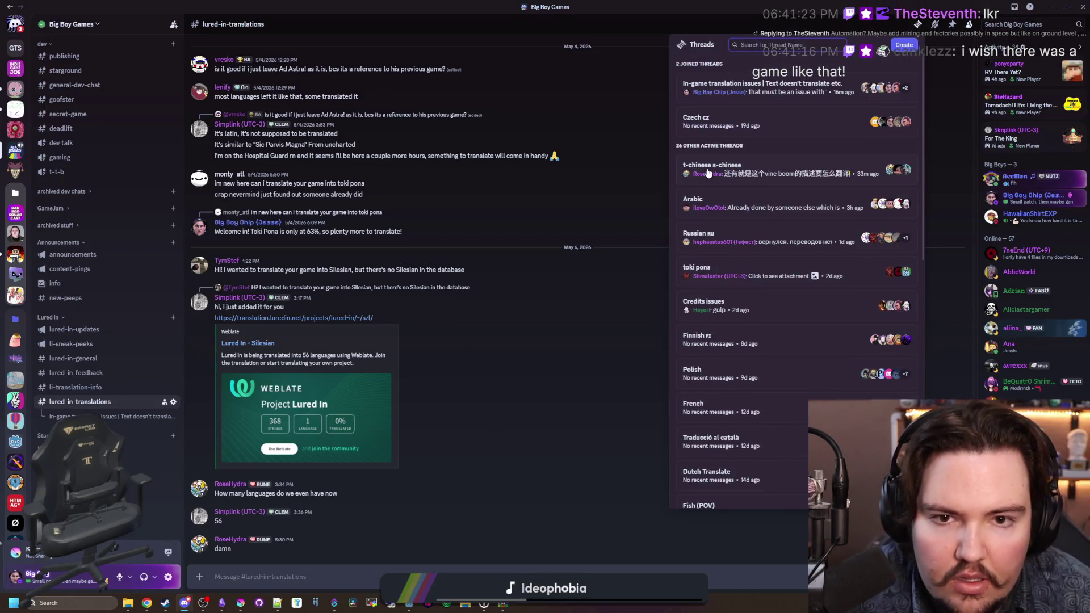
{"action": "type", "text": "credit"}
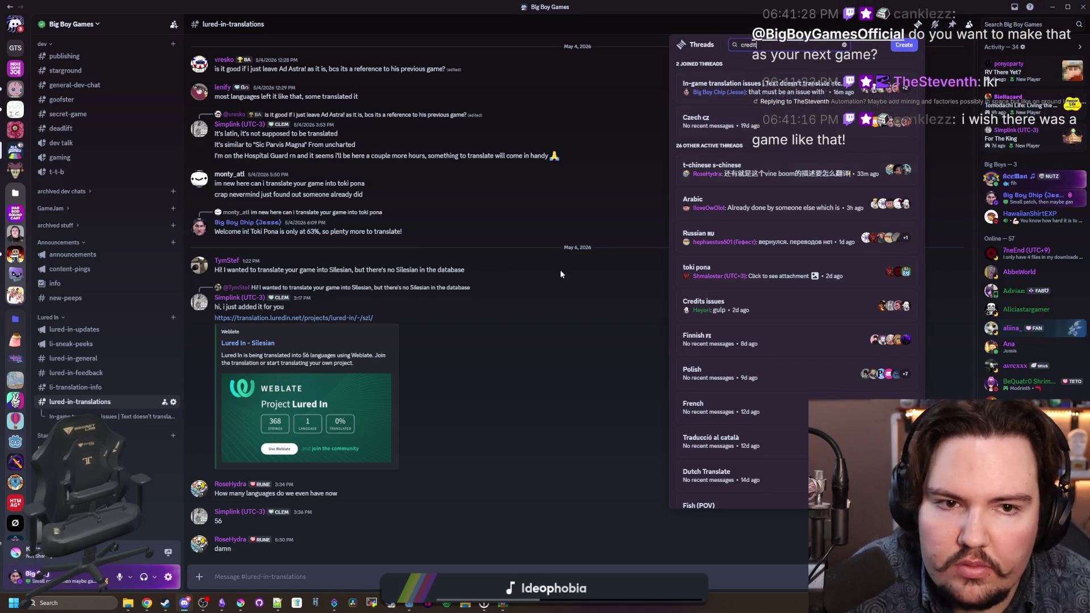
{"action": "scroll", "coordinate": [702, 243], "scroll_direction": "down", "scroll_amount": 10}
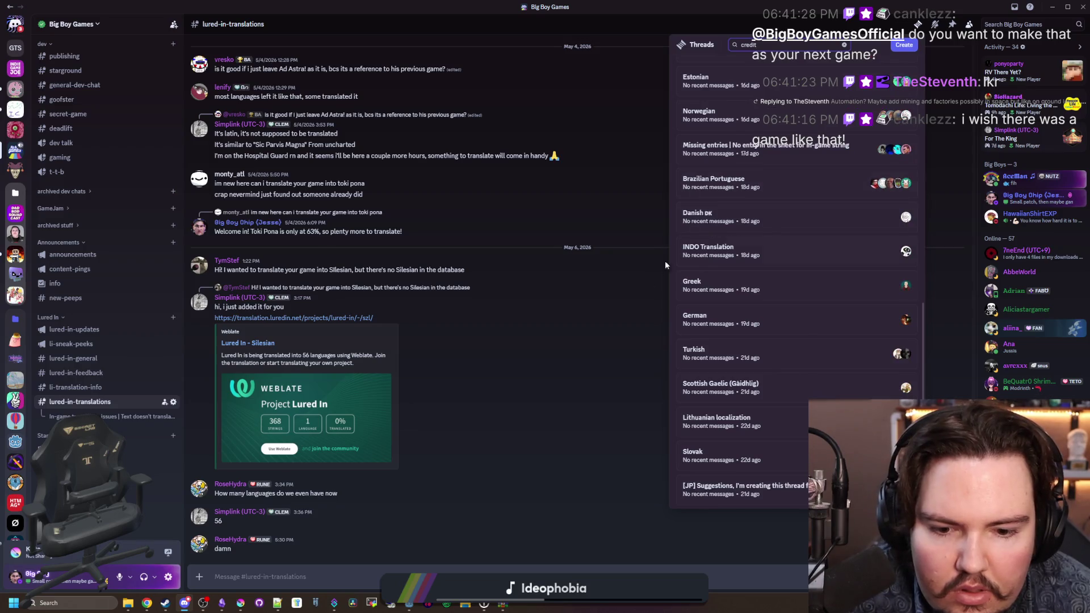
{"action": "left_click", "coordinate": [536, 322]}
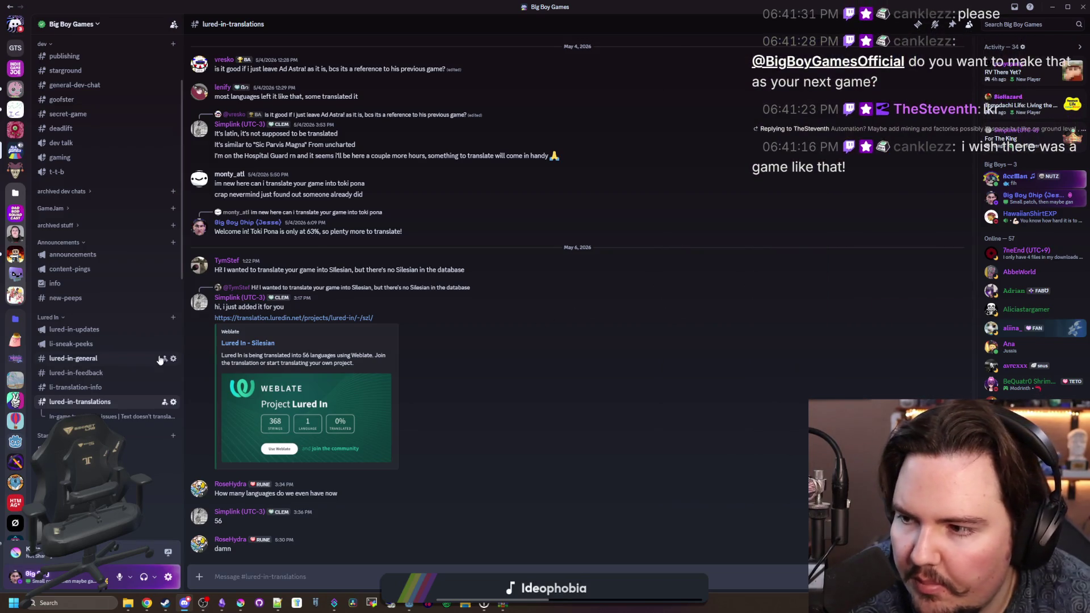
Step: Look through li-translation-info and its Translation Application thread, then open lured-in-feedback
{"action": "left_click", "coordinate": [79, 387]}
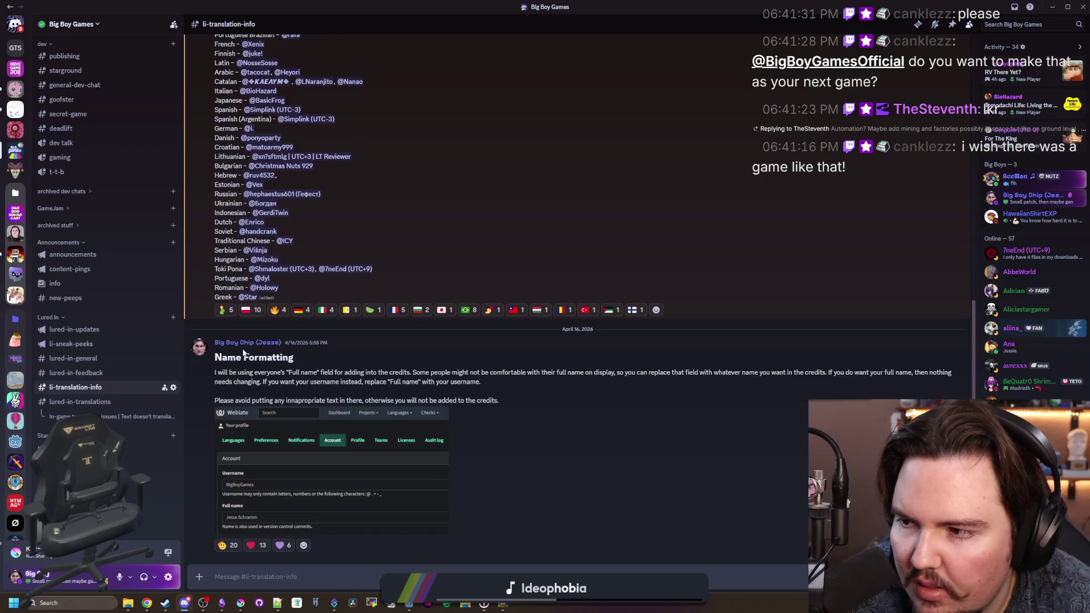
{"action": "scroll", "coordinate": [336, 331], "scroll_direction": "up", "scroll_amount": 10}
{"action": "scroll", "coordinate": [353, 292], "scroll_direction": "down", "scroll_amount": 10}
{"action": "left_click", "coordinate": [920, 24]}
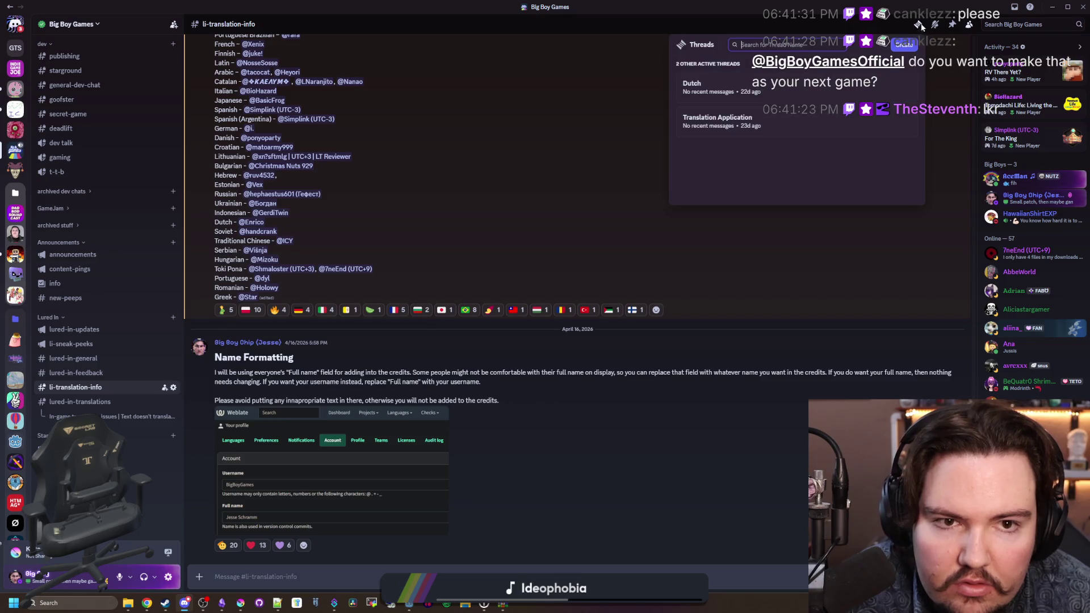
{"action": "left_click", "coordinate": [702, 133]}
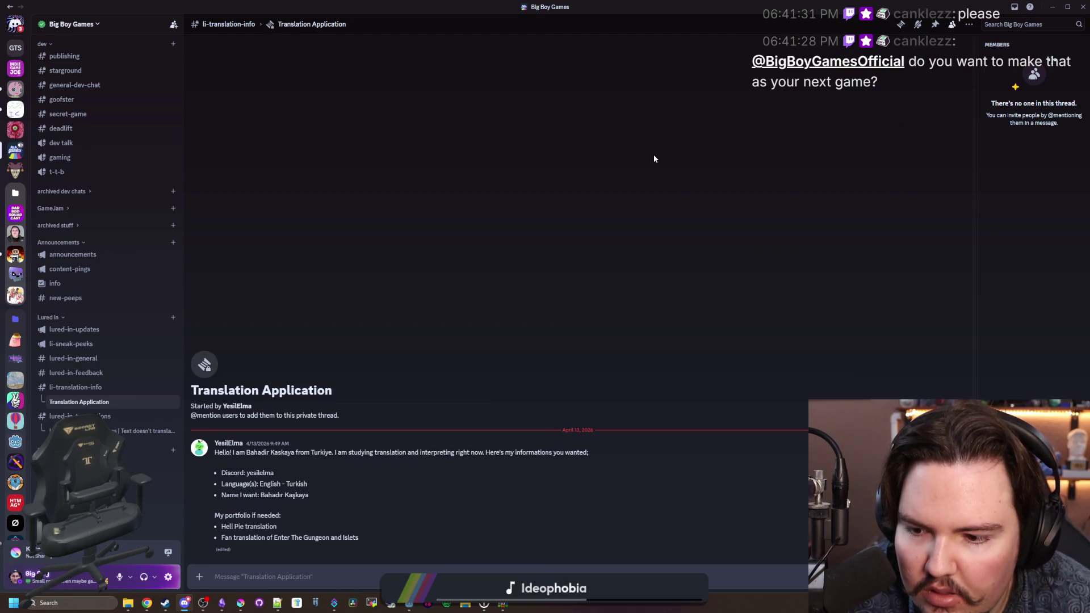
{"action": "key", "text": "alt+Up"}
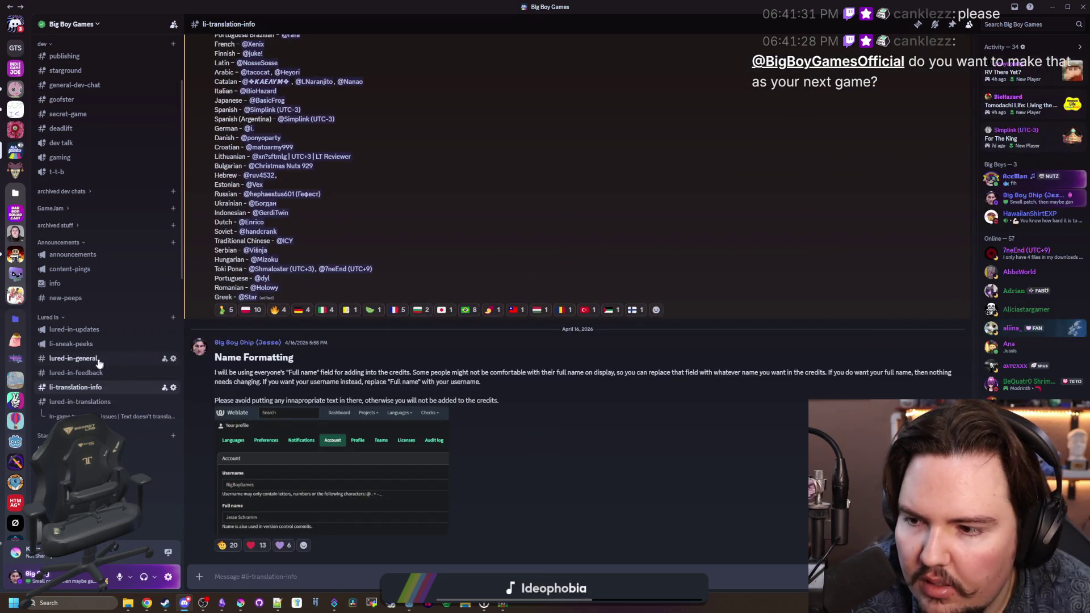
{"action": "left_click", "coordinate": [142, 373]}
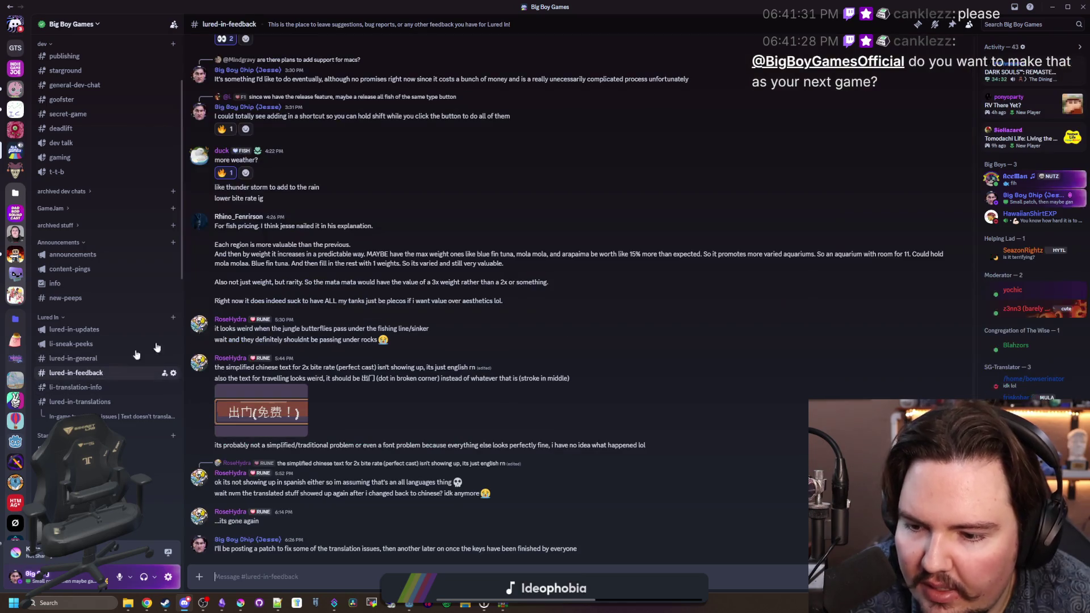
Step: View the 'More of them' thread, lured-in-general and li-sneak-peeks, then return to li-translation-info
{"action": "left_click", "coordinate": [917, 24]}
{"action": "left_click", "coordinate": [738, 88]}
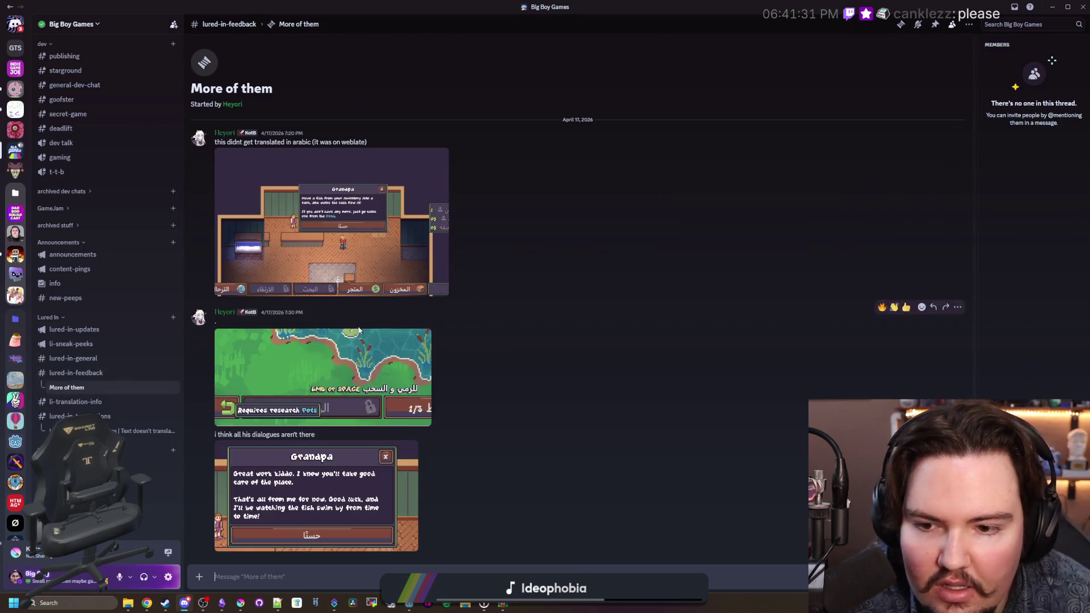
{"action": "left_click", "coordinate": [105, 359]}
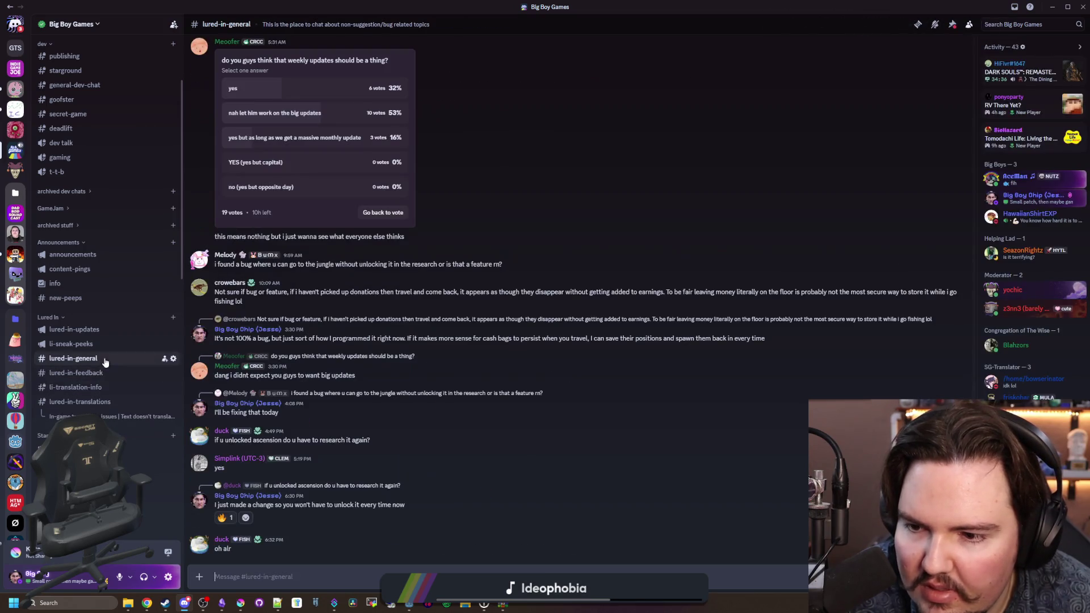
{"action": "left_click", "coordinate": [918, 25]}
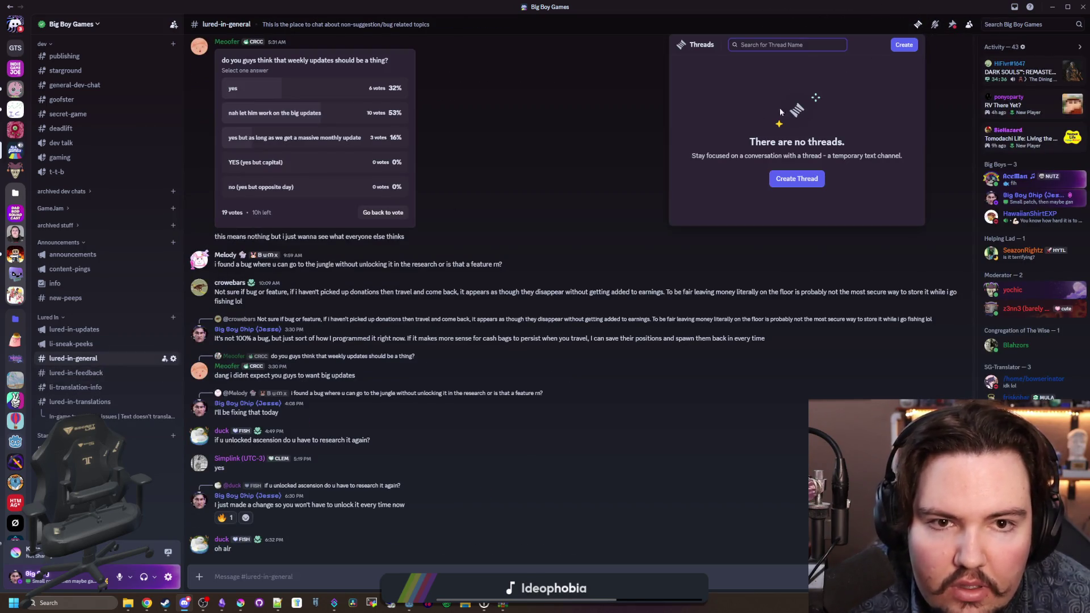
{"action": "left_click", "coordinate": [100, 348]}
{"action": "left_click", "coordinate": [99, 348]}
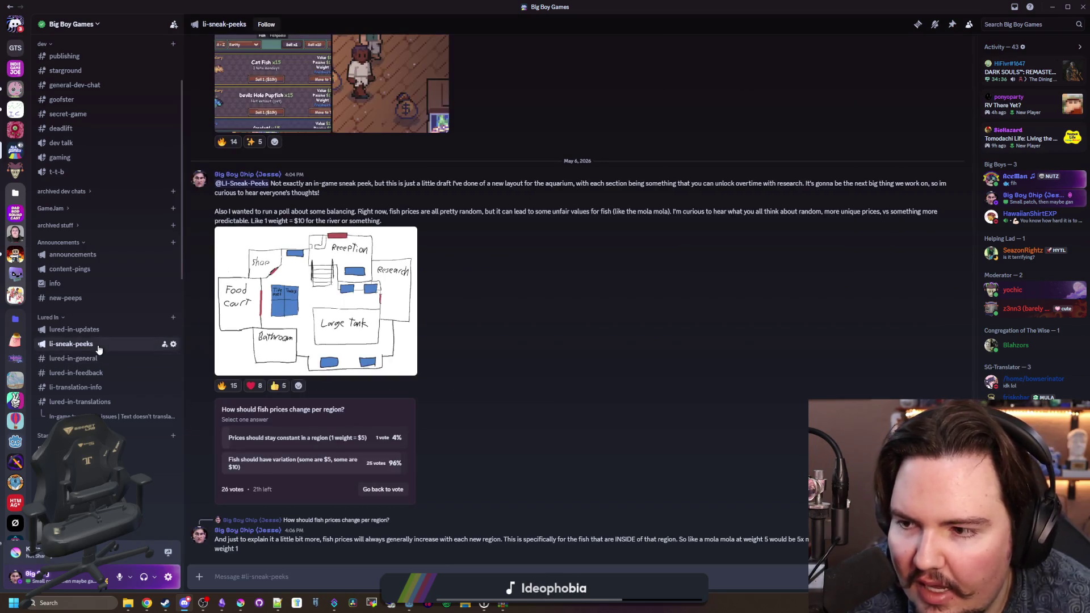
{"action": "scroll", "coordinate": [100, 348], "scroll_direction": "down", "scroll_amount": 2}
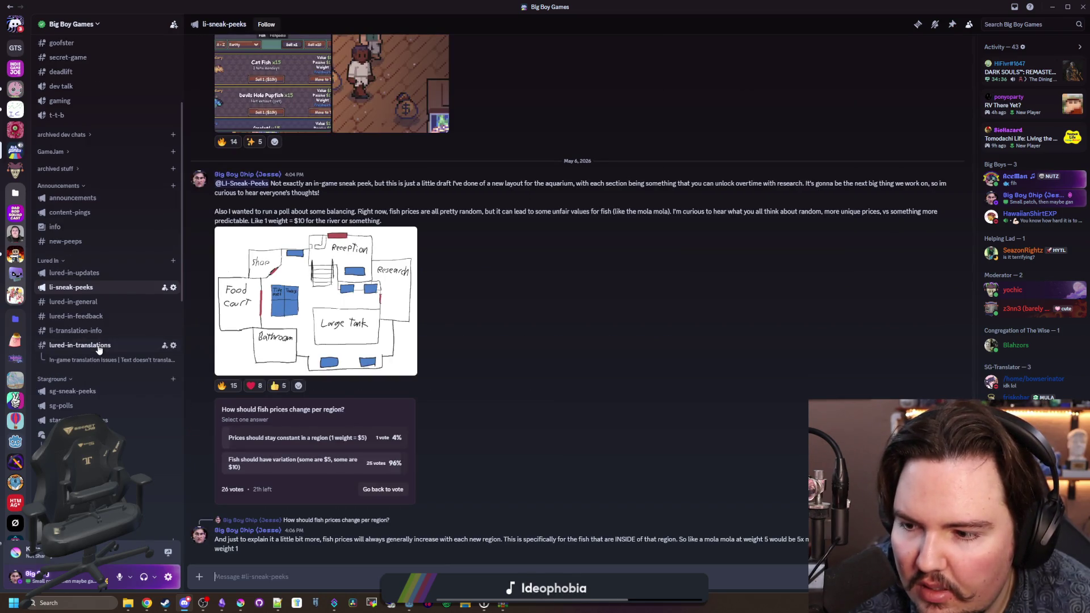
{"action": "left_click", "coordinate": [103, 332]}
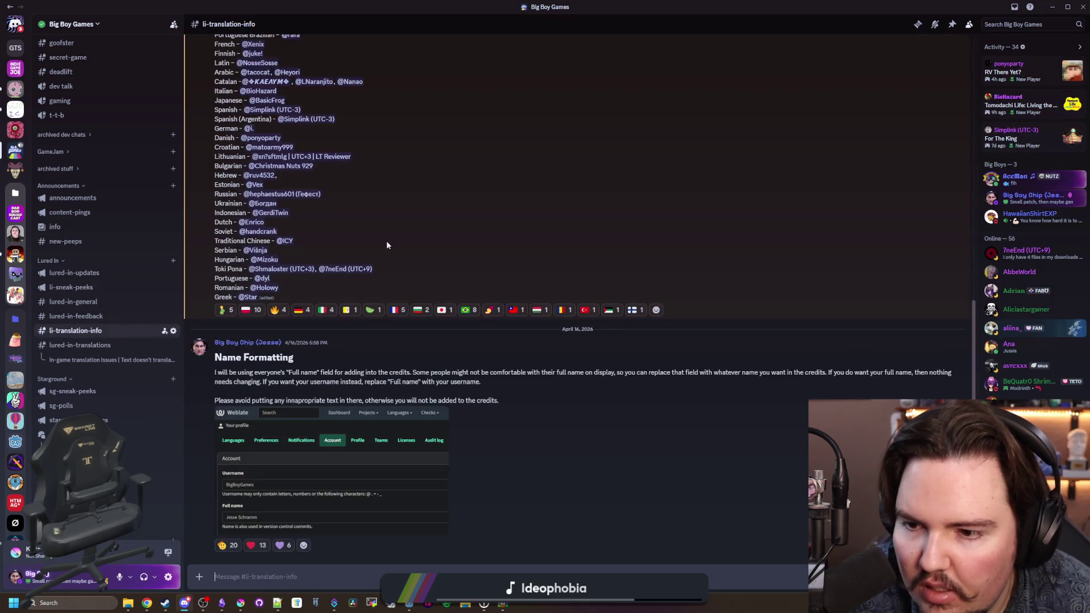
{"action": "left_click", "coordinate": [1009, 26]}
Step: Search 'credits' limited to the Credits issues thread and jump to a result
{"action": "type", "text": "credits"}
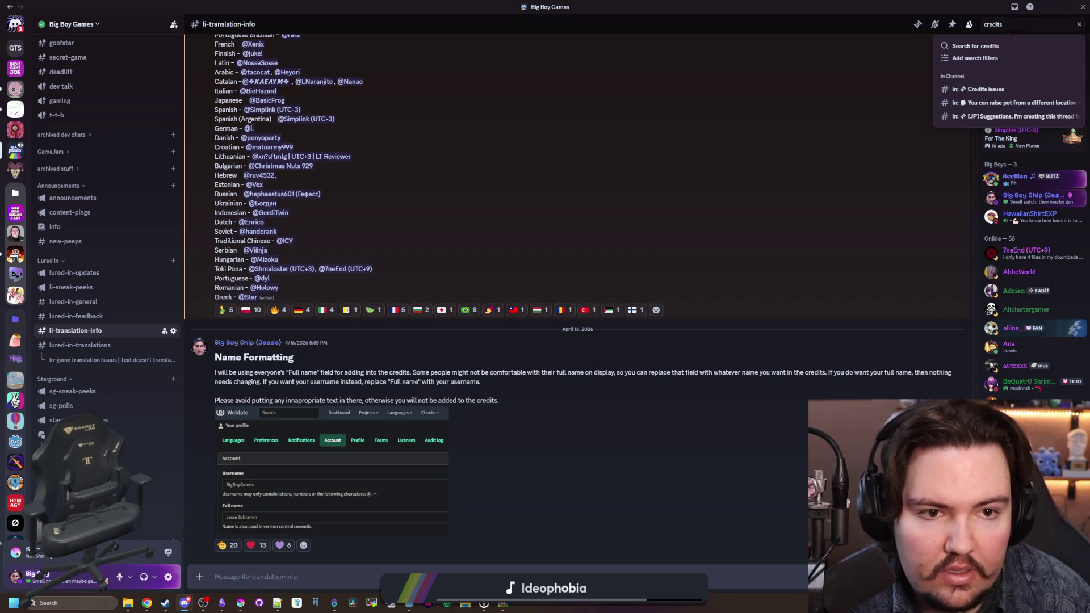
{"action": "left_click", "coordinate": [988, 88]}
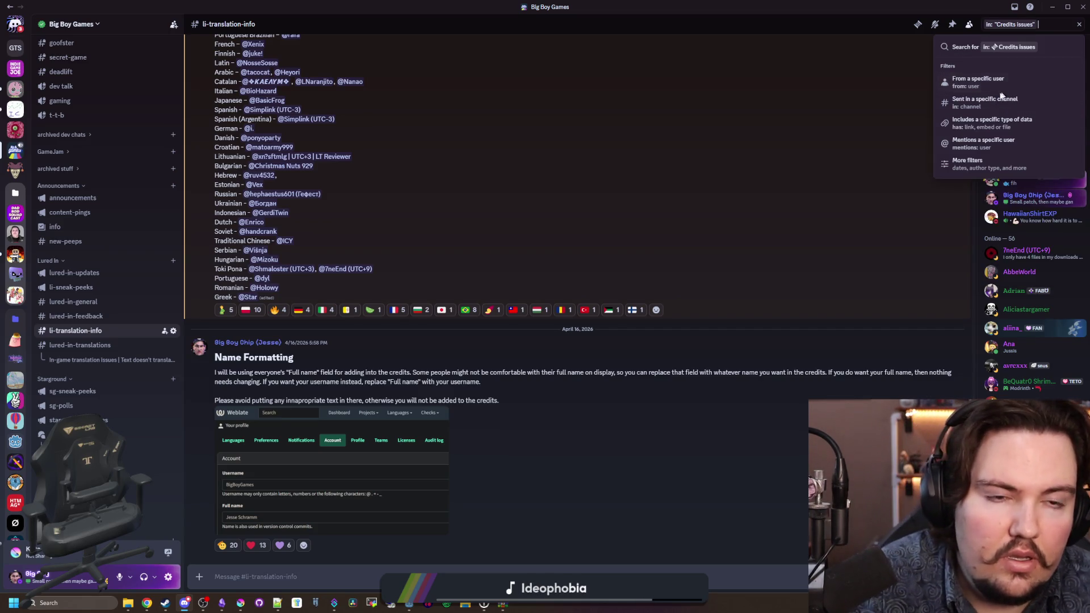
{"action": "key", "text": "Return"}
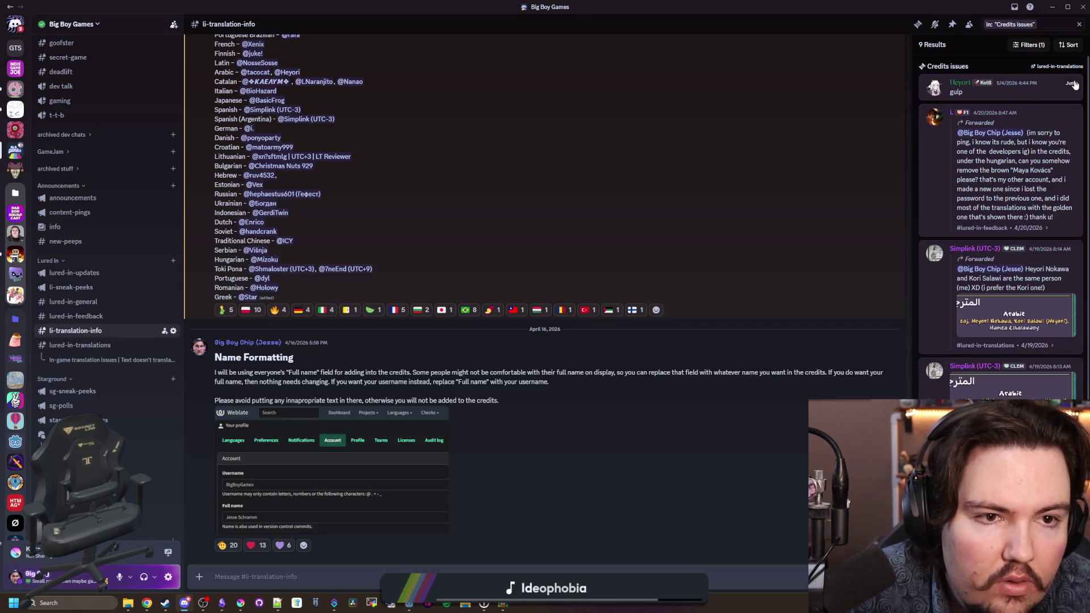
{"action": "left_click", "coordinate": [1072, 83]}
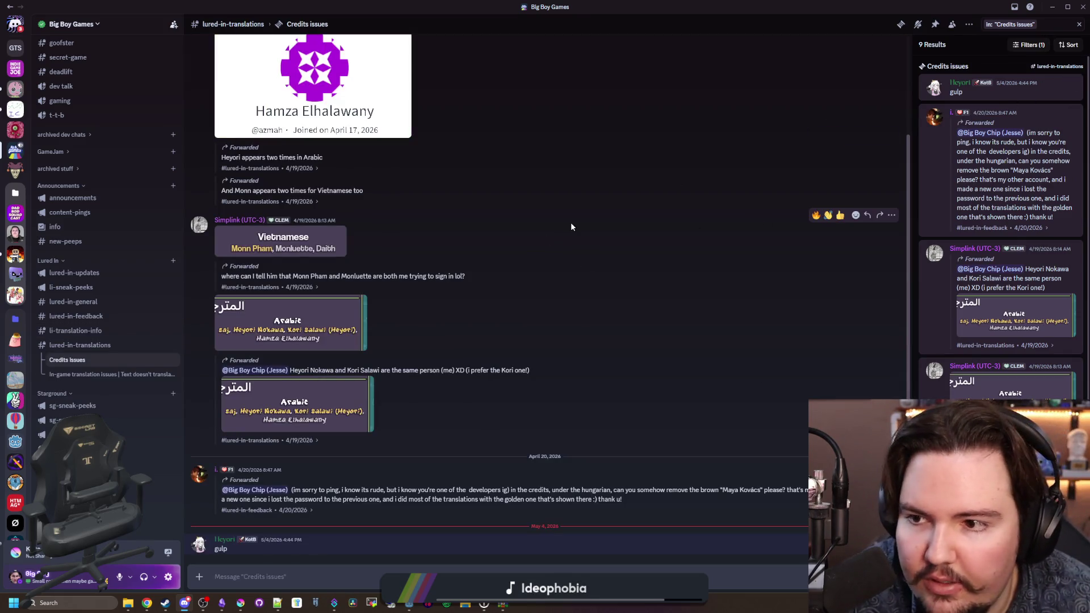
Step: Join the Credits issues thread, read its first messages, and shrink Discord to reveal Godot
{"action": "left_click", "coordinate": [901, 25]}
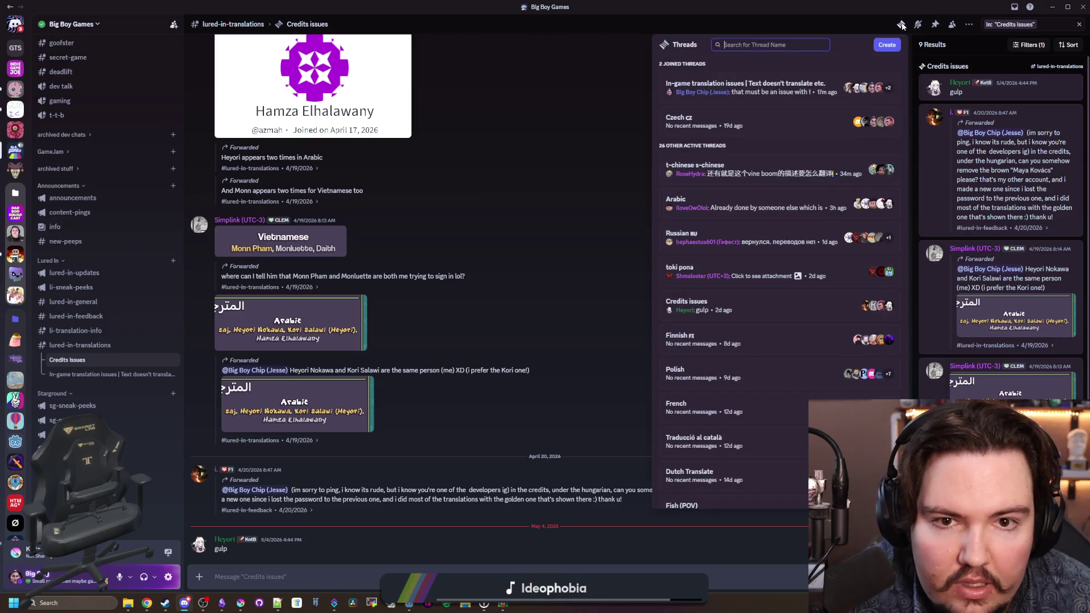
{"action": "left_click", "coordinate": [902, 25]}
{"action": "right_click", "coordinate": [97, 362]}
{"action": "left_click", "coordinate": [122, 395]}
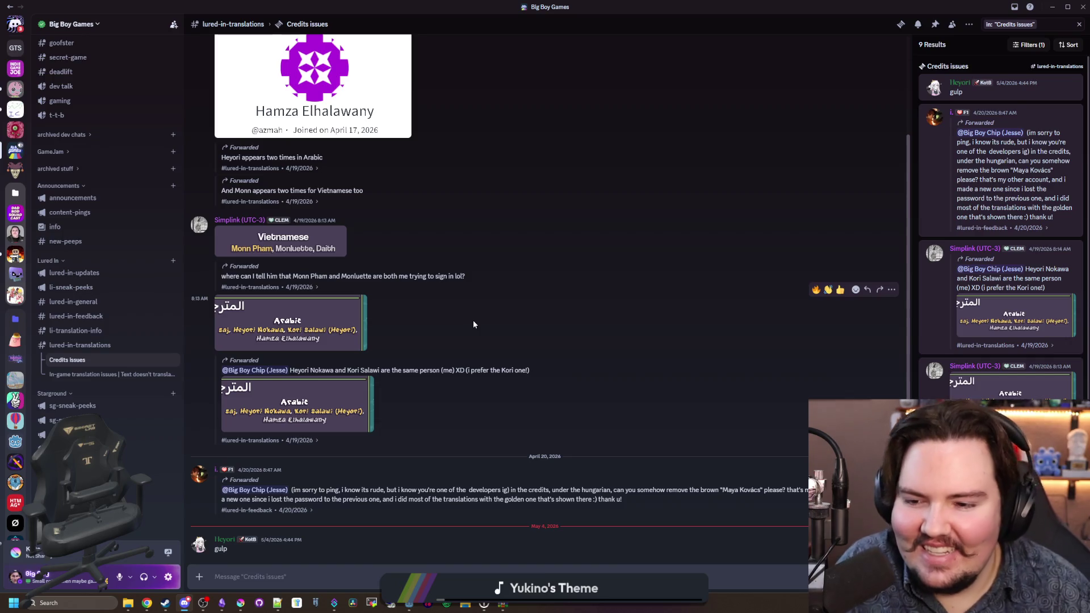
{"action": "scroll", "coordinate": [525, 323], "scroll_direction": "up", "scroll_amount": 2}
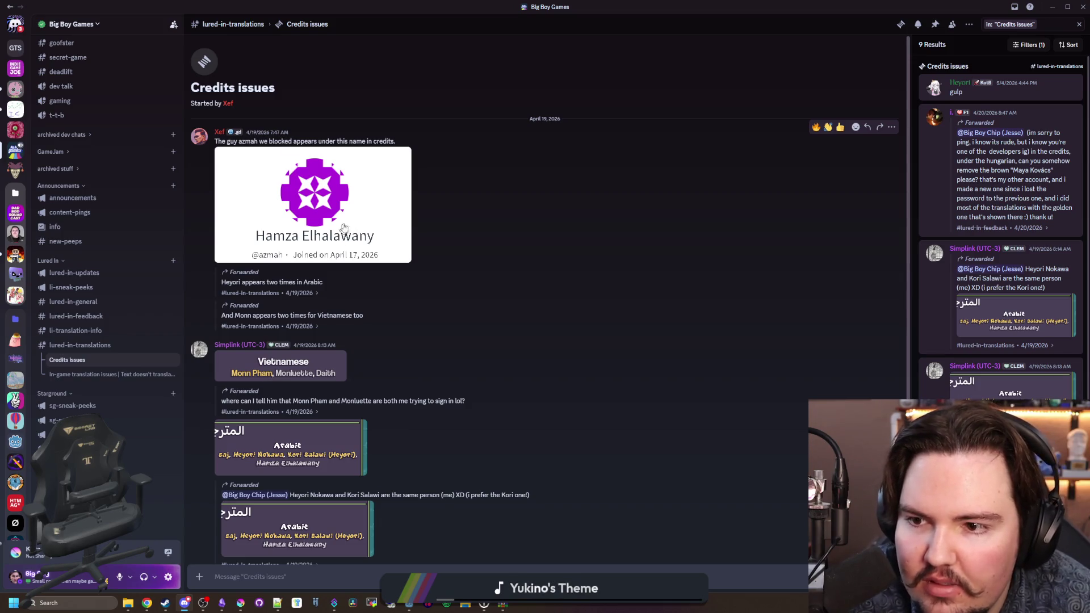
{"action": "mouse_move", "coordinate": [454, 7]}
{"action": "left_mouse_down"}
{"action": "mouse_move", "coordinate": [291, 49]}
{"action": "mouse_move", "coordinate": [23, 146]}
{"action": "left_mouse_up"}
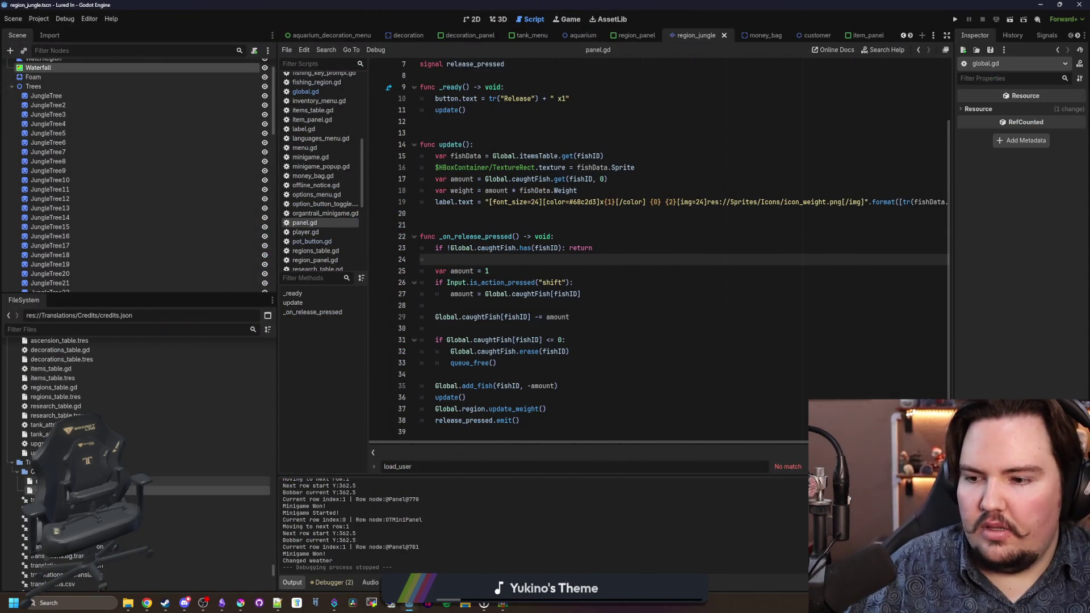
Step: Select contributors_old.json in the FileSystem dock and open it
{"action": "left_click", "coordinate": [171, 481]}
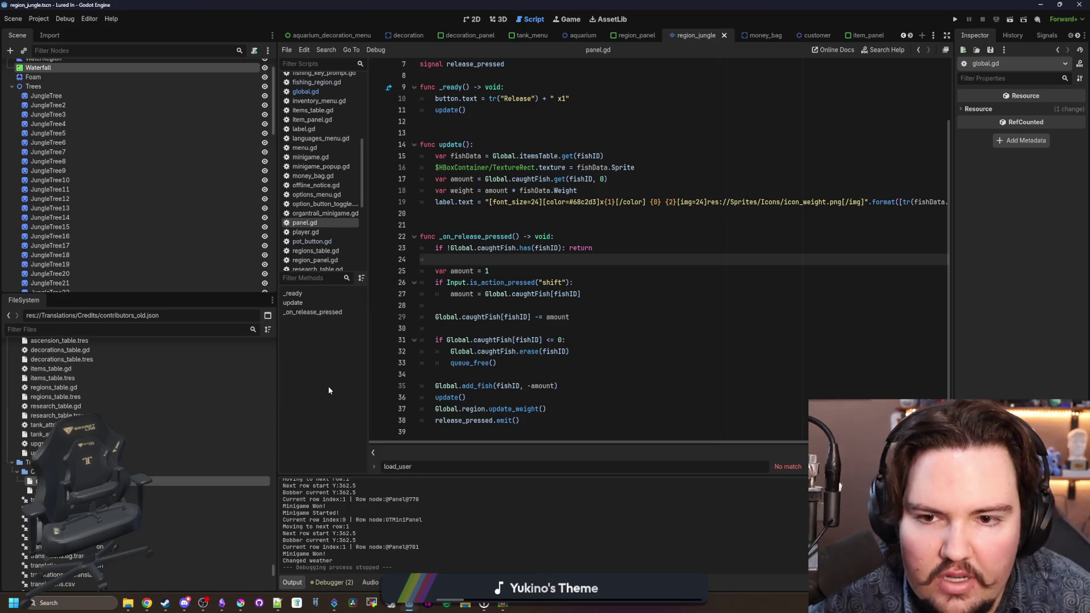
{"action": "left_click", "coordinate": [1040, 4]}
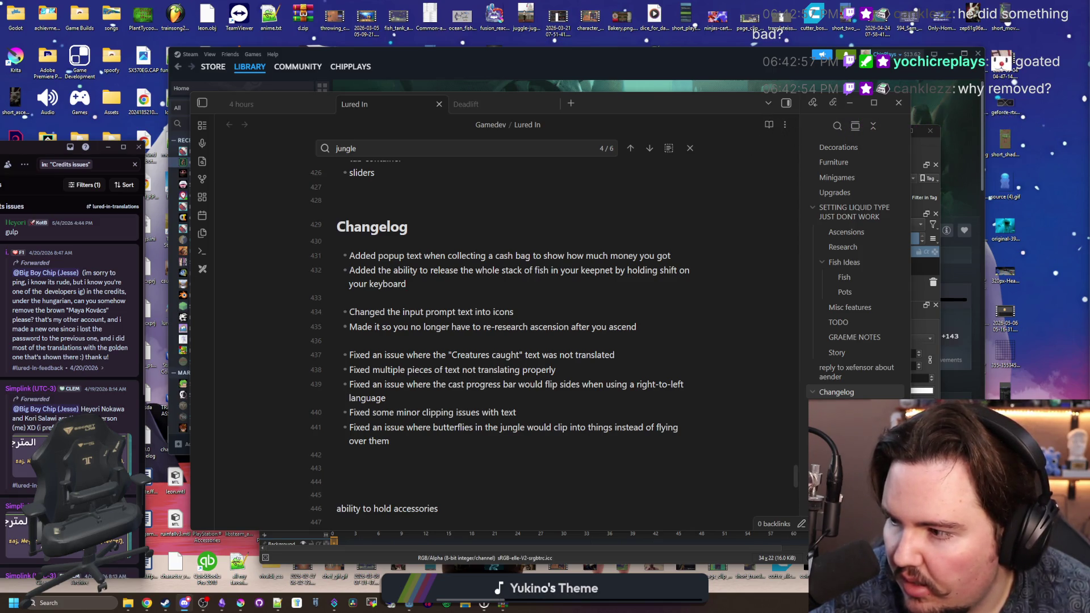
Step: Minimize Discord and focus the Obsidian Lured In Changelog note
{"action": "mouse_move", "coordinate": [409, 604]}
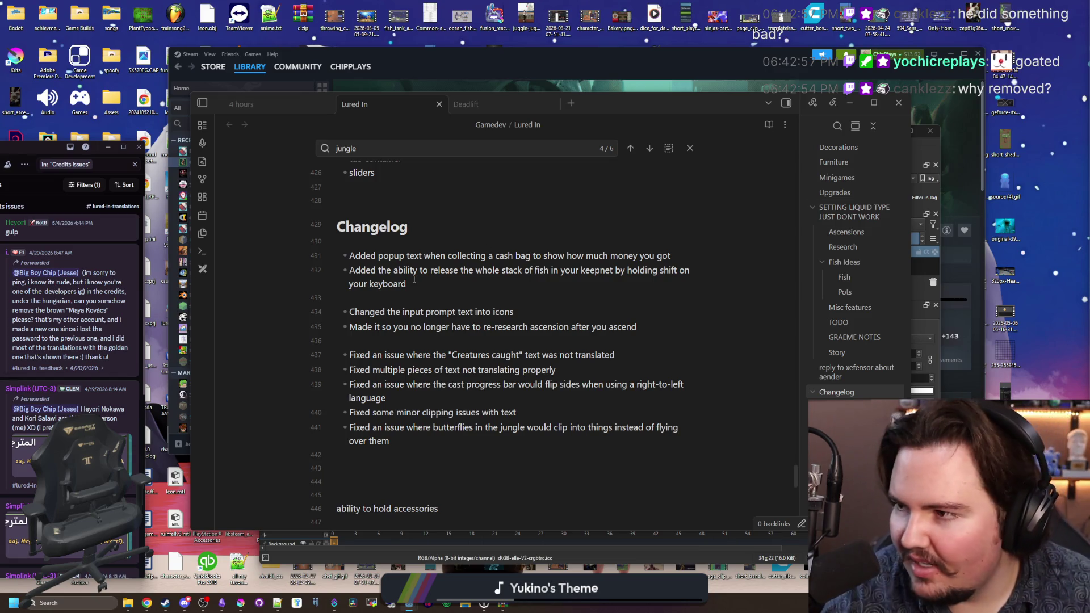
{"action": "left_click", "coordinate": [185, 602]}
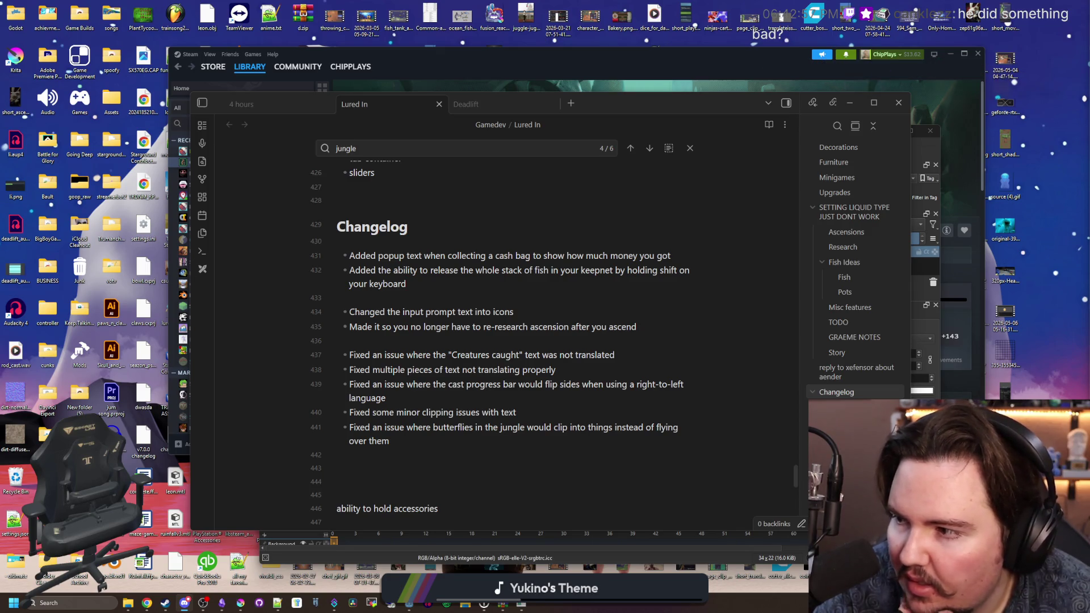
{"action": "left_click", "coordinate": [441, 327]}
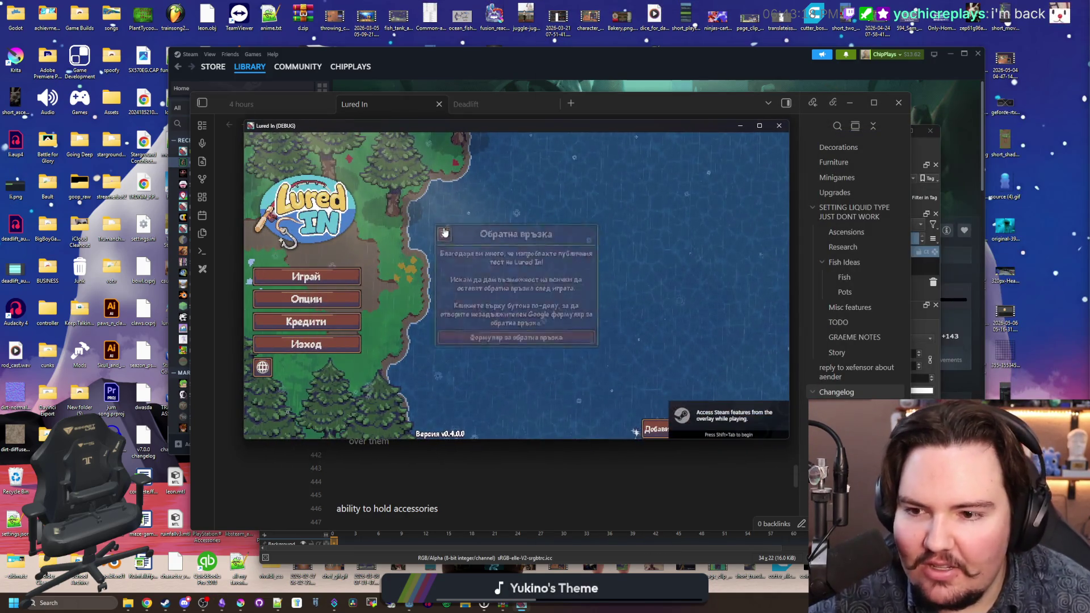
Step: Dismiss the feedback notice, scroll through the game's Bulgarian credits, then bring Godot back up
{"action": "left_click", "coordinate": [444, 232]}
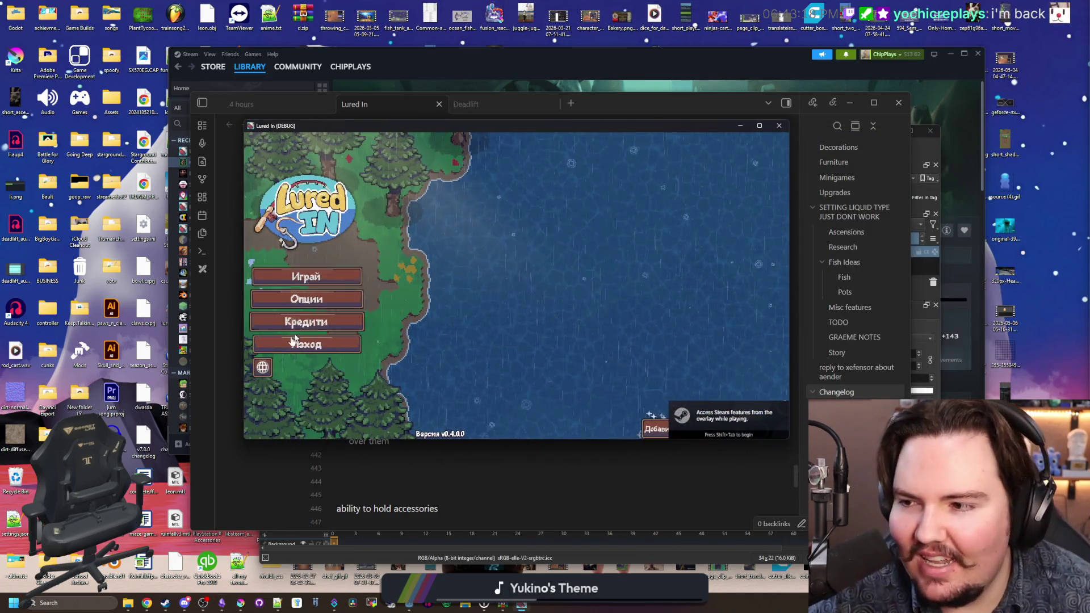
{"action": "left_click", "coordinate": [299, 322]}
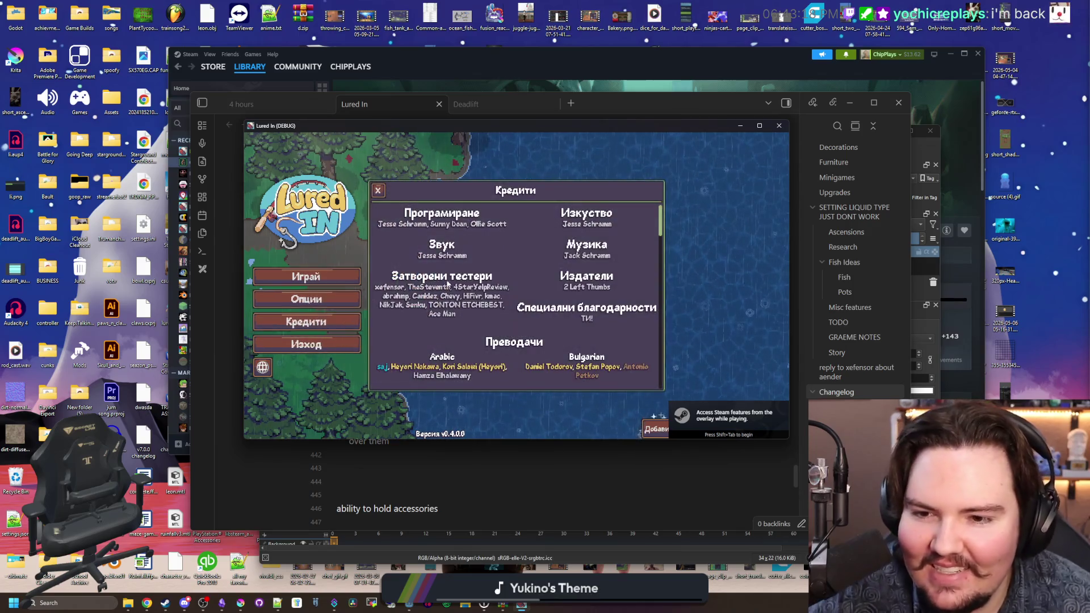
{"action": "scroll", "coordinate": [454, 260], "scroll_direction": "down", "scroll_amount": 2}
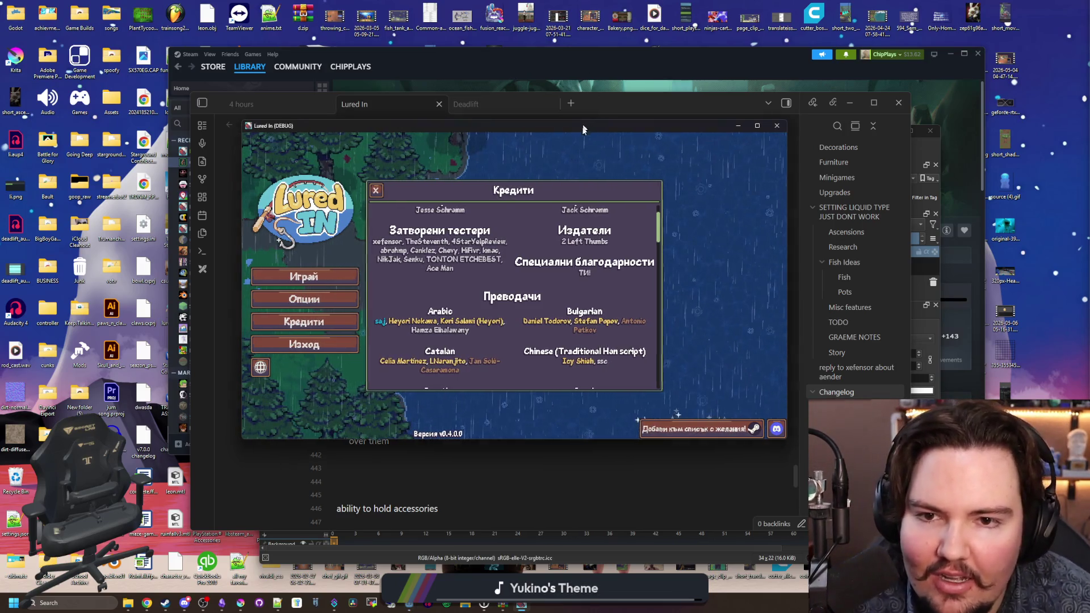
{"action": "left_click_drag", "start_coordinate": [597, 126], "coordinate": [670, 290]}
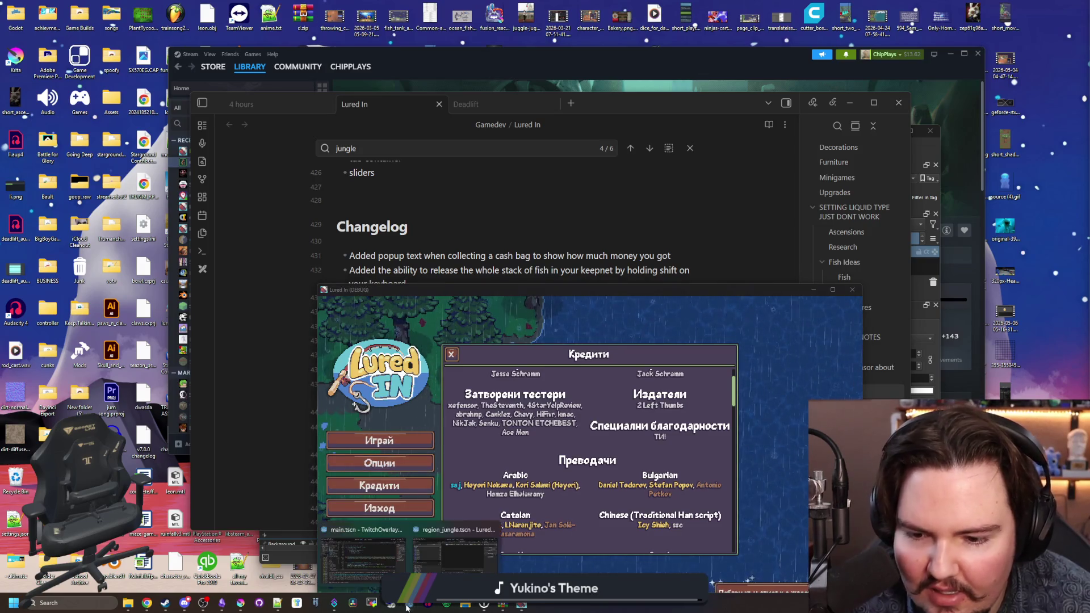
{"action": "key", "text": "super+d"}
{"action": "key", "text": "super+d"}
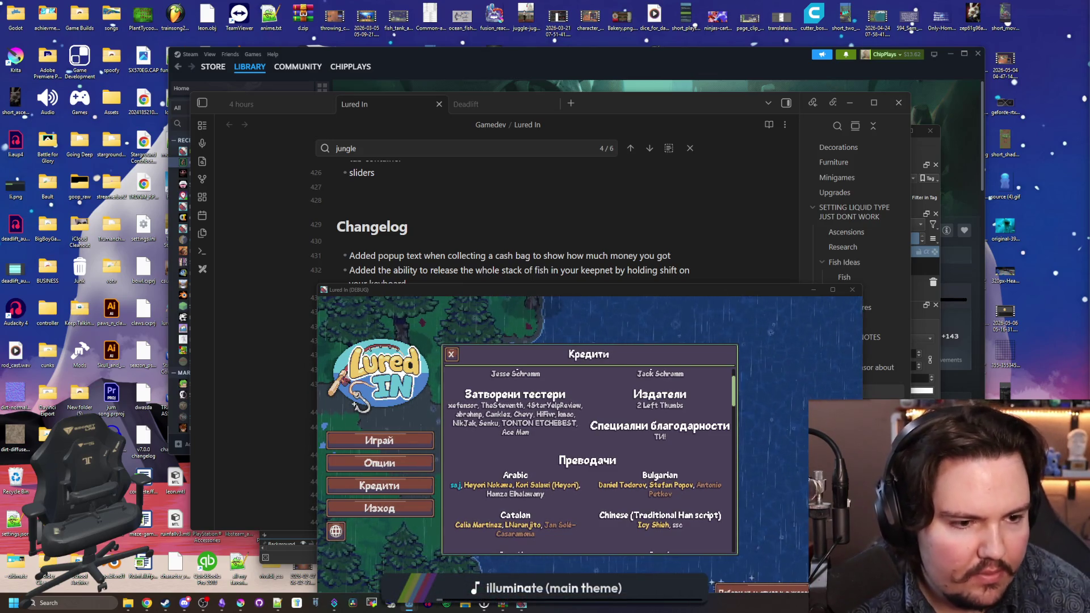
{"action": "key", "text": "alt+Tab"}
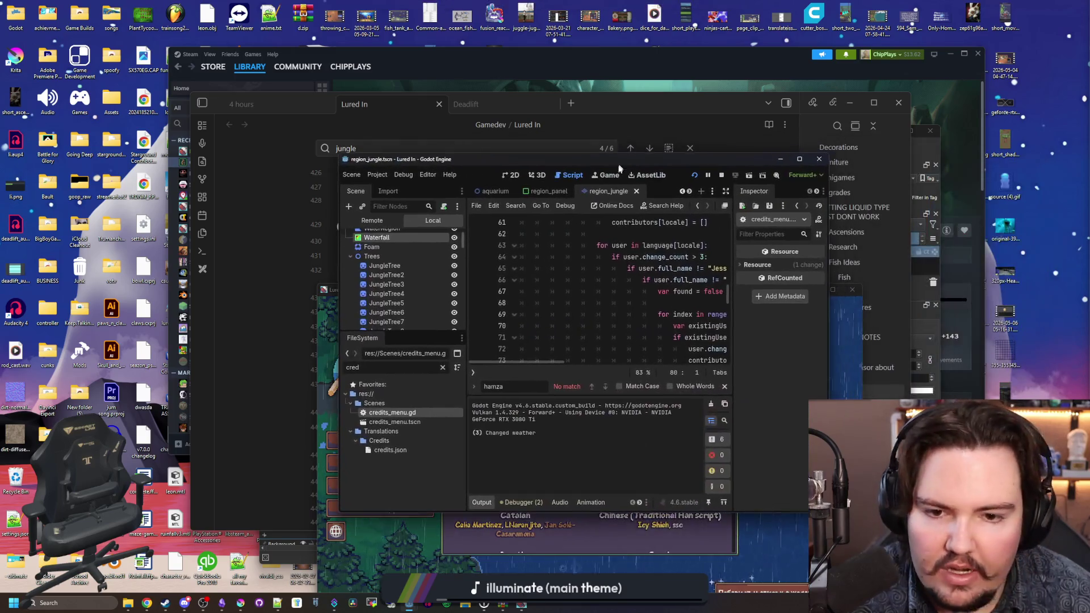
Step: Maximize Godot and inspect the Deleted User exclusion check in credits_menu.gd
{"action": "left_click_drag", "start_coordinate": [655, 113], "coordinate": [670, 1]}
{"action": "scroll", "coordinate": [613, 275], "scroll_direction": "up", "scroll_amount": 5}
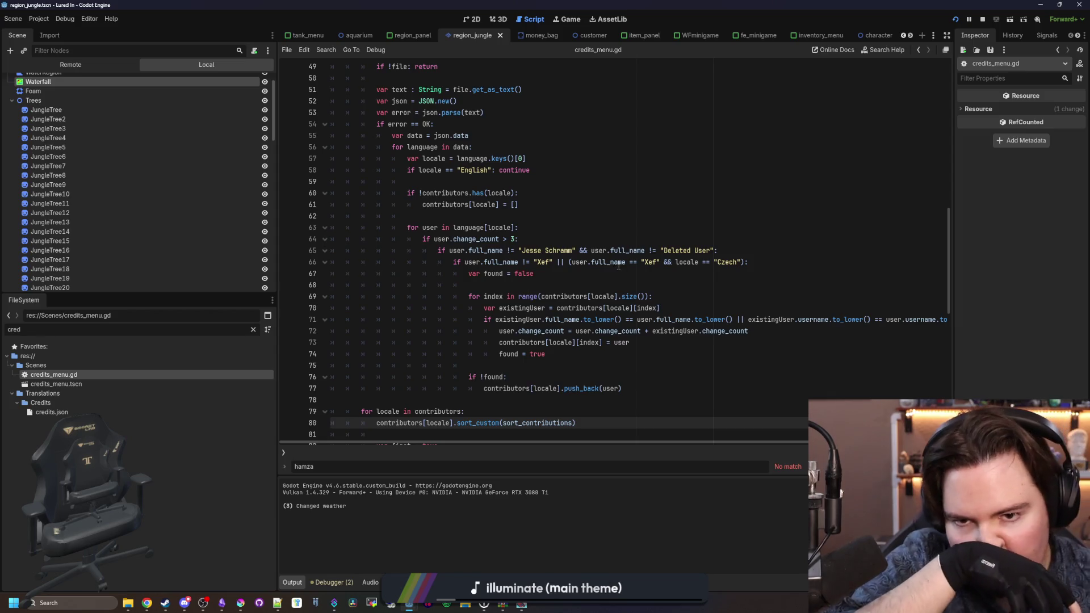
{"action": "left_click", "coordinate": [695, 251]}
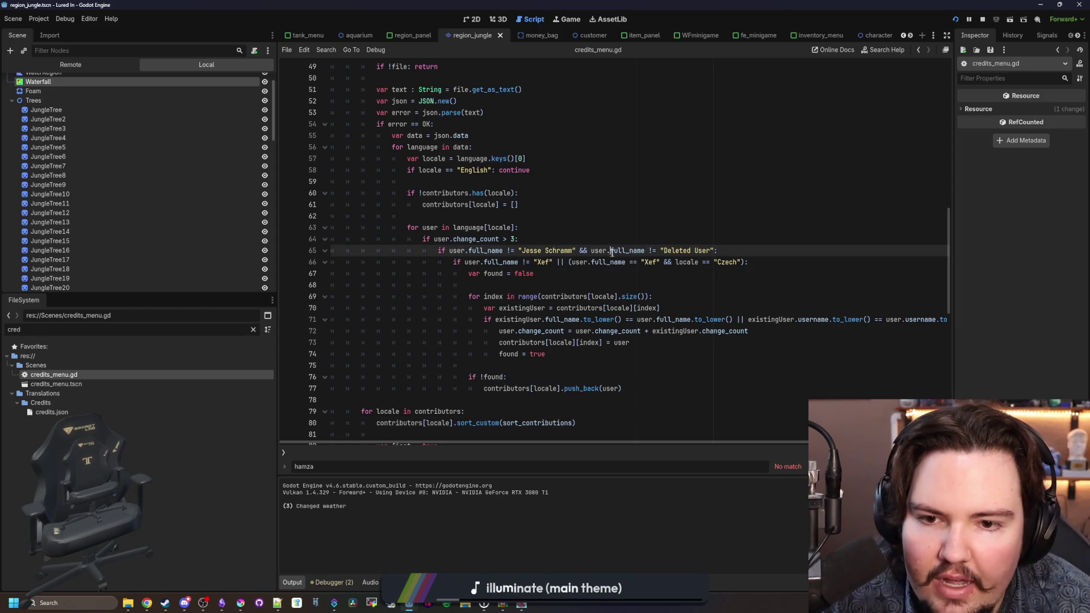
{"action": "scroll", "coordinate": [639, 264], "scroll_direction": "up", "scroll_amount": 1}
{"action": "left_click", "coordinate": [689, 285]}
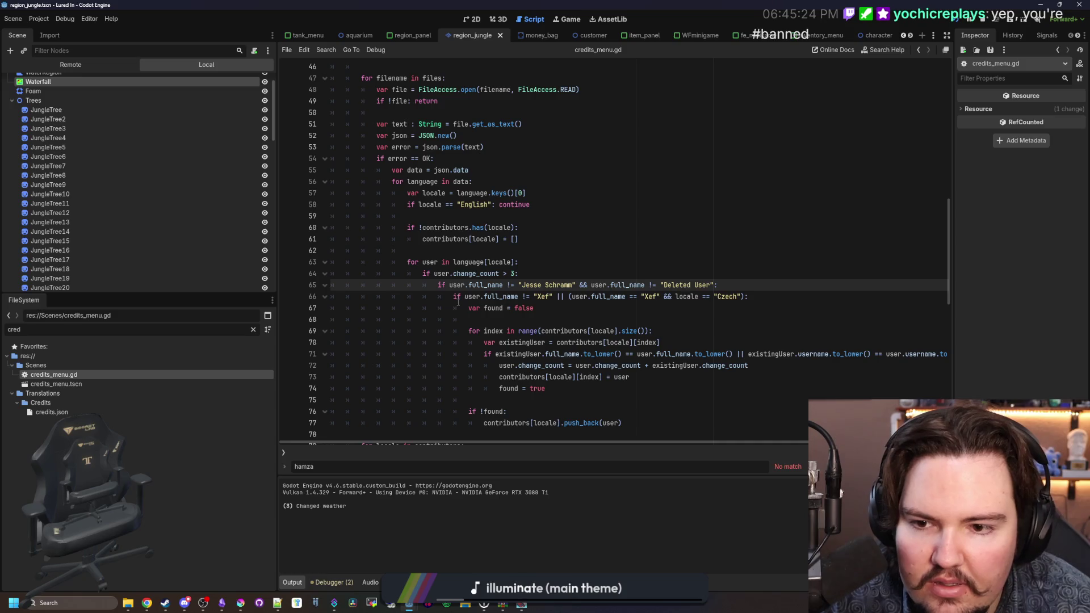
{"action": "left_click_drag", "start_coordinate": [452, 285], "coordinate": [713, 285]}
{"action": "left_click", "coordinate": [714, 285]}
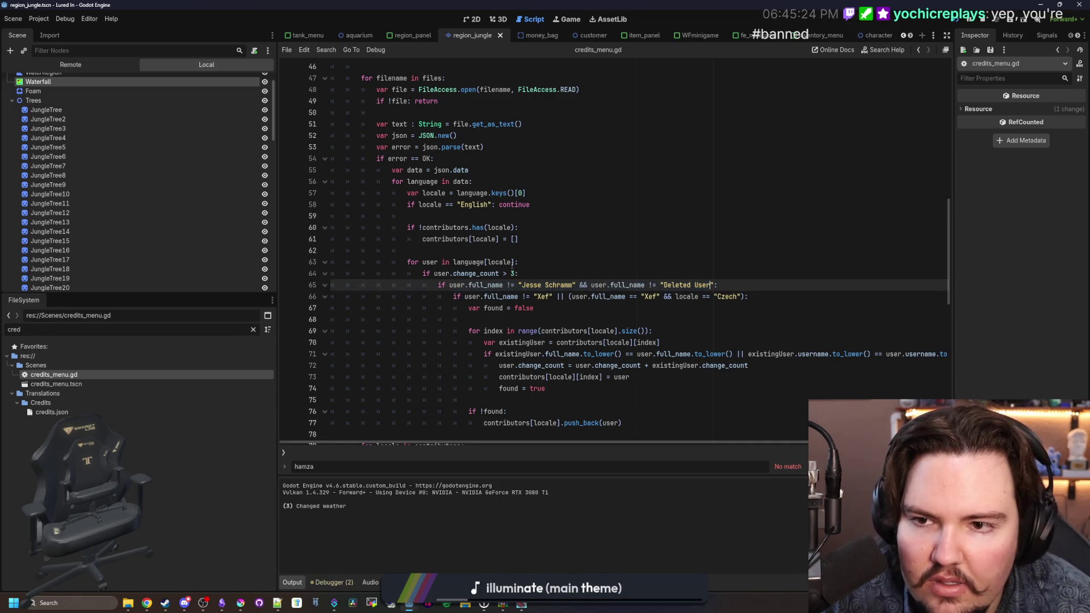
{"action": "scroll", "coordinate": [440, 229], "scroll_direction": "up", "scroll_amount": 2}
{"action": "scroll", "coordinate": [440, 229], "scroll_direction": "up", "scroll_amount": 1}
Step: Insert a new blacklist array variable on line 46 before the file loop
{"action": "left_click", "coordinate": [390, 174]}
{"action": "key", "text": "Return"}
{"action": "key", "text": "Return"}
{"action": "key", "text": "Up"}
{"action": "type", "text": "v"}
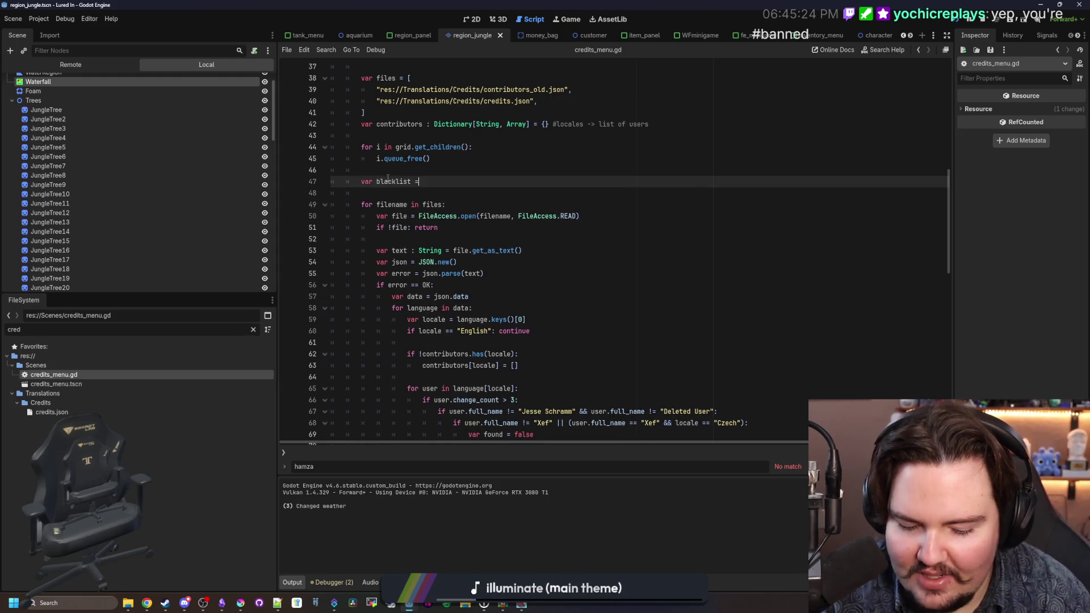
{"action": "type", "text": "["}
{"action": "key", "text": "Return"}
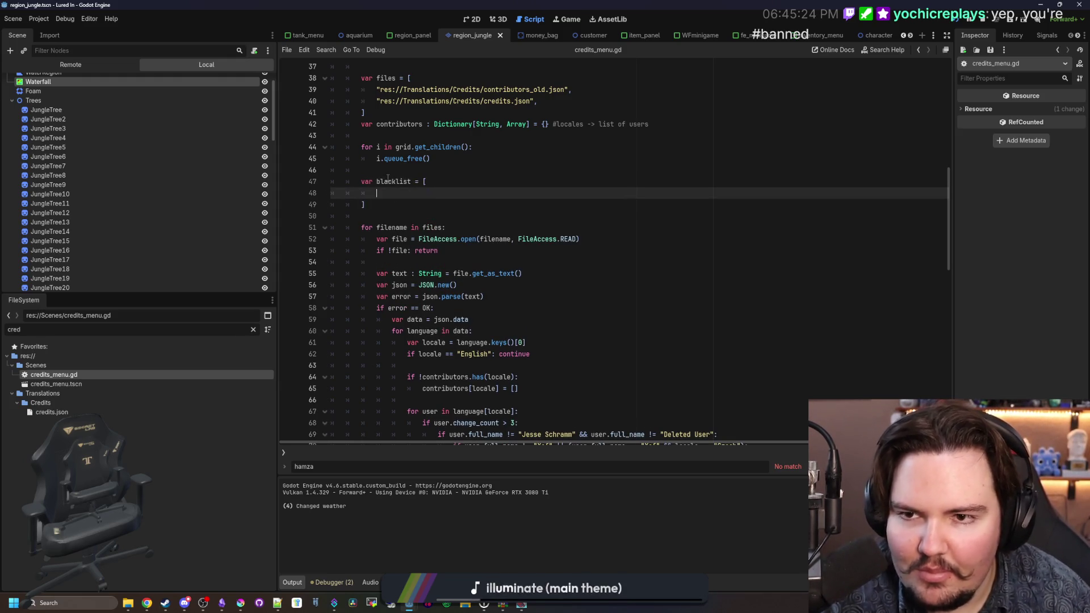
{"action": "scroll", "coordinate": [565, 348], "scroll_direction": "down", "scroll_amount": 1}
Step: Replace the name comparisons on line 69 with 'if !blacklist.contains(user.full_name):'
{"action": "left_click", "coordinate": [685, 399]}
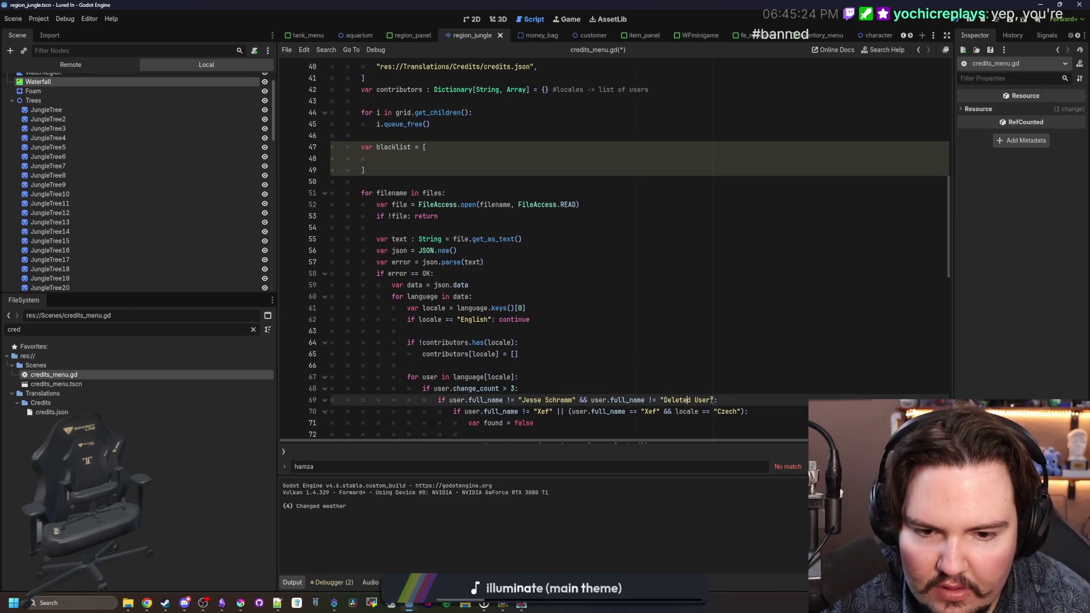
{"action": "left_click_drag", "start_coordinate": [700, 399], "coordinate": [518, 400]}
{"action": "key", "text": "BackSpace"}
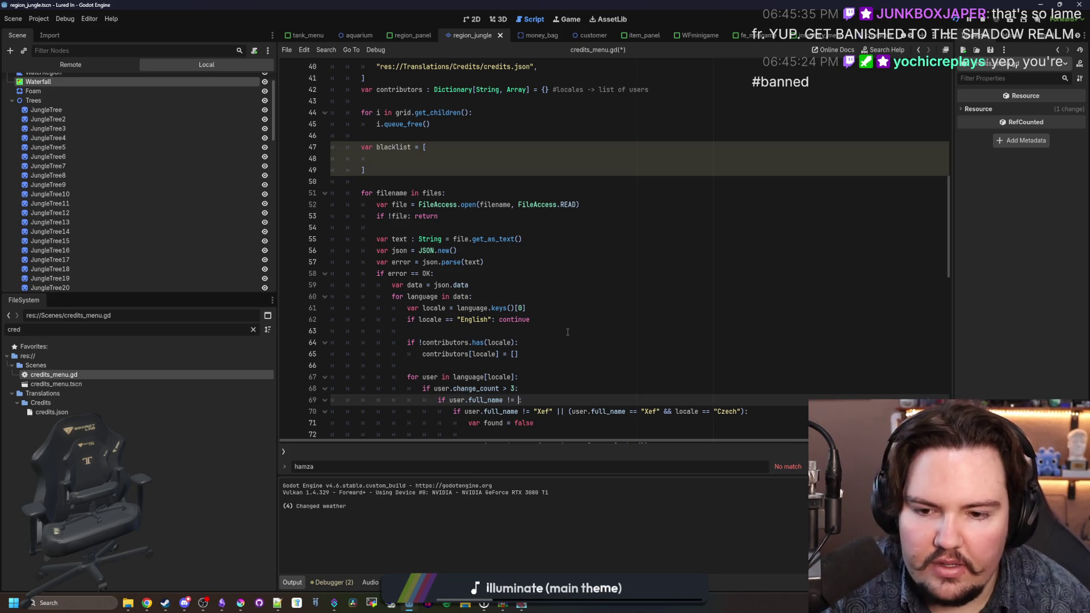
{"action": "key", "text": "ctrl+z"}
{"action": "left_click_drag", "start_coordinate": [715, 399], "coordinate": [595, 399]}
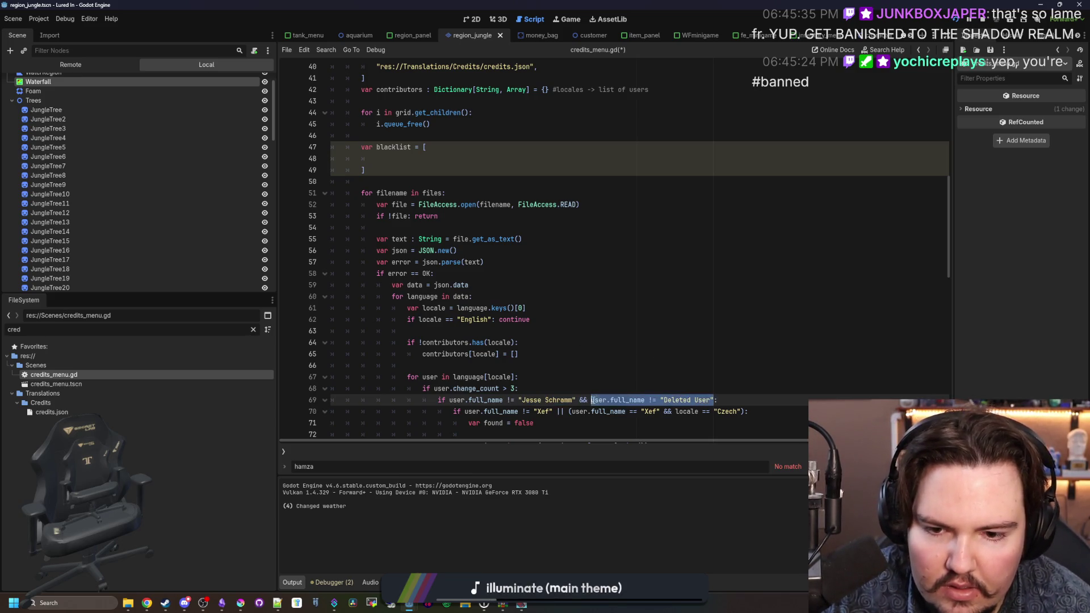
{"action": "key", "text": "BackSpace"}
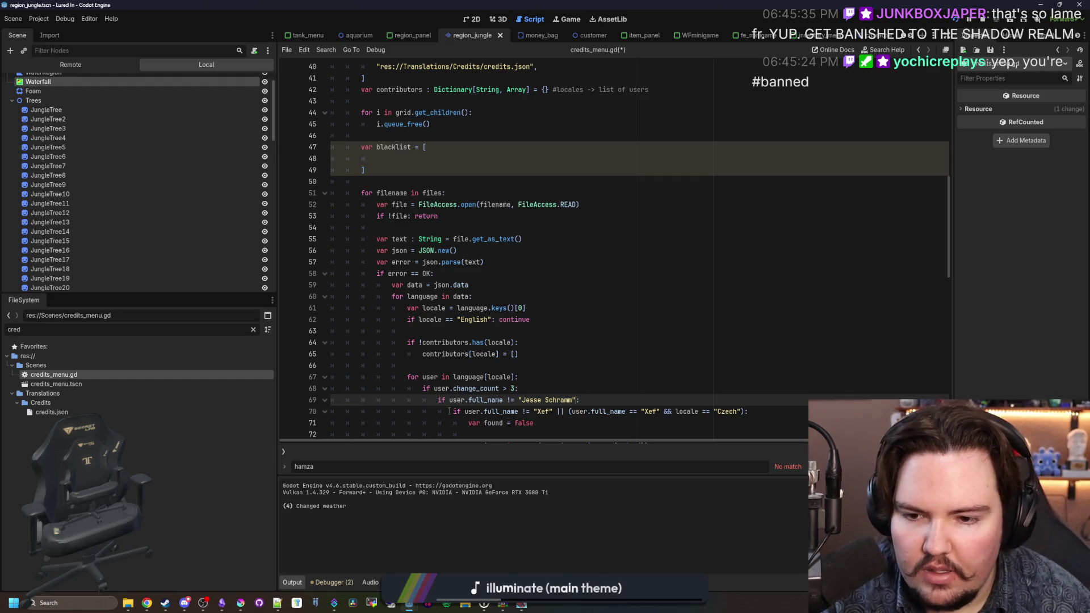
{"action": "left_click", "coordinate": [450, 400]}
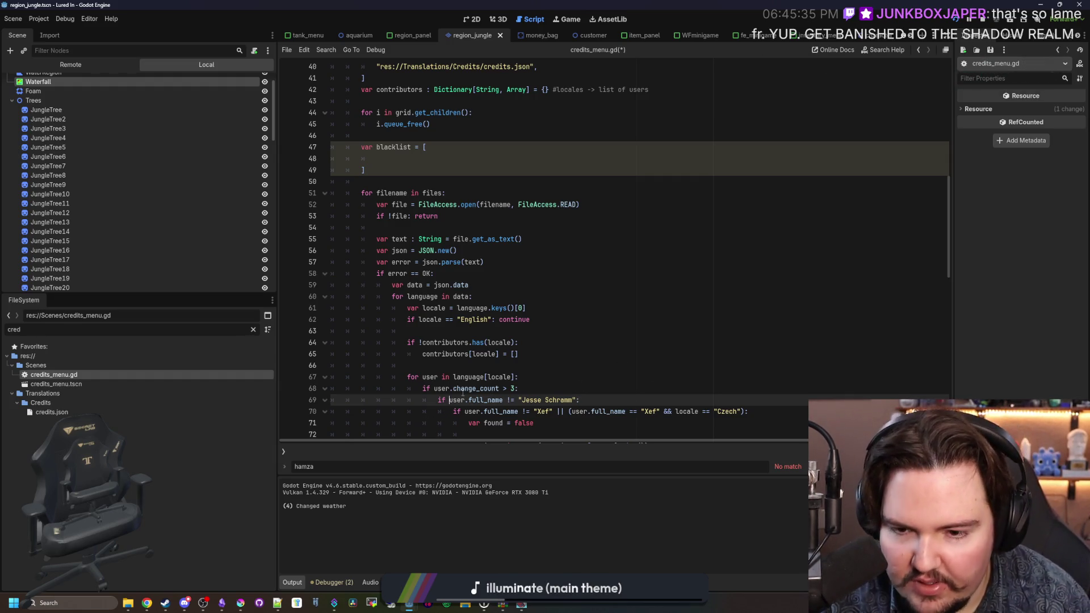
{"action": "type", "text": "blackList"}
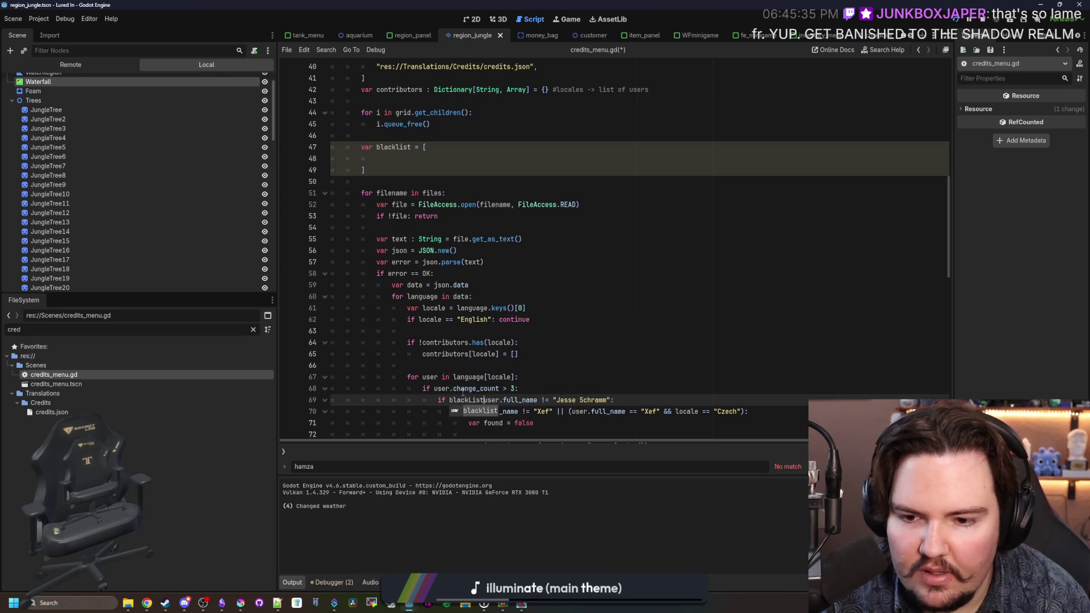
{"action": "key", "text": "Tab"}
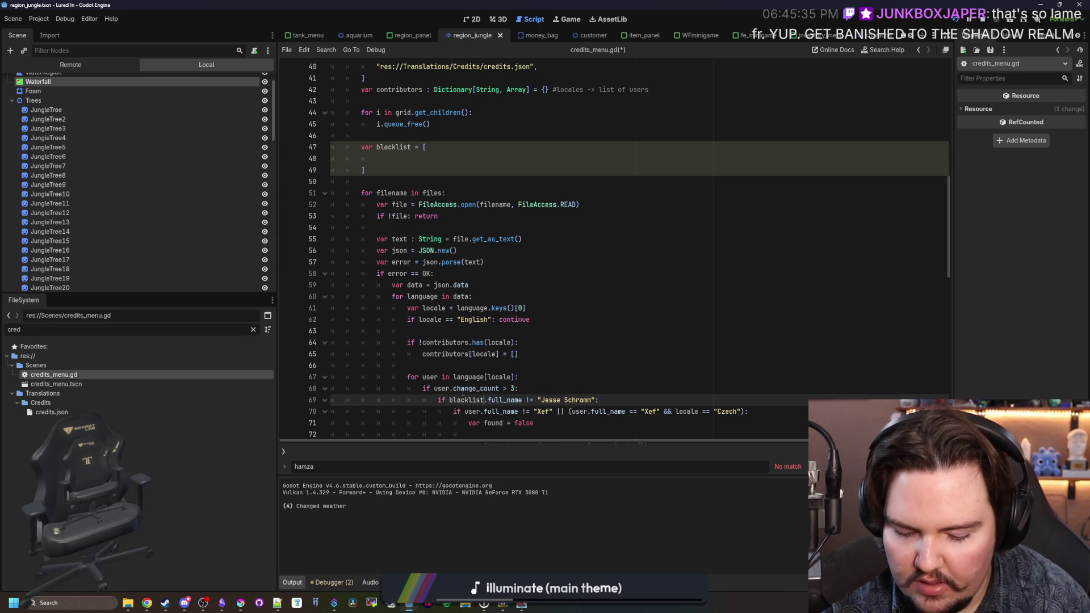
{"action": "type", "text": ".contains("}
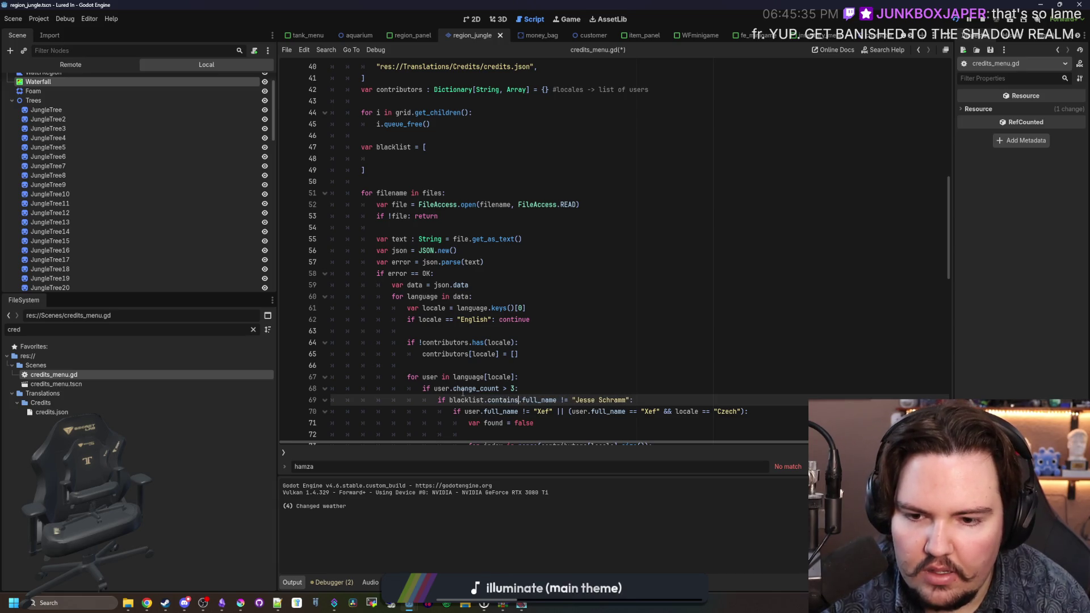
{"action": "type", "text": "user.full_name"}
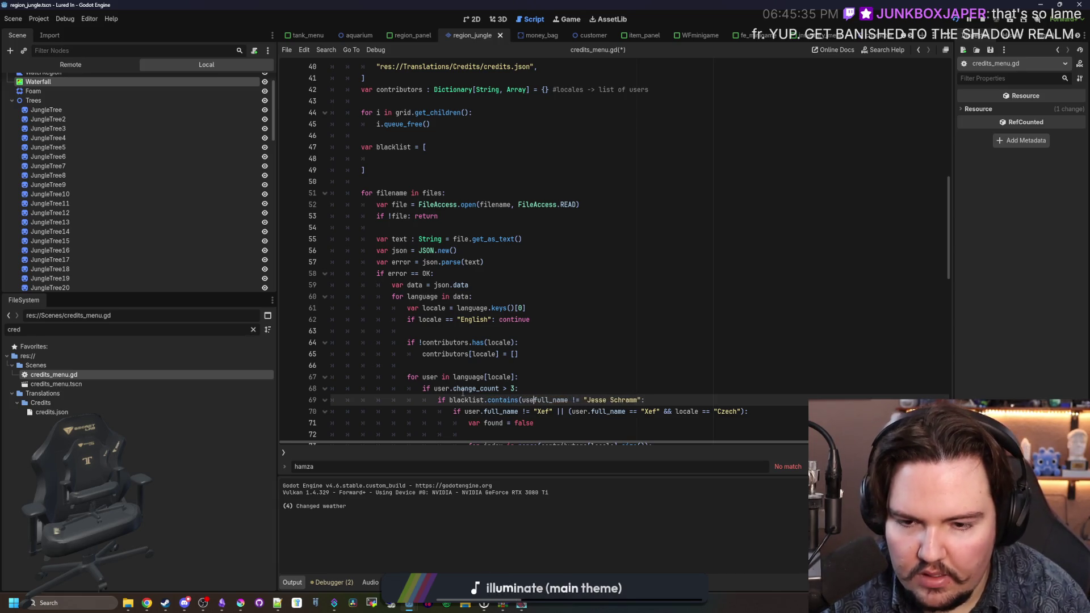
{"action": "type", "text": "):"}
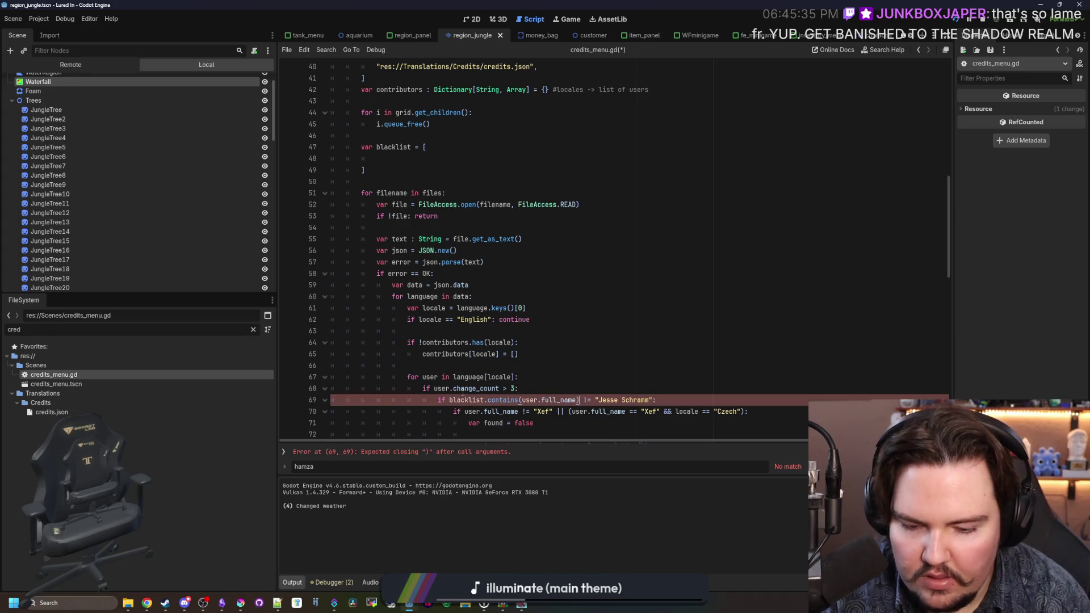
{"action": "left_click_drag", "start_coordinate": [657, 399], "coordinate": [585, 400]}
{"action": "key", "text": "BackSpace"}
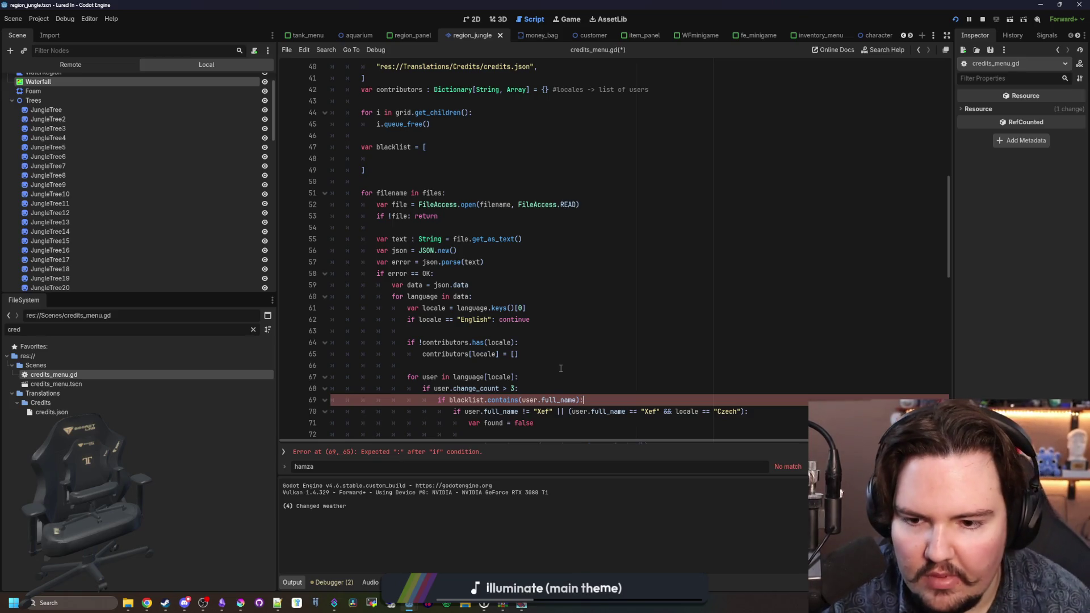
{"action": "type", "text": "!"}
{"action": "left_click", "coordinate": [525, 360]}
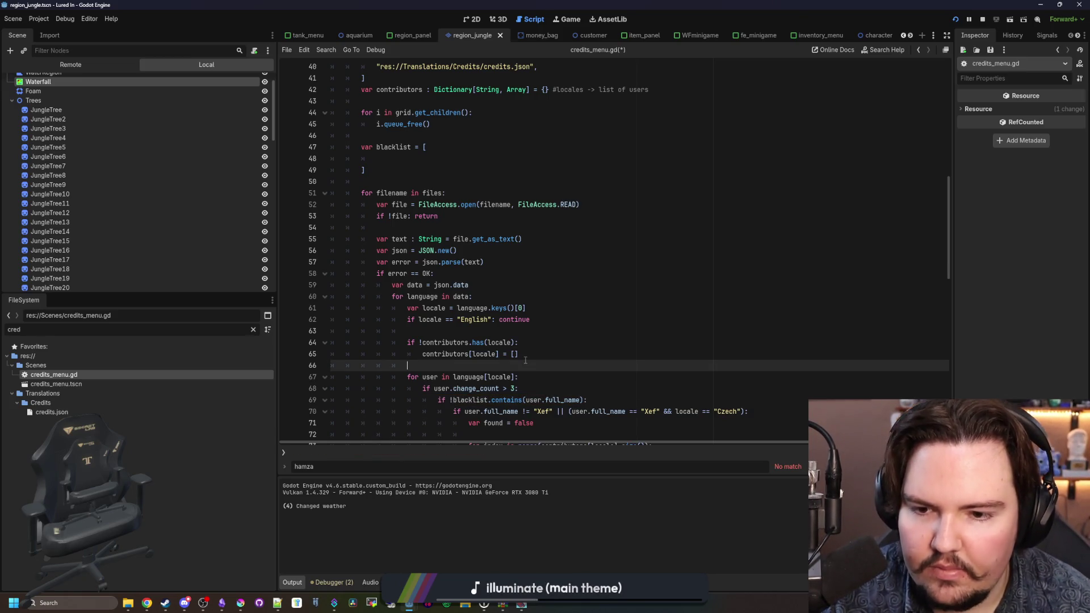
Step: Add the excluded names, including "Deleted User", as entries in the blacklist array
{"action": "scroll", "coordinate": [461, 301], "scroll_direction": "up", "scroll_amount": 1}
{"action": "left_click", "coordinate": [422, 193]}
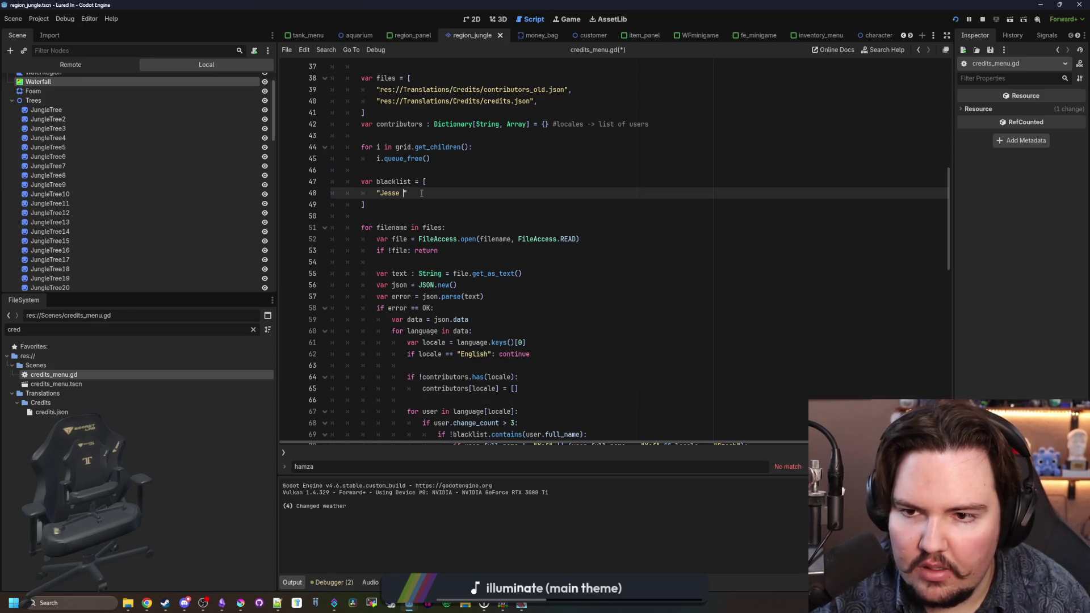
{"action": "type", "text": ","}
{"action": "key", "text": "Return"}
{"action": "type", "text": "\"Deleted User"}
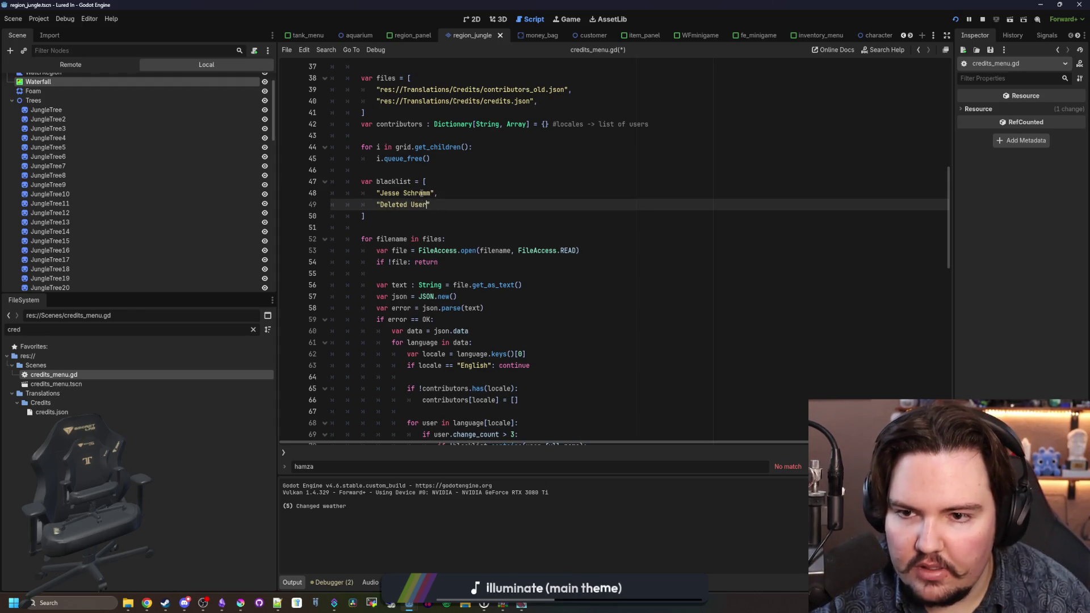
{"action": "type", "text": "\","}
{"action": "key", "text": "Return"}
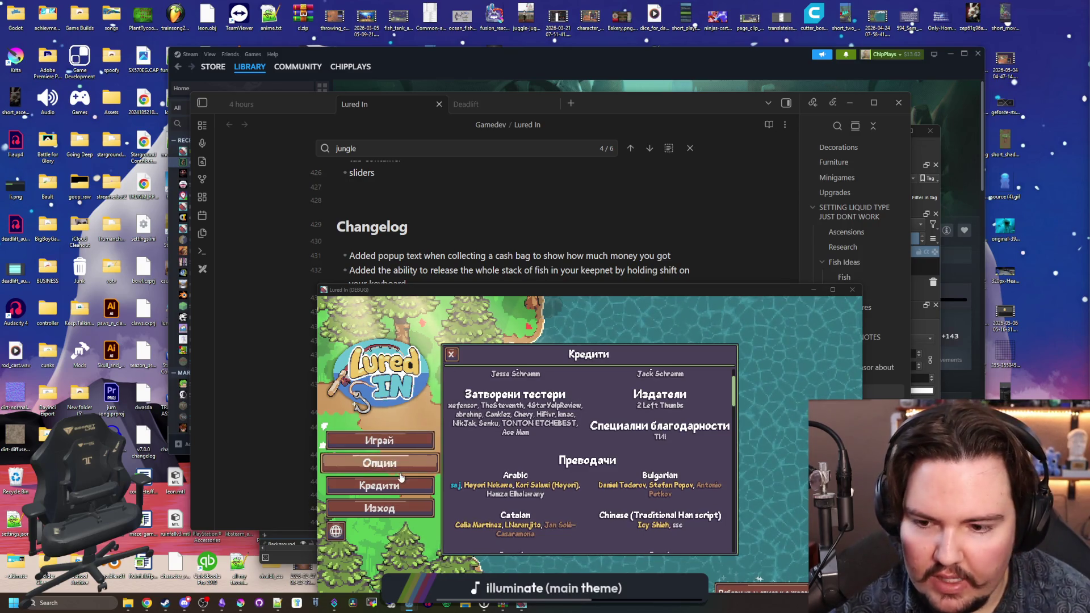
Step: Change the blacklist check on line 71 from contains to has and save the script
{"action": "left_click", "coordinate": [379, 486]}
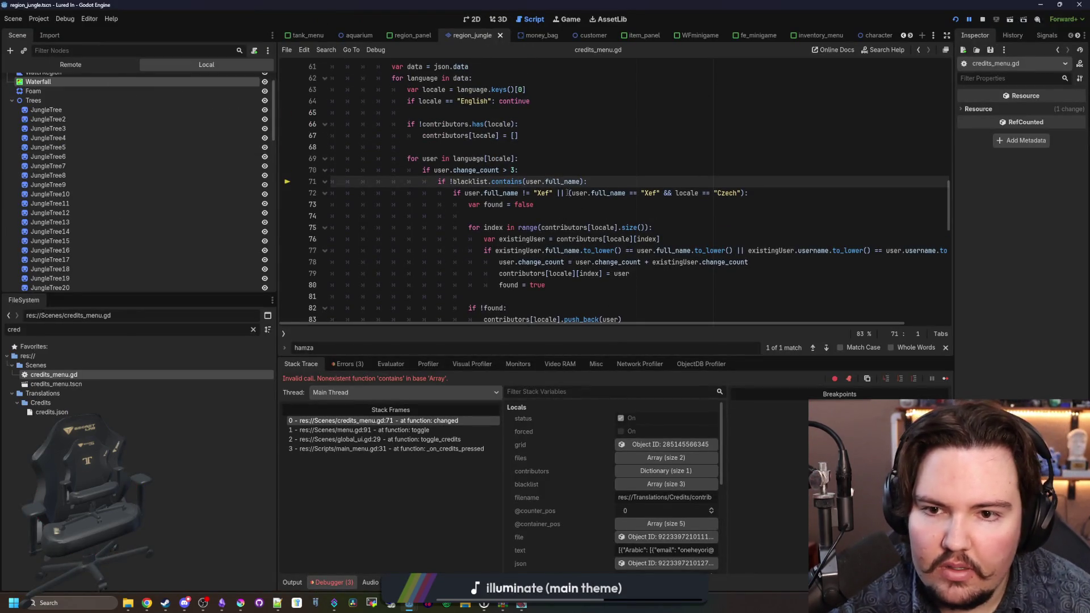
{"action": "scroll", "coordinate": [562, 205], "scroll_direction": "up", "scroll_amount": 1}
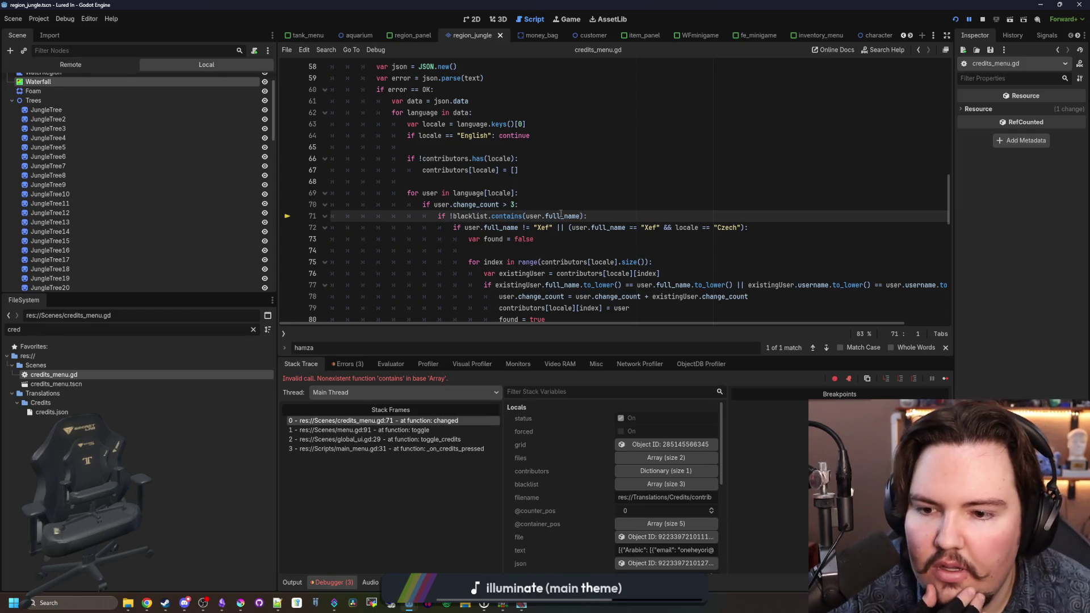
{"action": "scroll", "coordinate": [530, 260], "scroll_direction": "up", "scroll_amount": 2}
{"action": "scroll", "coordinate": [531, 261], "scroll_direction": "down", "scroll_amount": 1}
{"action": "double_click", "coordinate": [506, 250]}
{"action": "type", "text": "has"}
{"action": "left_click", "coordinate": [533, 215]}
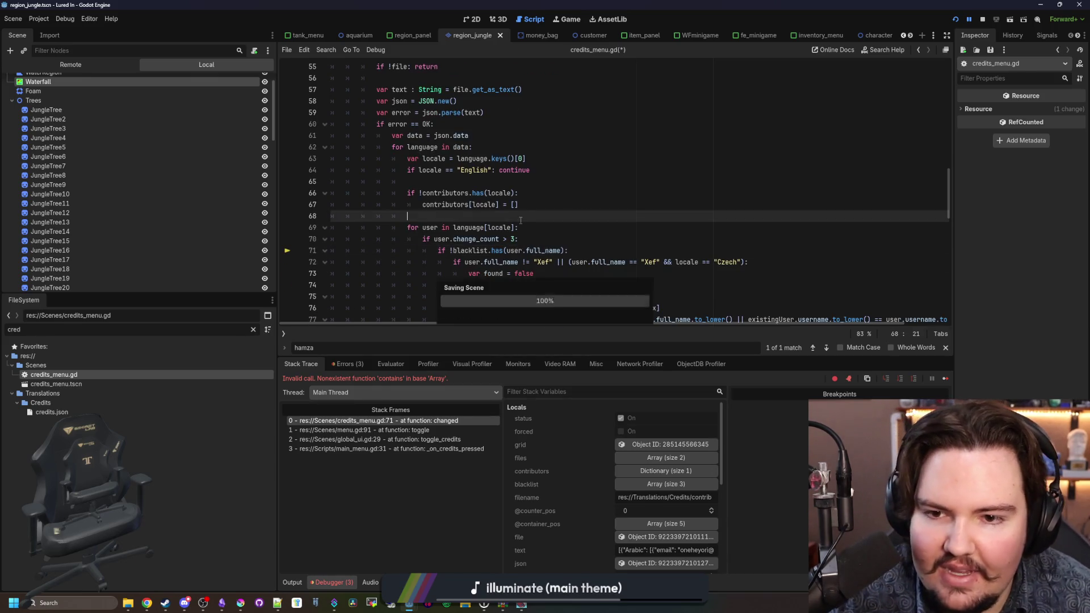
Step: Resume the game and reload Credits to check the translator lists, then bring up a browser
{"action": "left_click", "coordinate": [944, 379]}
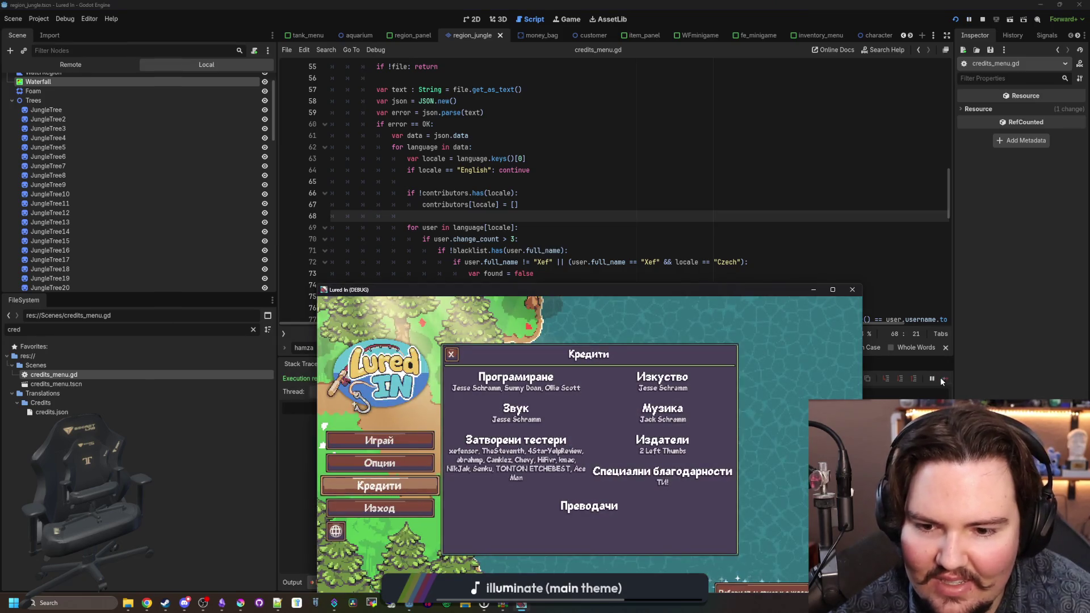
{"action": "left_click", "coordinate": [450, 354]}
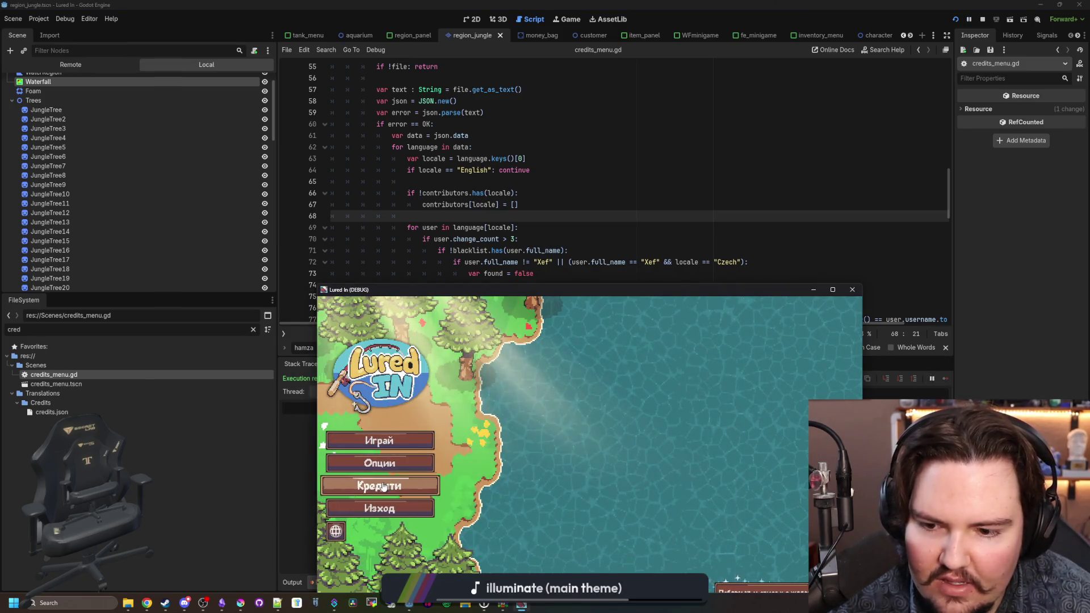
{"action": "left_click", "coordinate": [379, 485]}
{"action": "scroll", "coordinate": [510, 445], "scroll_direction": "down", "scroll_amount": 2}
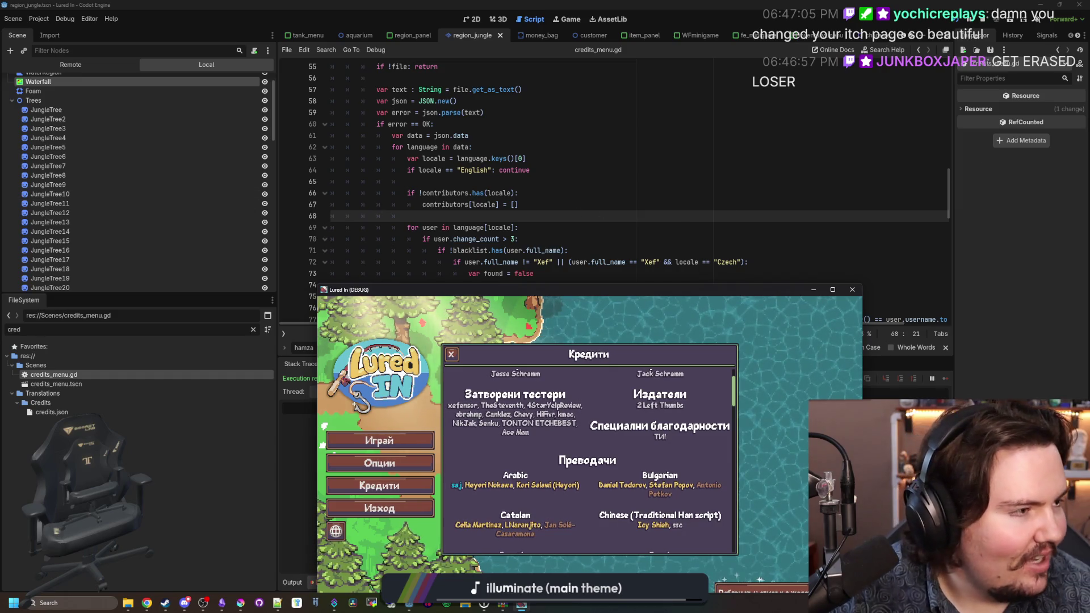
{"action": "key", "text": "super+2"}
{"action": "left_click_drag", "start_coordinate": [619, 168], "coordinate": [696, 149]}
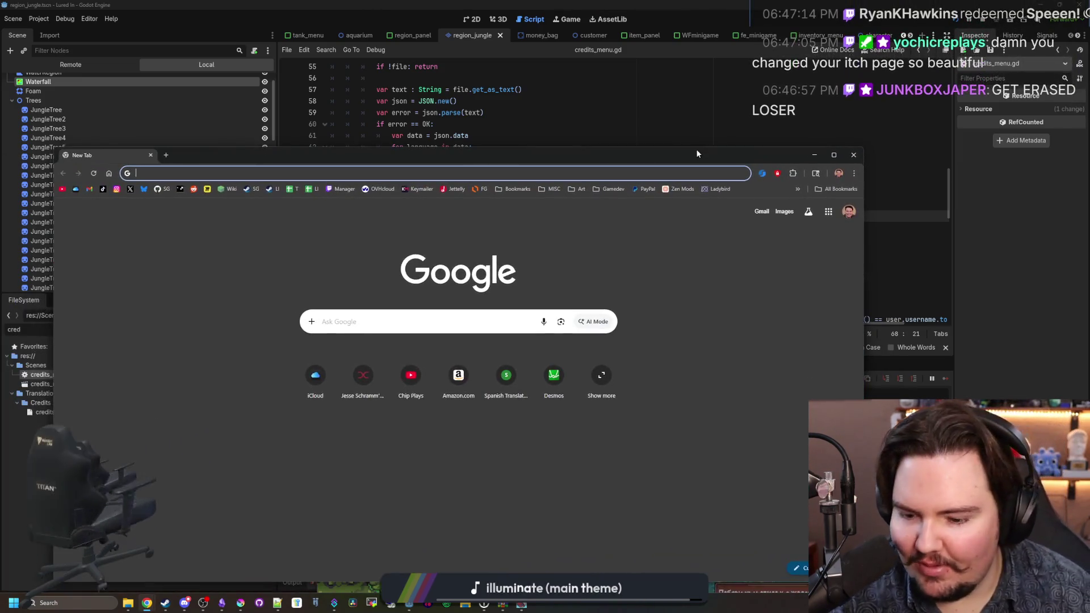
Step: Go to itch.io in a maximized browser, check notifications, and open the Big Boy Games page
{"action": "type", "text": "itch"}
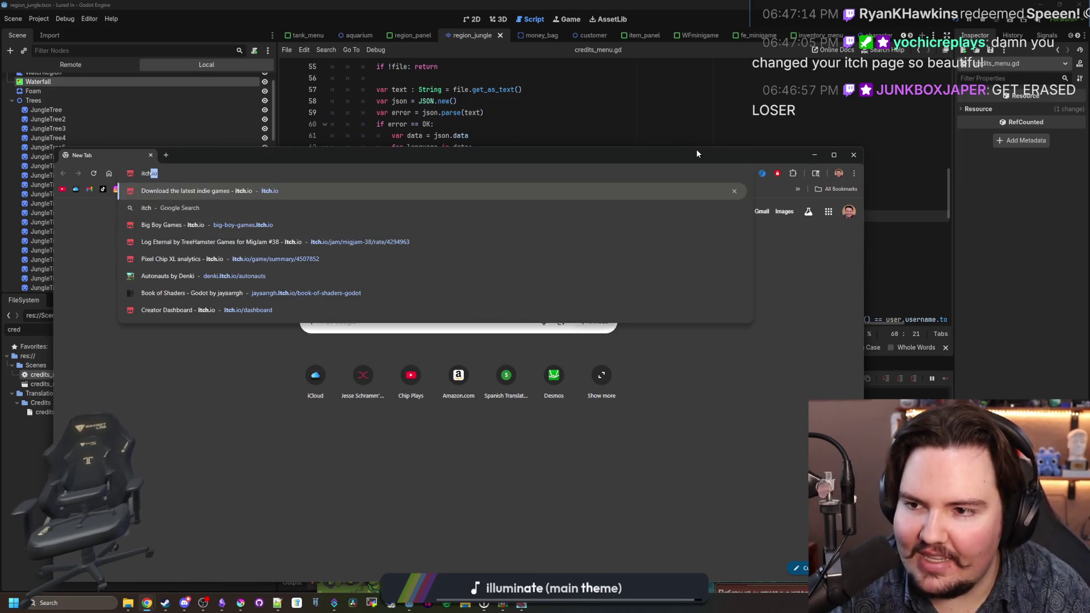
{"action": "key", "text": "Return"}
{"action": "mouse_move", "coordinate": [556, 162]}
{"action": "left_mouse_down"}
{"action": "mouse_move", "coordinate": [578, 57]}
{"action": "mouse_move", "coordinate": [608, 9]}
{"action": "left_mouse_up"}
{"action": "left_click", "coordinate": [965, 64]}
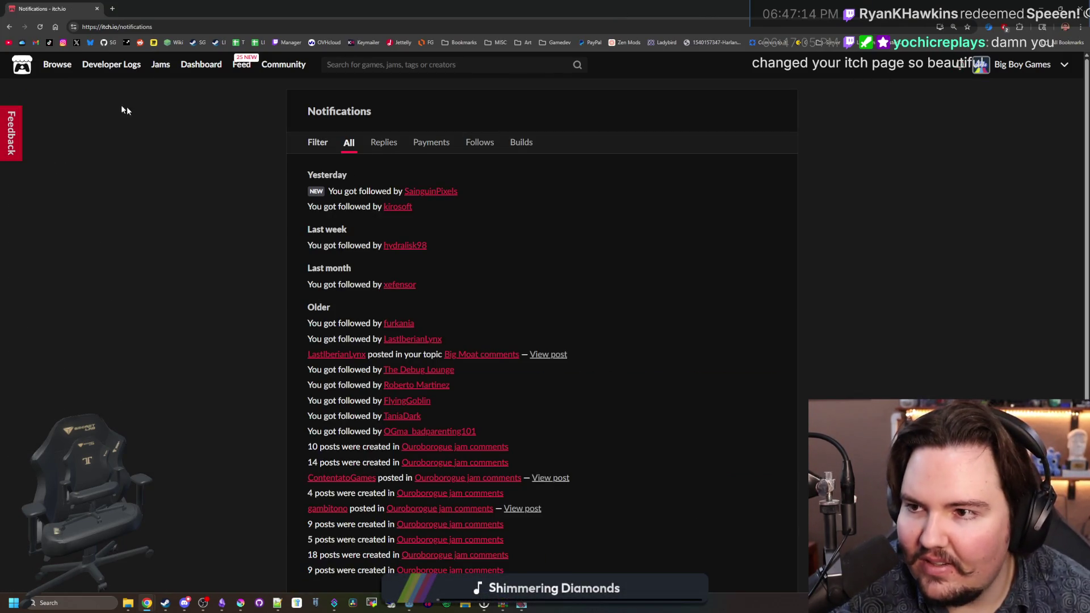
{"action": "left_click", "coordinate": [1032, 67]}
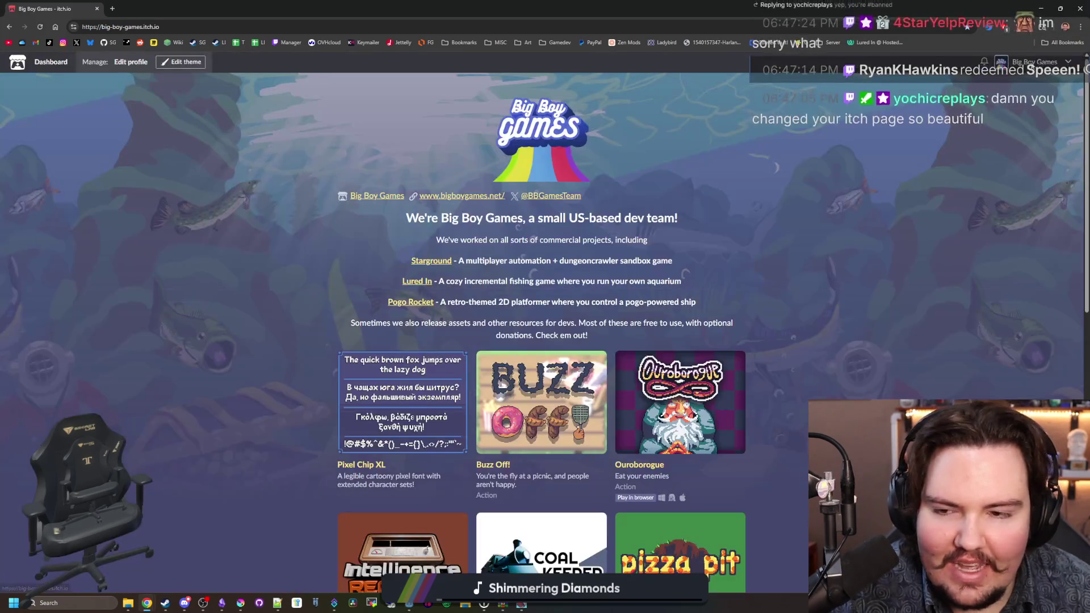
Step: Open the theme editor for the Big Boy Games page
{"action": "scroll", "coordinate": [298, 182], "scroll_direction": "down", "scroll_amount": 10}
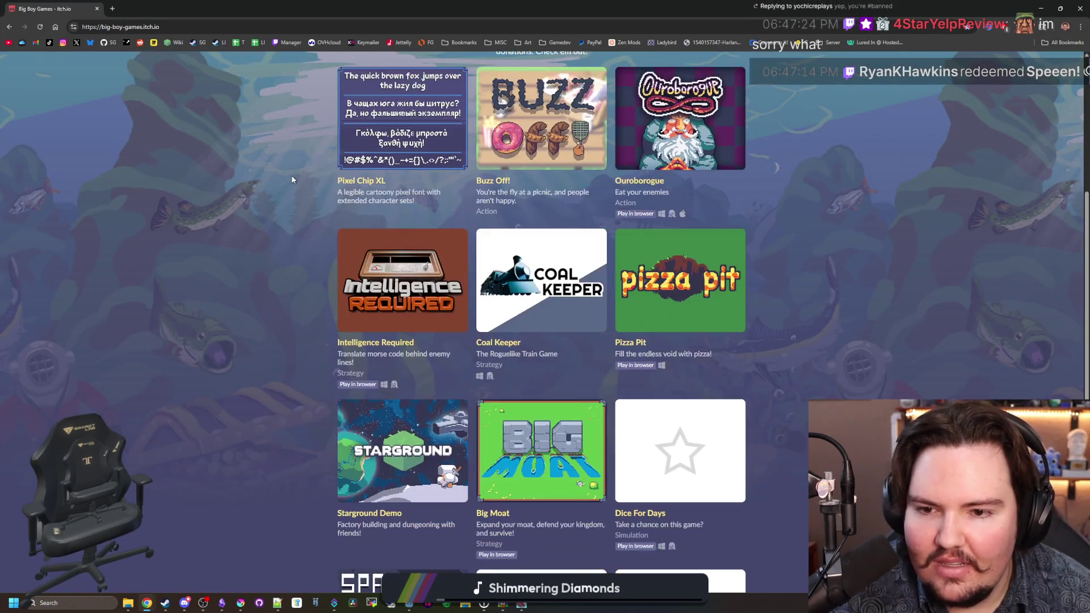
{"action": "scroll", "coordinate": [285, 172], "scroll_direction": "up", "scroll_amount": 10}
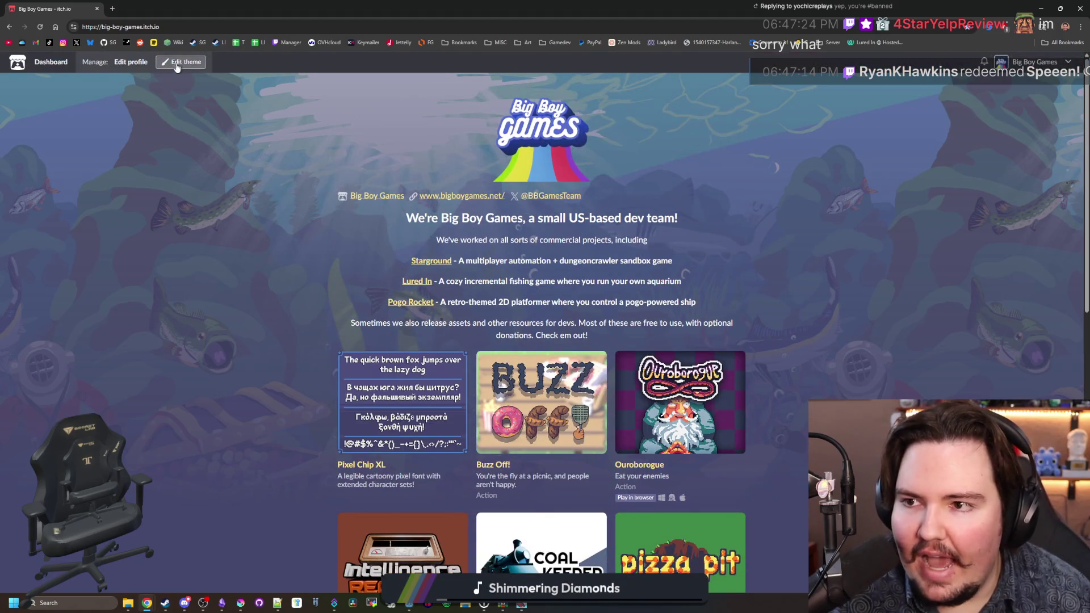
{"action": "left_click", "coordinate": [177, 63]}
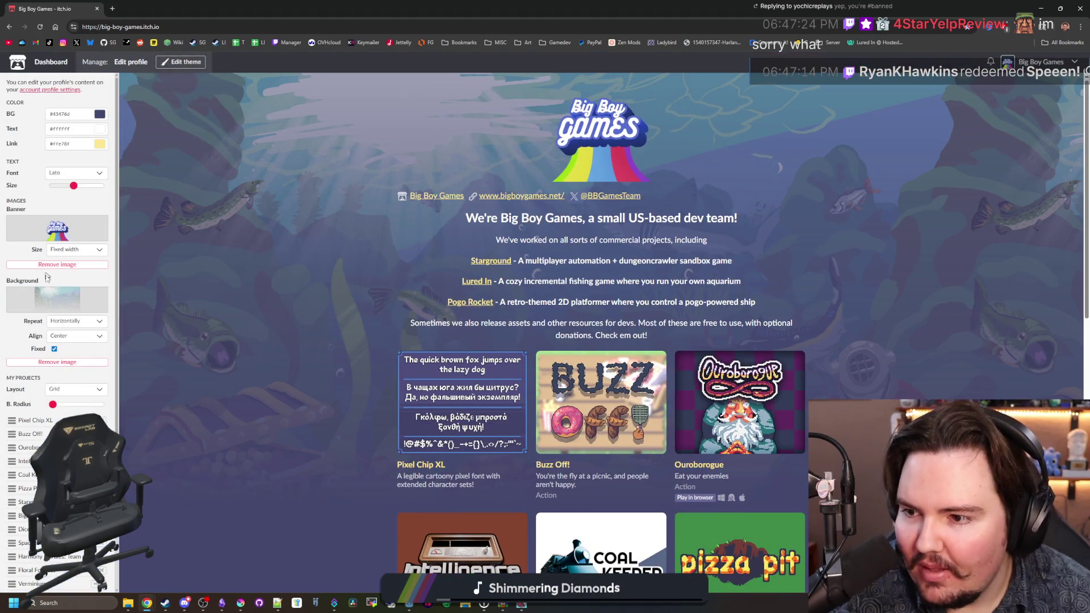
Step: Open the CSS Customization Guide from the Custom CSS option in a new tab, then dismiss the notice
{"action": "scroll", "coordinate": [40, 326], "scroll_direction": "down", "scroll_amount": 3}
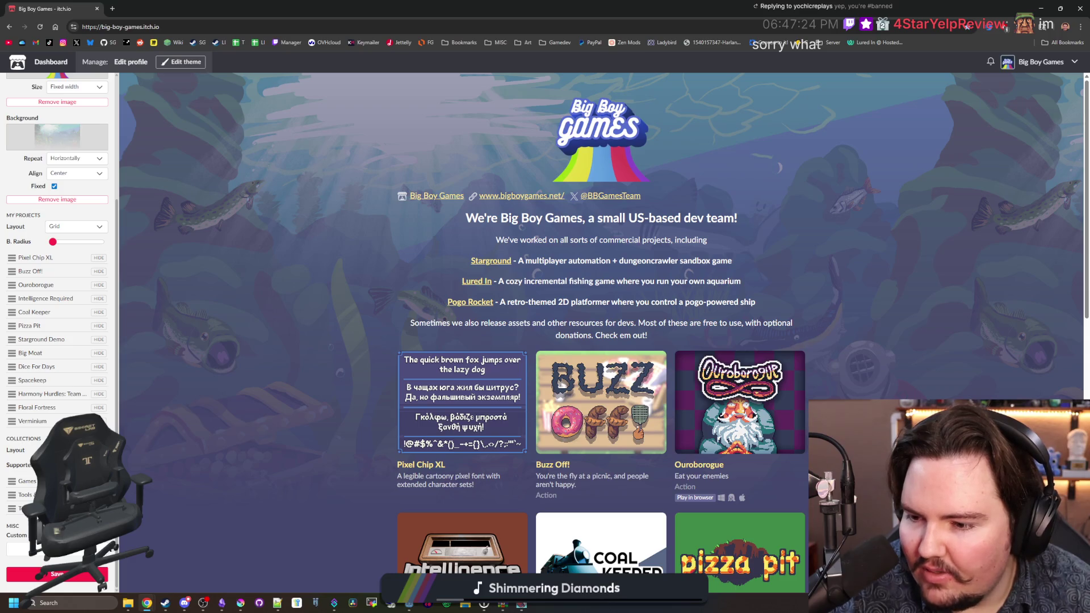
{"action": "left_click", "coordinate": [20, 549]}
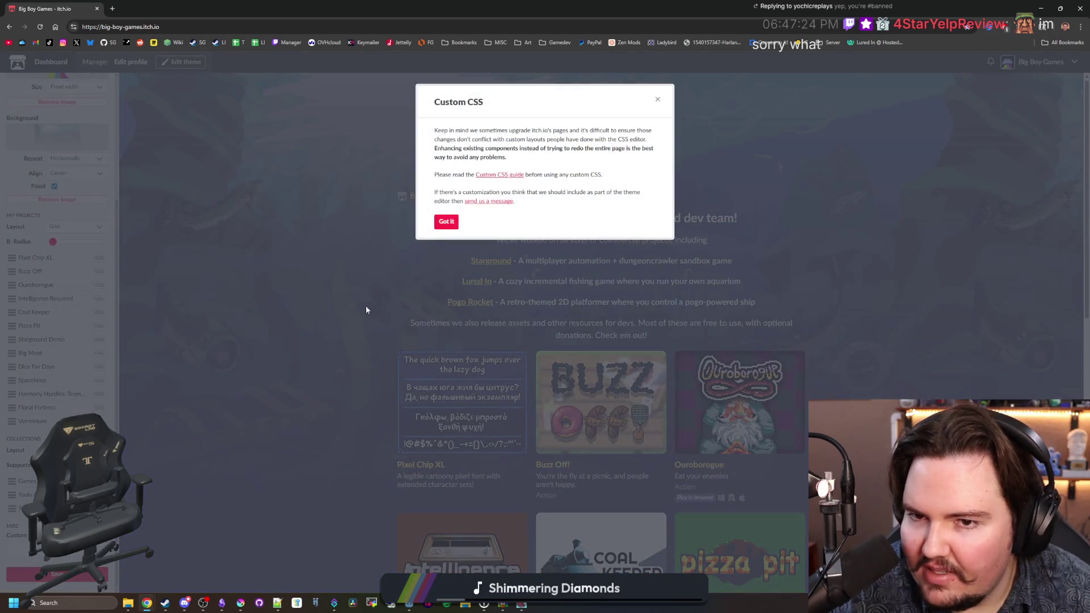
{"action": "middle_click", "coordinate": [500, 175]}
{"action": "left_click", "coordinate": [658, 101]}
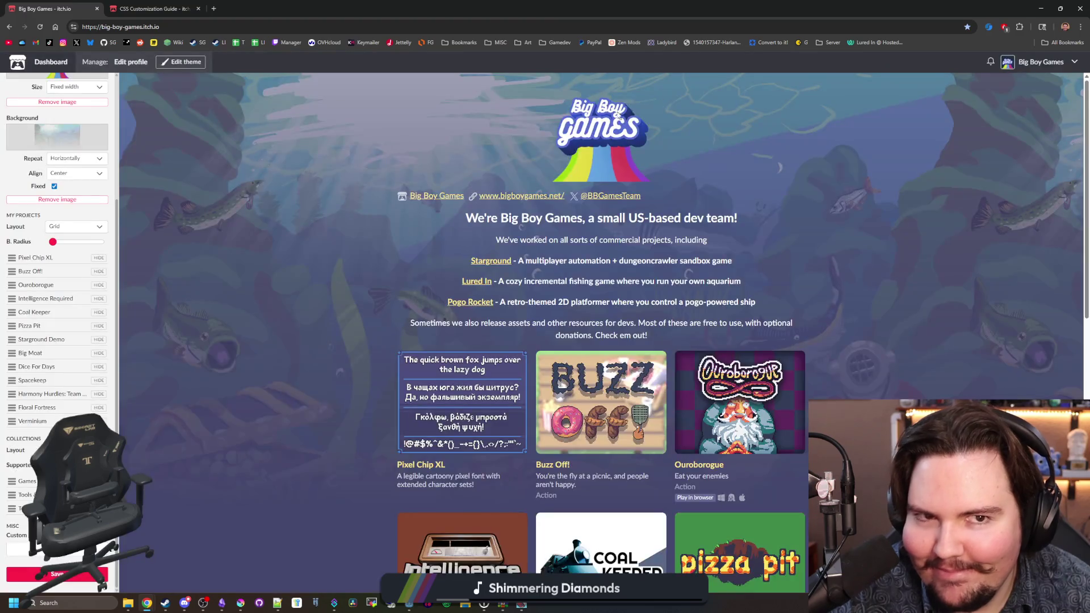
Step: Read through the CSS Customization Guide, glancing back at the Big Boy Games profile
{"action": "left_click", "coordinate": [182, 9]}
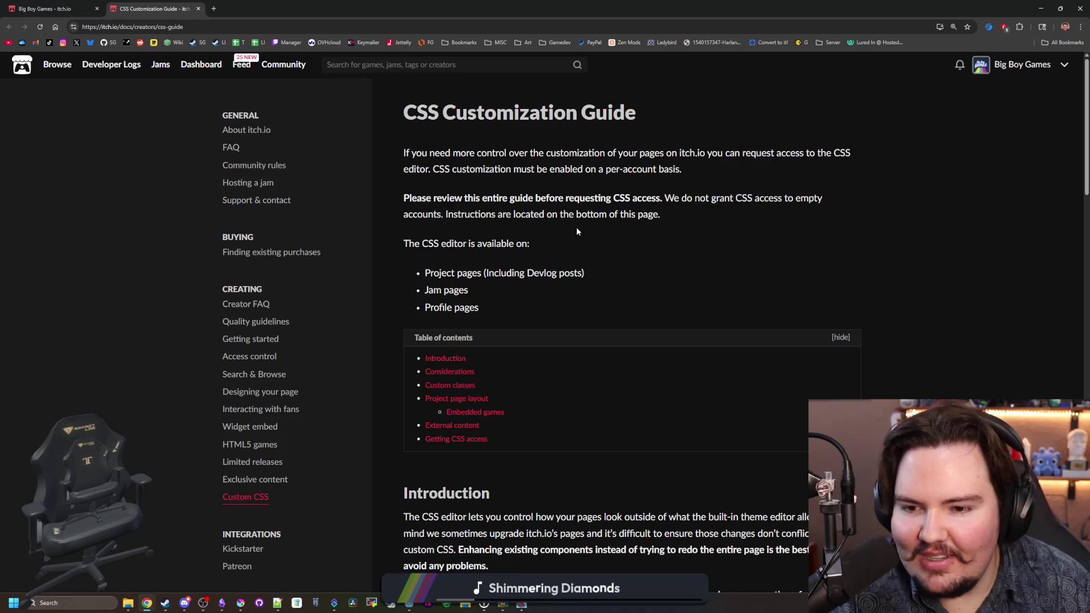
{"action": "scroll", "coordinate": [577, 231], "scroll_direction": "down", "scroll_amount": 5}
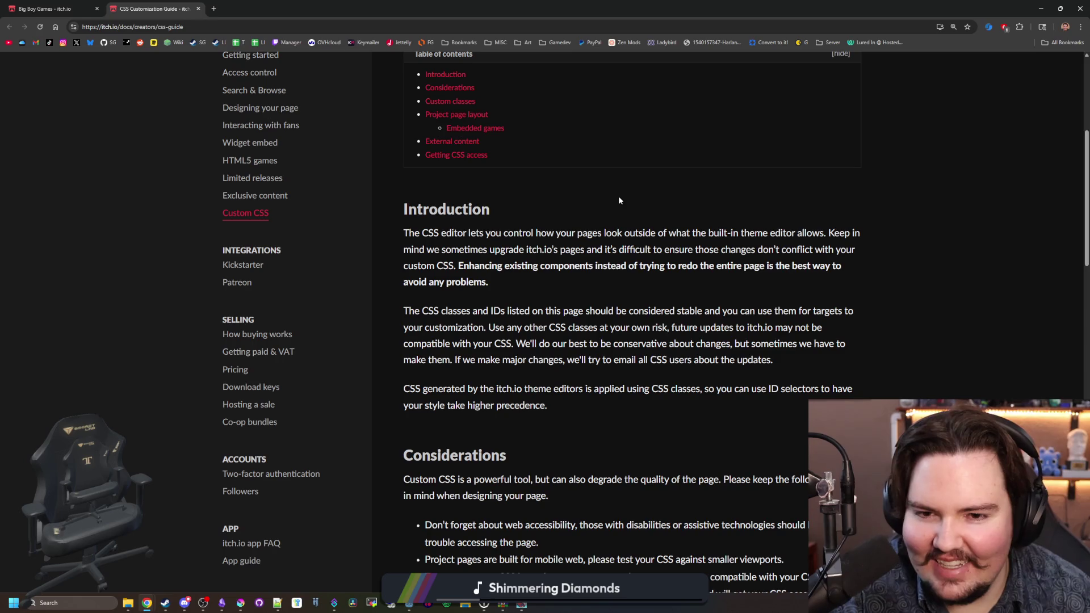
{"action": "scroll", "coordinate": [624, 200], "scroll_direction": "down", "scroll_amount": 2}
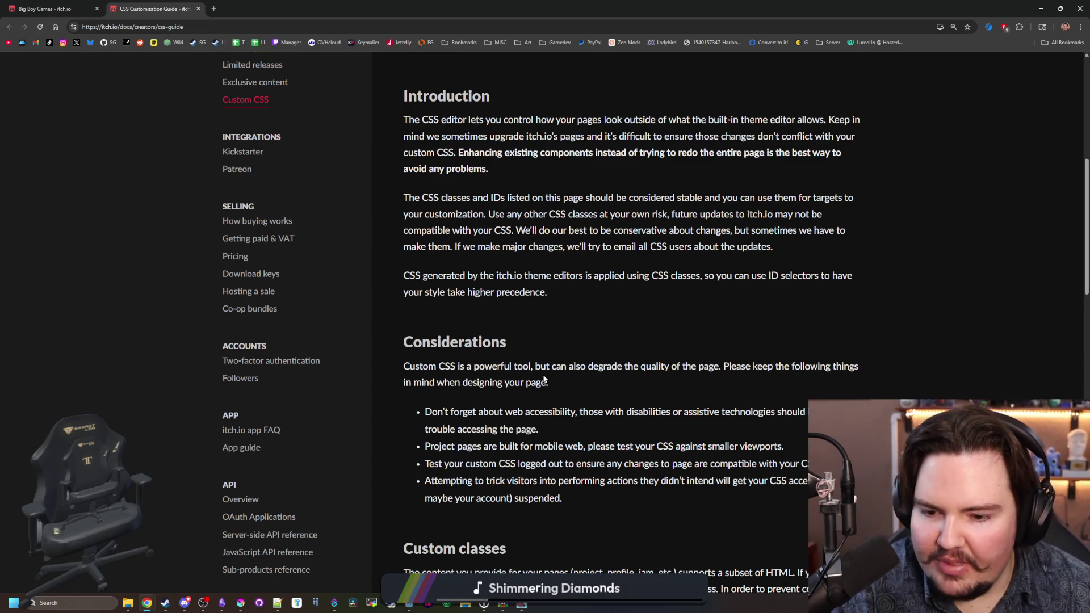
{"action": "scroll", "coordinate": [531, 368], "scroll_direction": "down", "scroll_amount": 2}
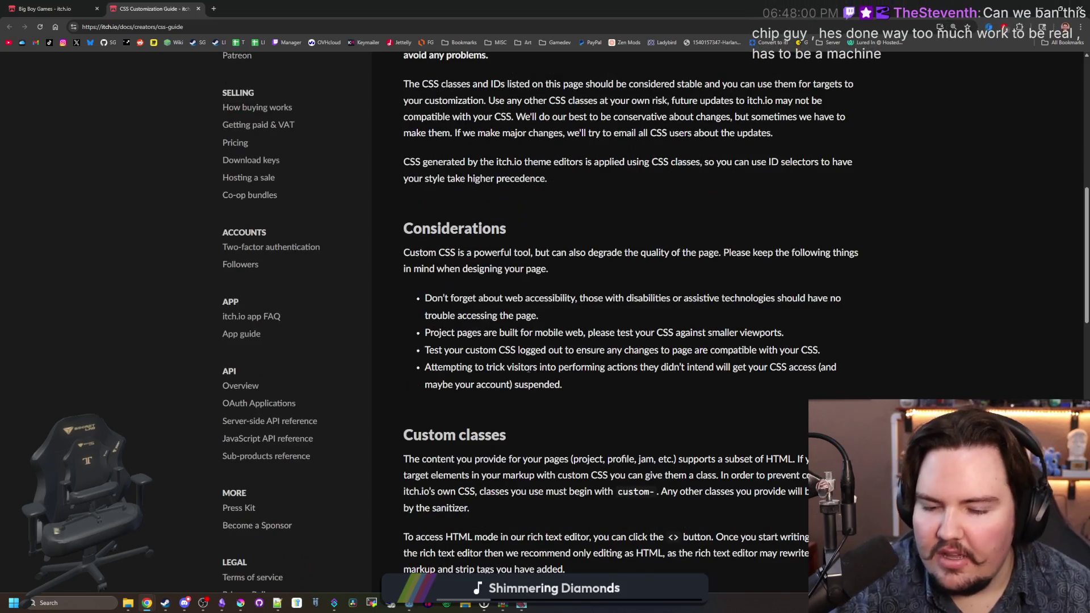
{"action": "scroll", "coordinate": [515, 335], "scroll_direction": "down", "scroll_amount": 2}
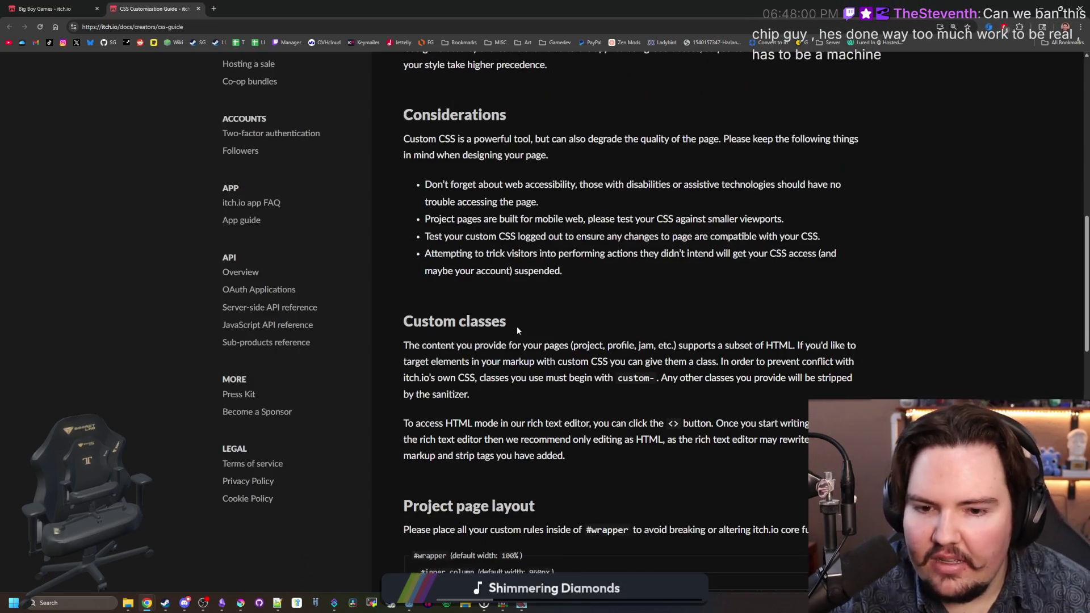
{"action": "scroll", "coordinate": [531, 341], "scroll_direction": "down", "scroll_amount": 3}
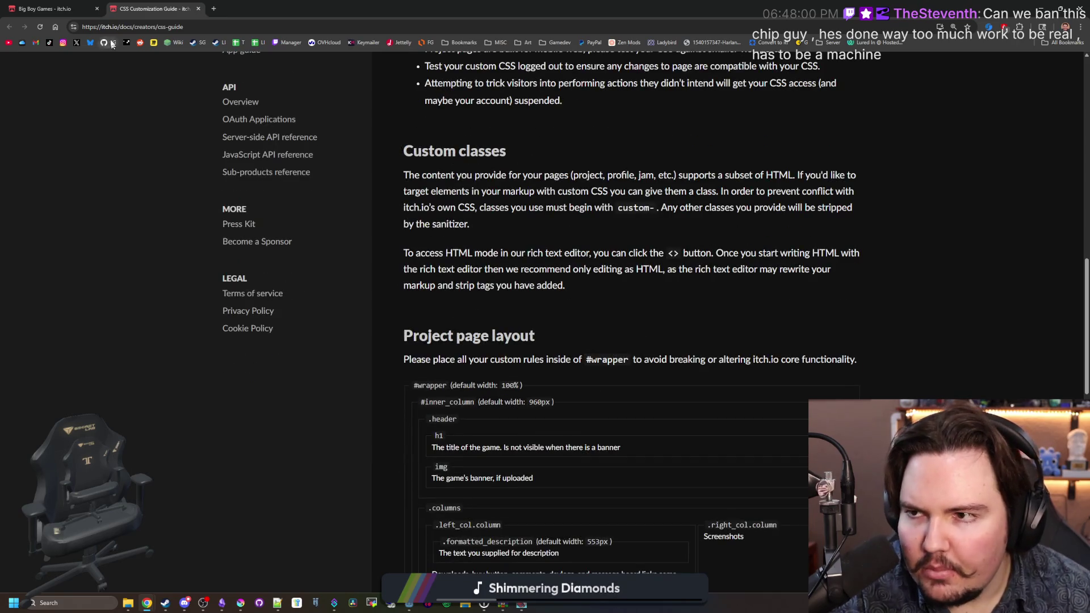
{"action": "left_click", "coordinate": [69, 8]}
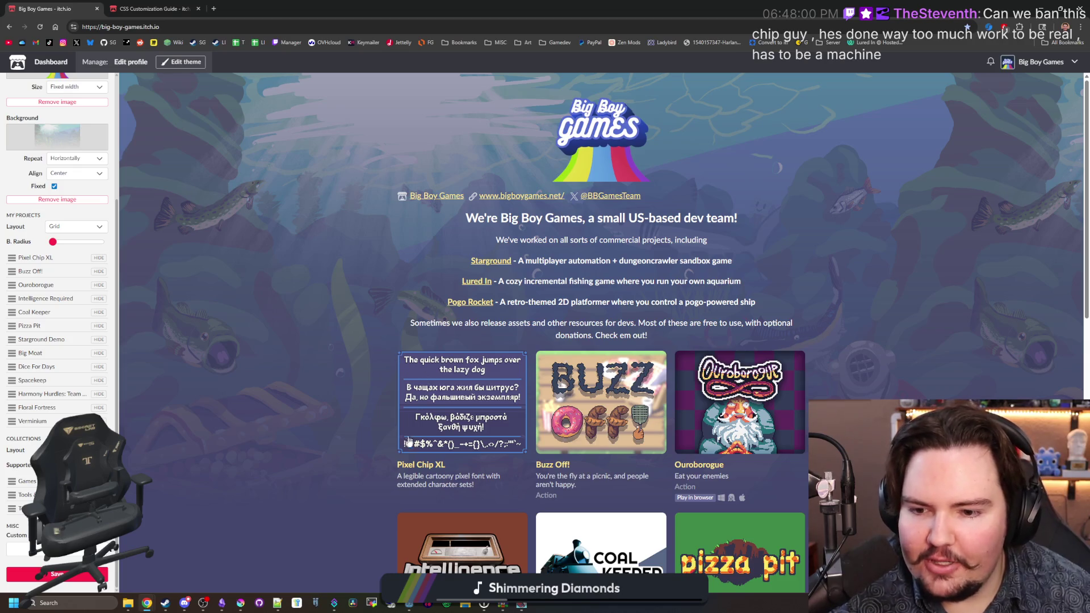
{"action": "scroll", "coordinate": [557, 303], "scroll_direction": "down", "scroll_amount": 1}
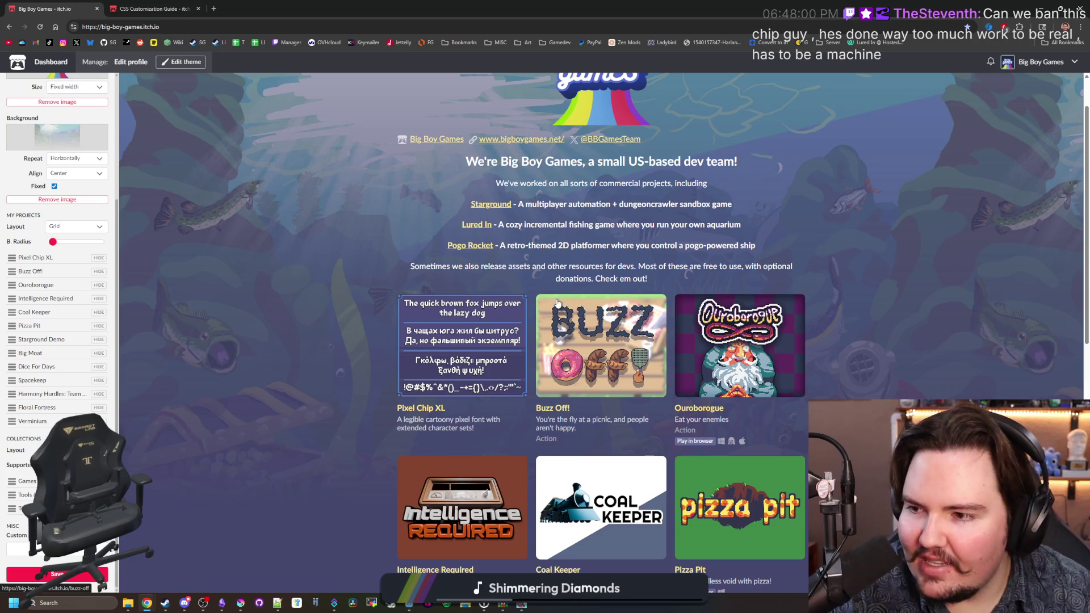
{"action": "left_click", "coordinate": [192, 5]}
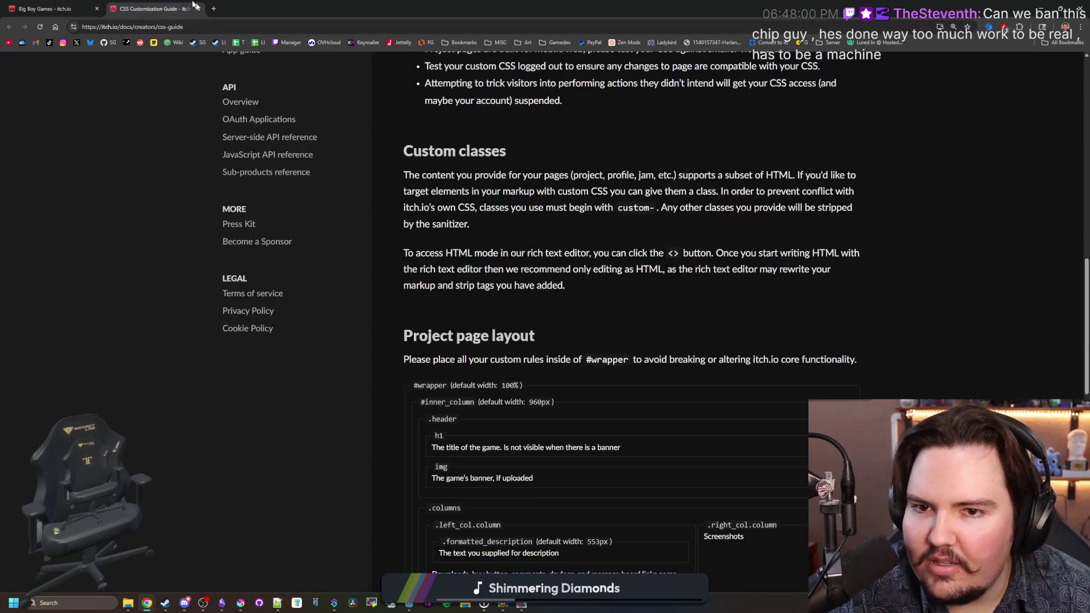
{"action": "scroll", "coordinate": [515, 269], "scroll_direction": "down", "scroll_amount": 8}
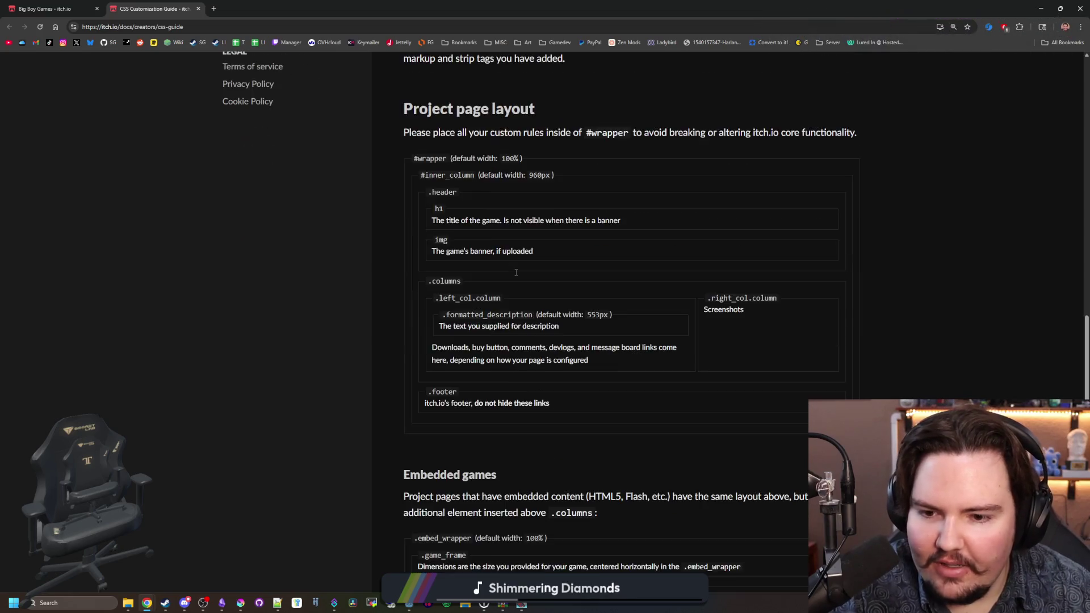
{"action": "scroll", "coordinate": [513, 264], "scroll_direction": "down", "scroll_amount": 3}
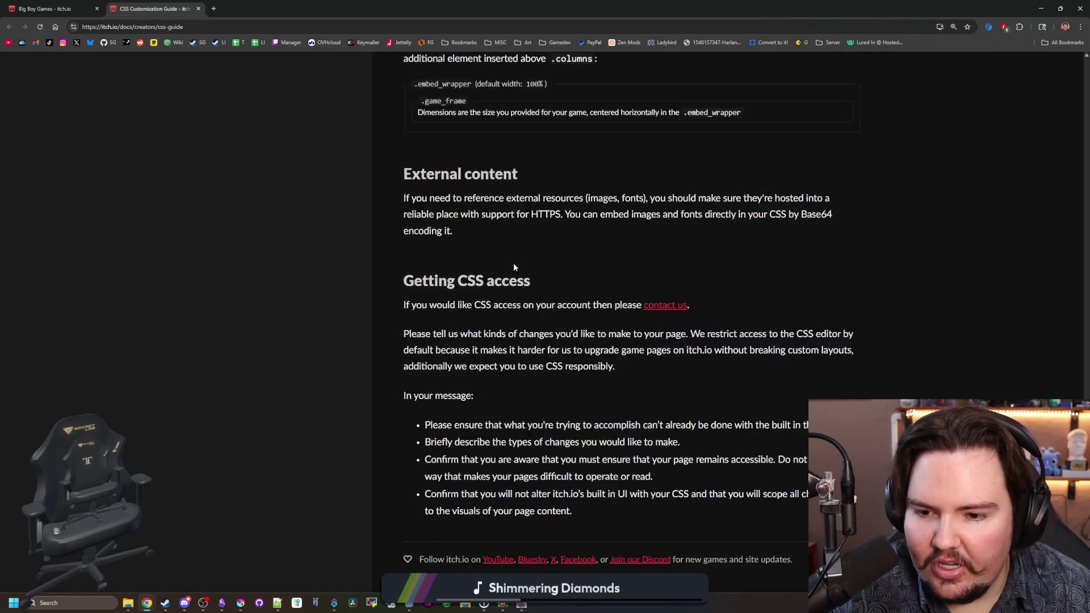
{"action": "scroll", "coordinate": [497, 255], "scroll_direction": "up", "scroll_amount": 4}
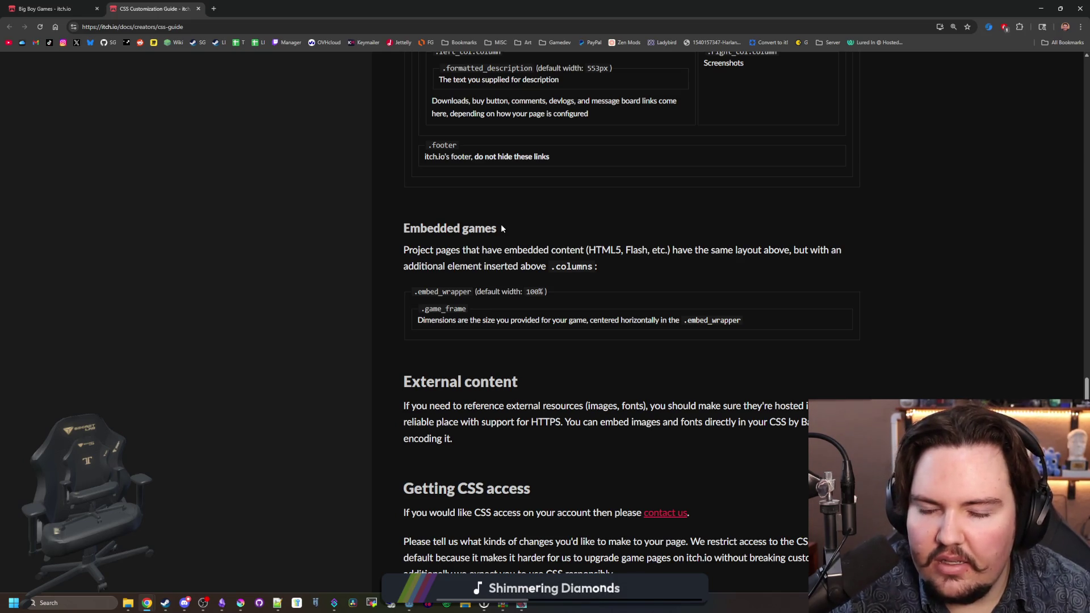
{"action": "scroll", "coordinate": [502, 228], "scroll_direction": "down", "scroll_amount": 5}
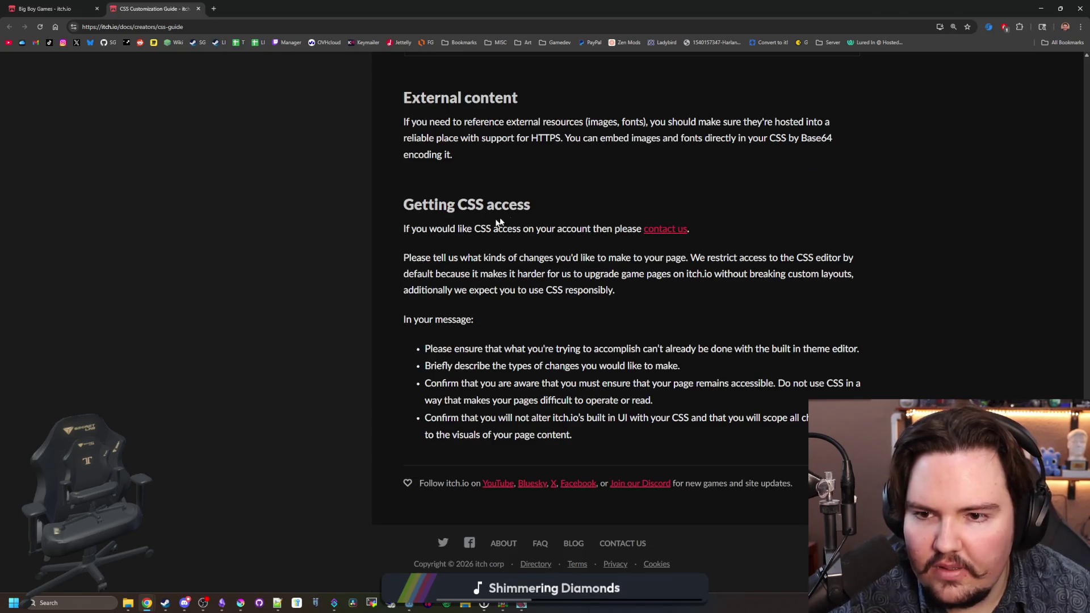
{"action": "scroll", "coordinate": [439, 236], "scroll_direction": "up", "scroll_amount": 20}
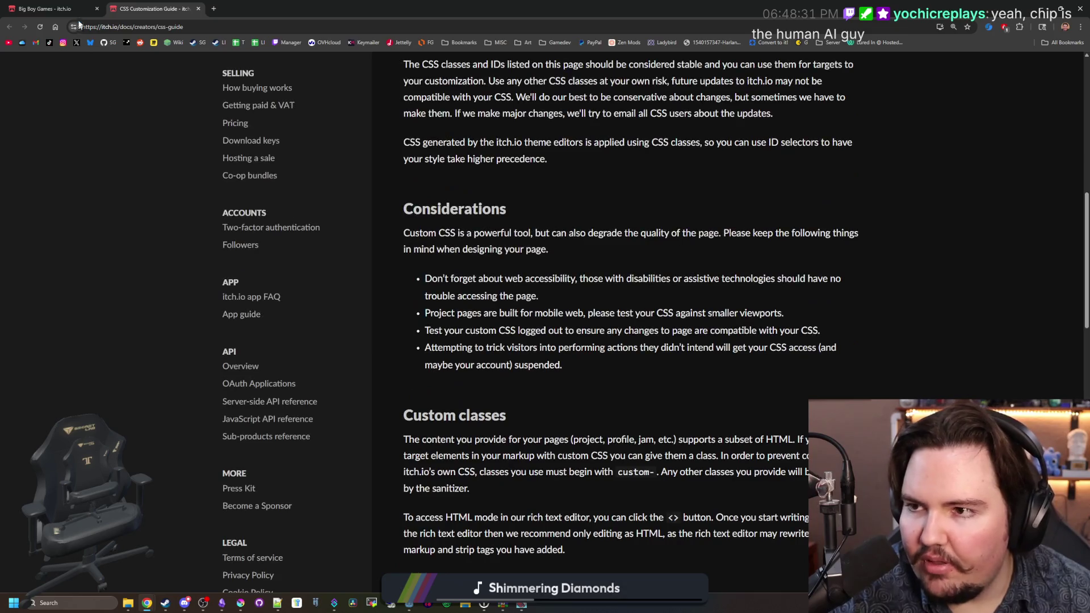
Step: Open the Buzz Off! game page and its theme editor
{"action": "left_click", "coordinate": [71, 8]}
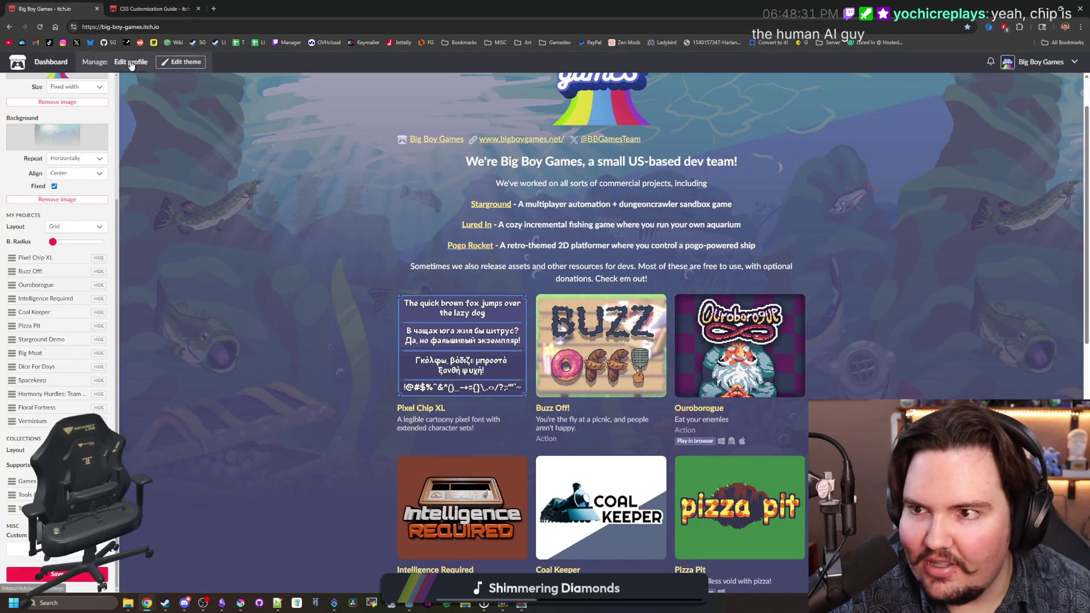
{"action": "left_click", "coordinate": [593, 326]}
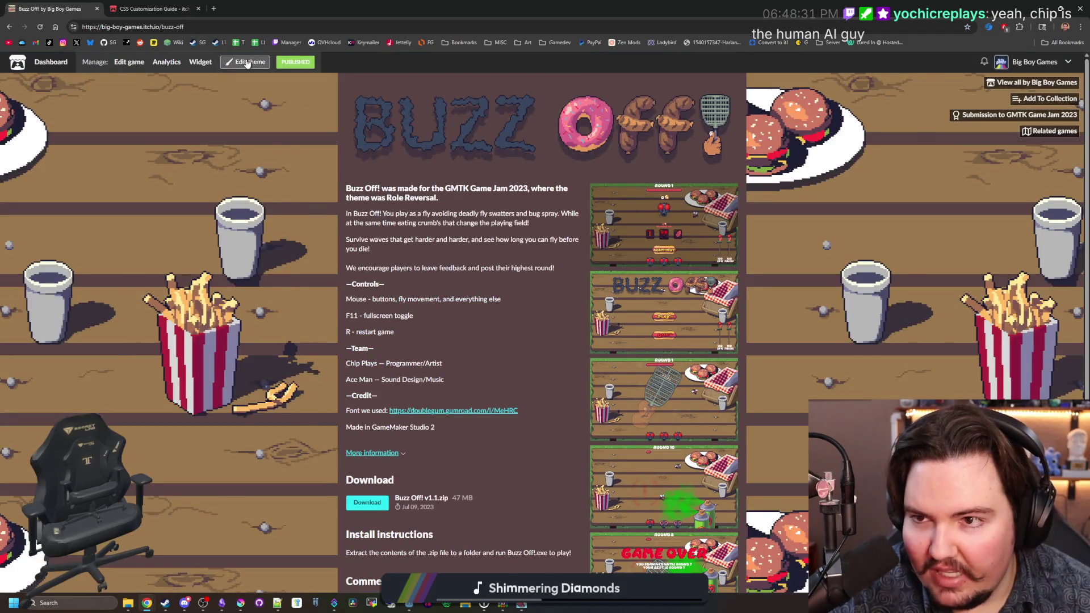
{"action": "left_click", "coordinate": [244, 62]}
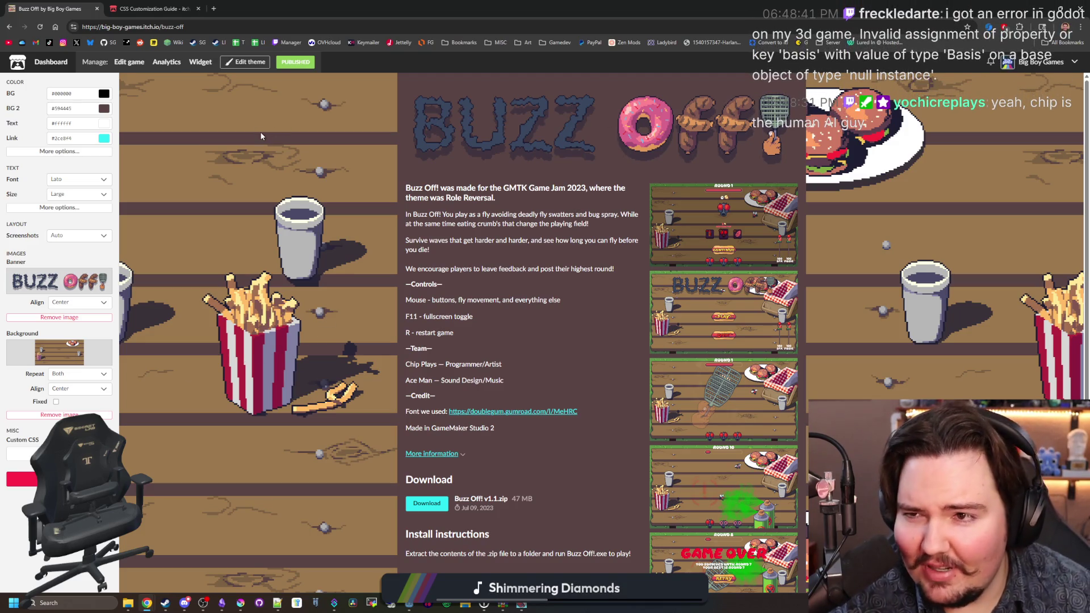
Step: Bring the Lured In debug window forward, move it up-left, and open the Кредити screen
{"action": "key", "text": "alt+Tab"}
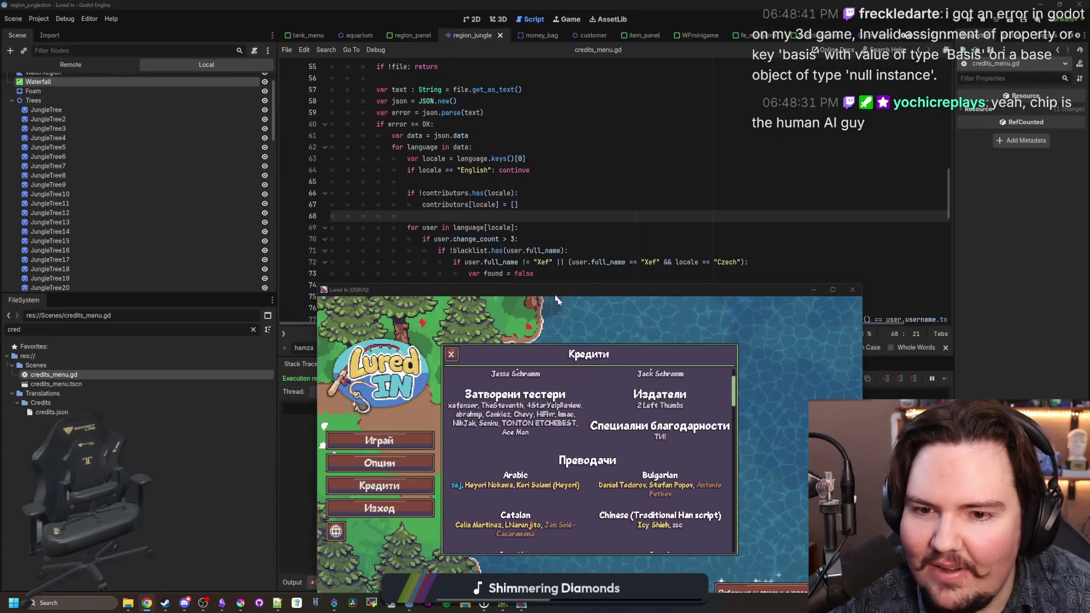
{"action": "left_click_drag", "start_coordinate": [593, 288], "coordinate": [527, 225]}
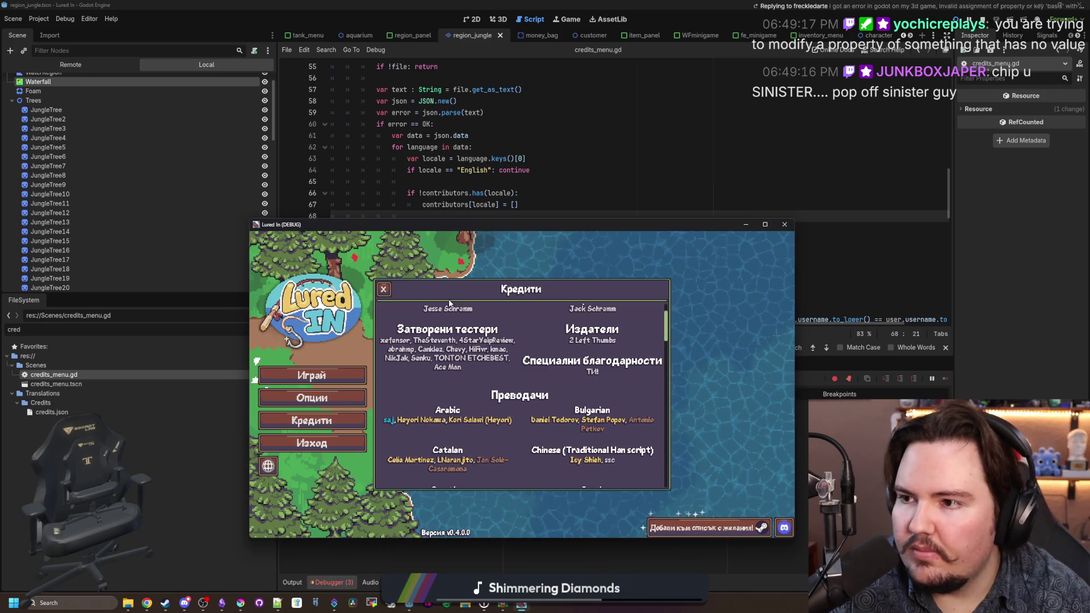
{"action": "left_click", "coordinate": [449, 302]}
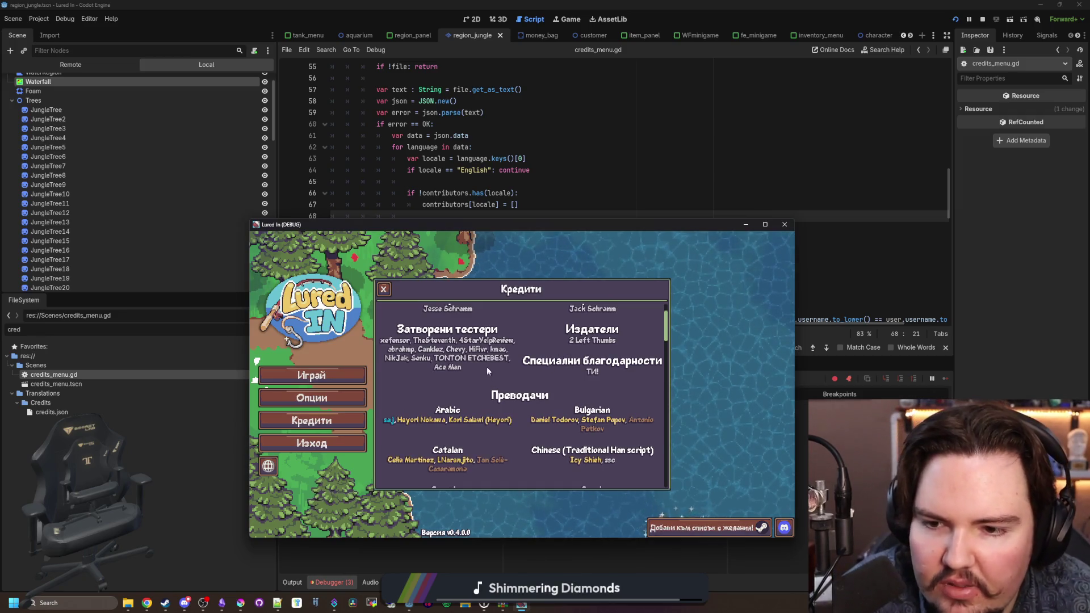
Step: Scroll through the in-game credits, then move the game window off-screen
{"action": "scroll", "coordinate": [488, 369], "scroll_direction": "up", "scroll_amount": 2}
{"action": "scroll", "coordinate": [488, 369], "scroll_direction": "down", "scroll_amount": 2}
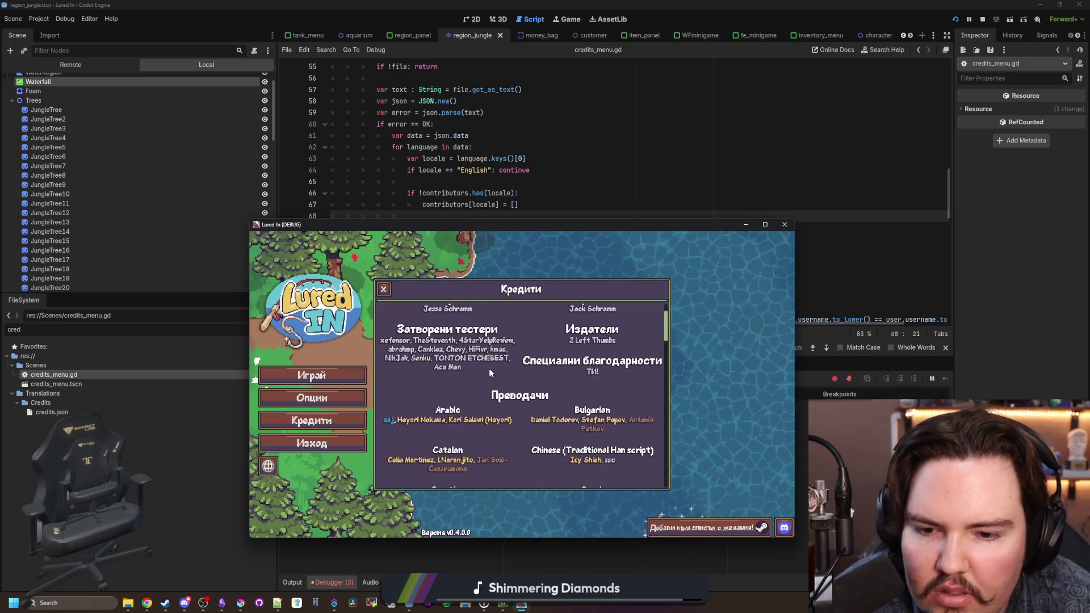
{"action": "scroll", "coordinate": [492, 369], "scroll_direction": "down", "scroll_amount": 2}
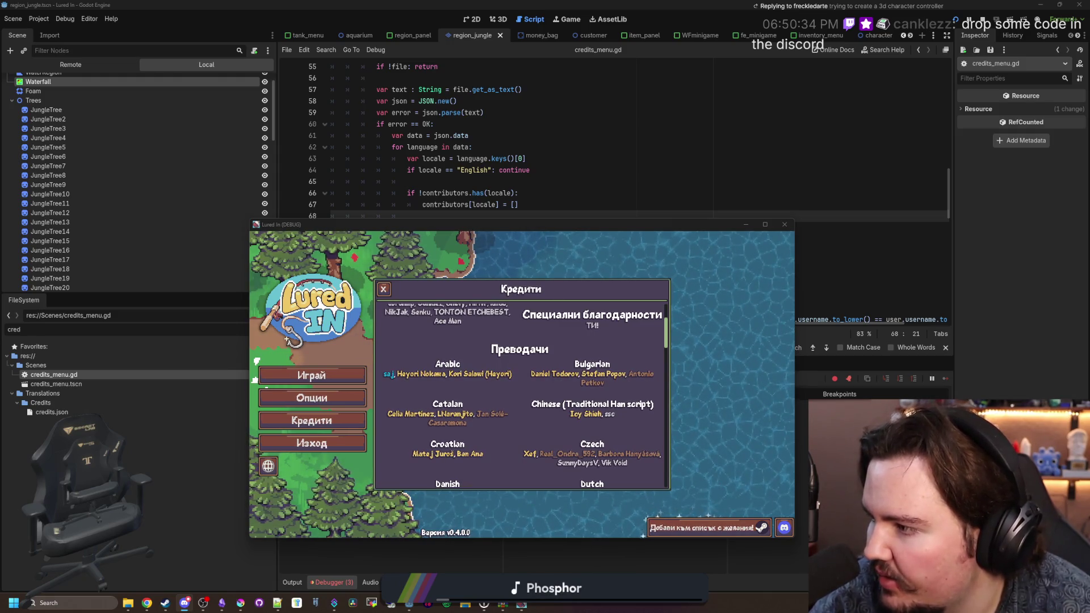
{"action": "scroll", "coordinate": [485, 321], "scroll_direction": "up", "scroll_amount": 3}
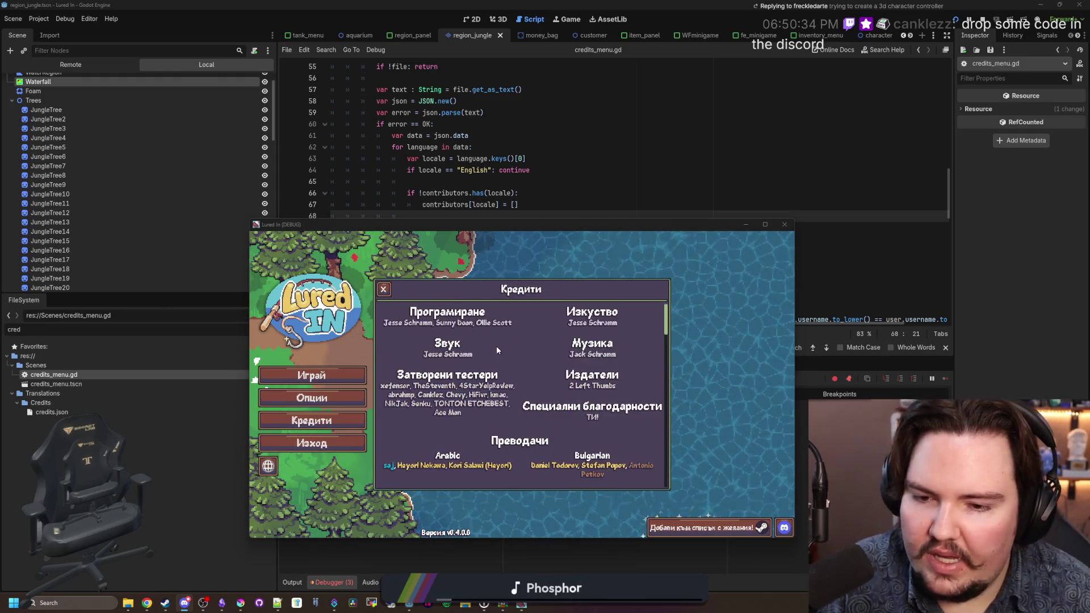
{"action": "scroll", "coordinate": [497, 345], "scroll_direction": "down", "scroll_amount": 1}
{"action": "left_click_drag", "start_coordinate": [543, 223], "coordinate": [0, 227]}
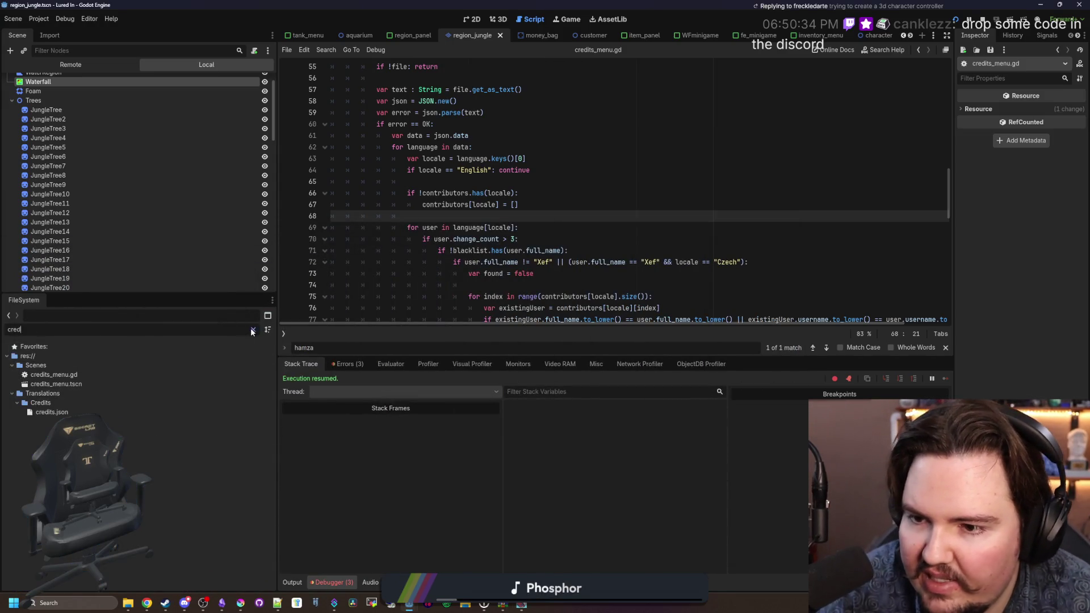
Step: Change the FileSystem filter from cred to credit, then to cont
{"action": "left_click", "coordinate": [236, 330]}
{"action": "type", "text": "it"}
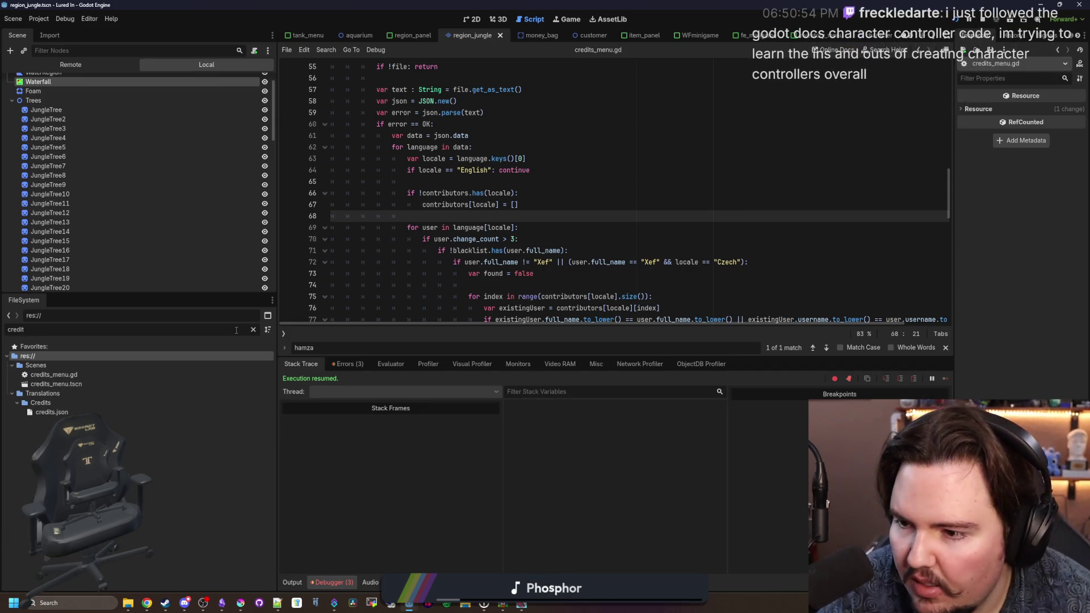
{"action": "key", "text": "BackSpace"}
{"action": "key", "text": "BackSpace"}
{"action": "key", "text": "BackSpace"}
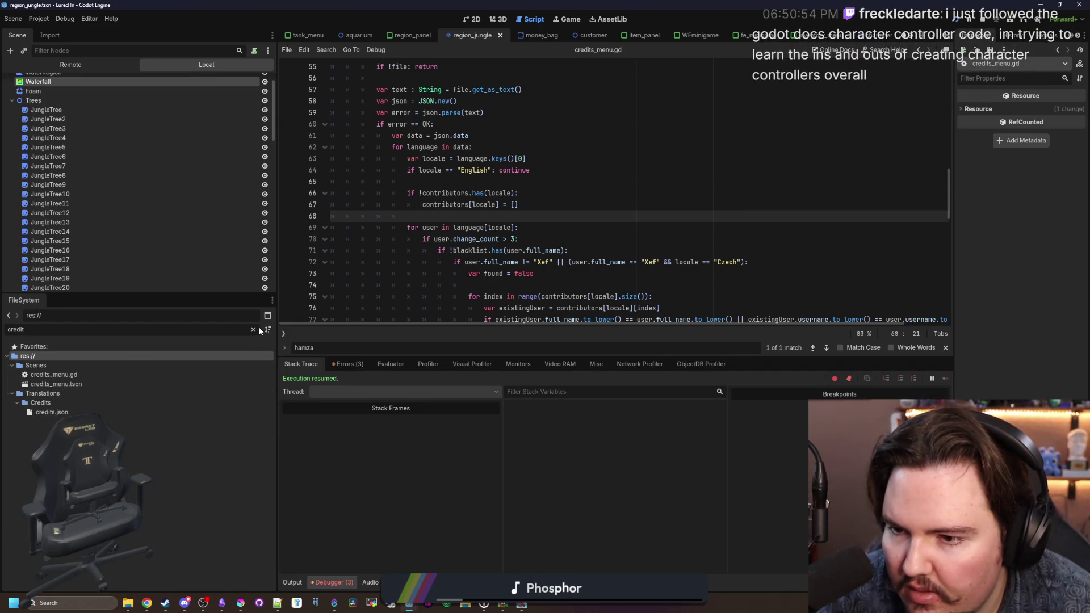
{"action": "type", "text": "cont"}
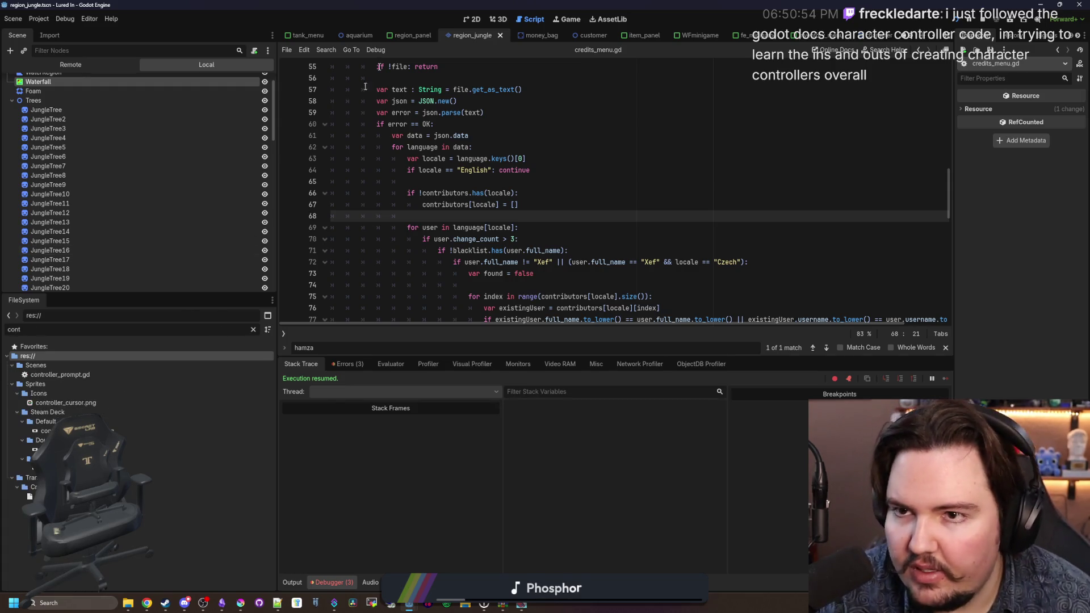
{"action": "key", "text": "alt+Tab"}
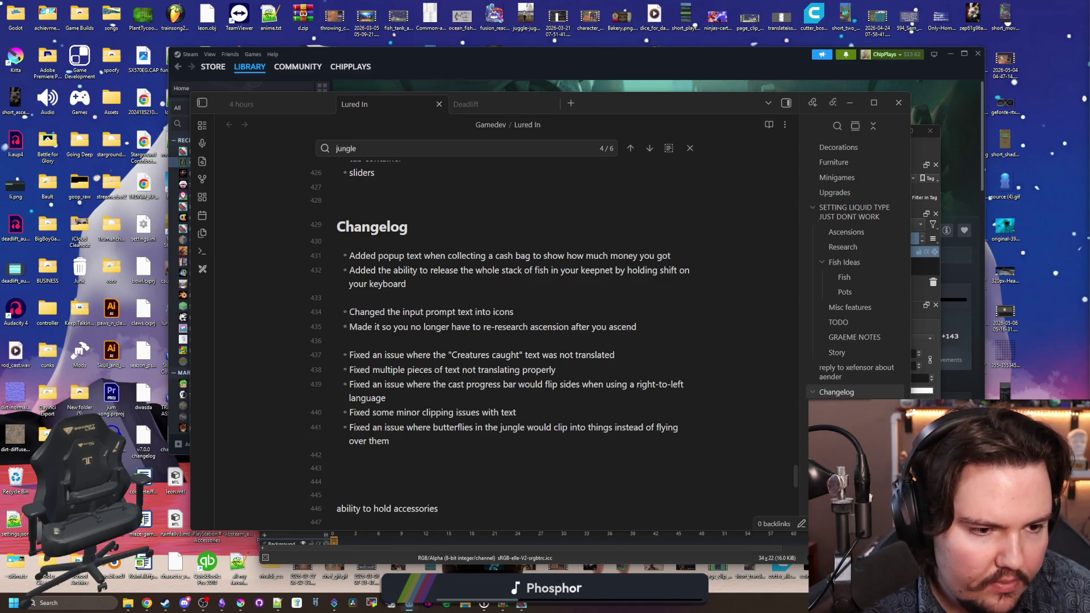
{"action": "key", "text": "alt+Tab"}
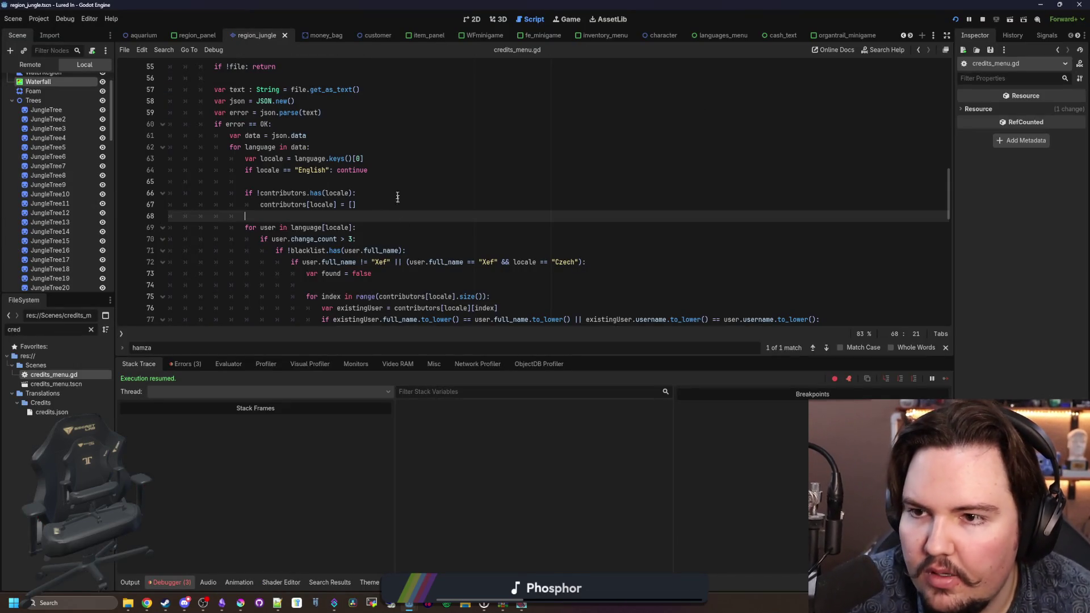
Step: Widen the file dock and scroll through credits_menu.gd from the line 71 blacklist check
{"action": "left_click_drag", "start_coordinate": [117, 285], "coordinate": [303, 284]}
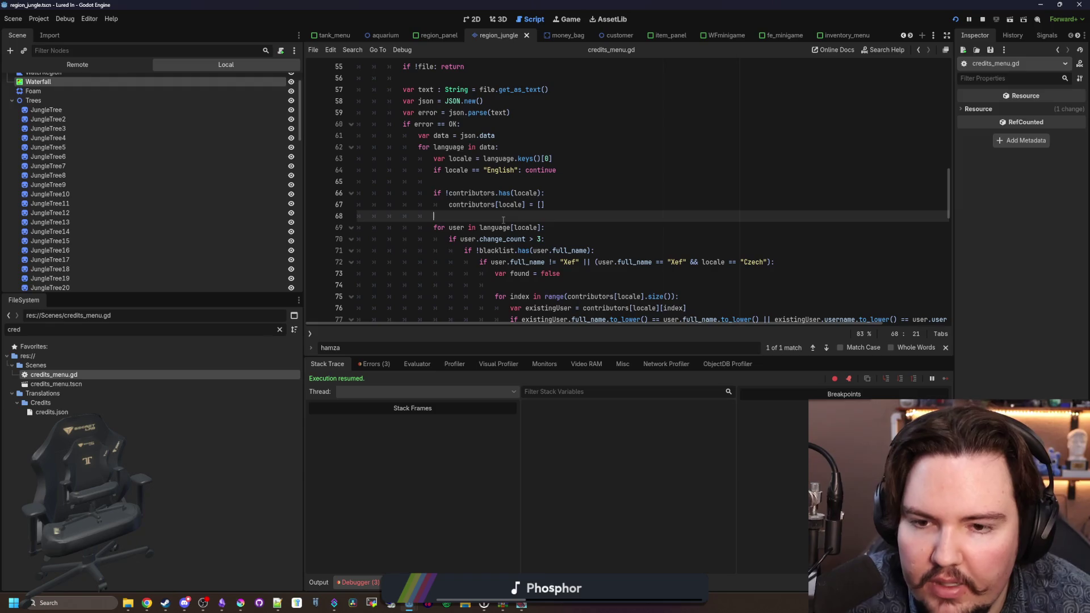
{"action": "scroll", "coordinate": [501, 213], "scroll_direction": "up", "scroll_amount": 2}
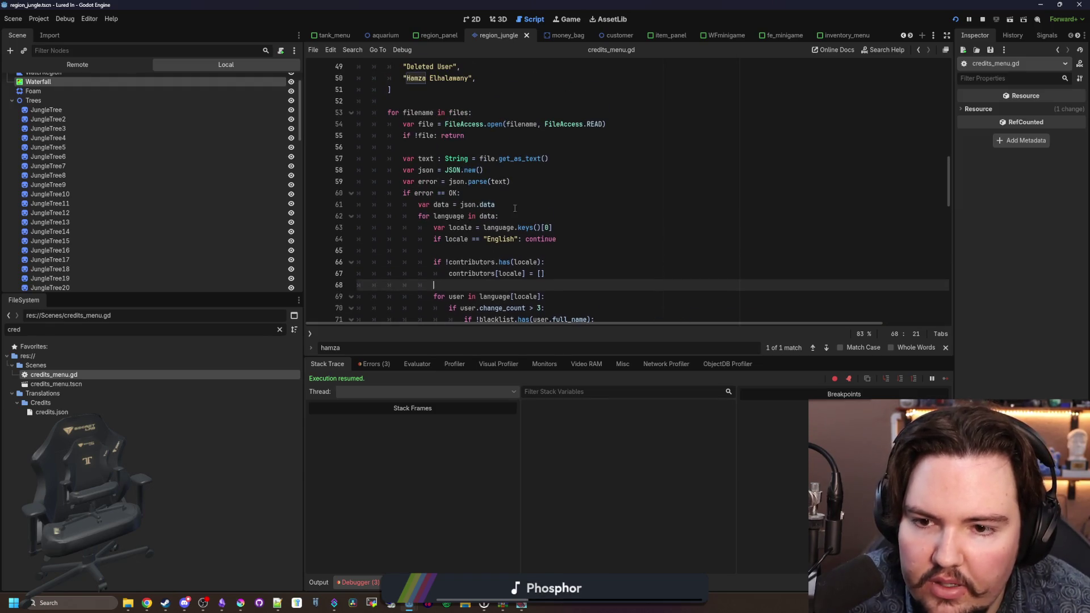
{"action": "scroll", "coordinate": [600, 214], "scroll_direction": "down", "scroll_amount": 3}
{"action": "left_click", "coordinate": [613, 216]}
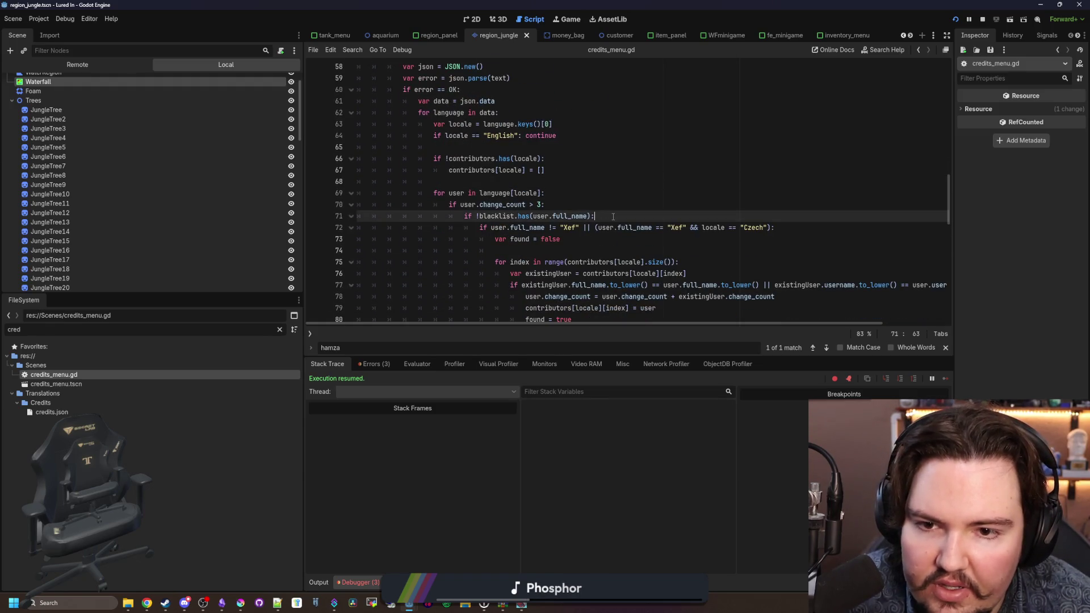
{"action": "left_click", "coordinate": [589, 237]}
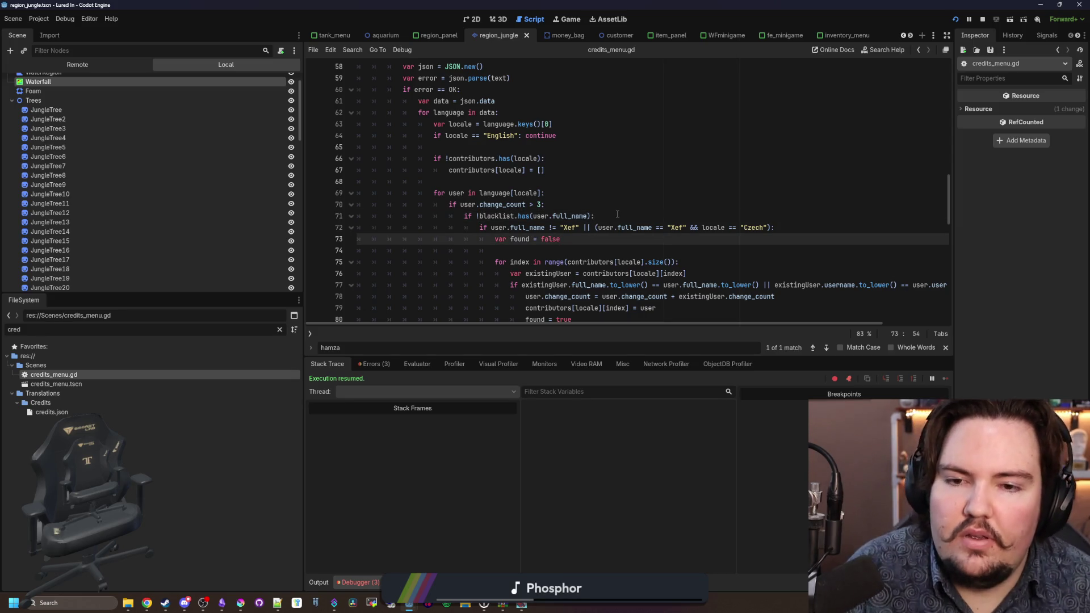
{"action": "scroll", "coordinate": [617, 214], "scroll_direction": "down", "scroll_amount": 2}
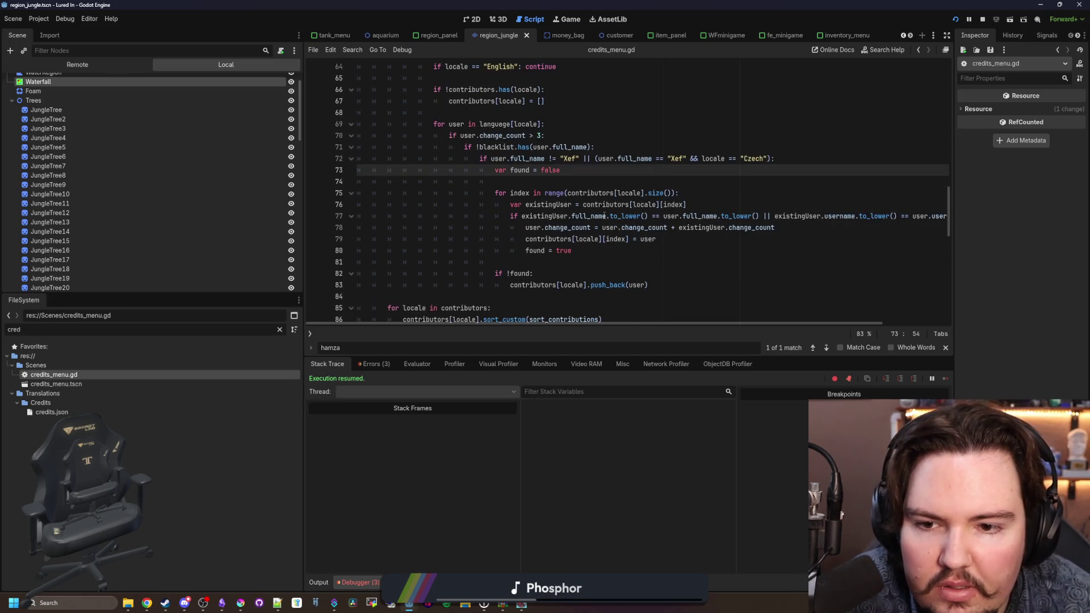
{"action": "scroll", "coordinate": [550, 273], "scroll_direction": "down", "scroll_amount": 1}
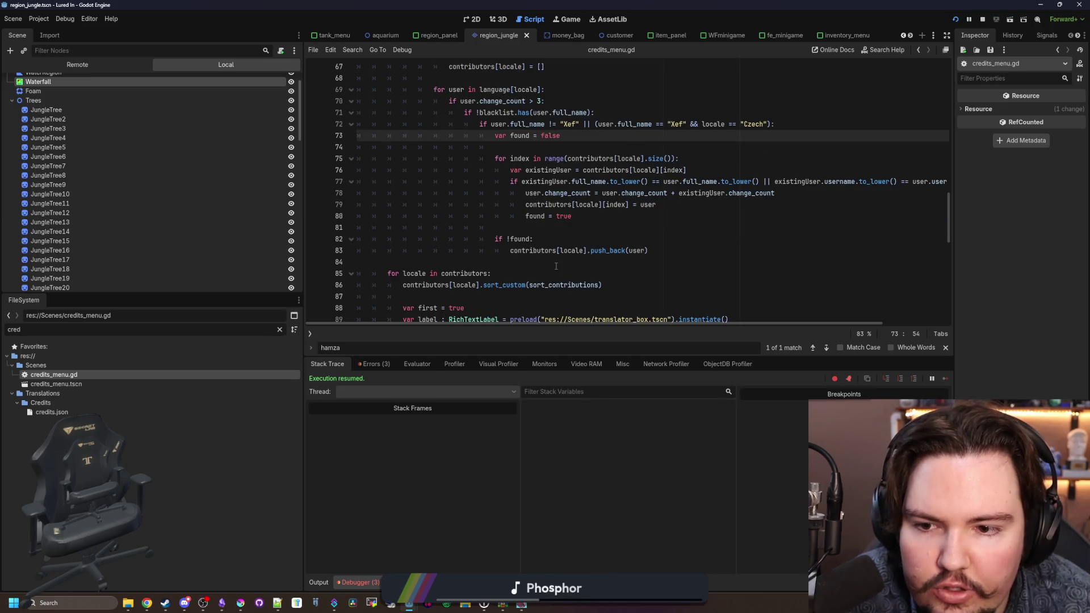
{"action": "scroll", "coordinate": [553, 266], "scroll_direction": "down", "scroll_amount": 1}
{"action": "scroll", "coordinate": [516, 252], "scroll_direction": "down", "scroll_amount": 2}
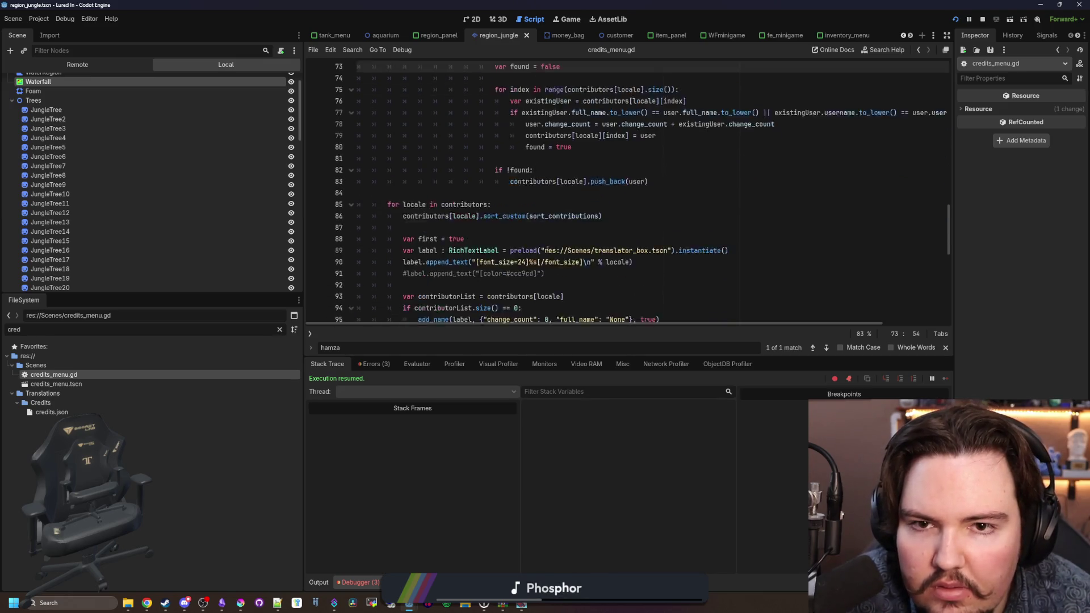
{"action": "scroll", "coordinate": [482, 247], "scroll_direction": "down", "scroll_amount": 3}
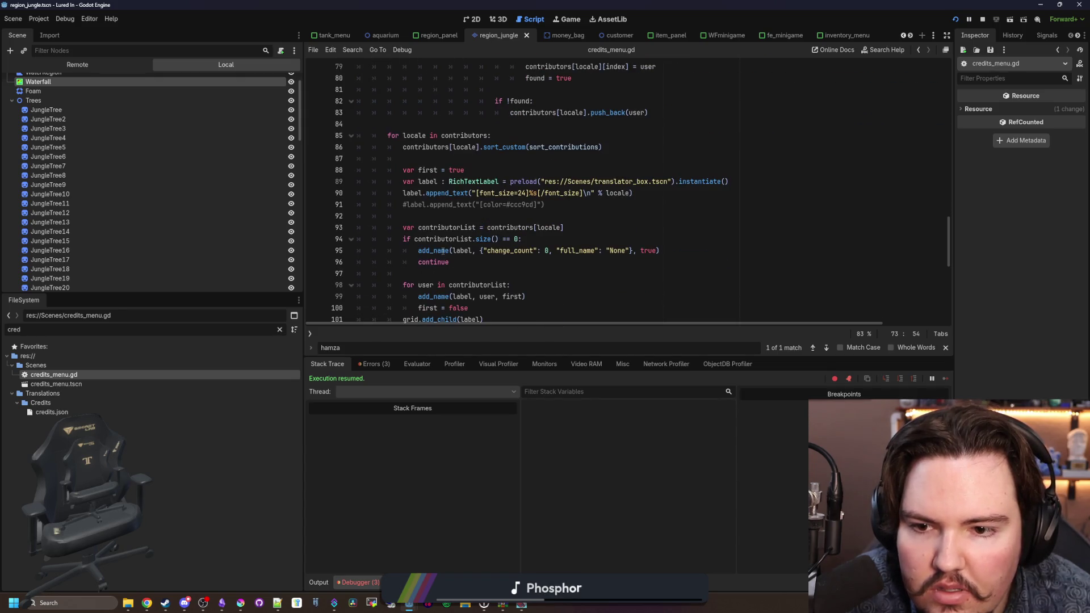
{"action": "scroll", "coordinate": [466, 257], "scroll_direction": "down", "scroll_amount": 4}
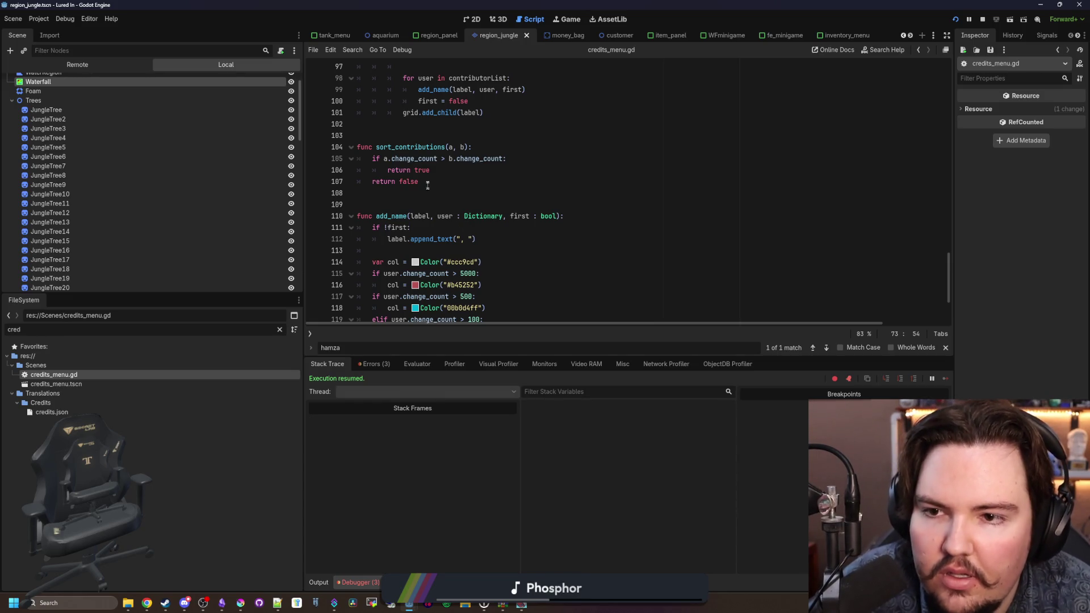
Step: Inspect sort_contributions, jump to the add_name definition, then return to the if !found: line
{"action": "left_click", "coordinate": [385, 159], "text": "ctrl"}
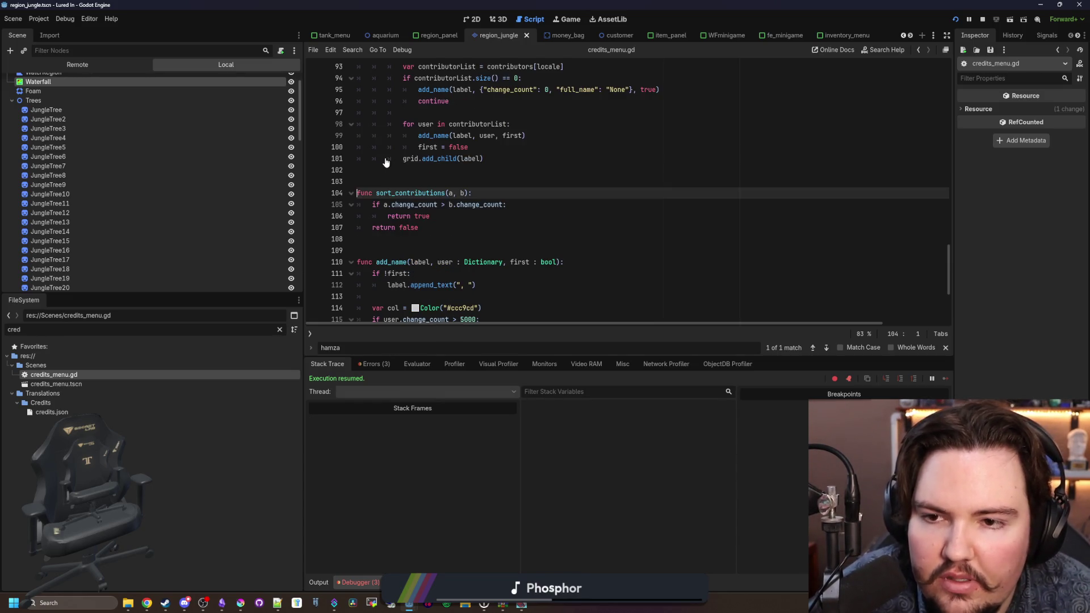
{"action": "scroll", "coordinate": [481, 184], "scroll_direction": "up", "scroll_amount": 3}
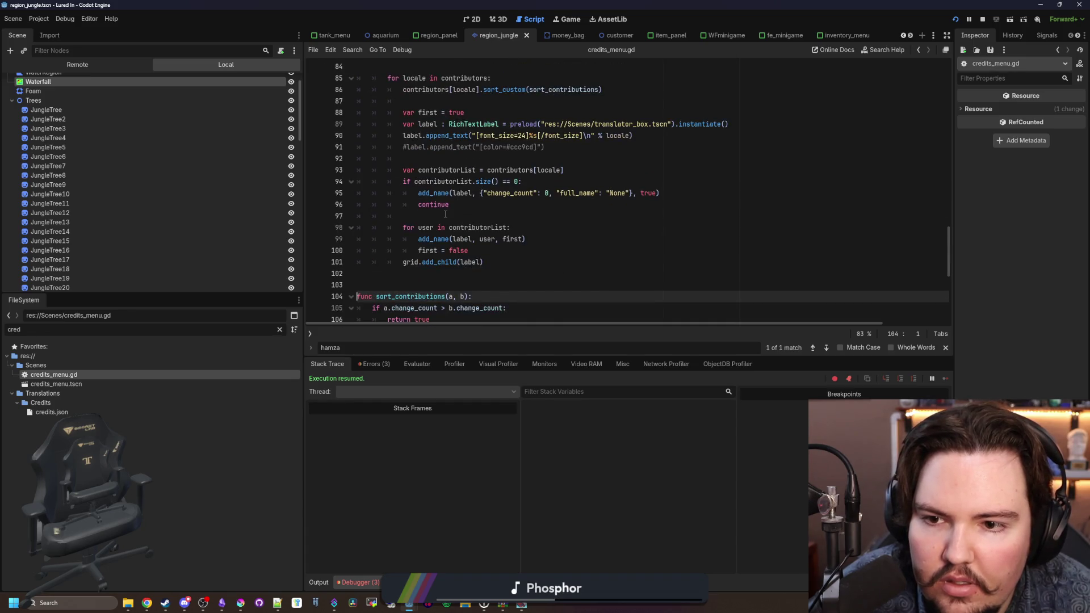
{"action": "scroll", "coordinate": [489, 230], "scroll_direction": "up", "scroll_amount": 2}
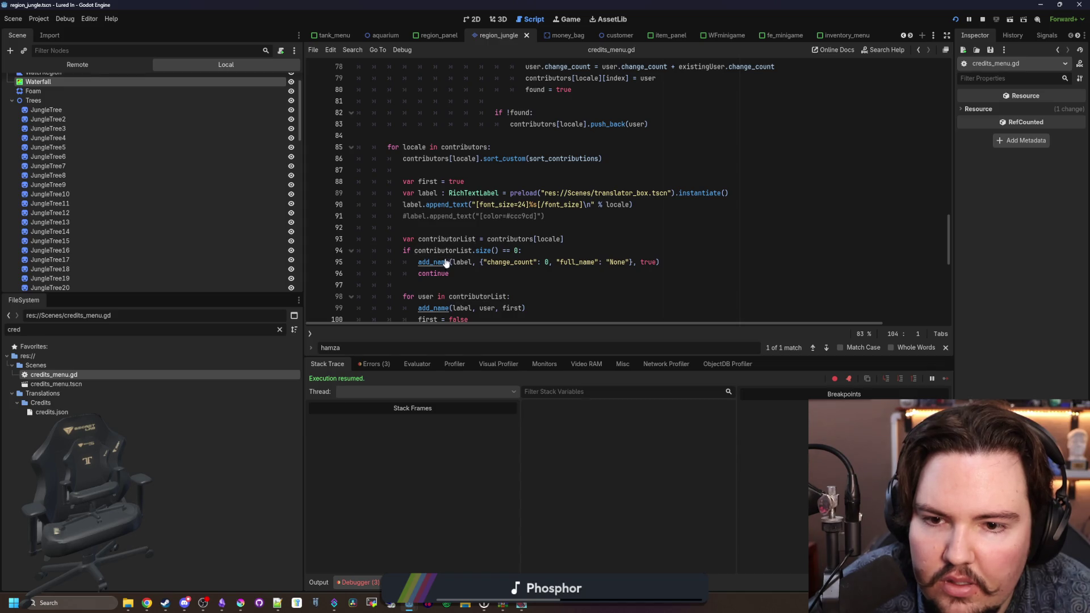
{"action": "left_click", "coordinate": [513, 260]}
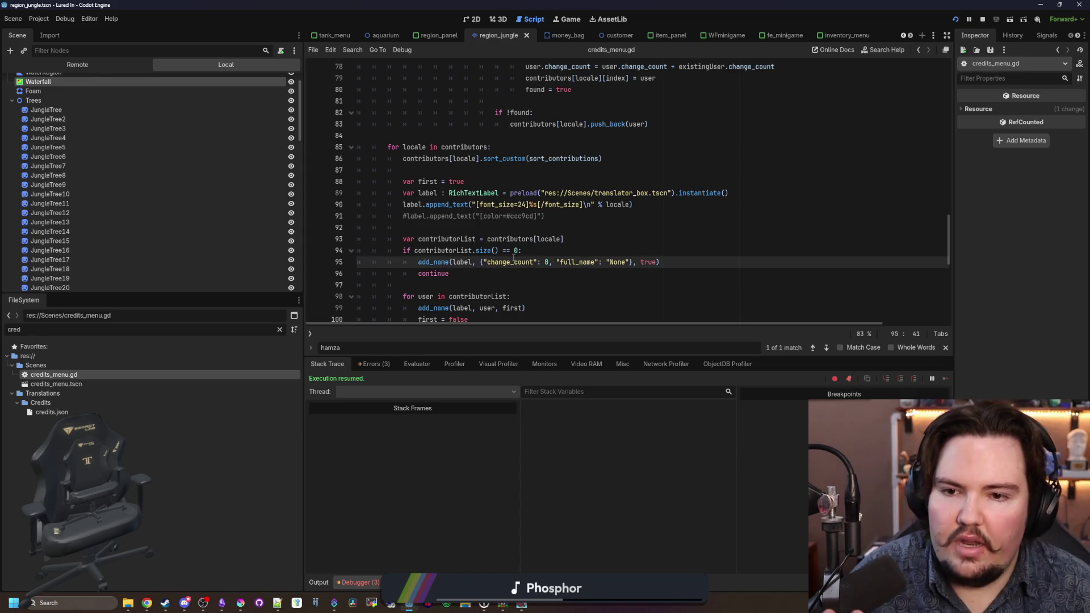
{"action": "key", "text": "ctrl"}
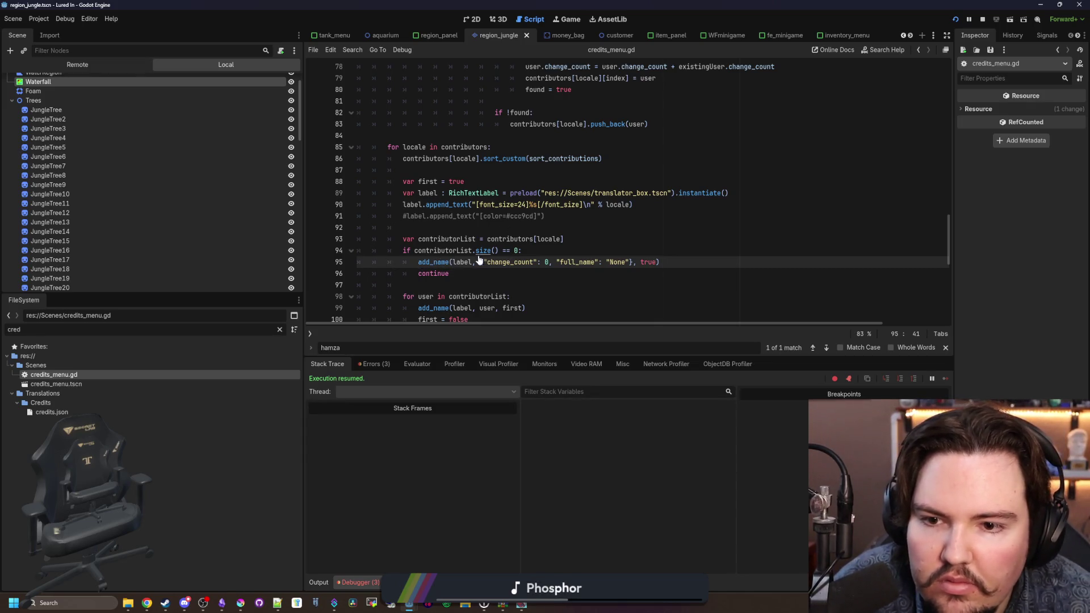
{"action": "left_click", "coordinate": [433, 262], "text": "ctrl"}
{"action": "key", "text": "alt+Left"}
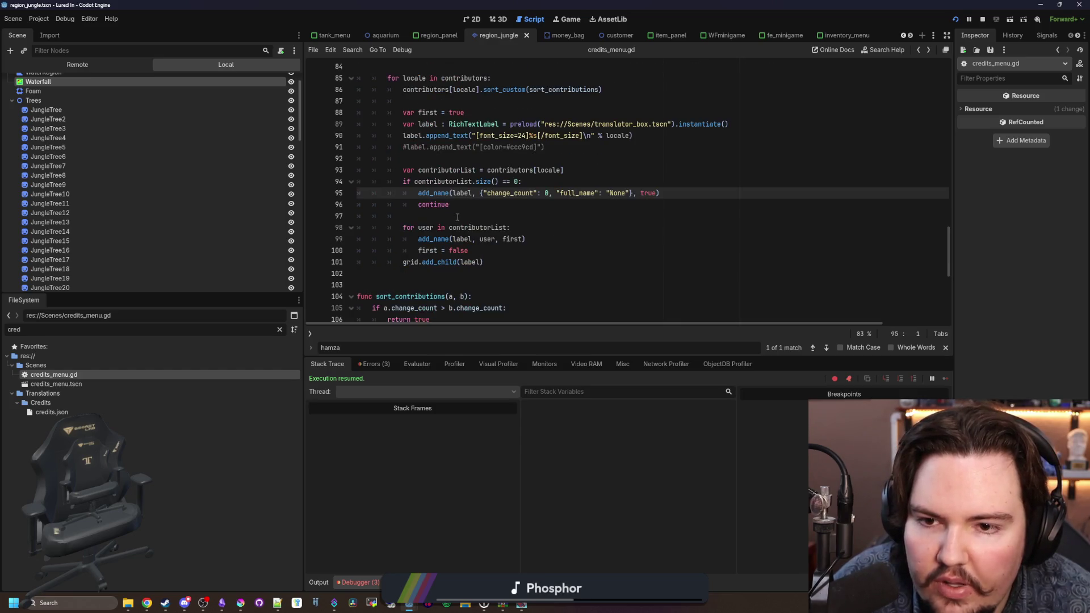
{"action": "scroll", "coordinate": [482, 209], "scroll_direction": "up", "scroll_amount": 1}
{"action": "left_click", "coordinate": [512, 191]}
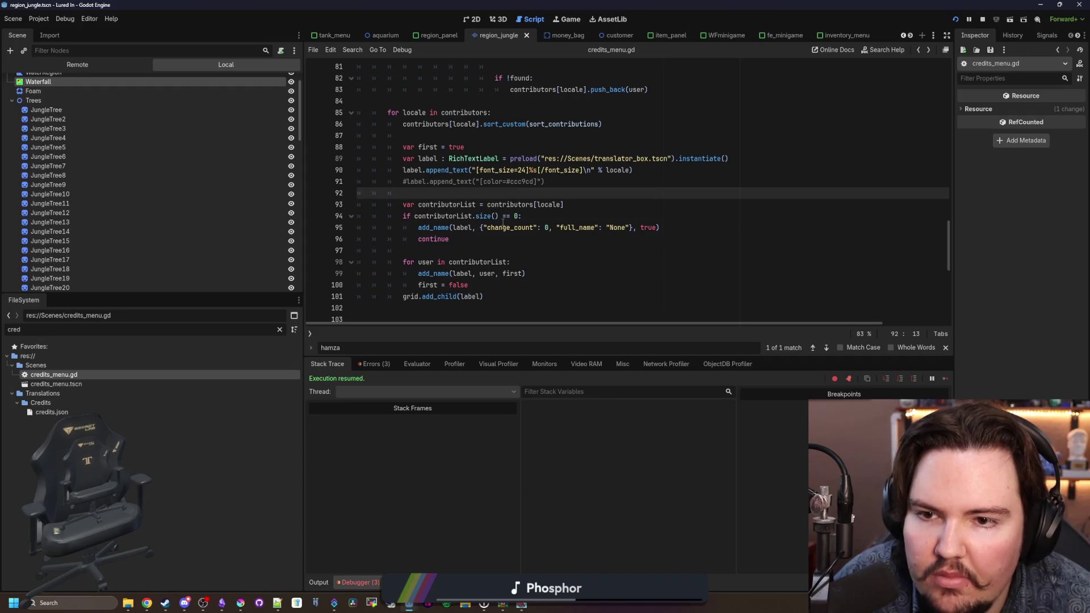
{"action": "scroll", "coordinate": [592, 209], "scroll_direction": "up", "scroll_amount": 4}
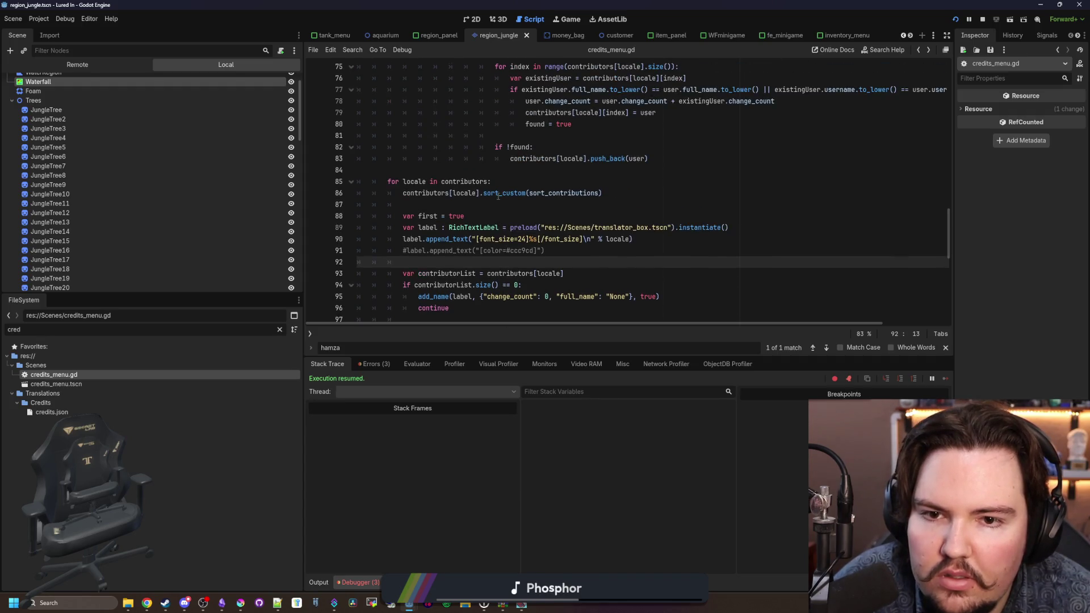
{"action": "scroll", "coordinate": [591, 233], "scroll_direction": "up", "scroll_amount": 1}
{"action": "left_click", "coordinate": [558, 247]}
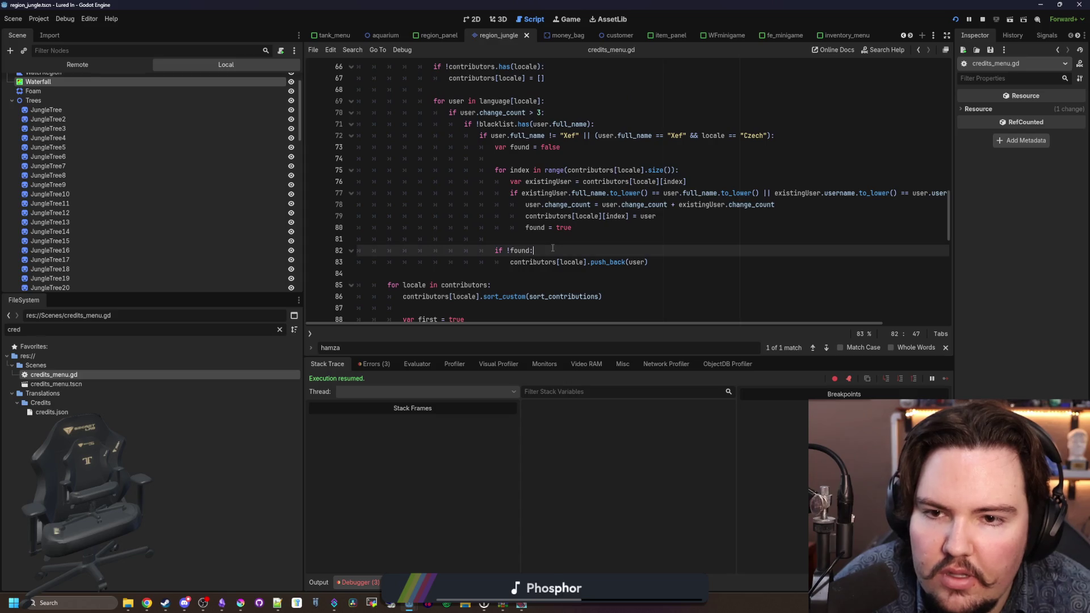
Step: Start 'if user.username ==' under if !found:, open credits.json, and minimize Godot
{"action": "key", "text": "Return"}
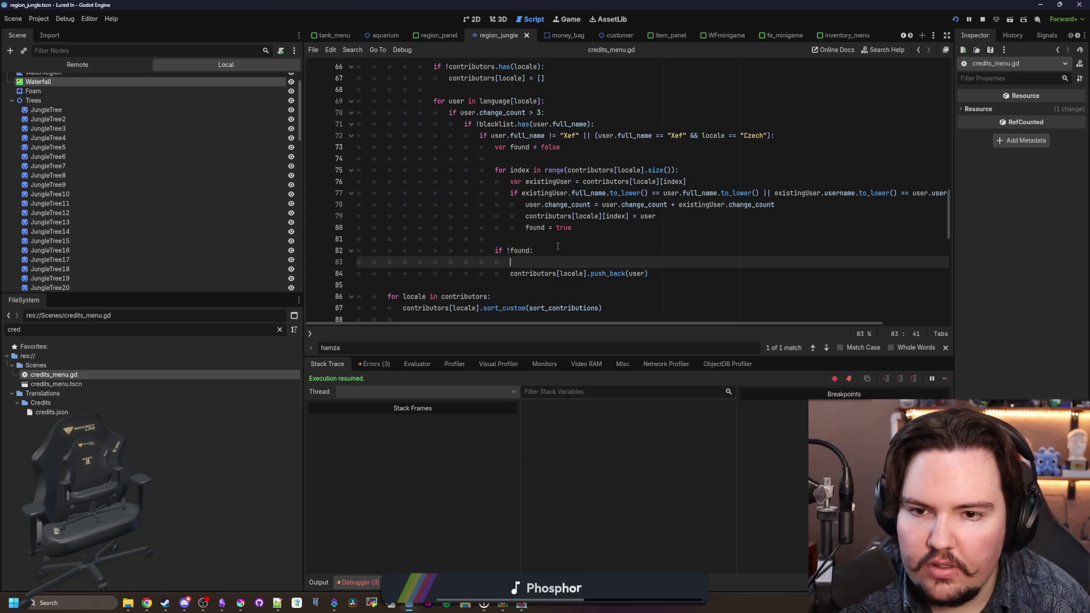
{"action": "key", "text": "Return"}
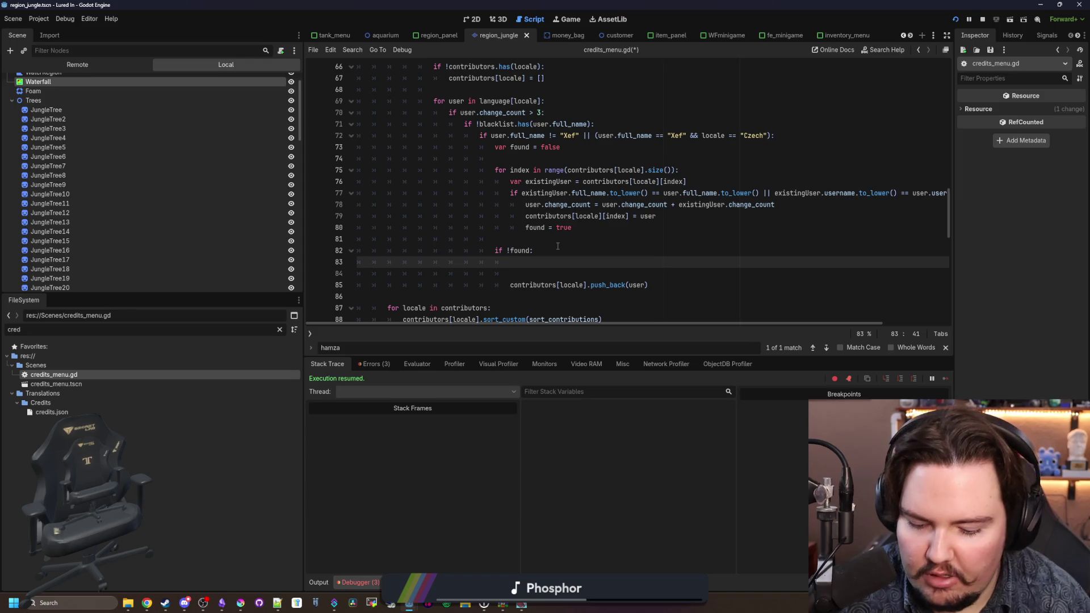
{"action": "type", "text": "if user."}
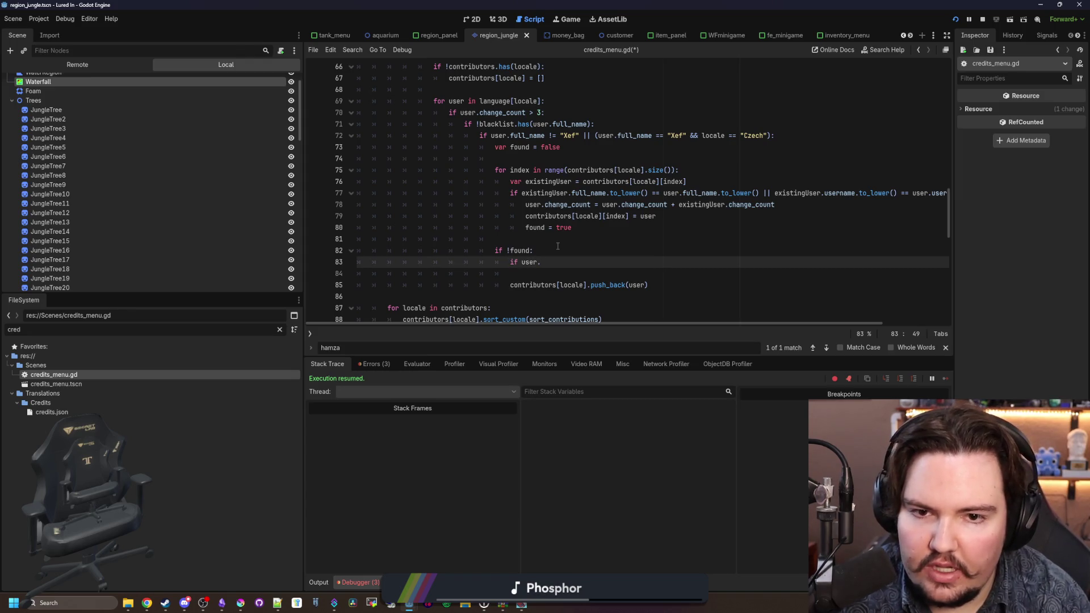
{"action": "type", "text": "username =="}
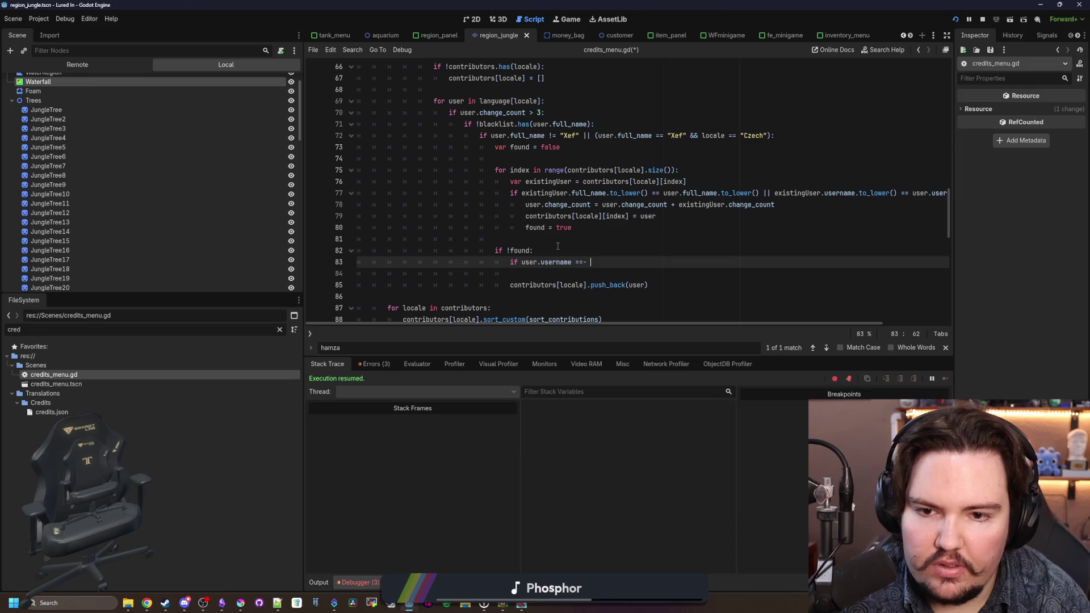
{"action": "double_click", "coordinate": [67, 413]}
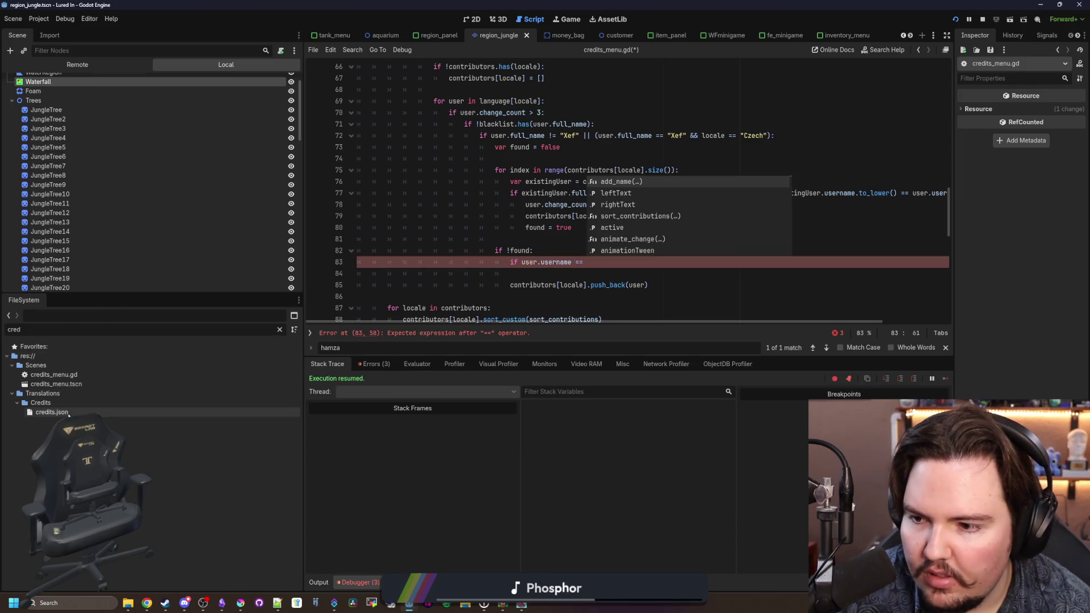
{"action": "left_click", "coordinate": [1040, 5]}
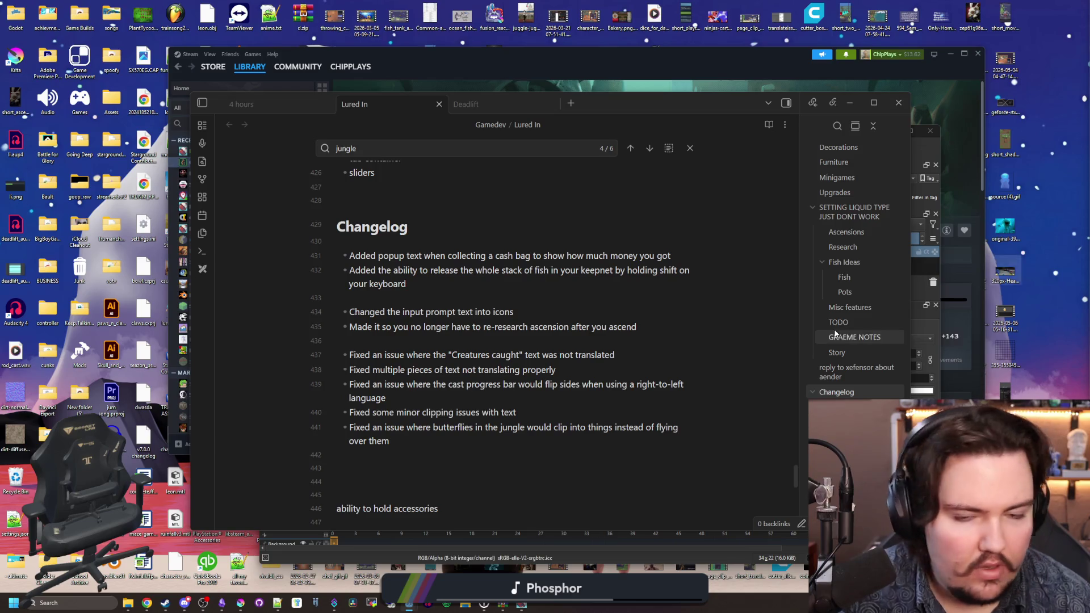
Step: Focus the Obsidian Changelog note on empty line 436, then return to Godot
{"action": "left_click", "coordinate": [499, 141]}
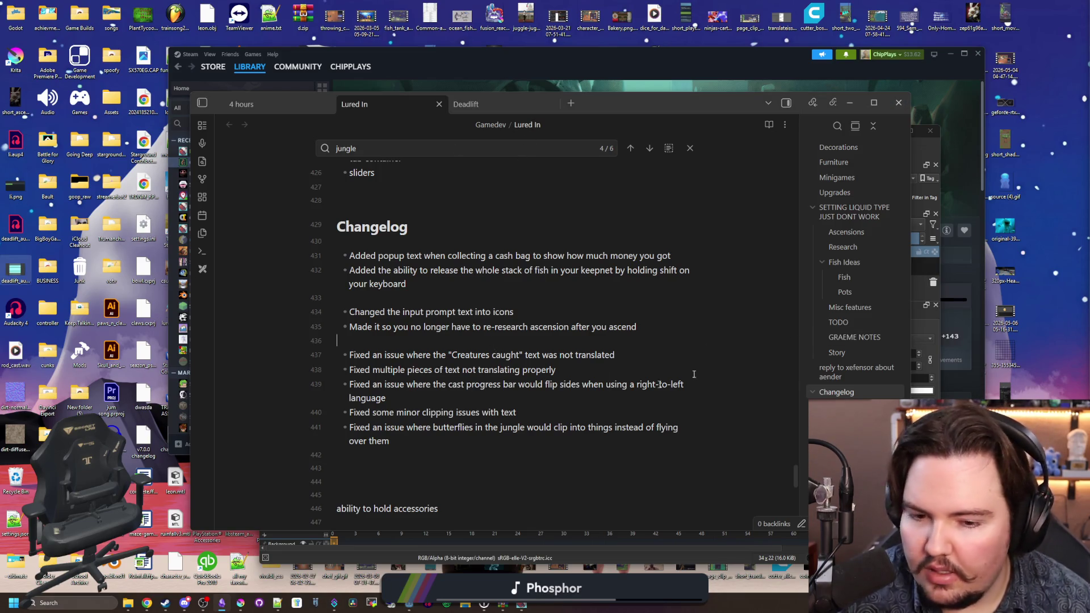
{"action": "left_click", "coordinate": [337, 341]}
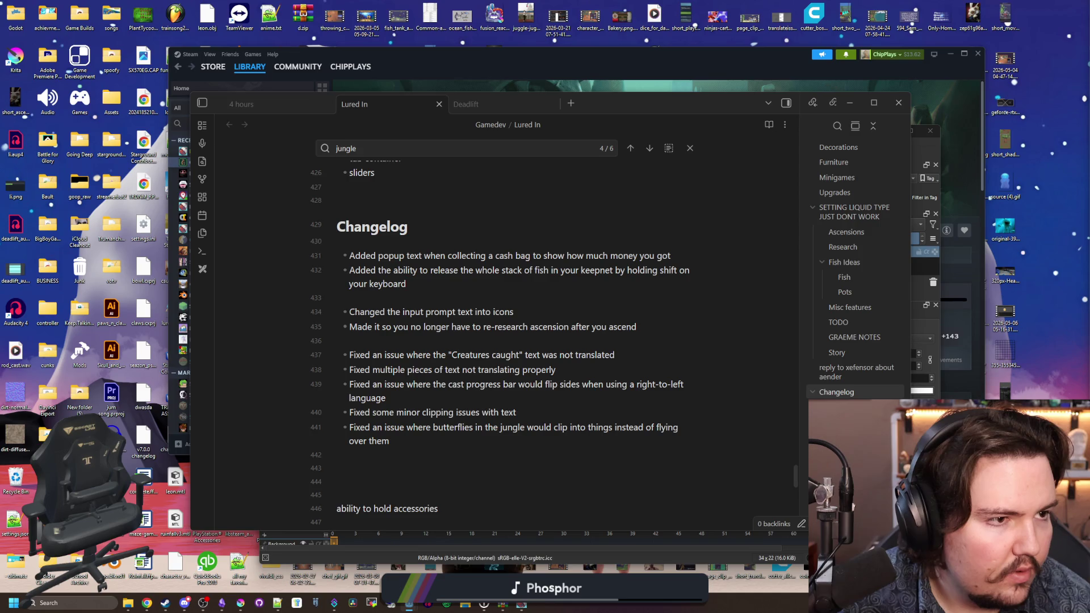
{"action": "key", "text": "alt+Tab"}
Step: Complete line 83 to add 154 to the matching contributor's change_count, and save the script
{"action": "type", "text": "Heyori\":"}
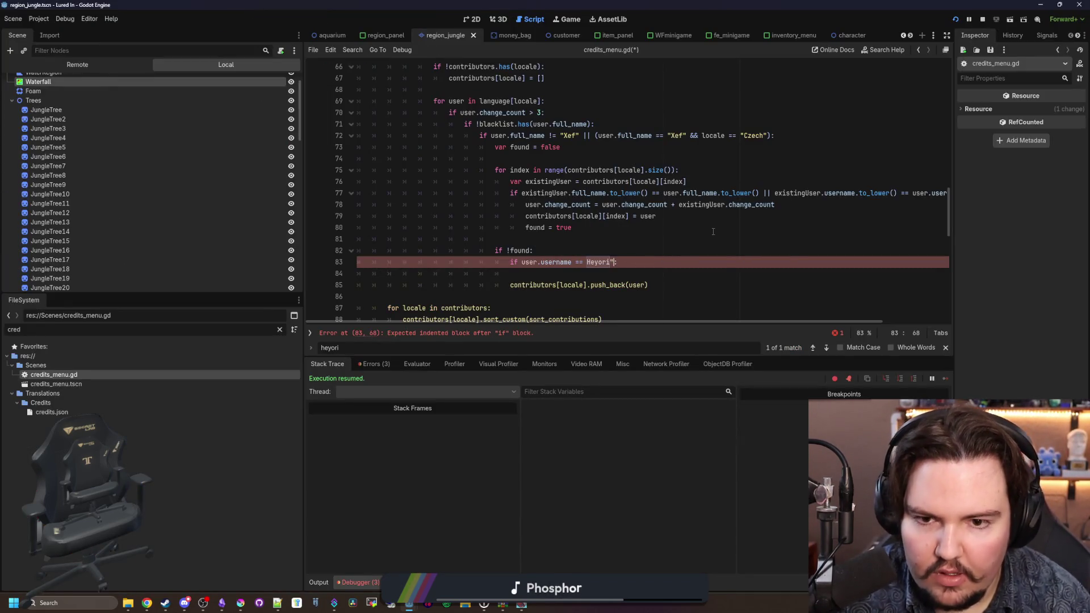
{"action": "key", "text": "ctrl+Left"}
{"action": "type", "text": "\""}
{"action": "key", "text": "Right"}
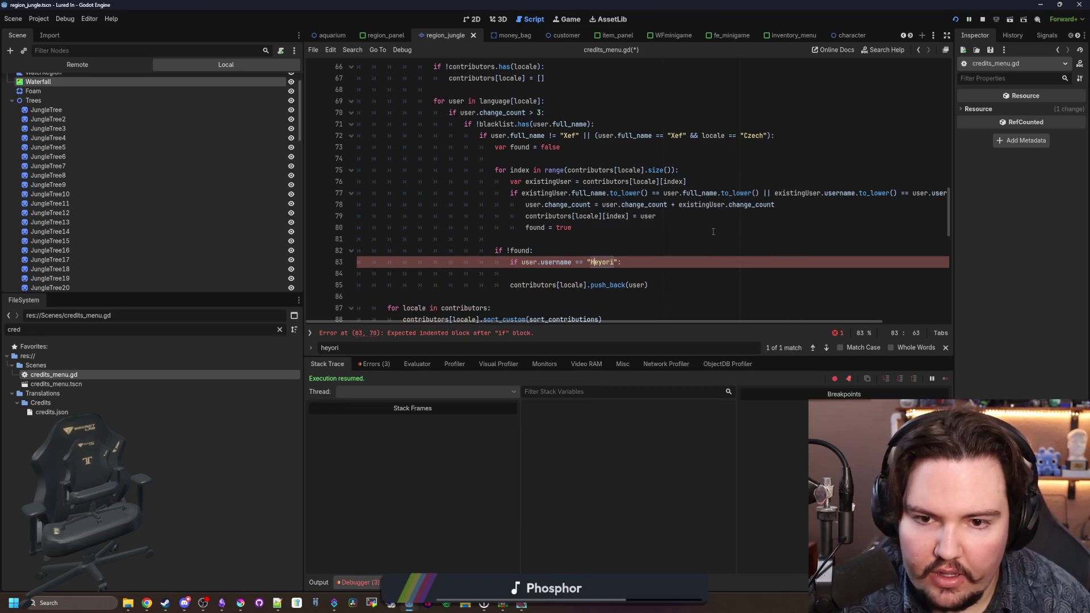
{"action": "type", "text": "user."}
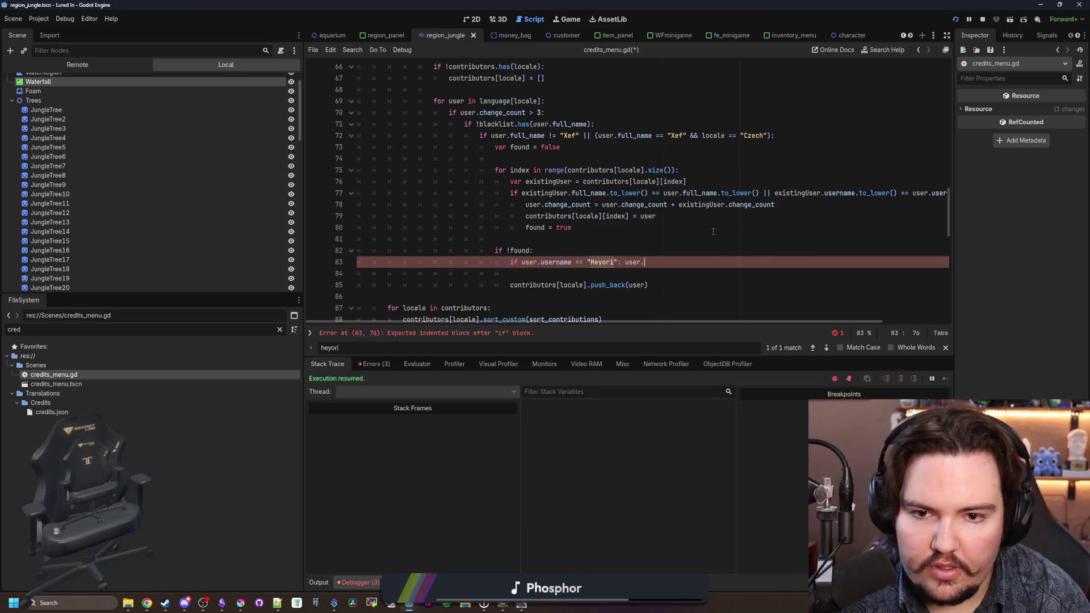
{"action": "type", "text": "change_count +"}
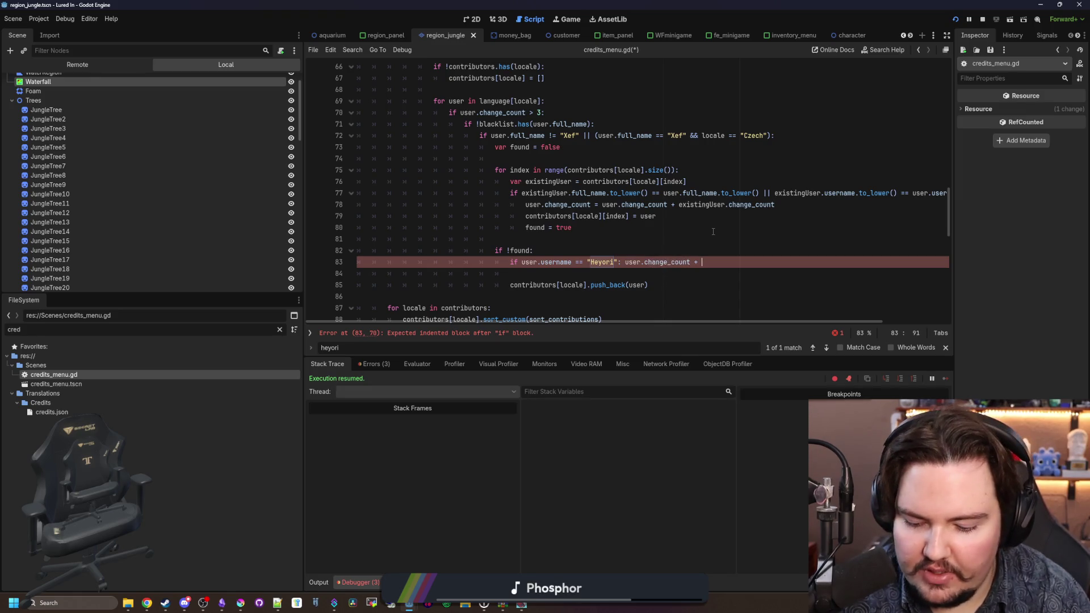
{"action": "type", "text": "= 154"}
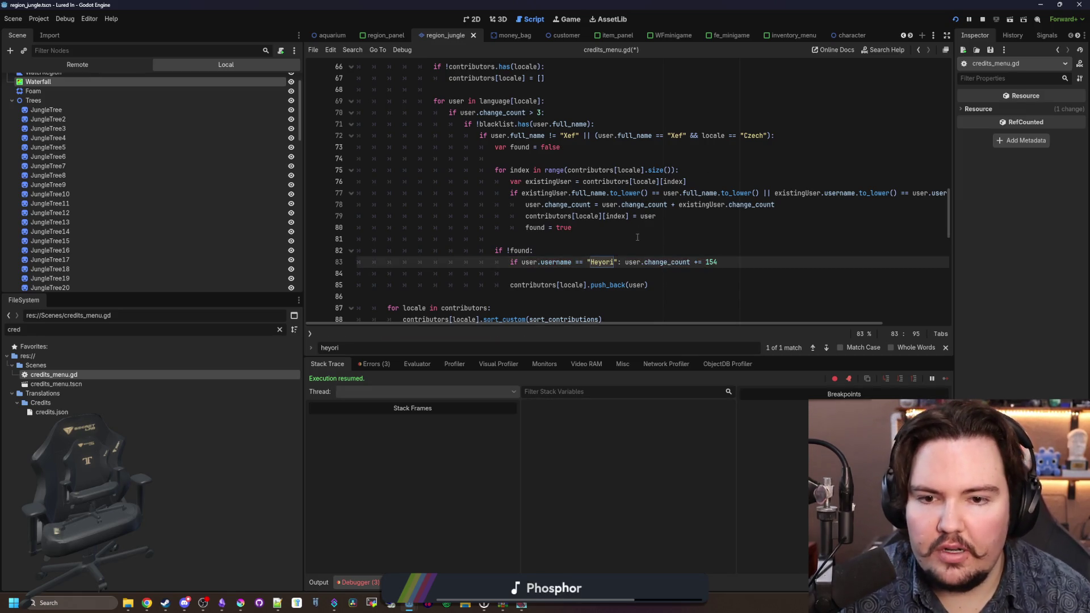
{"action": "key", "text": "Up"}
{"action": "key", "text": "Up"}
{"action": "key", "text": "ctrl+s"}
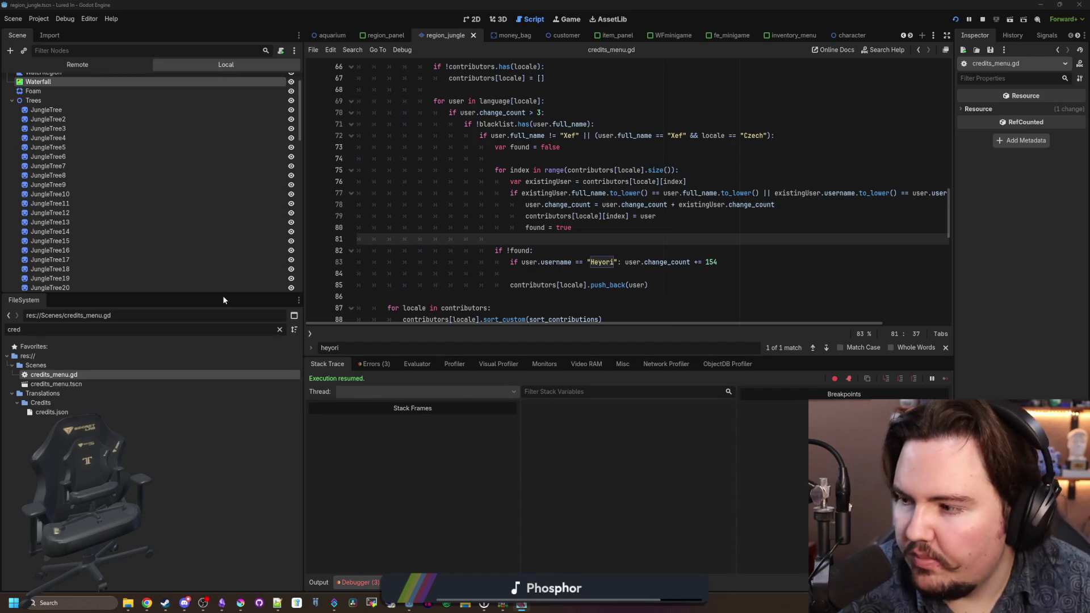
{"action": "key", "text": "ctrl+s"}
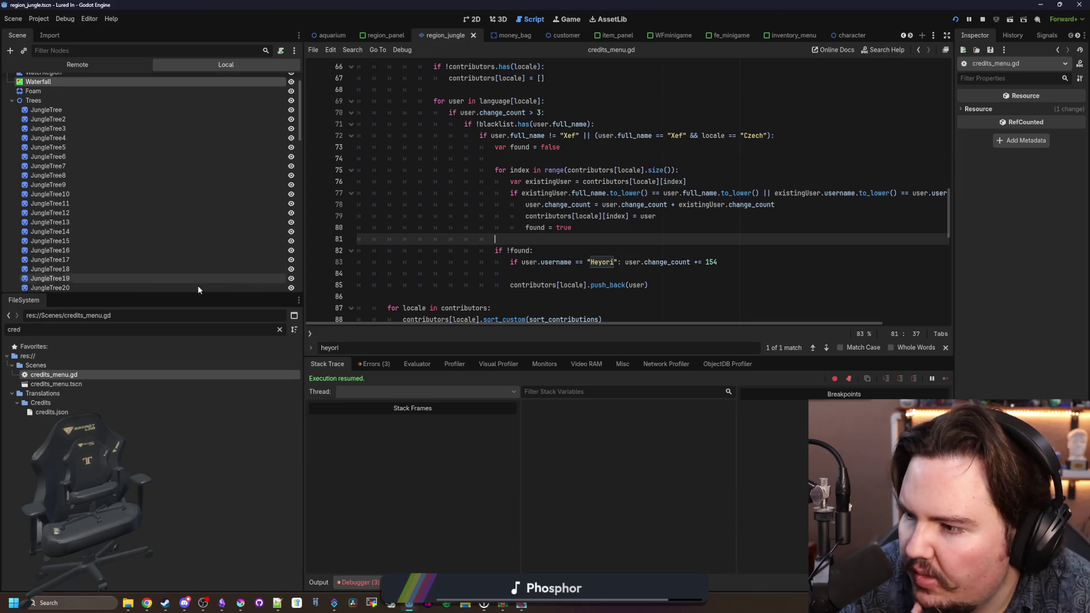
{"action": "key", "text": "alt+Tab"}
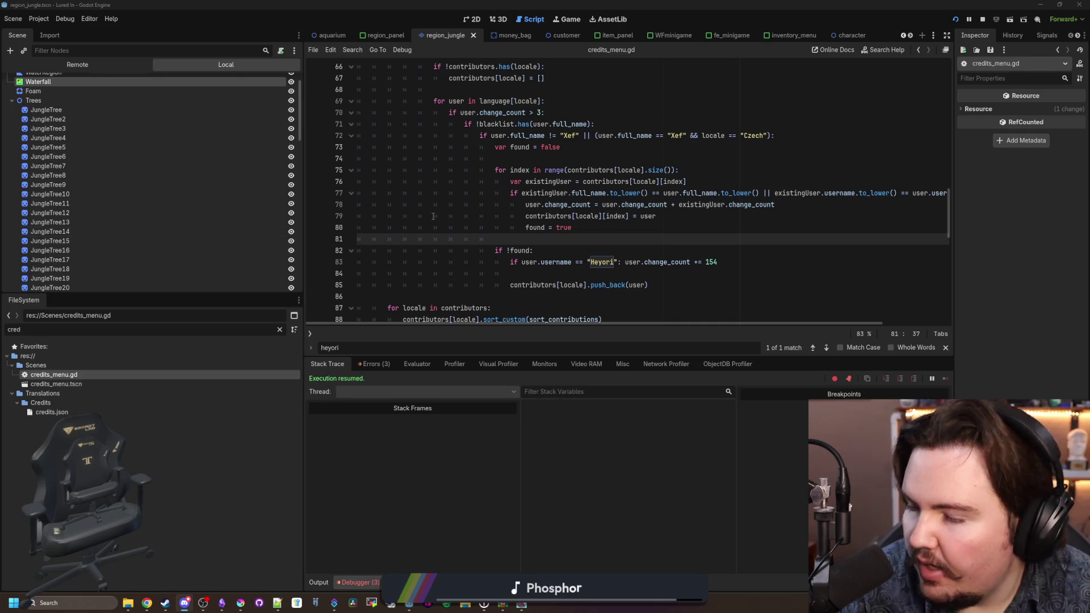
Step: After placing the cursor at the end of line 80, filter the FileSystem dock to files matching 'old'
{"action": "left_click", "coordinate": [647, 225]}
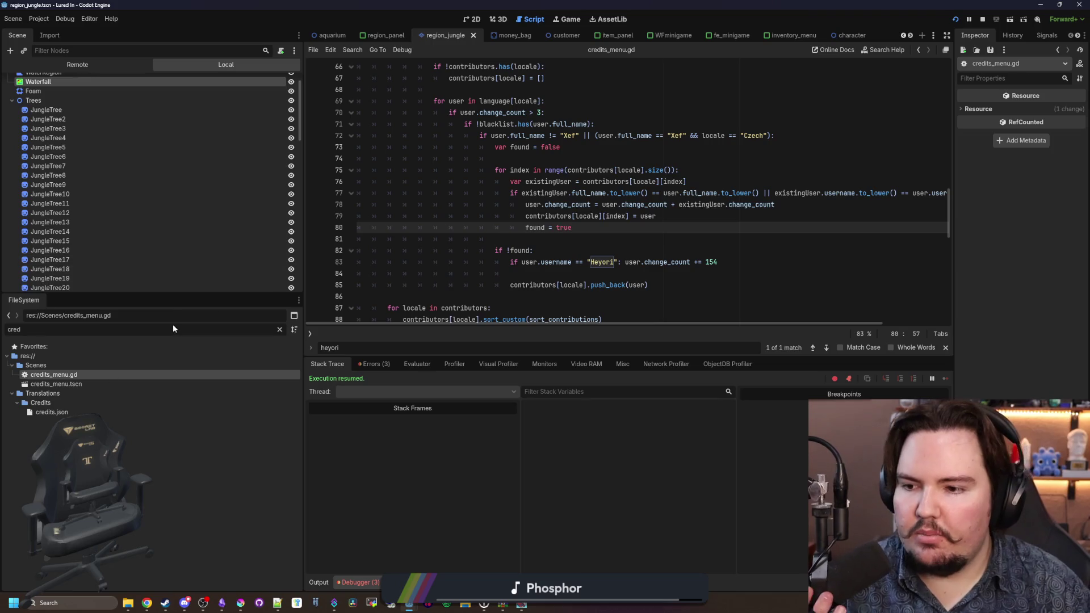
{"action": "left_click", "coordinate": [279, 329]}
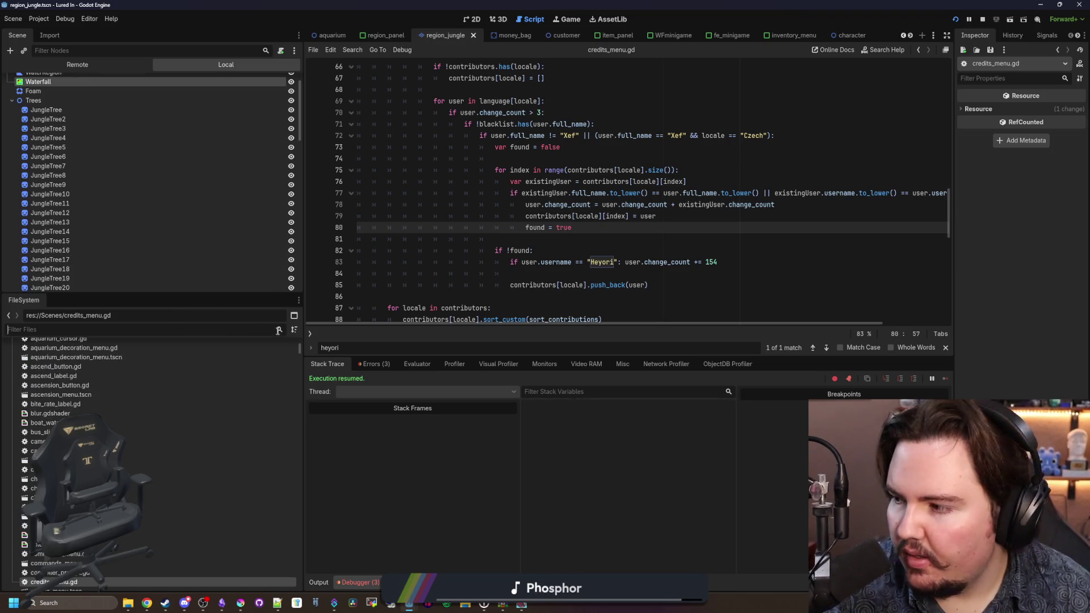
{"action": "type", "text": "olding shift on your keyboard"}
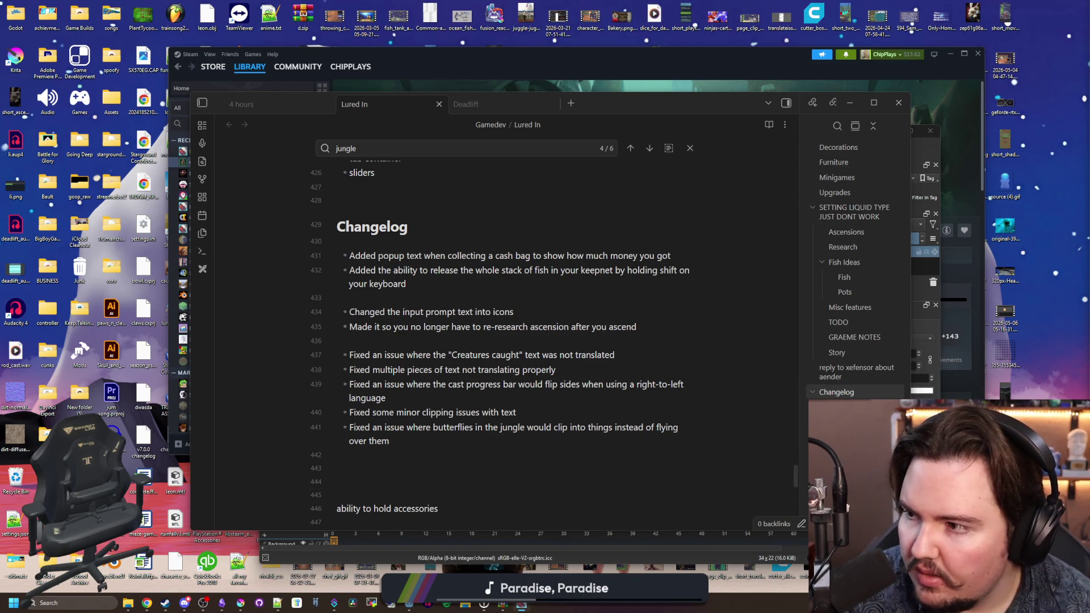
Step: Switch to the running Lured In debug window and scroll the Credits translators down and back up
{"action": "key", "text": "alt+Tab"}
{"action": "scroll", "coordinate": [497, 314], "scroll_direction": "down", "scroll_amount": 10}
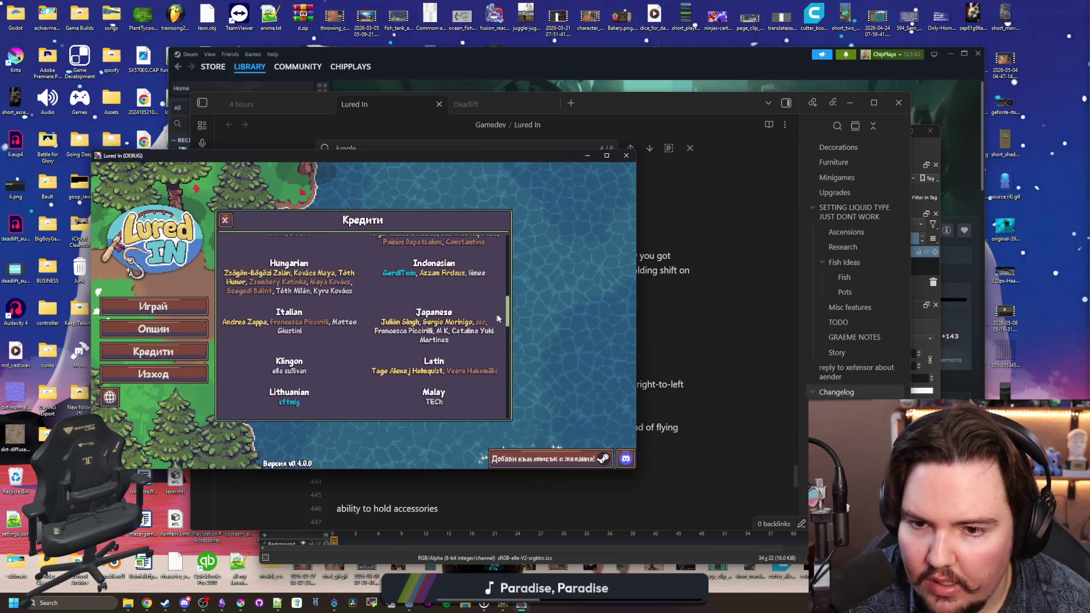
{"action": "scroll", "coordinate": [499, 341], "scroll_direction": "down", "scroll_amount": 6}
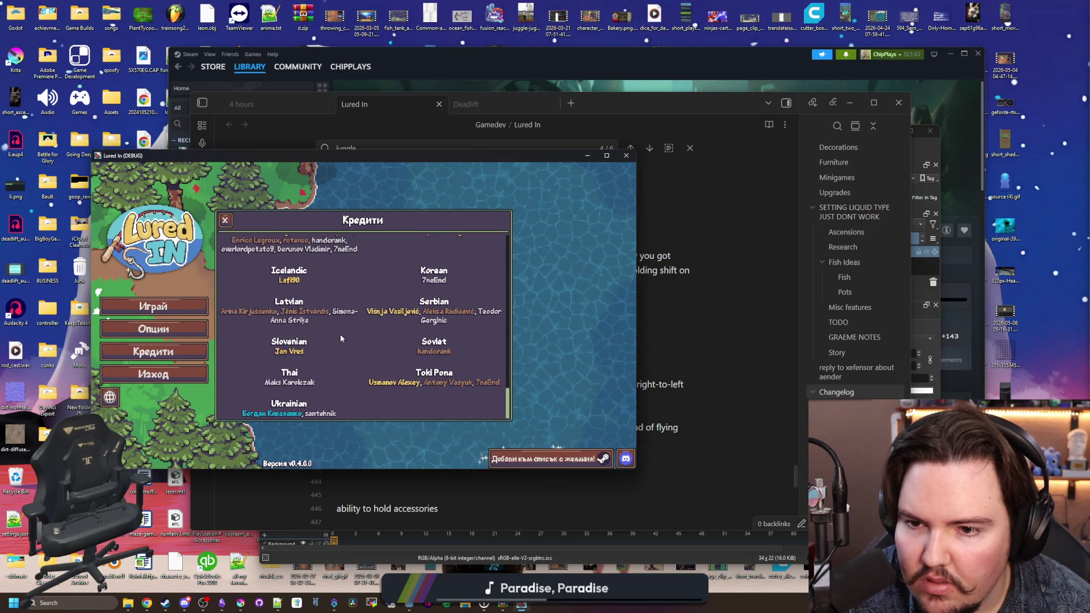
{"action": "scroll", "coordinate": [324, 335], "scroll_direction": "up", "scroll_amount": 5}
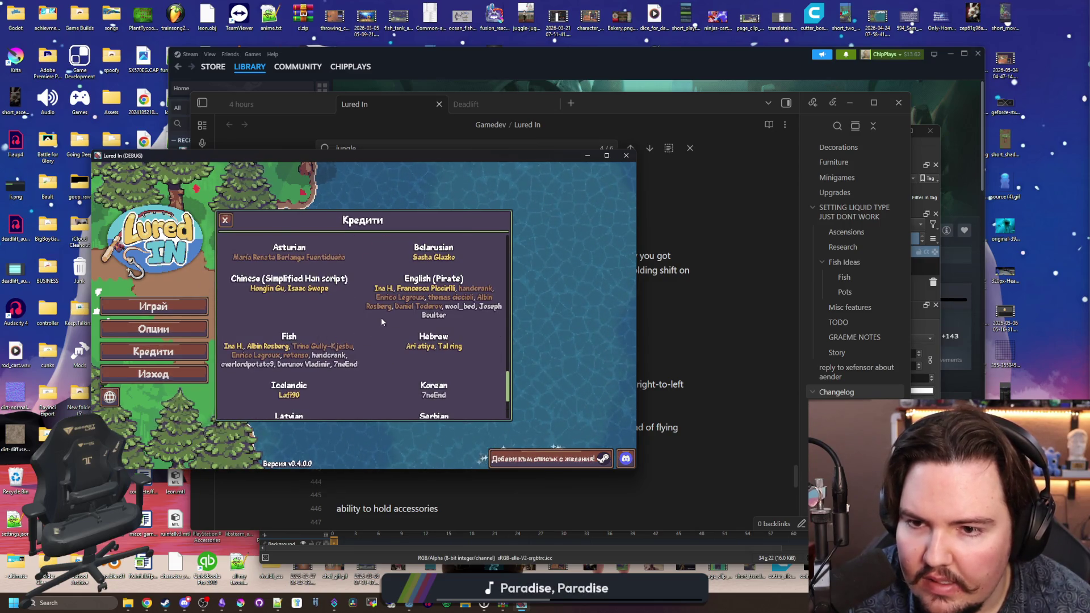
{"action": "scroll", "coordinate": [387, 315], "scroll_direction": "up", "scroll_amount": 2}
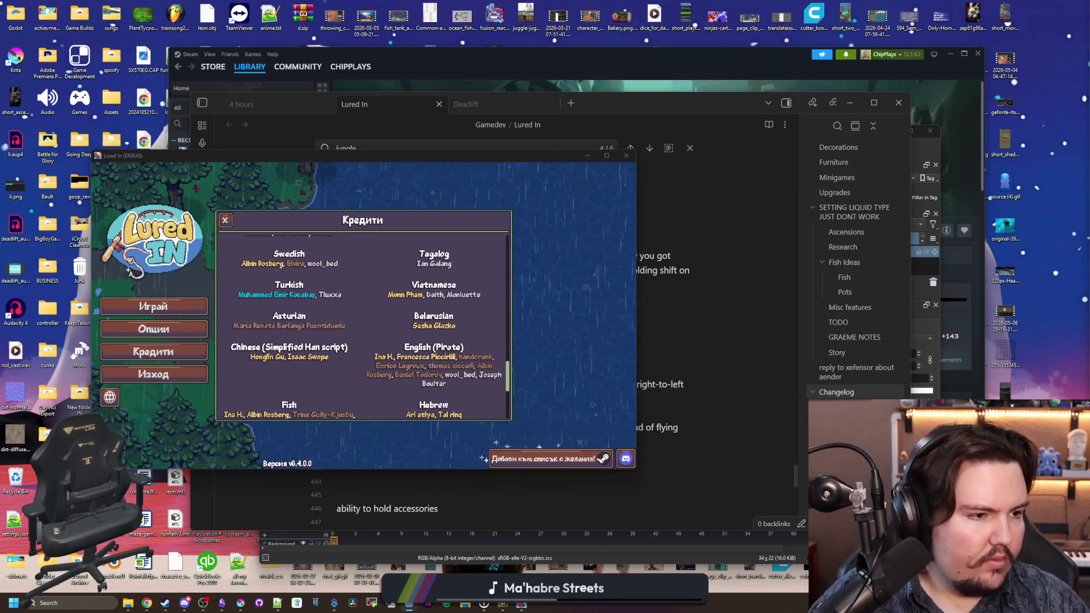
Step: Close and reopen the Кредити credits, then scroll the translator list up to the Arabic entry
{"action": "left_click", "coordinate": [188, 355]}
{"action": "left_click", "coordinate": [185, 349]}
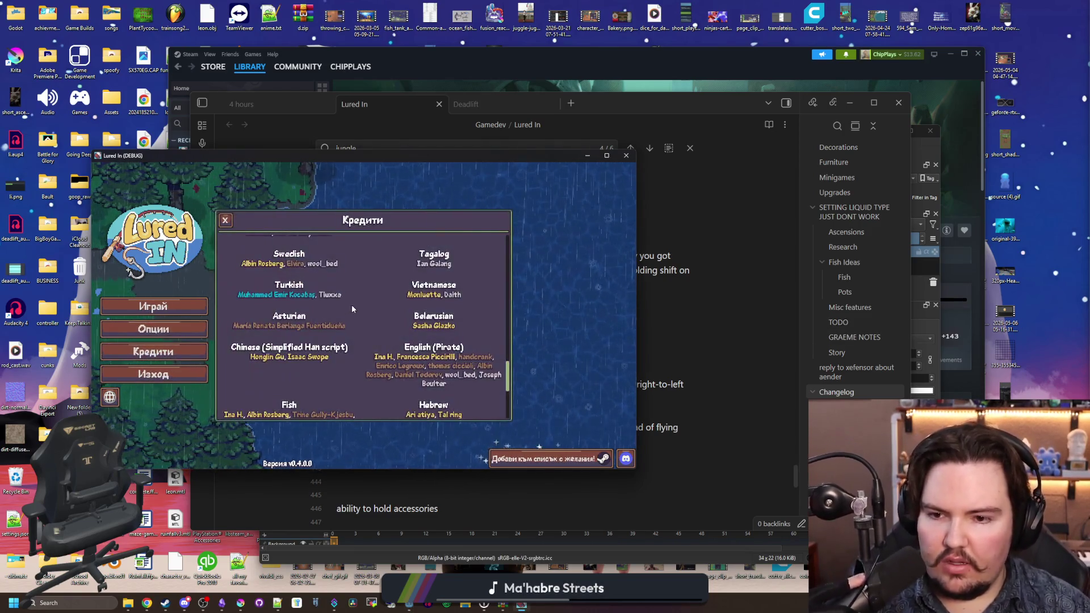
{"action": "scroll", "coordinate": [335, 318], "scroll_direction": "down", "scroll_amount": 3}
{"action": "scroll", "coordinate": [335, 320], "scroll_direction": "up", "scroll_amount": 3}
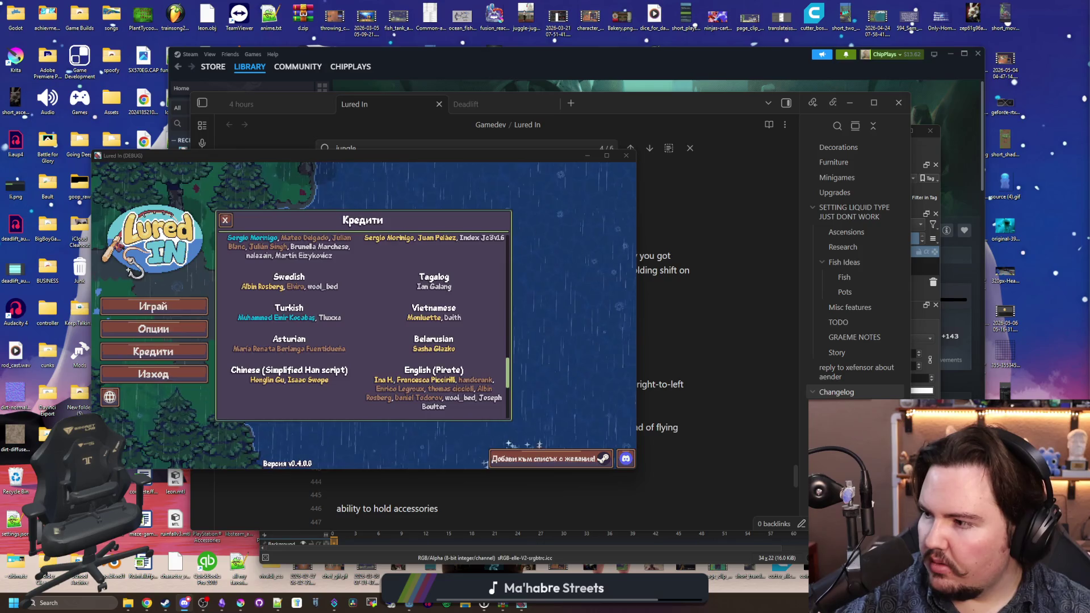
{"action": "scroll", "coordinate": [471, 320], "scroll_direction": "up", "scroll_amount": 5}
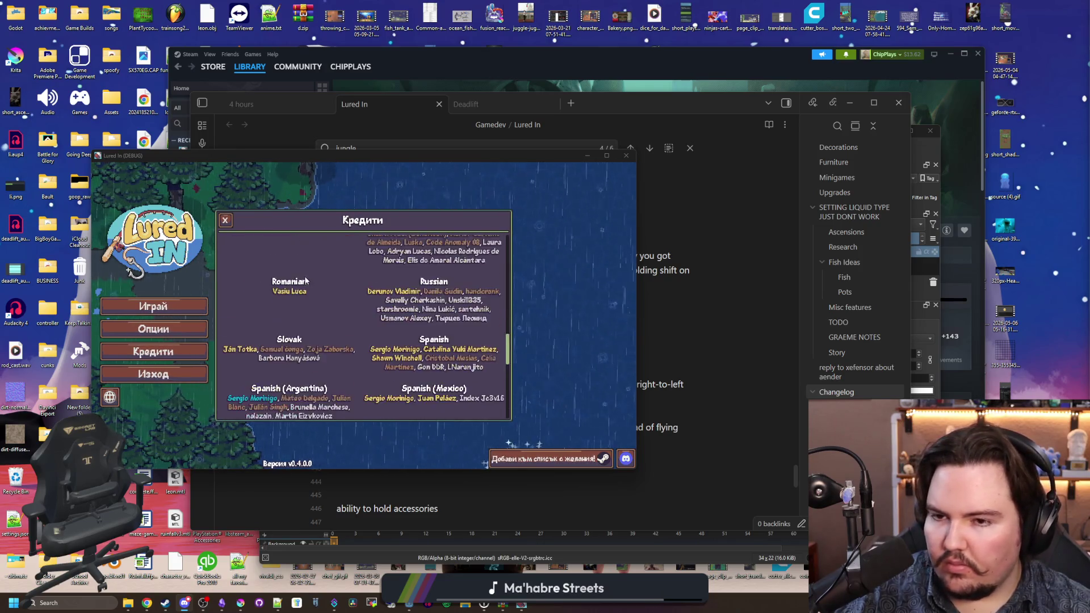
{"action": "scroll", "coordinate": [471, 320], "scroll_direction": "up", "scroll_amount": 6}
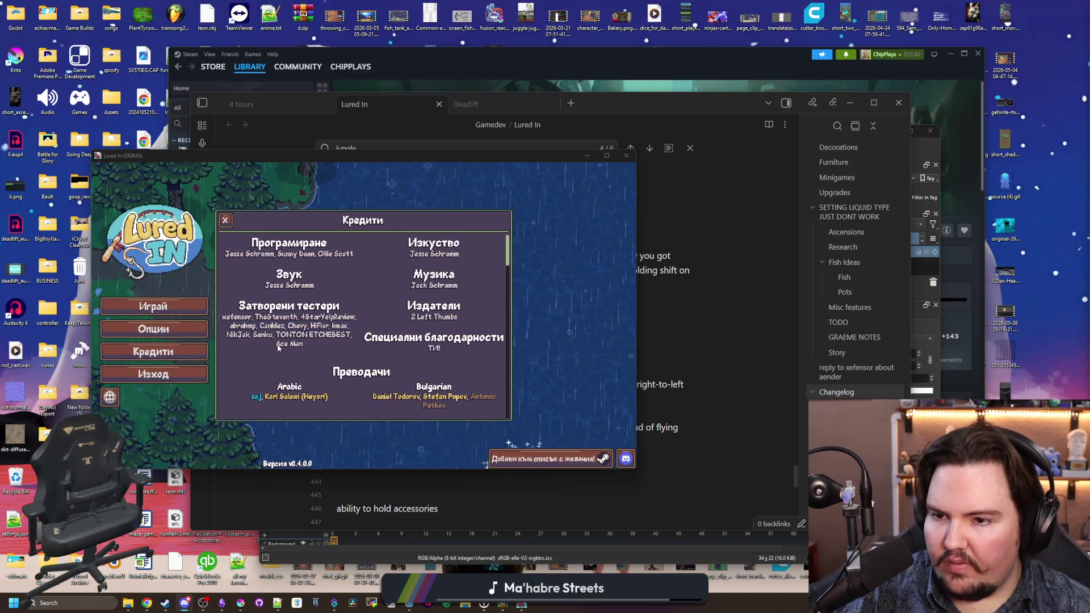
{"action": "scroll", "coordinate": [295, 332], "scroll_direction": "down", "scroll_amount": 2}
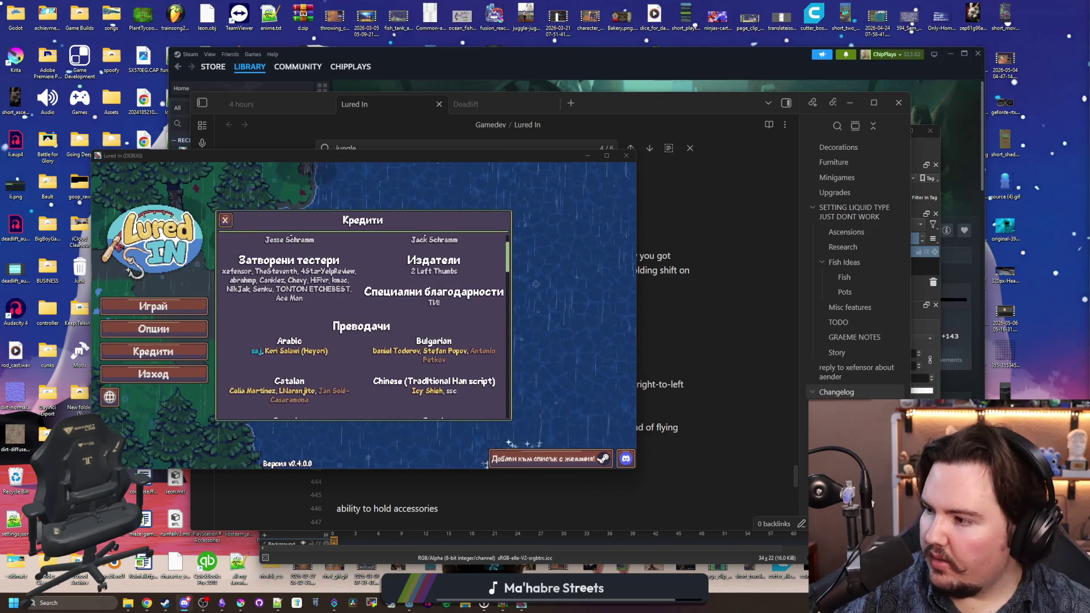
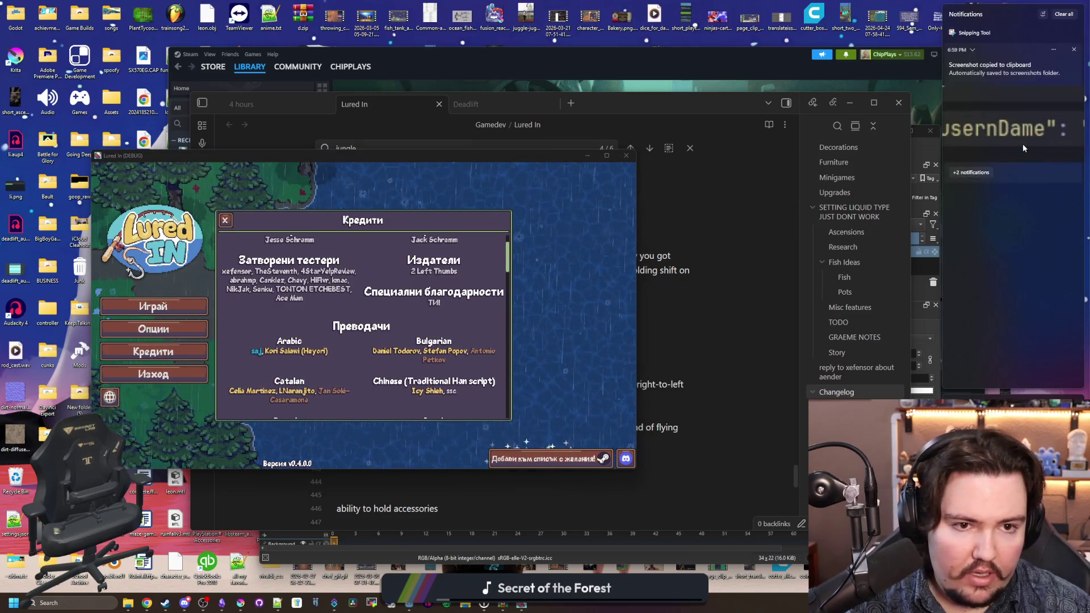
Step: Zoom into the captured username snippet, close Snipping Tool, and maximize the Lured In window
{"action": "key", "text": "super+shift+s"}
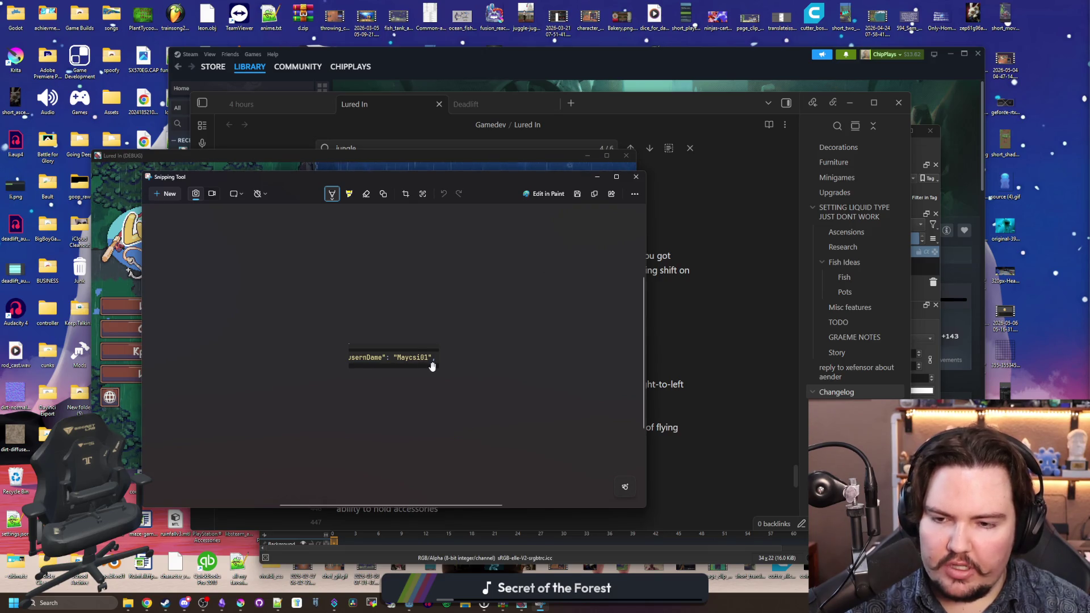
{"action": "scroll", "coordinate": [426, 365], "scroll_direction": "up", "scroll_amount": 1, "text": "ctrl"}
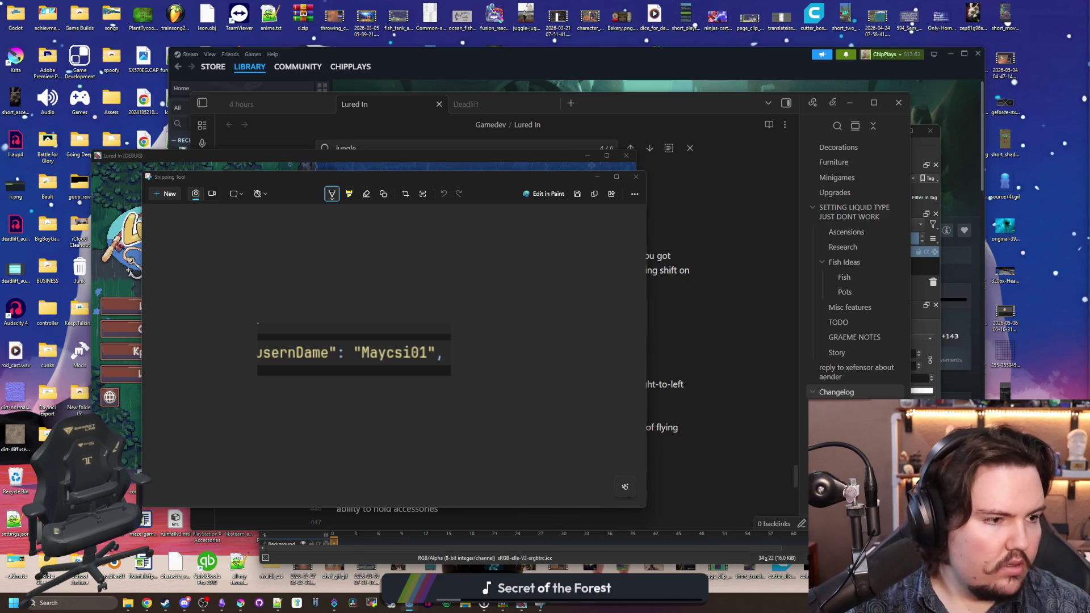
{"action": "left_click", "coordinate": [636, 177]}
{"action": "key", "text": "super+Up"}
{"action": "key", "text": "Escape"}
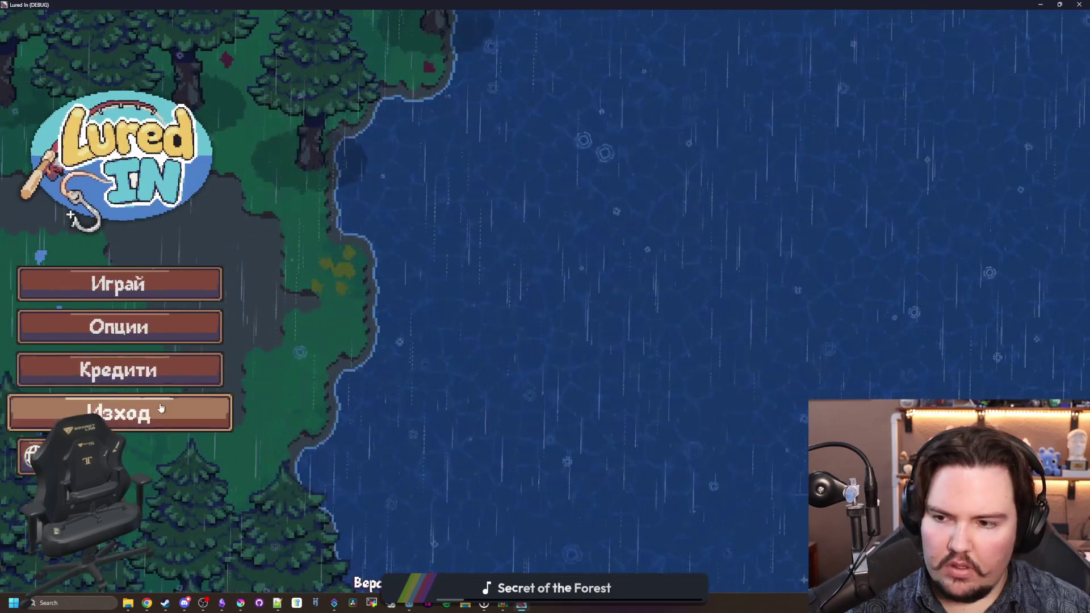
Step: Exit Lured In via Изход, rerun it from the Godot editor, and dismiss the feedback notice
{"action": "left_click", "coordinate": [161, 408]}
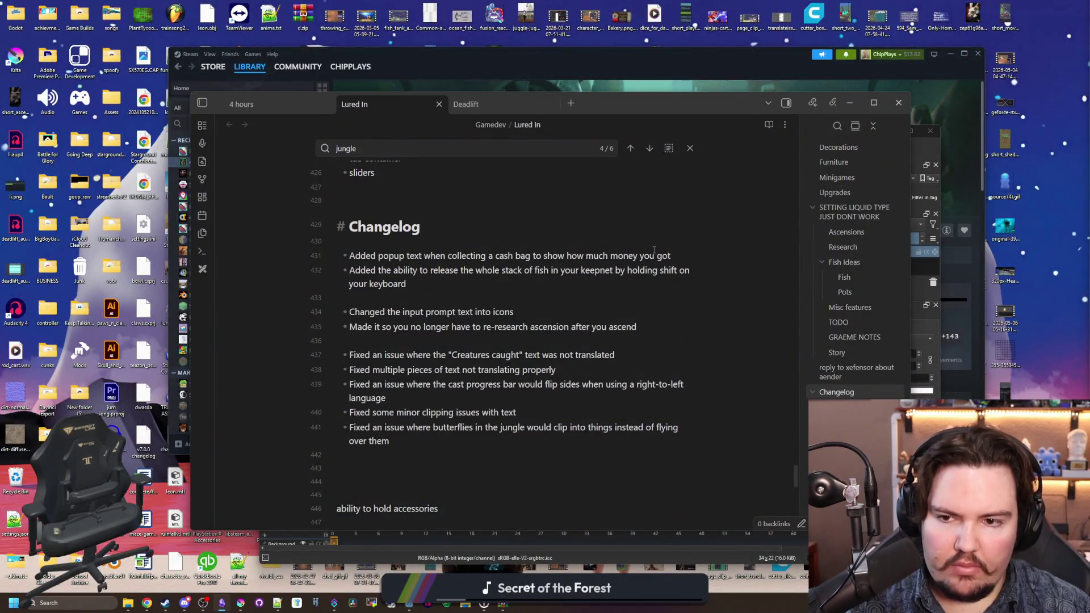
{"action": "key", "text": "alt+Tab"}
{"action": "left_click", "coordinate": [398, 262]}
{"action": "left_click", "coordinate": [954, 20]}
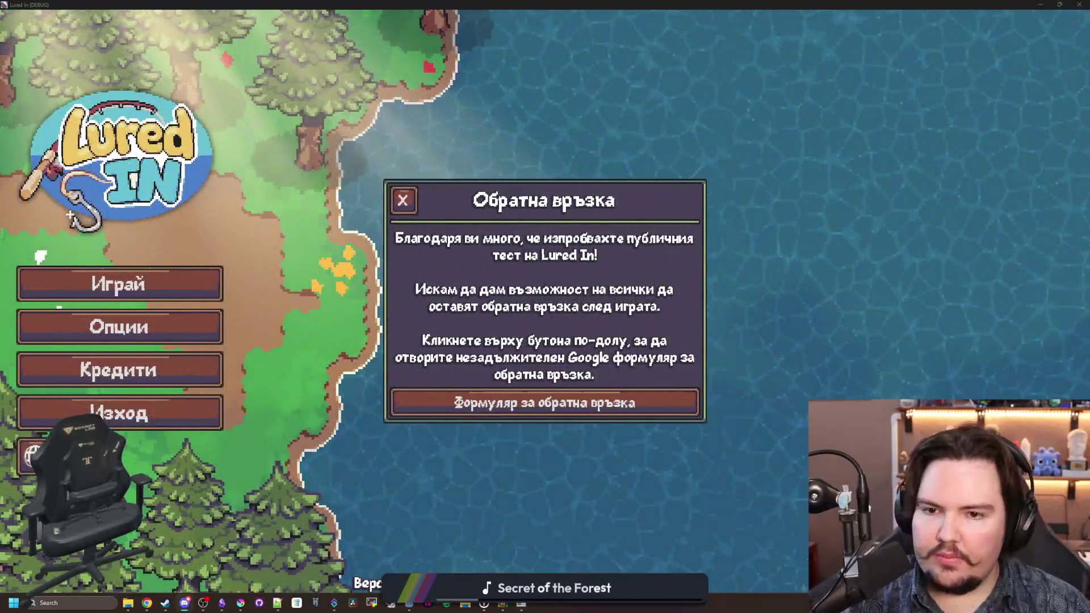
{"action": "left_click", "coordinate": [404, 197]}
Step: Open the Credits and scroll the translator list through the Italian, Japanese, Klingon and Polish sections
{"action": "left_click", "coordinate": [131, 370]}
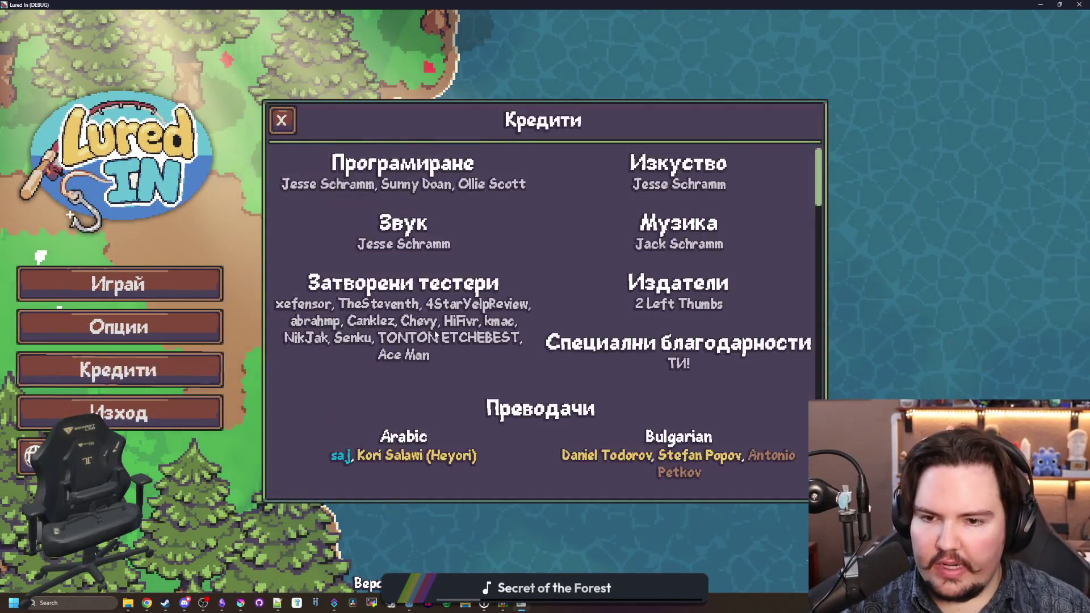
{"action": "scroll", "coordinate": [510, 278], "scroll_direction": "down", "scroll_amount": 3}
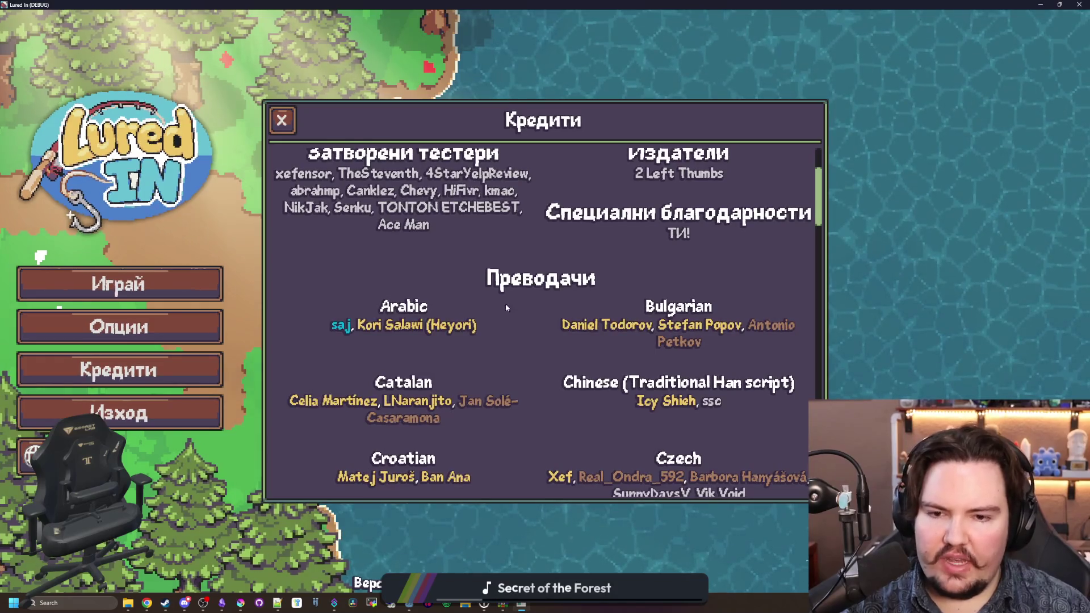
{"action": "scroll", "coordinate": [620, 307], "scroll_direction": "down", "scroll_amount": 1}
{"action": "scroll", "coordinate": [621, 295], "scroll_direction": "down", "scroll_amount": 1}
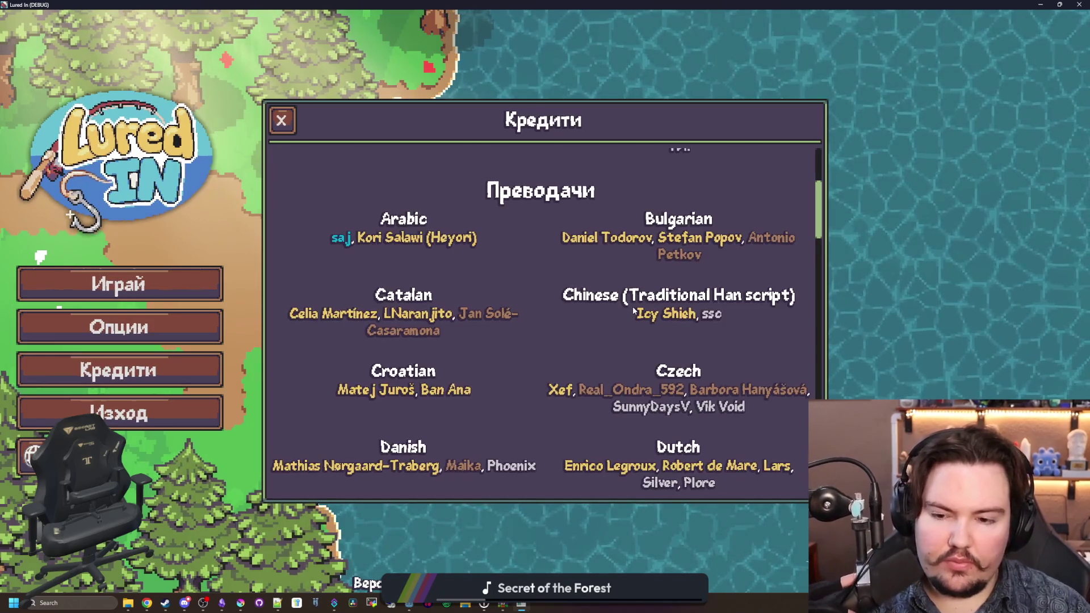
{"action": "scroll", "coordinate": [632, 305], "scroll_direction": "down", "scroll_amount": 2}
{"action": "scroll", "coordinate": [651, 295], "scroll_direction": "down", "scroll_amount": 1}
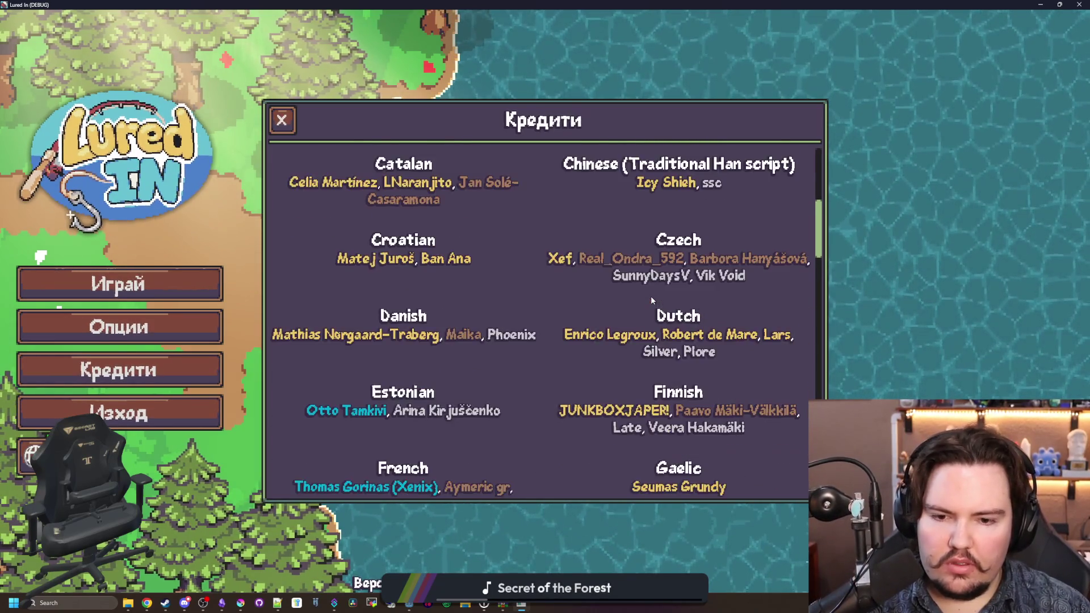
{"action": "scroll", "coordinate": [651, 296], "scroll_direction": "down", "scroll_amount": 3}
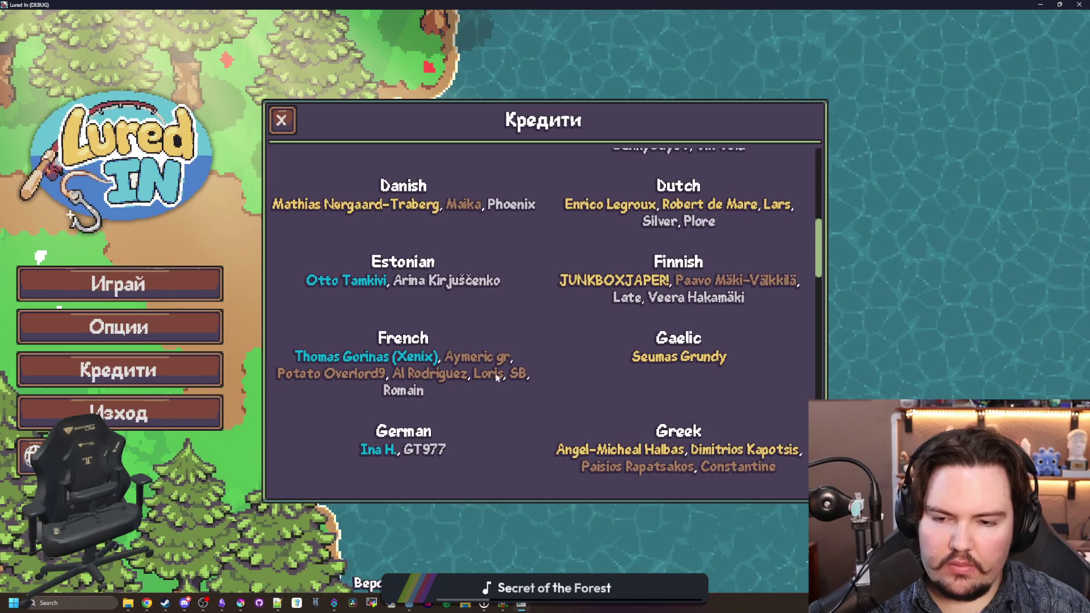
{"action": "scroll", "coordinate": [500, 374], "scroll_direction": "down", "scroll_amount": 2}
{"action": "scroll", "coordinate": [501, 377], "scroll_direction": "down", "scroll_amount": 1}
{"action": "scroll", "coordinate": [501, 376], "scroll_direction": "down", "scroll_amount": 3}
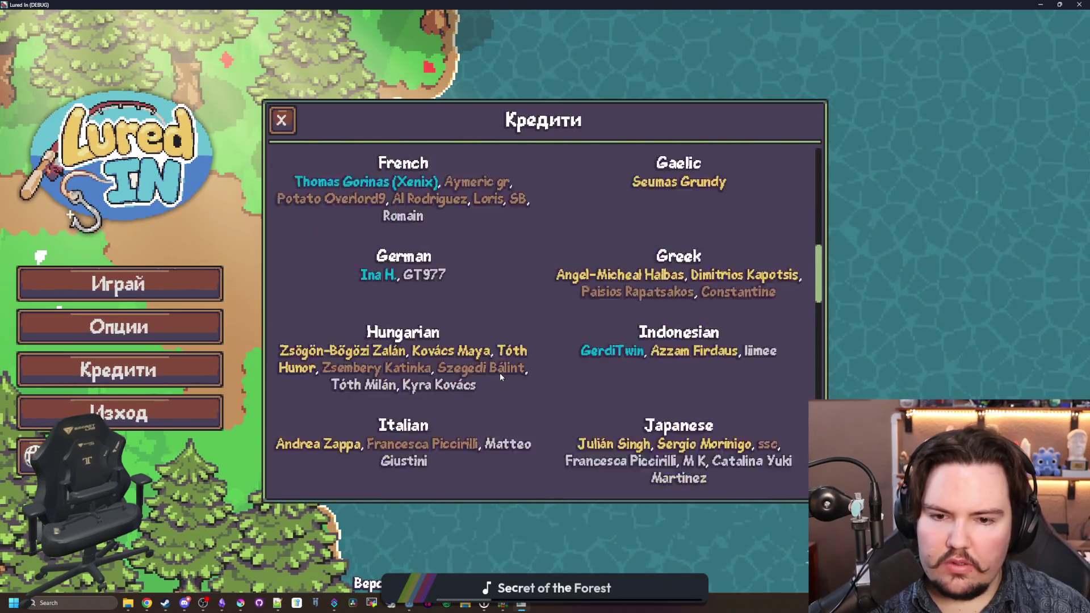
{"action": "scroll", "coordinate": [505, 367], "scroll_direction": "up", "scroll_amount": 4}
{"action": "scroll", "coordinate": [505, 362], "scroll_direction": "up", "scroll_amount": 9}
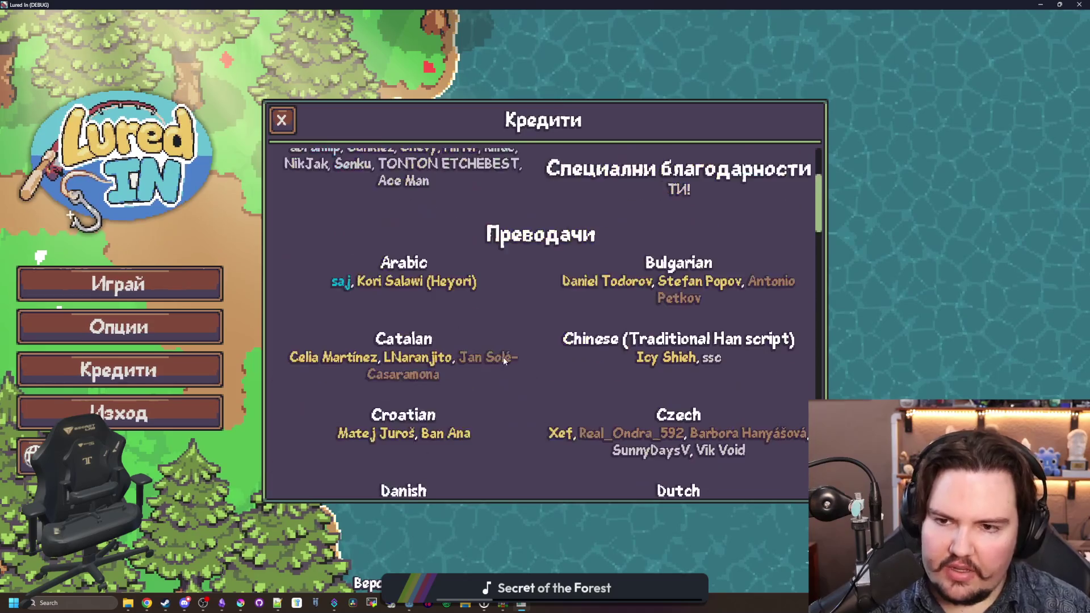
{"action": "scroll", "coordinate": [519, 340], "scroll_direction": "down", "scroll_amount": 6}
{"action": "scroll", "coordinate": [531, 335], "scroll_direction": "down", "scroll_amount": 7}
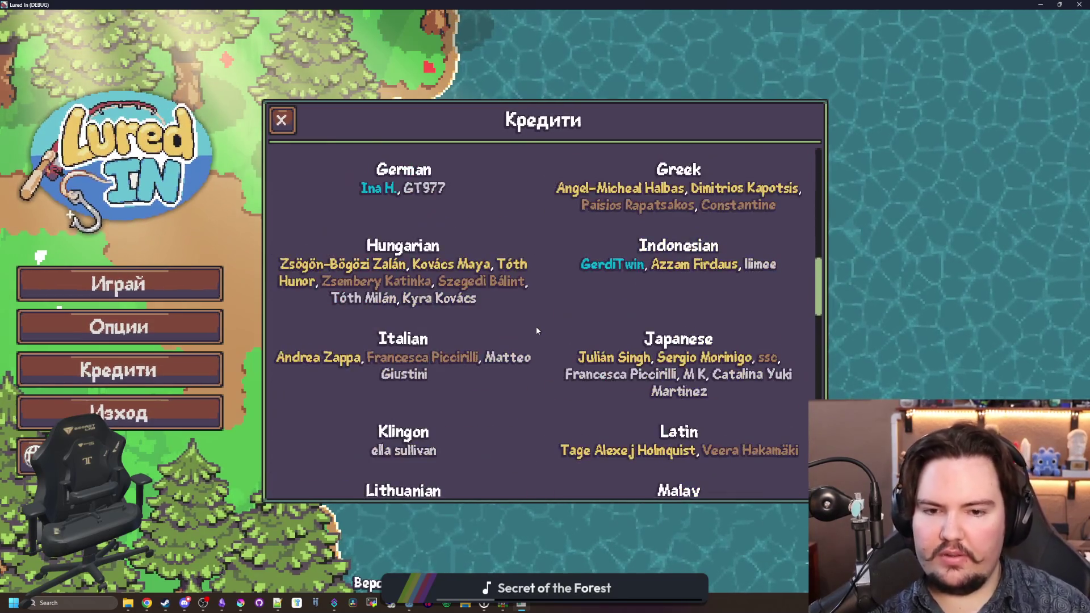
{"action": "scroll", "coordinate": [557, 327], "scroll_direction": "down", "scroll_amount": 2}
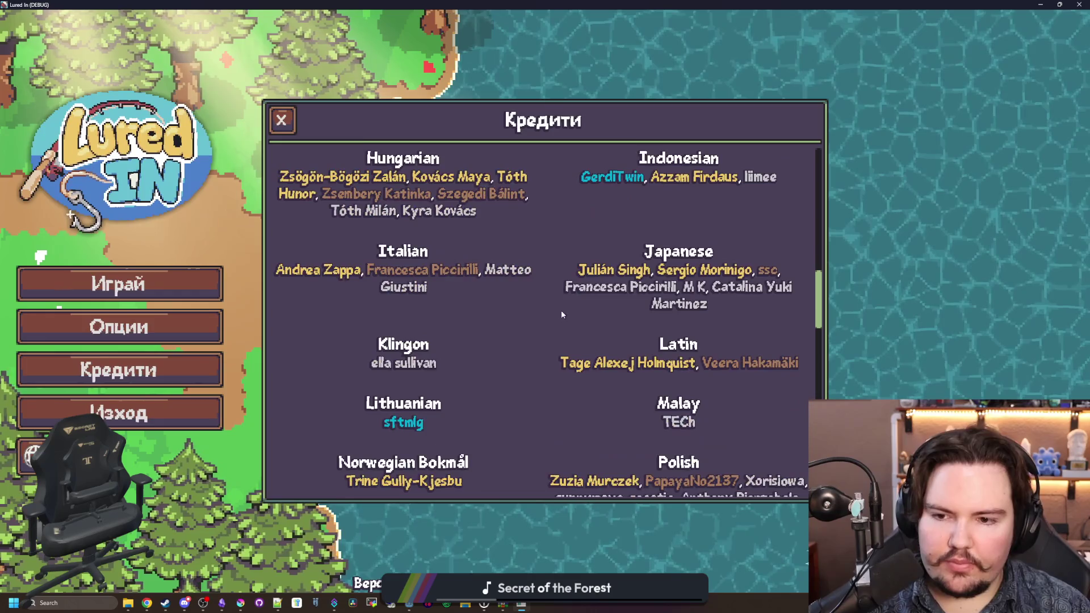
{"action": "scroll", "coordinate": [570, 298], "scroll_direction": "down", "scroll_amount": 2}
{"action": "scroll", "coordinate": [569, 299], "scroll_direction": "down", "scroll_amount": 2}
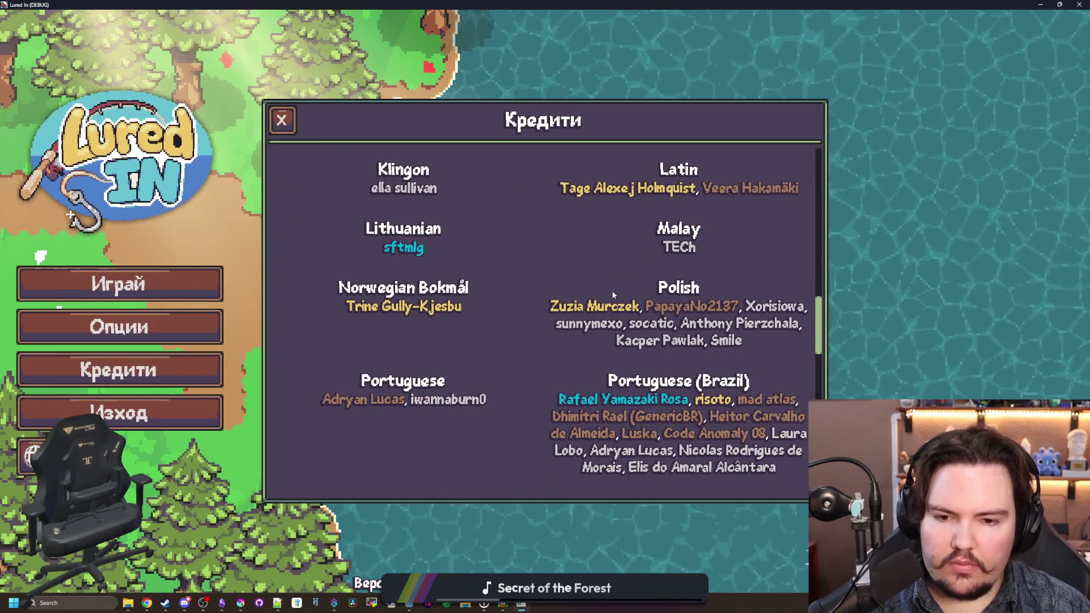
{"action": "scroll", "coordinate": [611, 291], "scroll_direction": "down", "scroll_amount": 3}
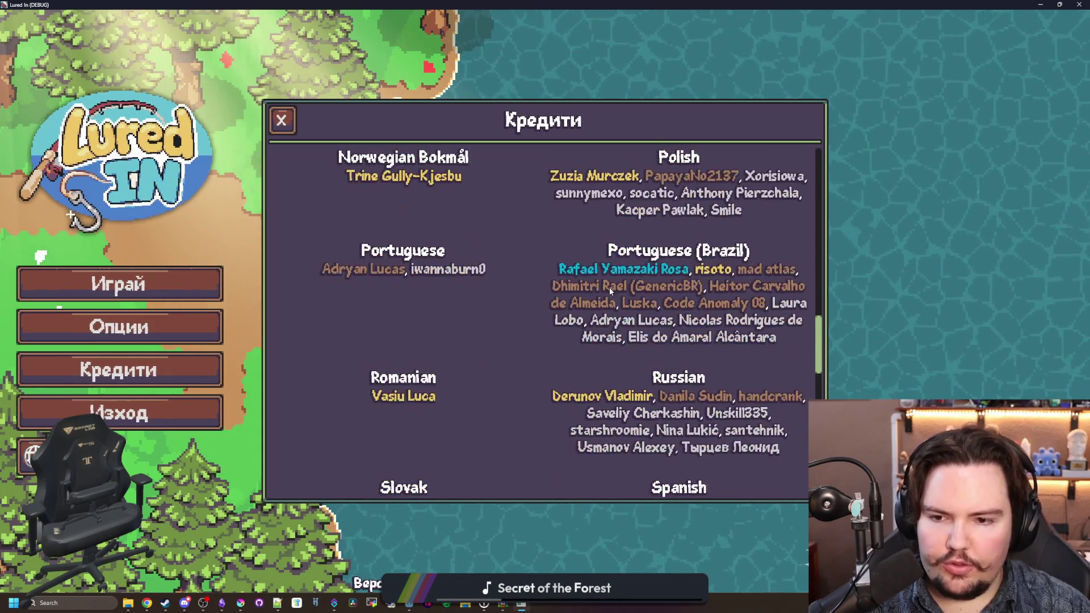
{"action": "scroll", "coordinate": [610, 291], "scroll_direction": "down", "scroll_amount": 5}
{"action": "scroll", "coordinate": [610, 290], "scroll_direction": "up", "scroll_amount": 10}
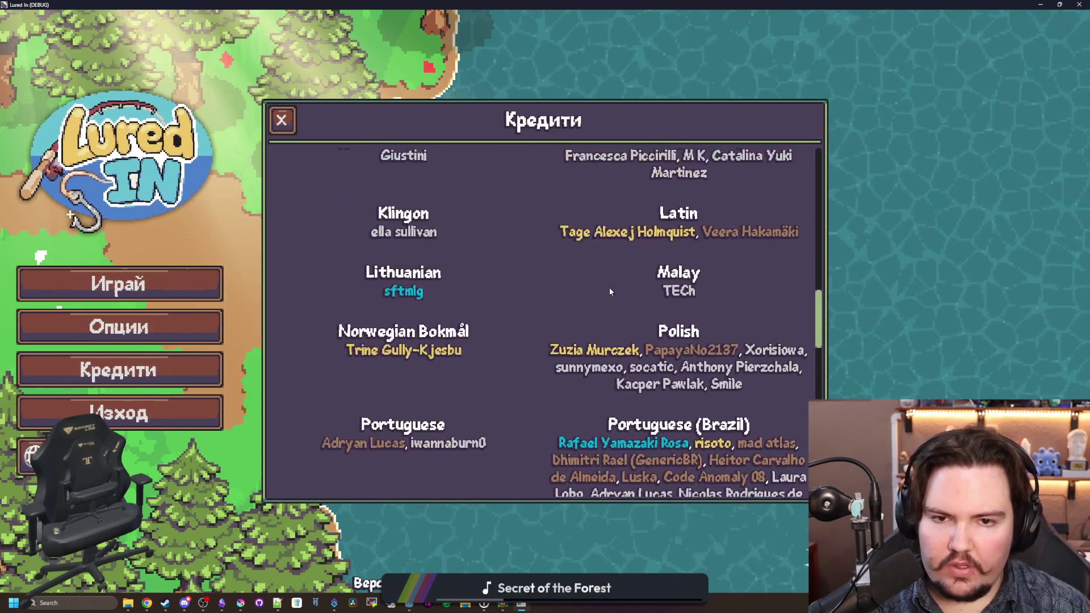
{"action": "scroll", "coordinate": [609, 291], "scroll_direction": "up", "scroll_amount": 5}
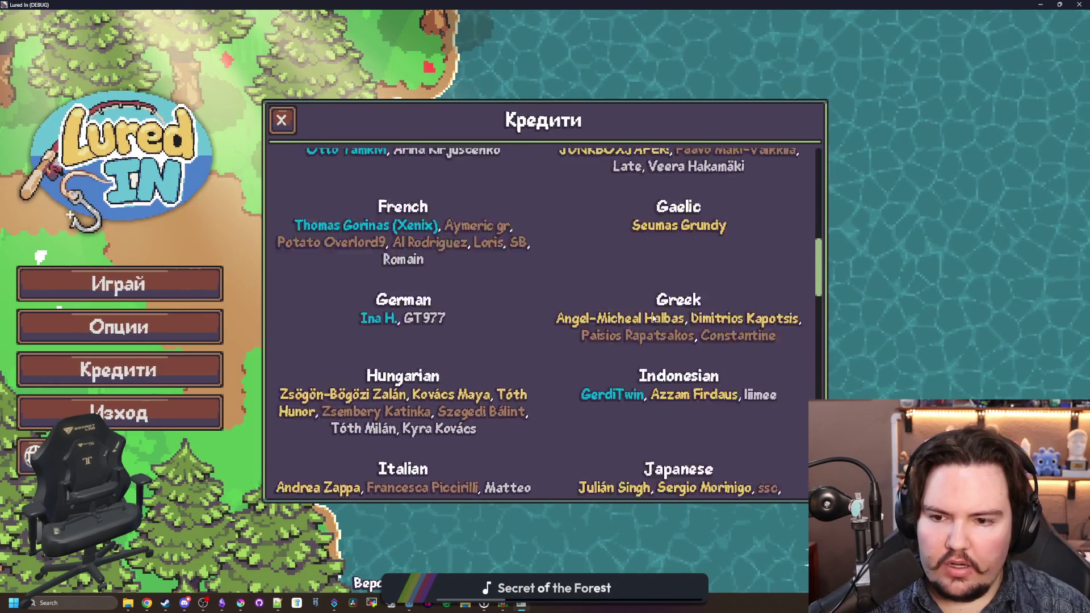
{"action": "scroll", "coordinate": [652, 319], "scroll_direction": "up", "scroll_amount": 4}
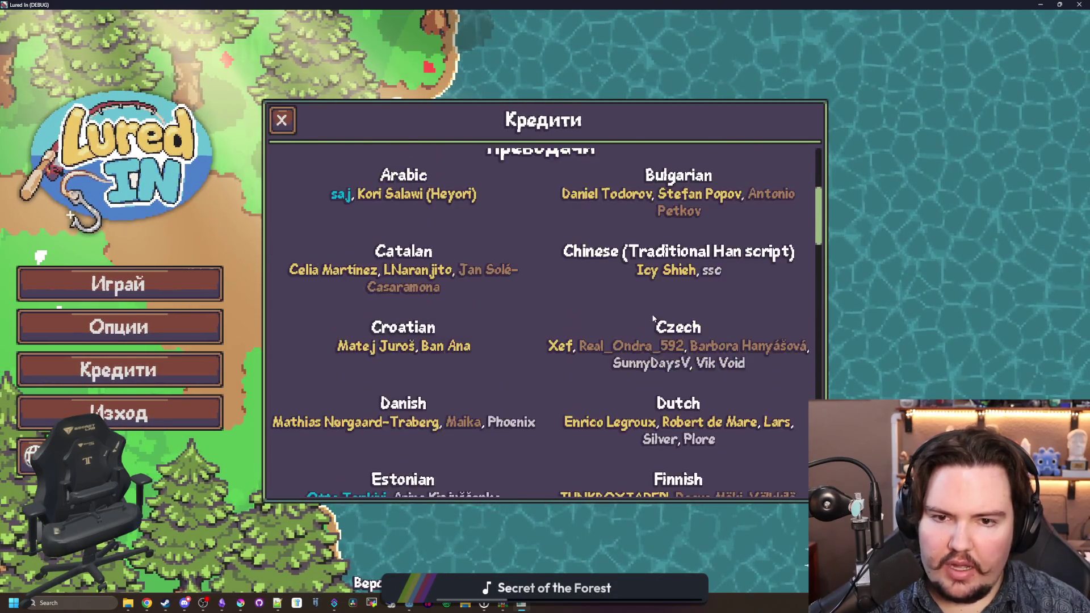
{"action": "scroll", "coordinate": [653, 319], "scroll_direction": "down", "scroll_amount": 6}
{"action": "scroll", "coordinate": [653, 319], "scroll_direction": "down", "scroll_amount": 10}
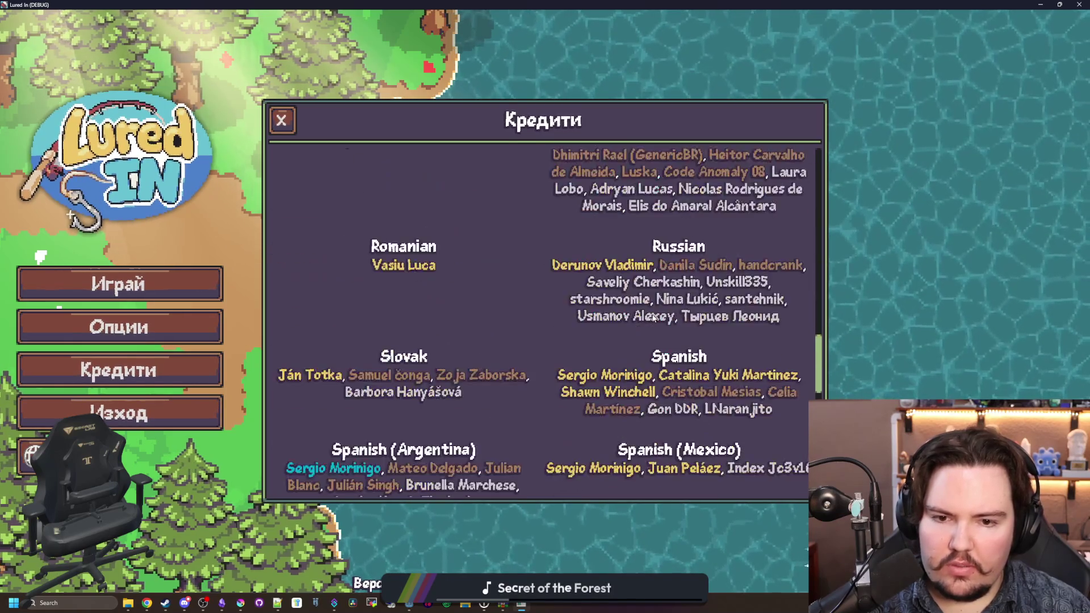
{"action": "scroll", "coordinate": [510, 390], "scroll_direction": "down", "scroll_amount": 1}
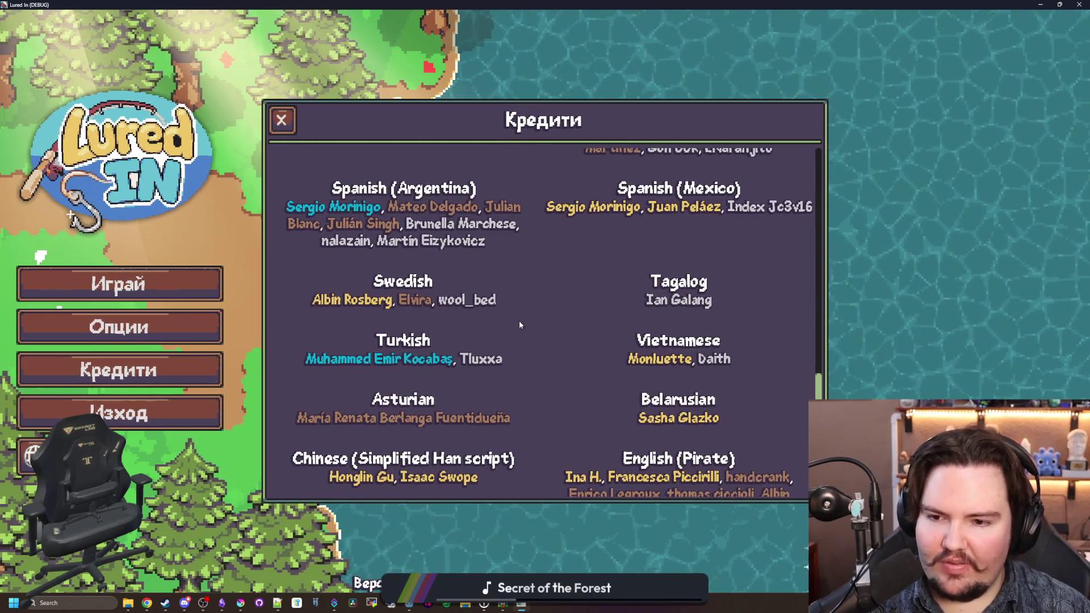
{"action": "scroll", "coordinate": [519, 324], "scroll_direction": "down", "scroll_amount": 5}
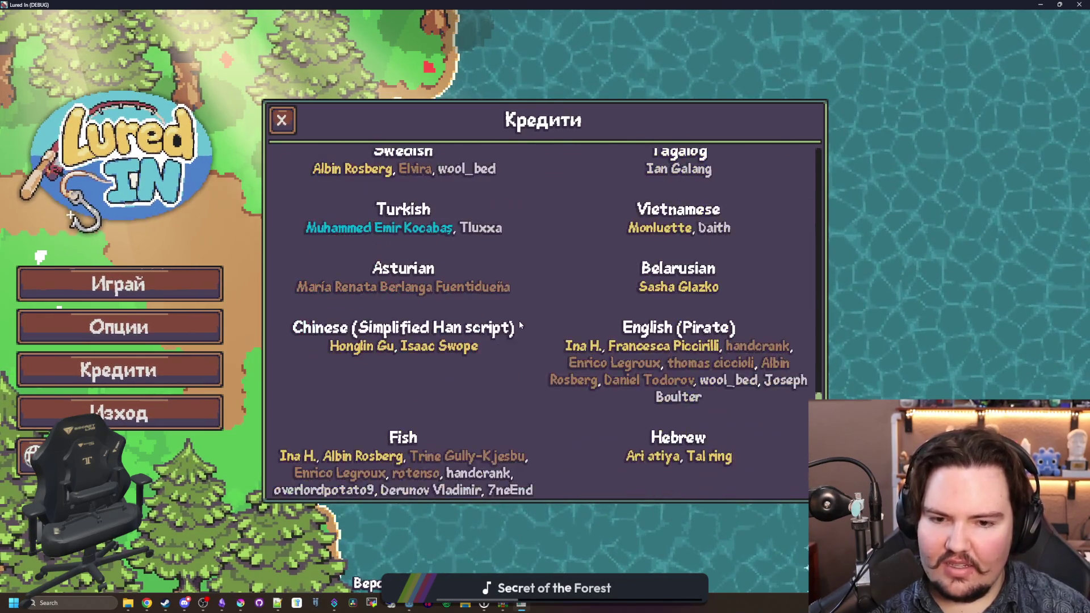
{"action": "scroll", "coordinate": [519, 322], "scroll_direction": "down", "scroll_amount": 2}
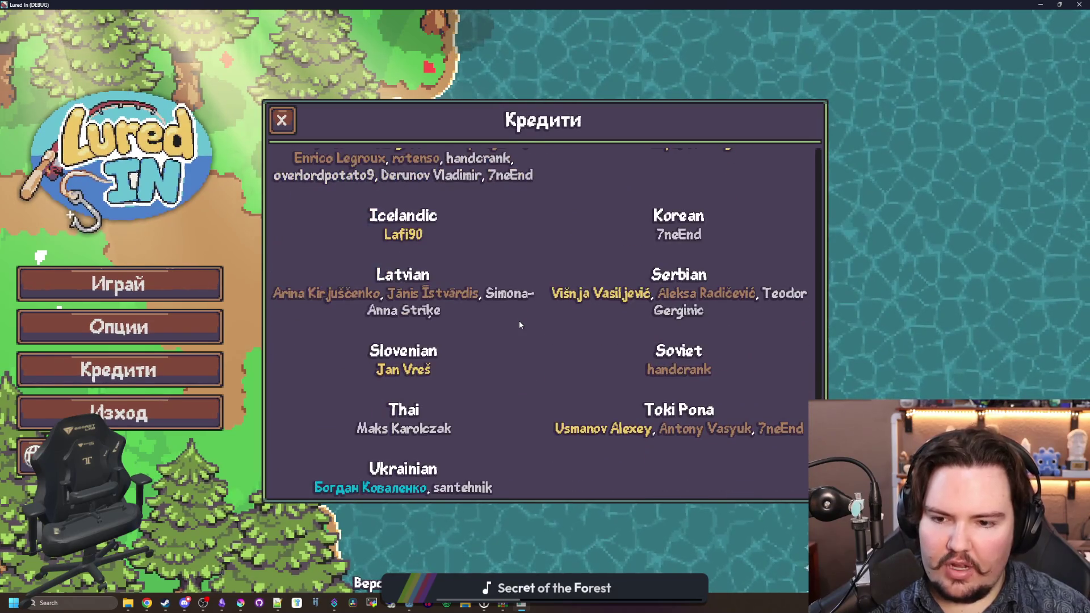
{"action": "scroll", "coordinate": [522, 318], "scroll_direction": "up", "scroll_amount": 6}
{"action": "scroll", "coordinate": [520, 328], "scroll_direction": "up", "scroll_amount": 5}
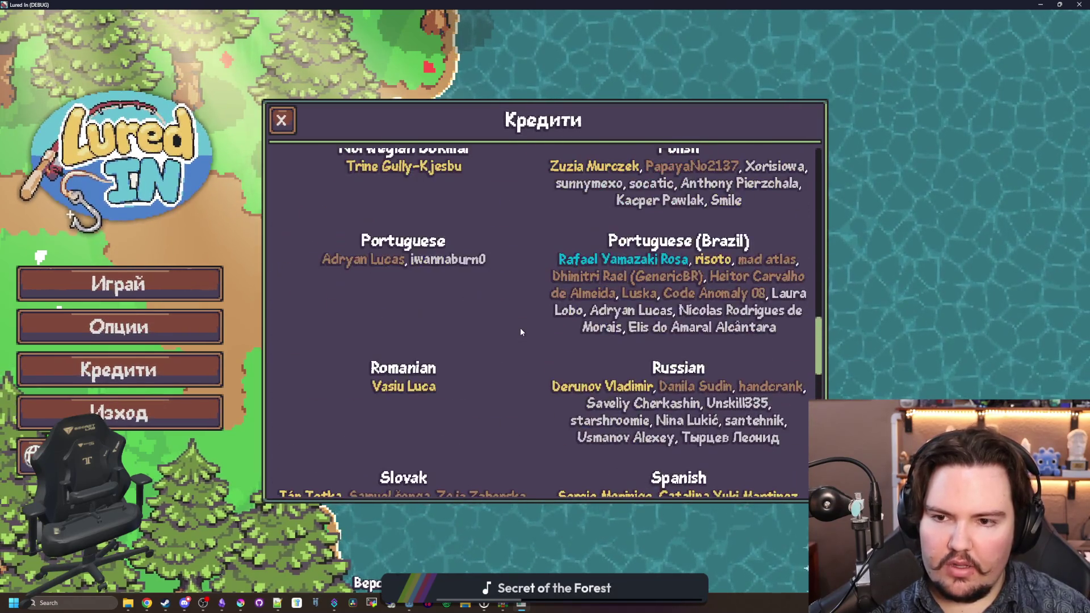
{"action": "scroll", "coordinate": [554, 321], "scroll_direction": "down", "scroll_amount": 2}
{"action": "scroll", "coordinate": [554, 323], "scroll_direction": "down", "scroll_amount": 2}
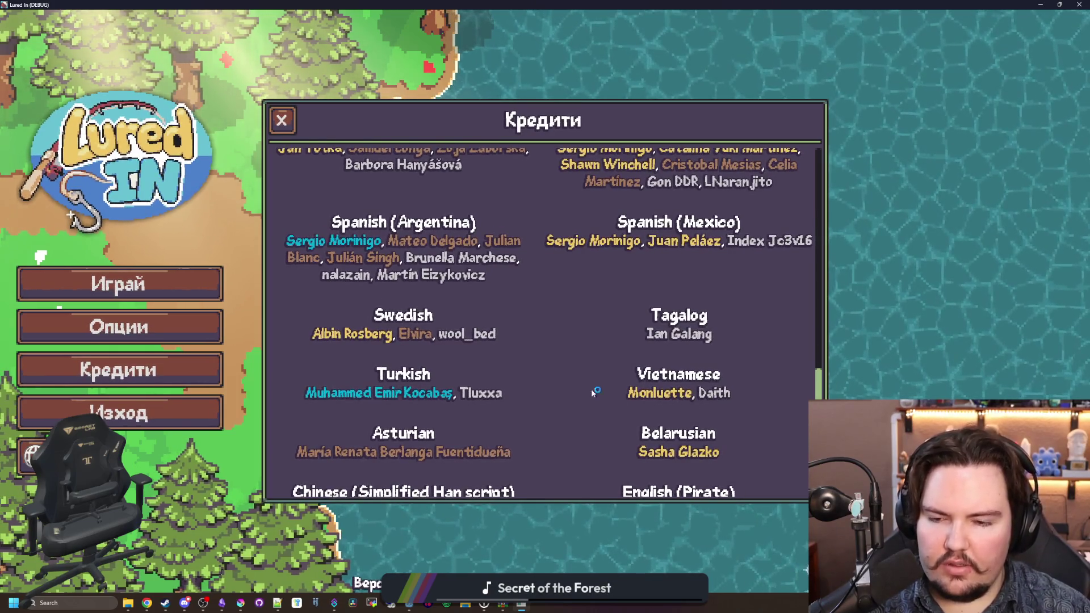
{"action": "scroll", "coordinate": [499, 381], "scroll_direction": "down", "scroll_amount": 3}
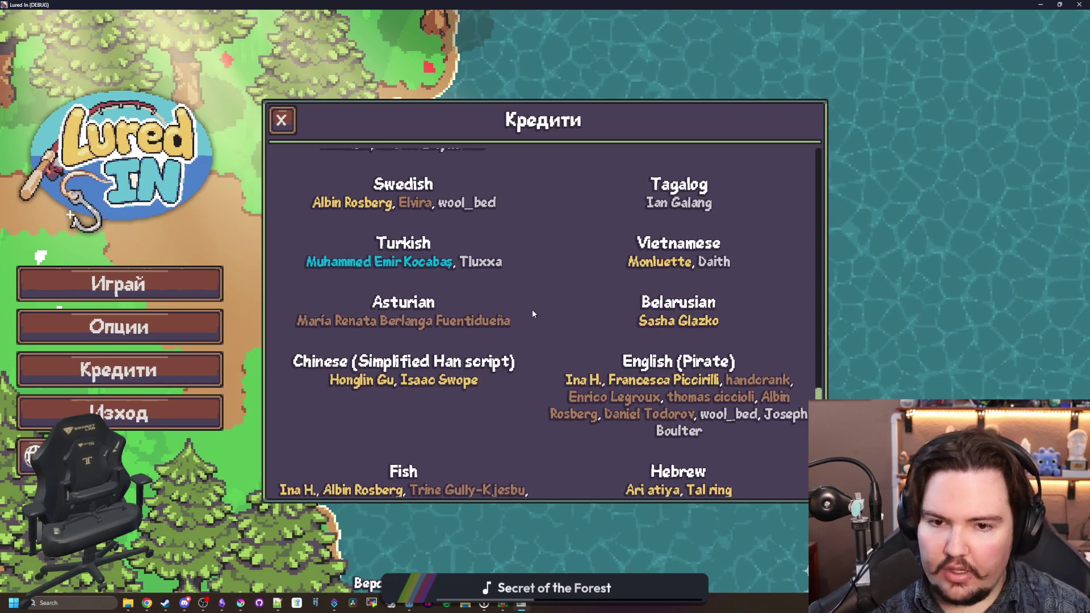
{"action": "scroll", "coordinate": [530, 309], "scroll_direction": "down", "scroll_amount": 5}
{"action": "scroll", "coordinate": [479, 296], "scroll_direction": "down", "scroll_amount": 2}
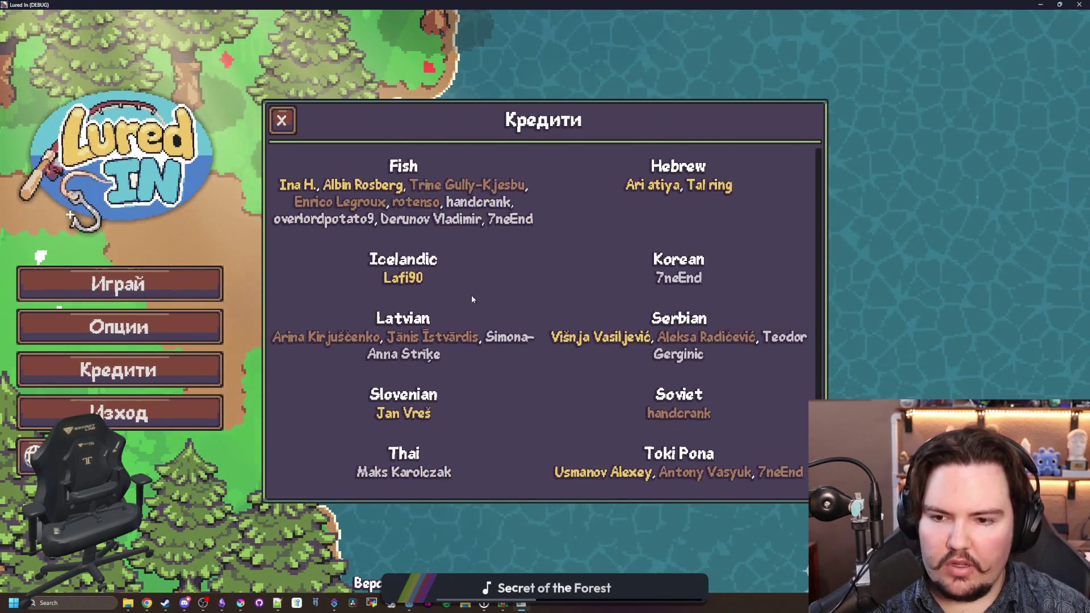
{"action": "scroll", "coordinate": [479, 297], "scroll_direction": "down", "scroll_amount": 1}
{"action": "scroll", "coordinate": [480, 298], "scroll_direction": "down", "scroll_amount": 5}
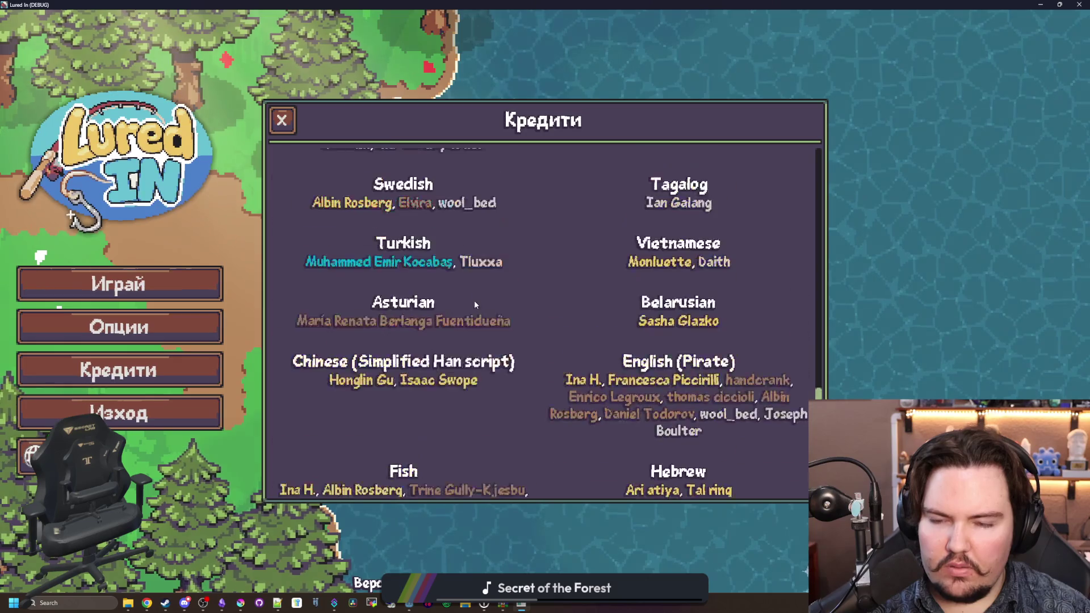
{"action": "scroll", "coordinate": [477, 300], "scroll_direction": "up", "scroll_amount": 5}
{"action": "scroll", "coordinate": [475, 298], "scroll_direction": "up", "scroll_amount": 10}
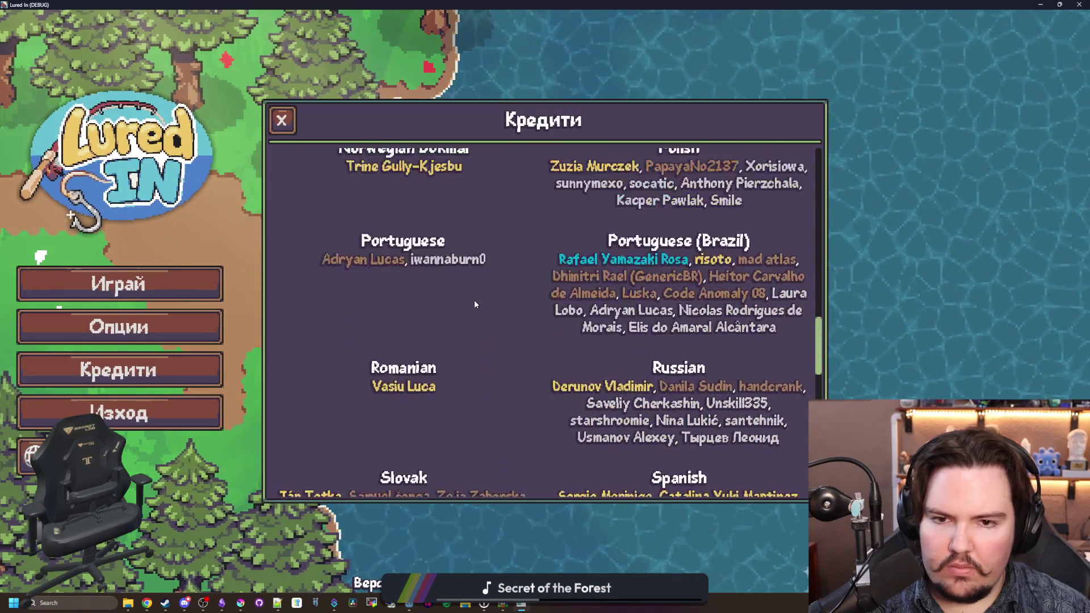
{"action": "scroll", "coordinate": [472, 358], "scroll_direction": "up", "scroll_amount": 2}
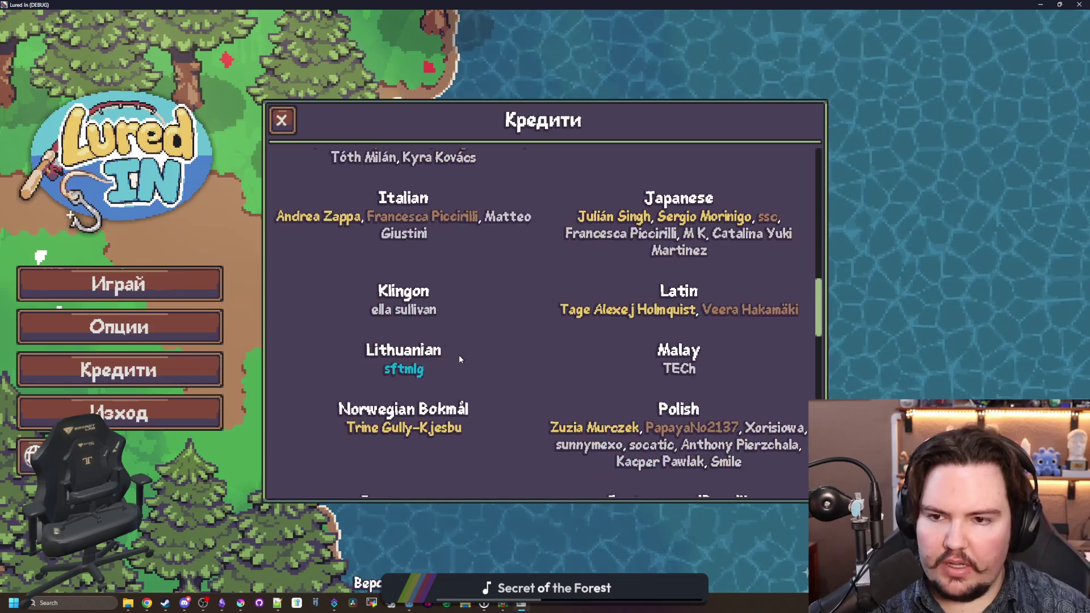
{"action": "scroll", "coordinate": [486, 331], "scroll_direction": "up", "scroll_amount": 2}
{"action": "scroll", "coordinate": [487, 335], "scroll_direction": "up", "scroll_amount": 2}
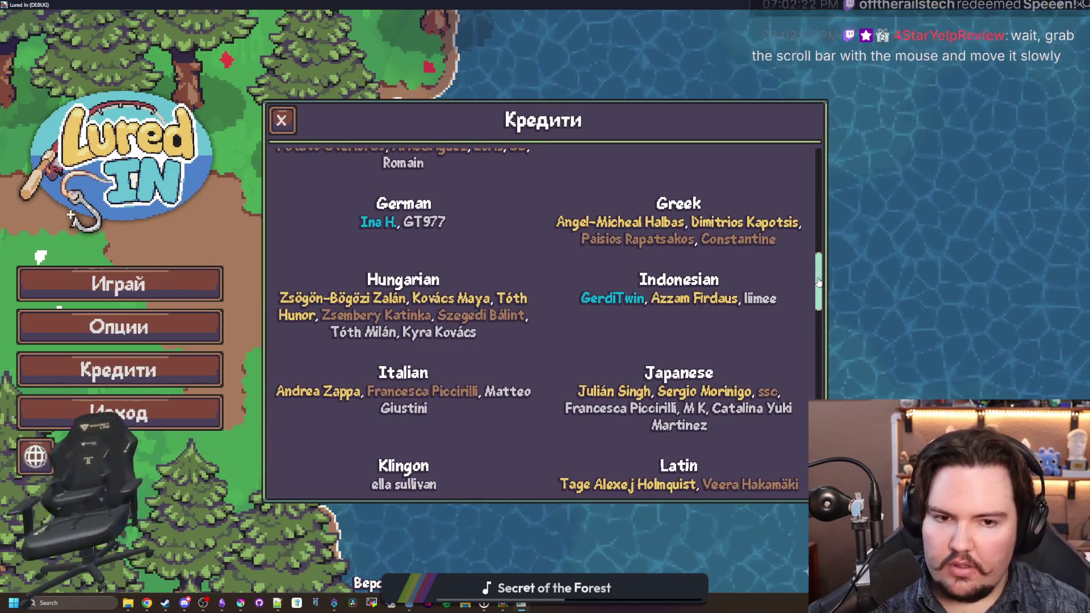
Step: Drag the Credits scrollbar up and scroll to the programming, art, sound and music credits
{"action": "left_click_drag", "start_coordinate": [820, 281], "coordinate": [729, 209]}
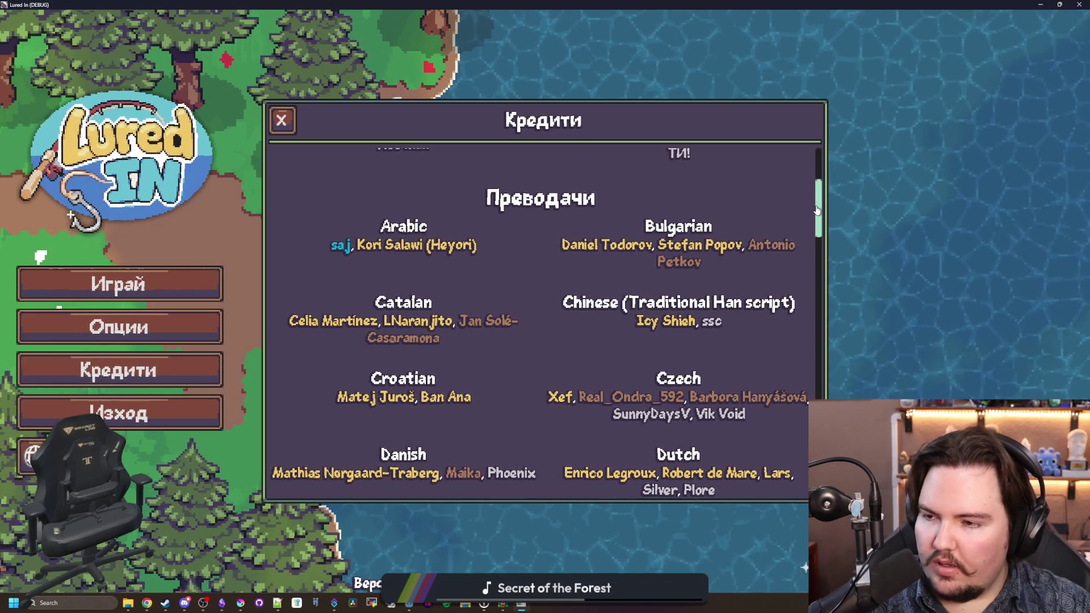
{"action": "scroll", "coordinate": [807, 226], "scroll_direction": "up", "scroll_amount": 2}
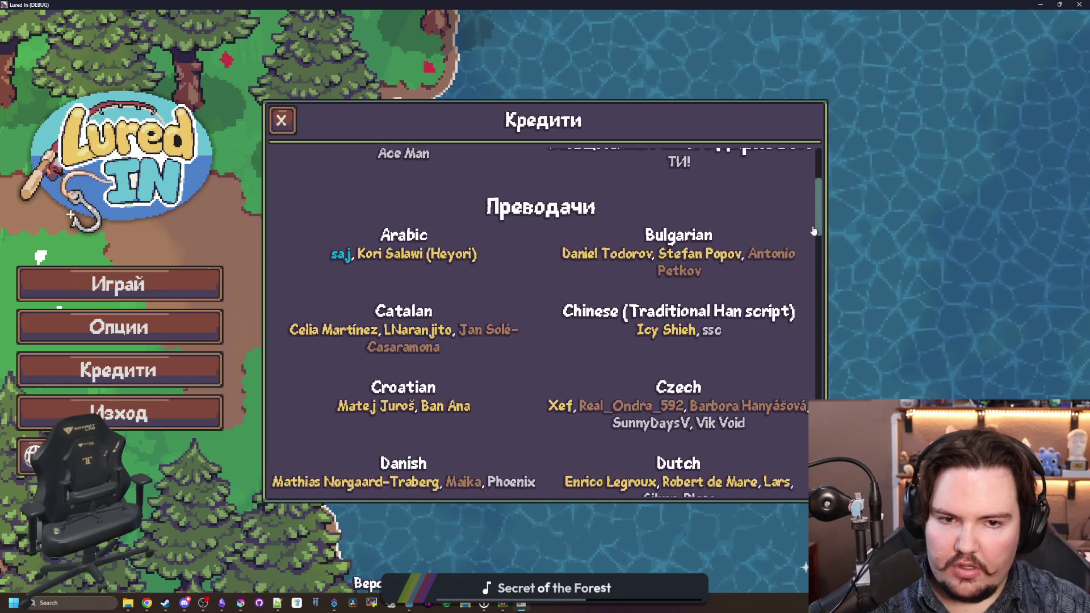
{"action": "scroll", "coordinate": [807, 226], "scroll_direction": "up", "scroll_amount": 4}
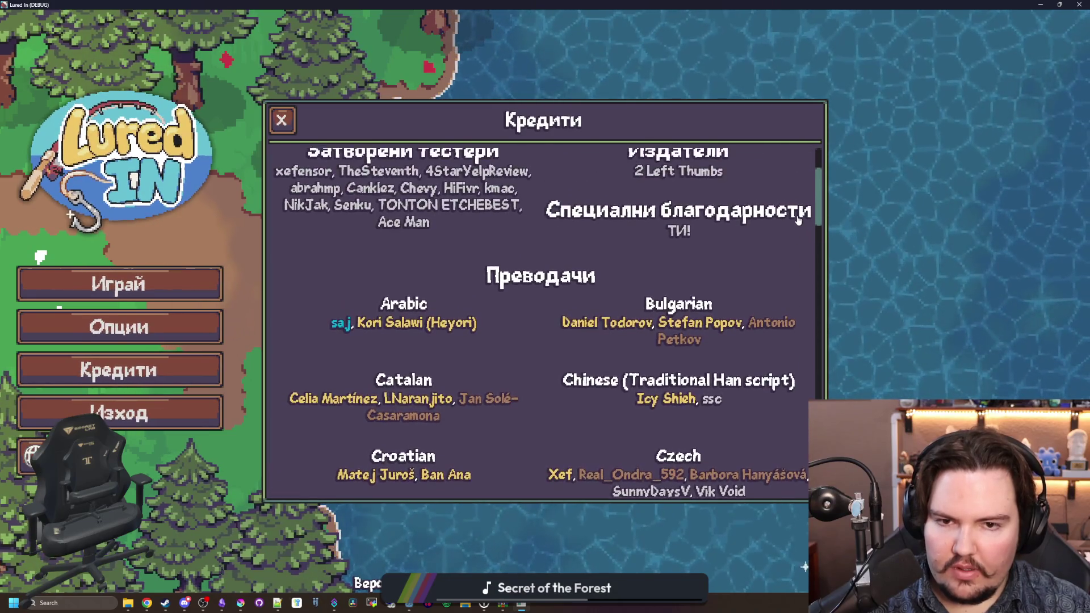
{"action": "scroll", "coordinate": [789, 214], "scroll_direction": "up", "scroll_amount": 5}
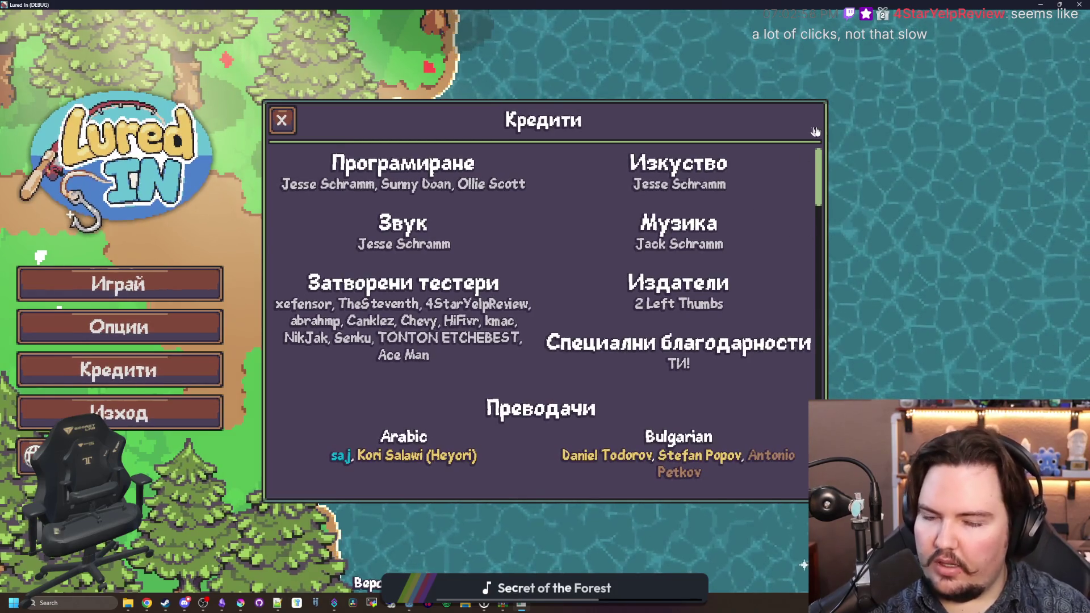
{"action": "mouse_move", "coordinate": [823, 177]}
{"action": "left_mouse_down"}
{"action": "mouse_move", "coordinate": [823, 494]}
{"action": "mouse_move", "coordinate": [817, 171]}
{"action": "mouse_move", "coordinate": [799, 502]}
{"action": "left_mouse_up"}
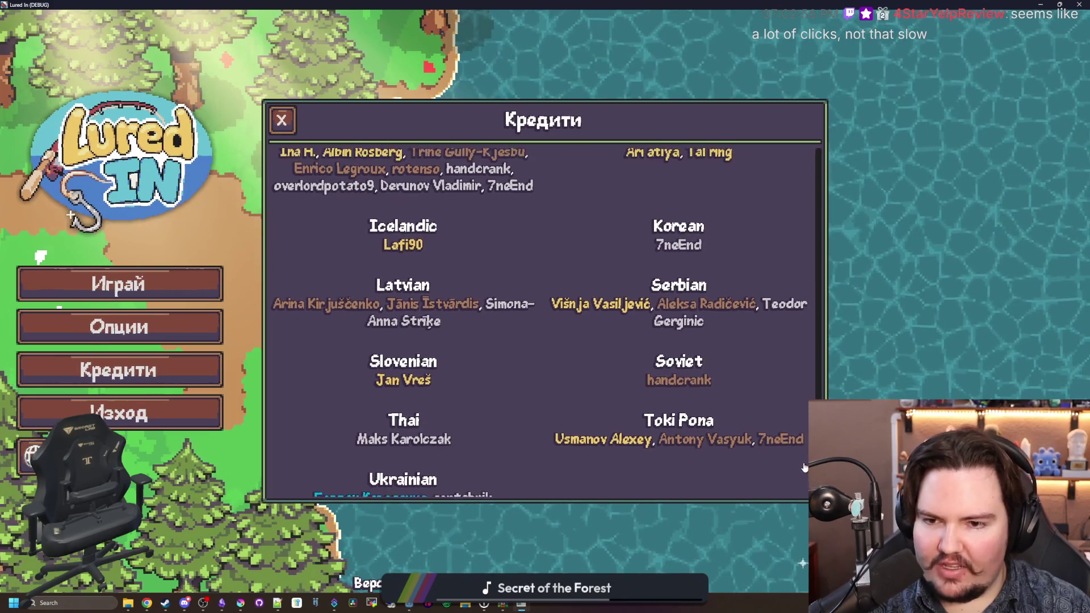
{"action": "left_click_drag", "start_coordinate": [804, 467], "coordinate": [804, 464]}
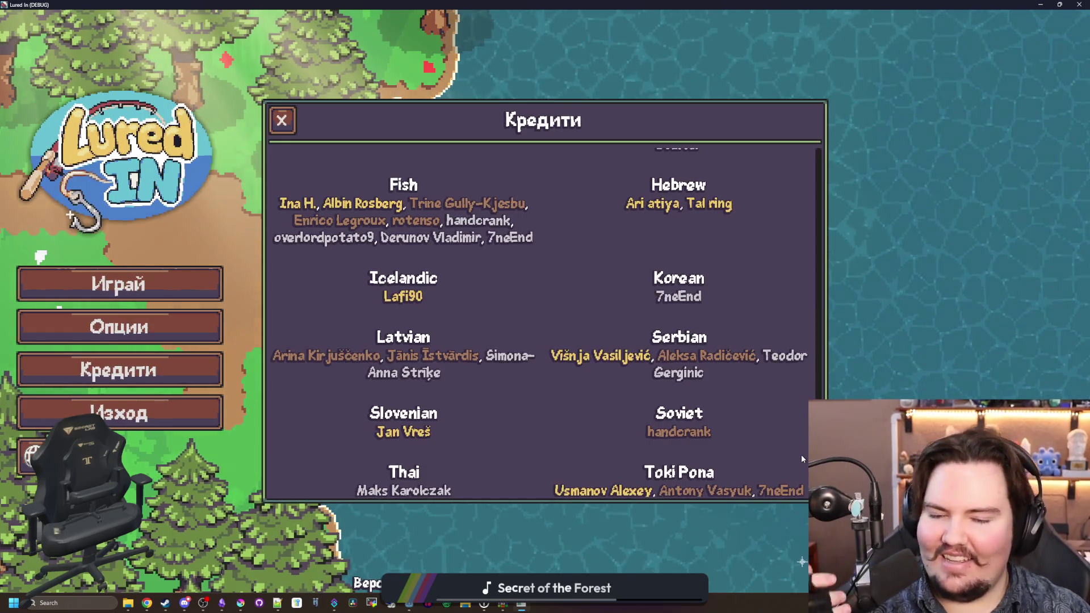
{"action": "scroll", "coordinate": [804, 449], "scroll_direction": "down", "scroll_amount": 10}
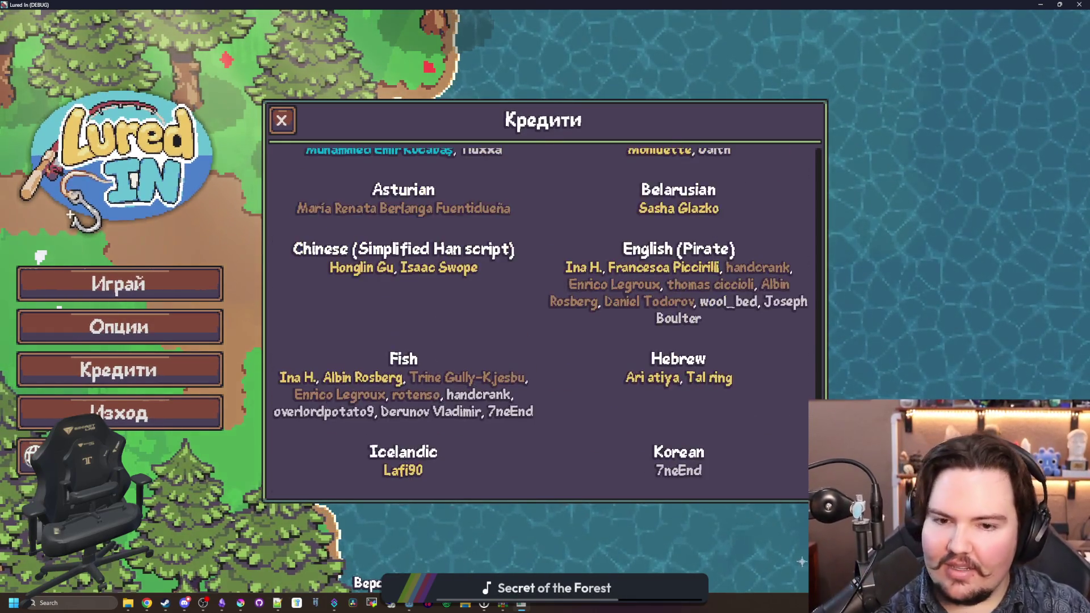
{"action": "scroll", "coordinate": [810, 394], "scroll_direction": "up", "scroll_amount": 3}
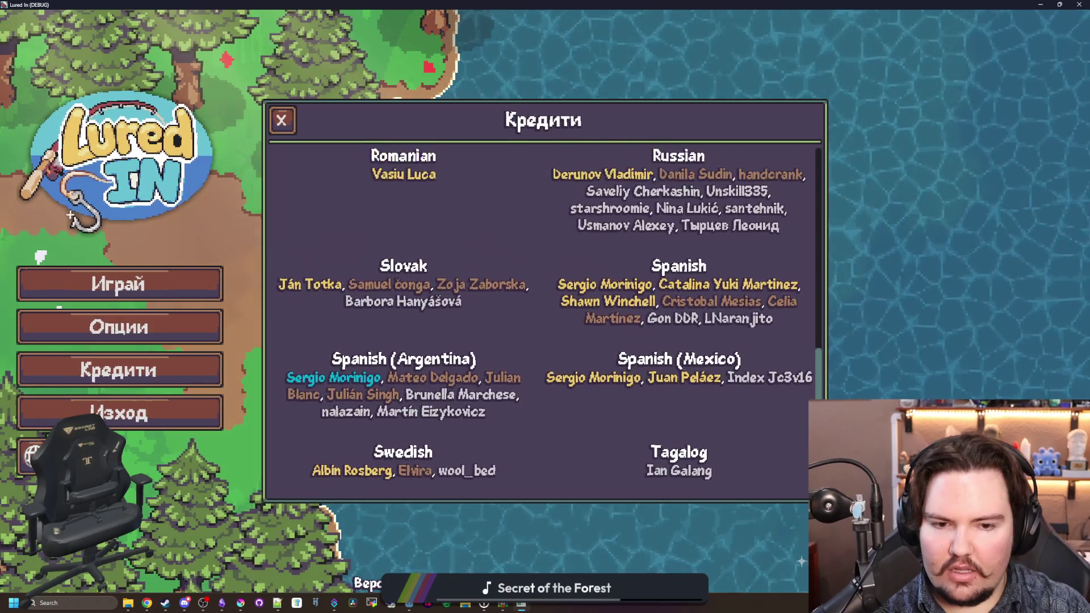
{"action": "scroll", "coordinate": [810, 394], "scroll_direction": "up", "scroll_amount": 10}
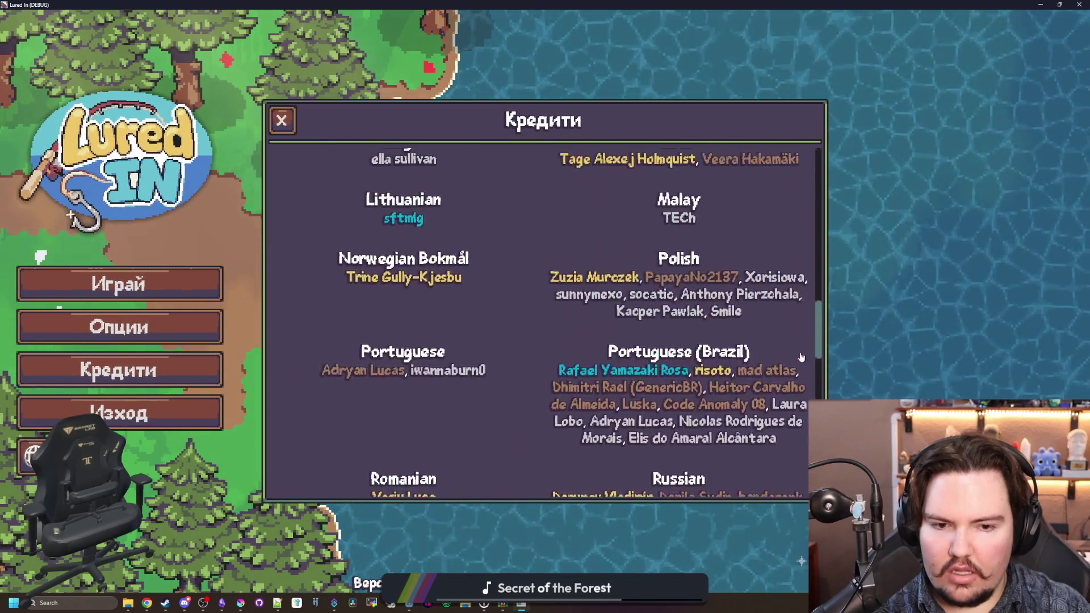
{"action": "scroll", "coordinate": [795, 298], "scroll_direction": "up", "scroll_amount": 2}
{"action": "scroll", "coordinate": [806, 341], "scroll_direction": "down", "scroll_amount": 10}
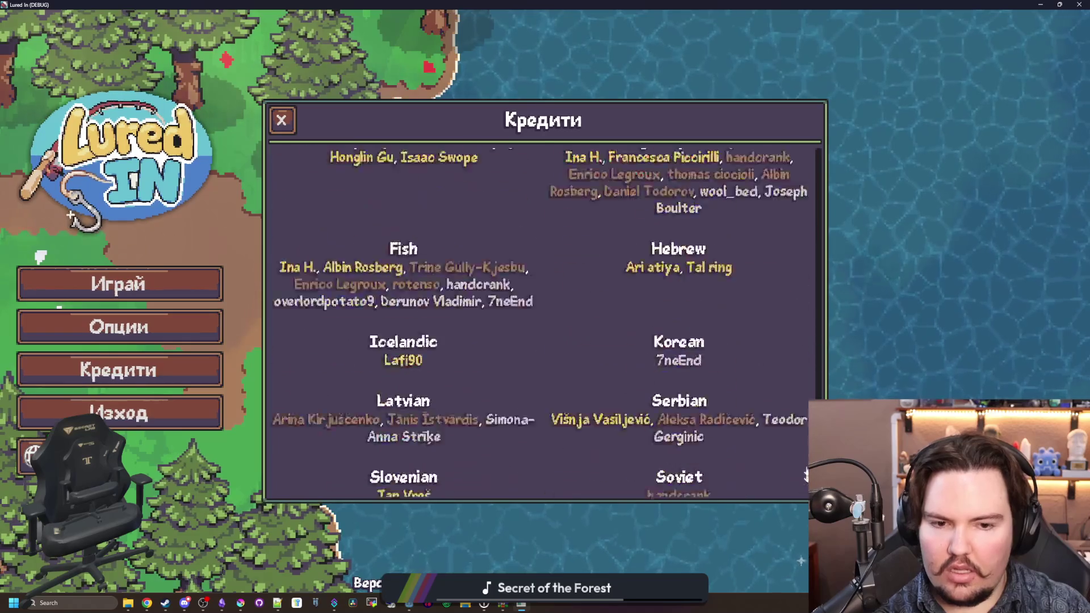
{"action": "scroll", "coordinate": [823, 363], "scroll_direction": "up", "scroll_amount": 6}
{"action": "scroll", "coordinate": [818, 354], "scroll_direction": "up", "scroll_amount": 15}
{"action": "scroll", "coordinate": [817, 353], "scroll_direction": "down", "scroll_amount": 20}
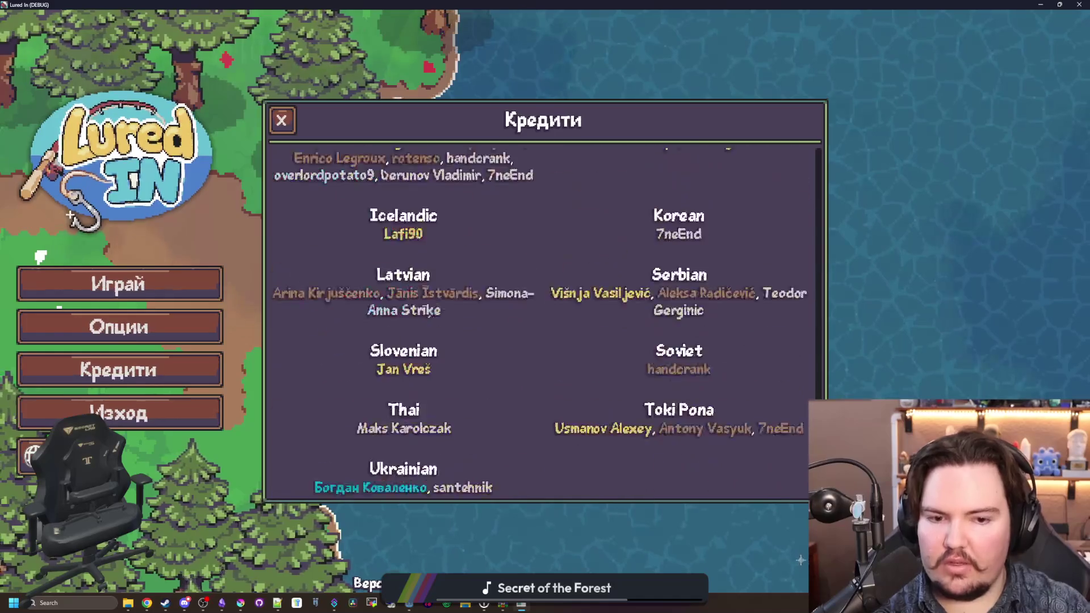
{"action": "scroll", "coordinate": [818, 221], "scroll_direction": "up", "scroll_amount": 15}
{"action": "scroll", "coordinate": [818, 220], "scroll_direction": "down", "scroll_amount": 10}
{"action": "scroll", "coordinate": [795, 238], "scroll_direction": "up", "scroll_amount": 13}
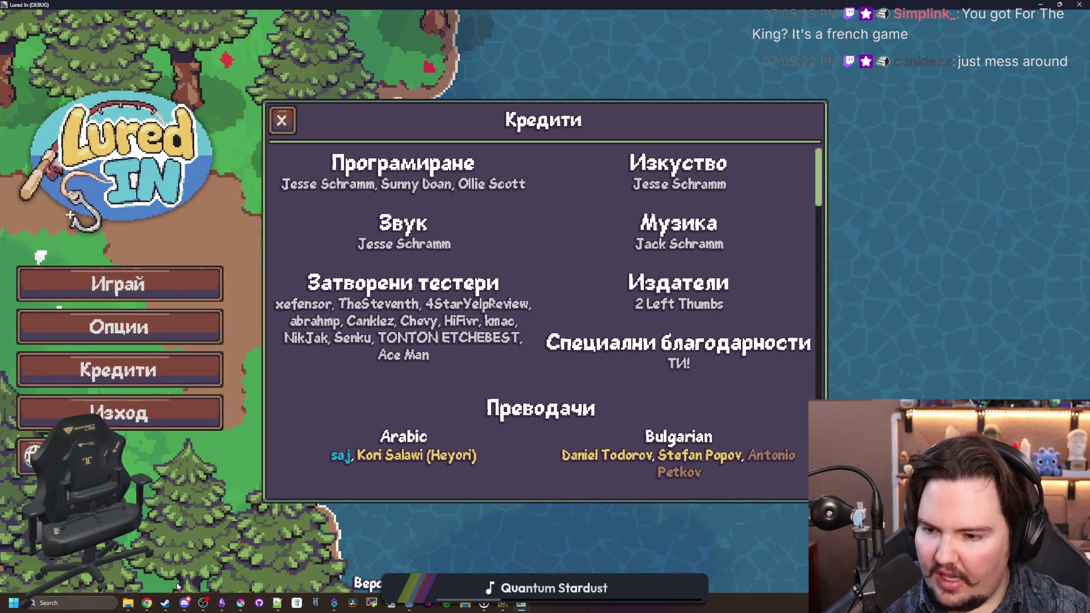
Step: Search the Steam store for 'for the king' and open the For The King store page
{"action": "left_click", "coordinate": [165, 602]}
{"action": "left_click", "coordinate": [257, 126]}
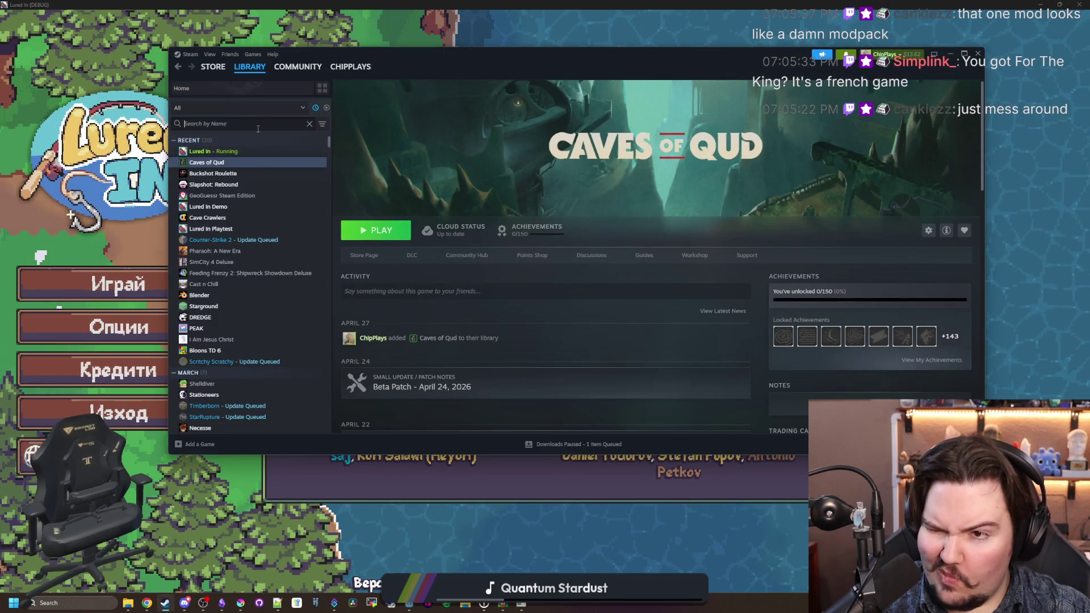
{"action": "type", "text": "for the"}
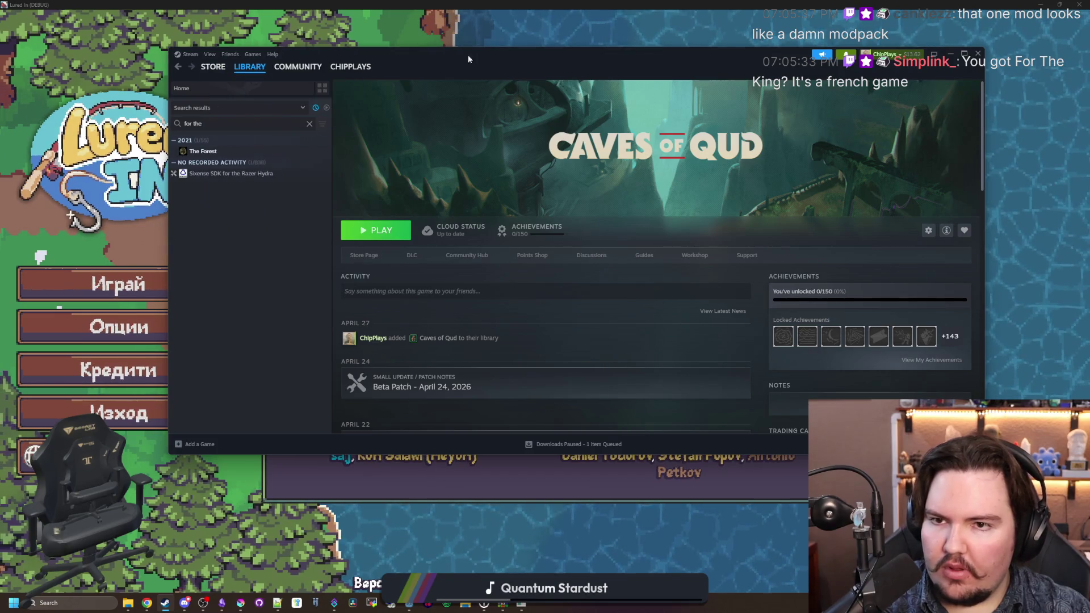
{"action": "left_click", "coordinate": [214, 68]}
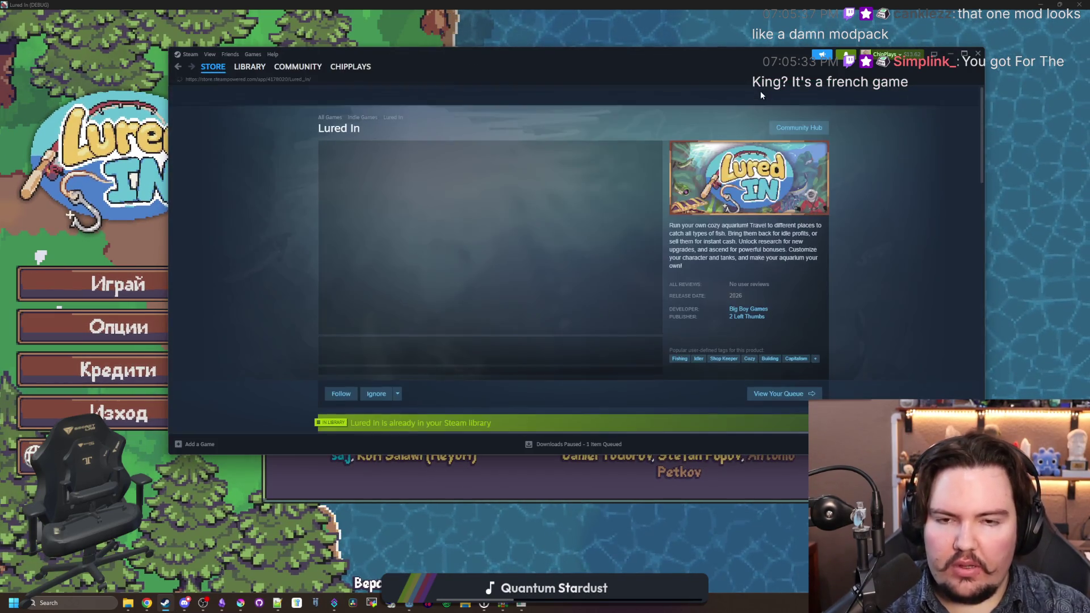
{"action": "left_click", "coordinate": [741, 95]}
{"action": "type", "text": "for the king"}
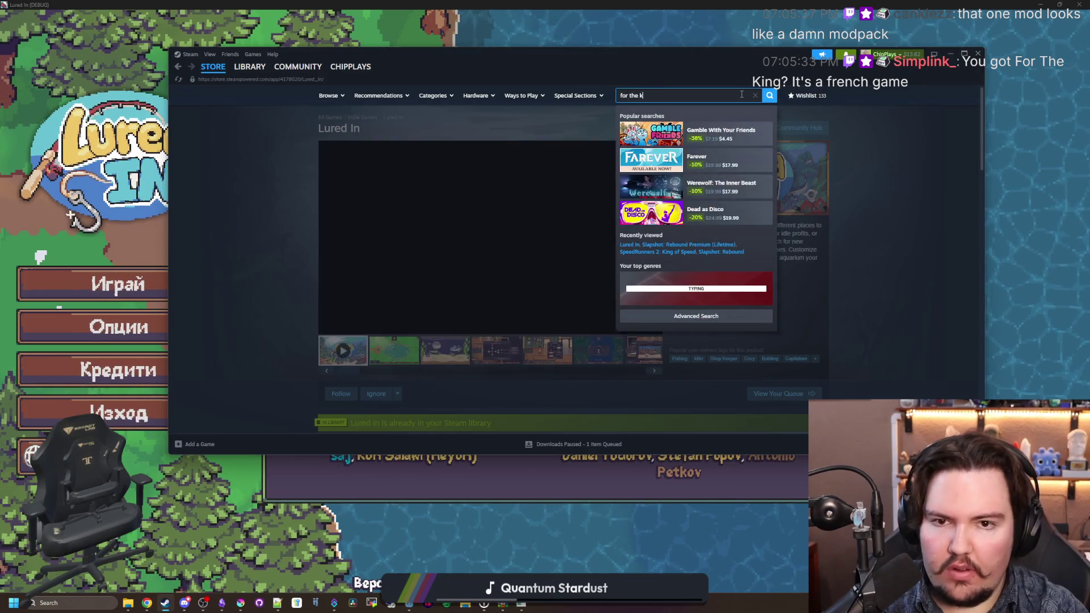
{"action": "left_click", "coordinate": [623, 181]}
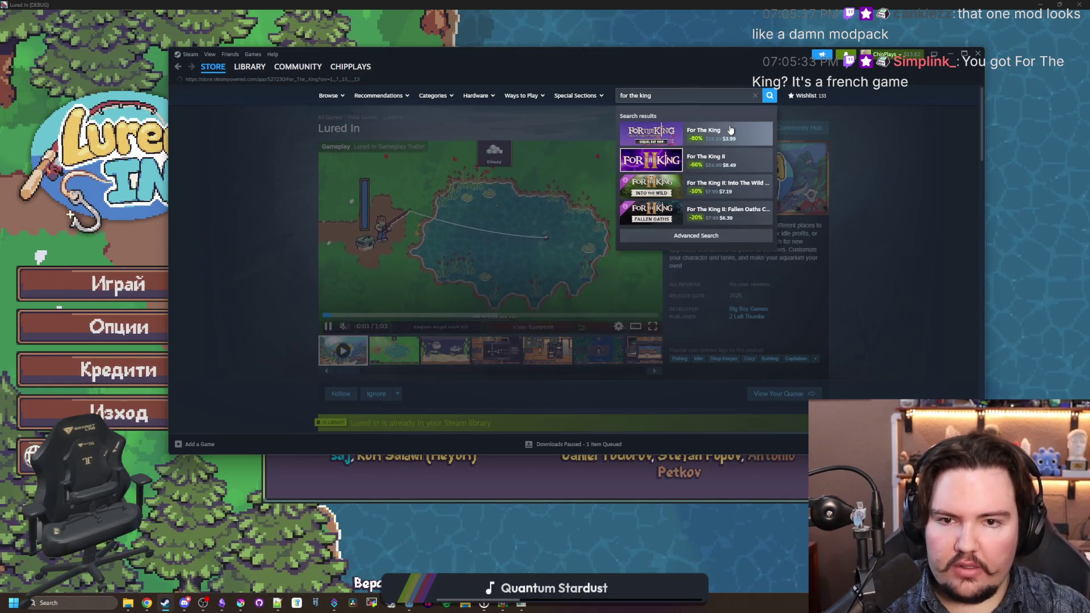
Step: Page through the For The King screenshots full-size, from the hex maps to the title art
{"action": "scroll", "coordinate": [577, 247], "scroll_direction": "down", "scroll_amount": 2}
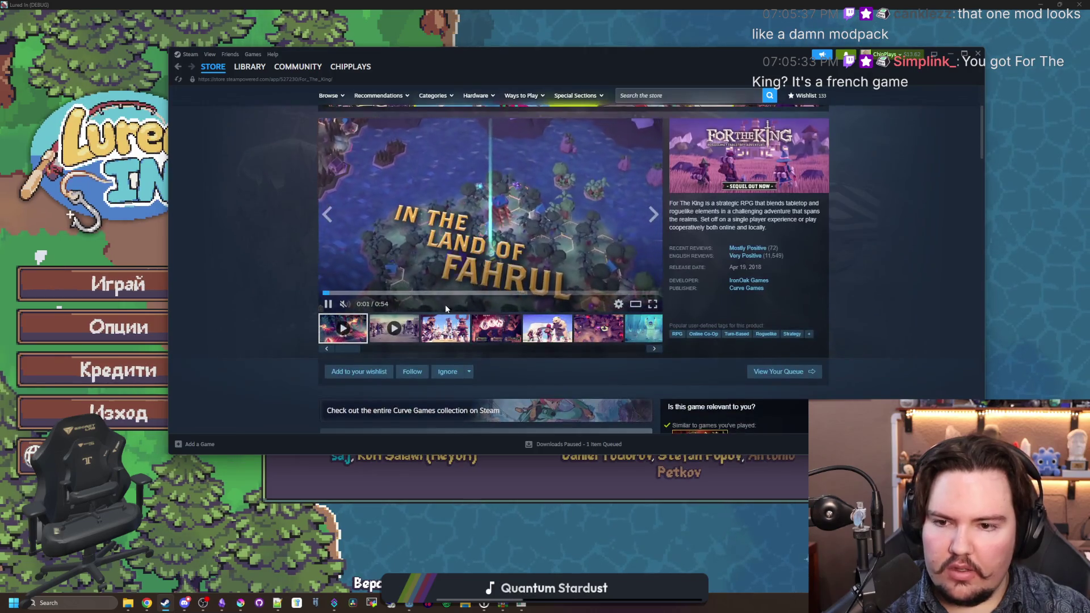
{"action": "left_click", "coordinate": [452, 328]}
{"action": "left_click", "coordinate": [625, 245]}
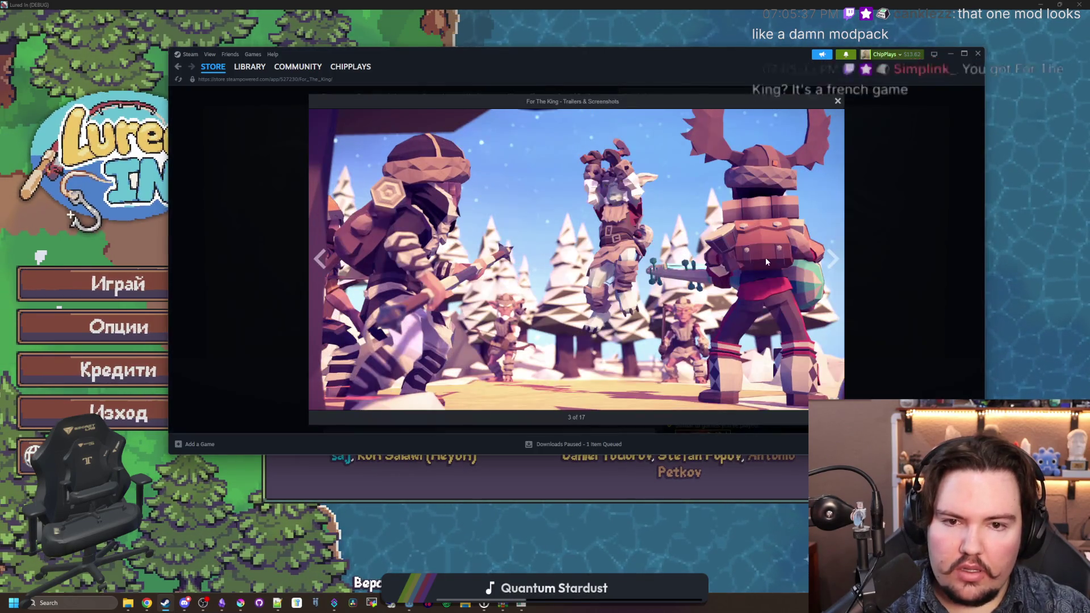
{"action": "left_click", "coordinate": [831, 259]}
{"action": "left_click", "coordinate": [863, 237]}
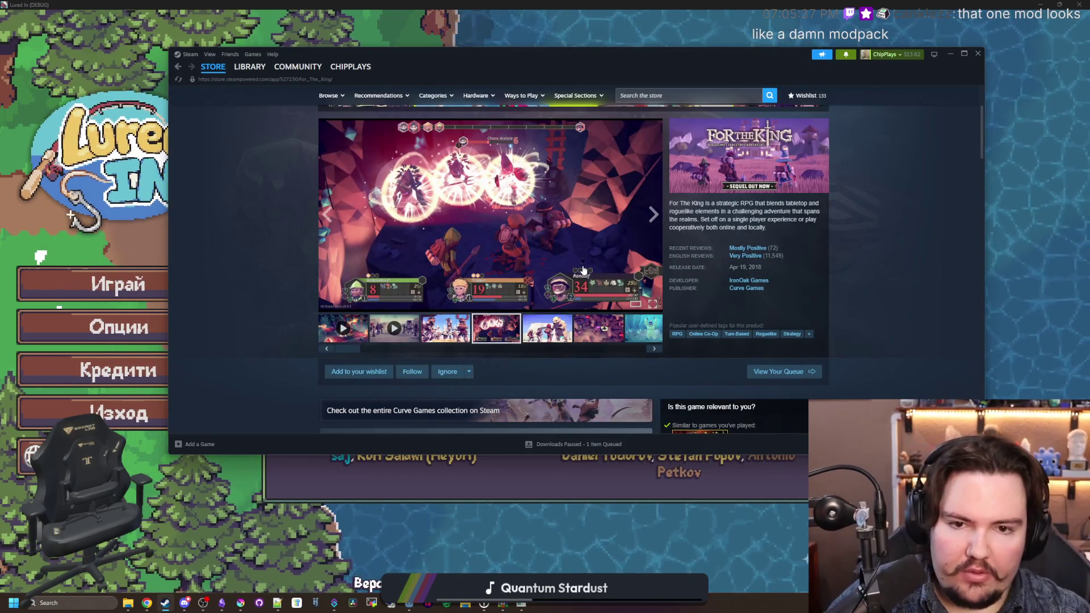
{"action": "left_click", "coordinate": [584, 271]}
{"action": "left_click", "coordinate": [839, 271]}
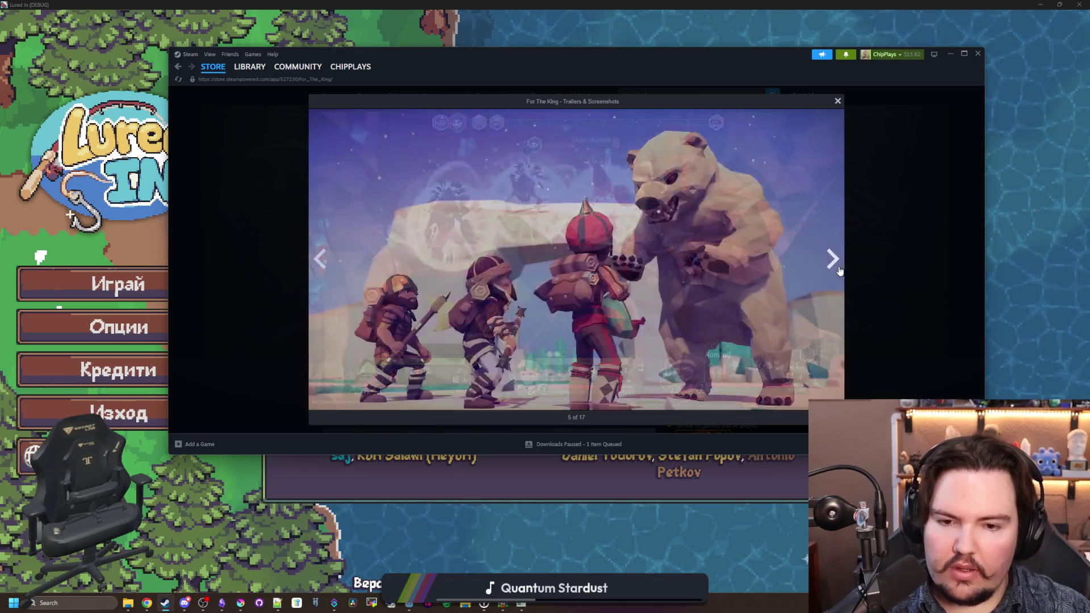
{"action": "left_click", "coordinate": [840, 271]}
{"action": "left_click", "coordinate": [839, 271]}
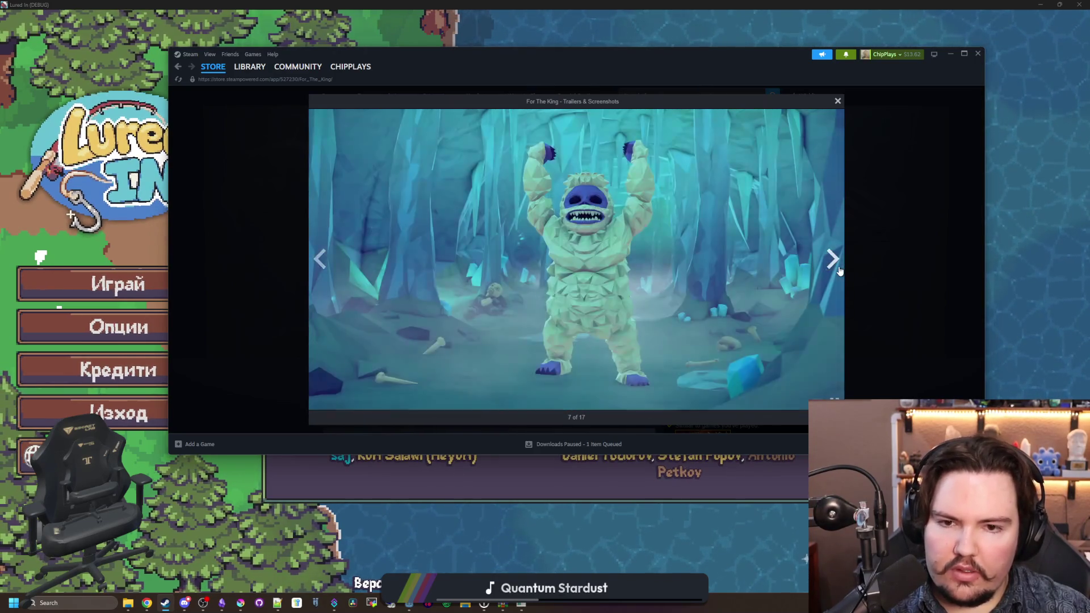
{"action": "left_click", "coordinate": [840, 270]}
{"action": "left_click", "coordinate": [840, 271]}
{"action": "left_click", "coordinate": [839, 271]}
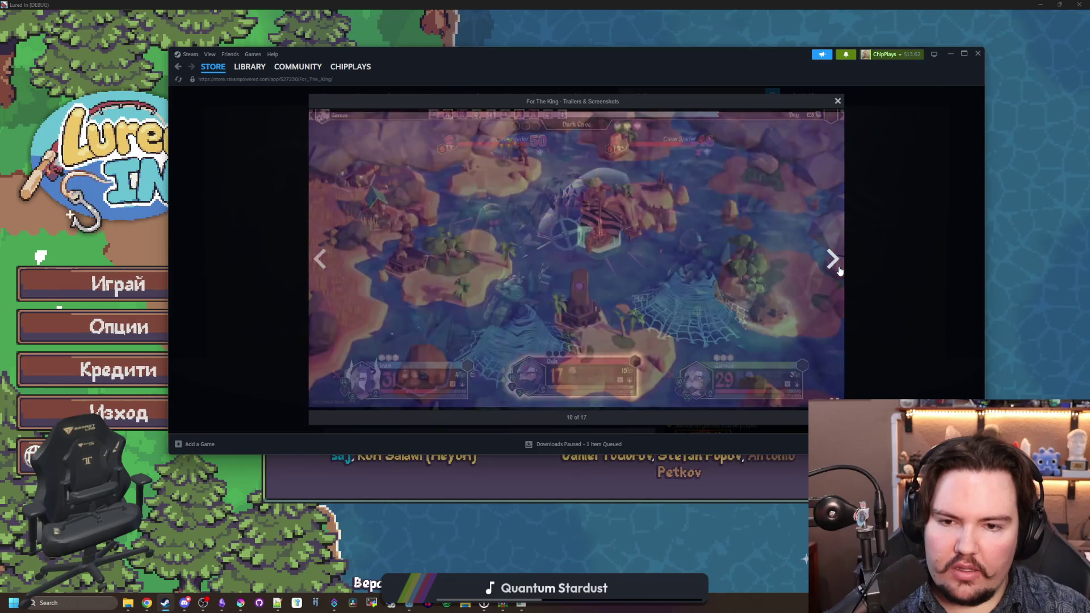
{"action": "left_click", "coordinate": [840, 271]}
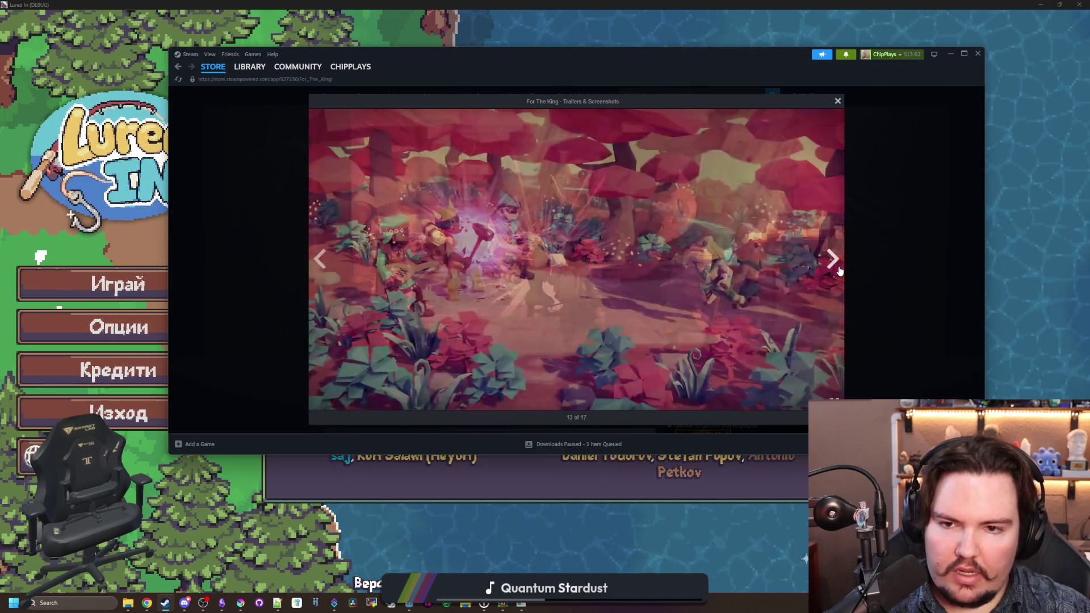
{"action": "left_click", "coordinate": [840, 270]}
{"action": "left_click", "coordinate": [840, 271]}
{"action": "left_click", "coordinate": [840, 271]}
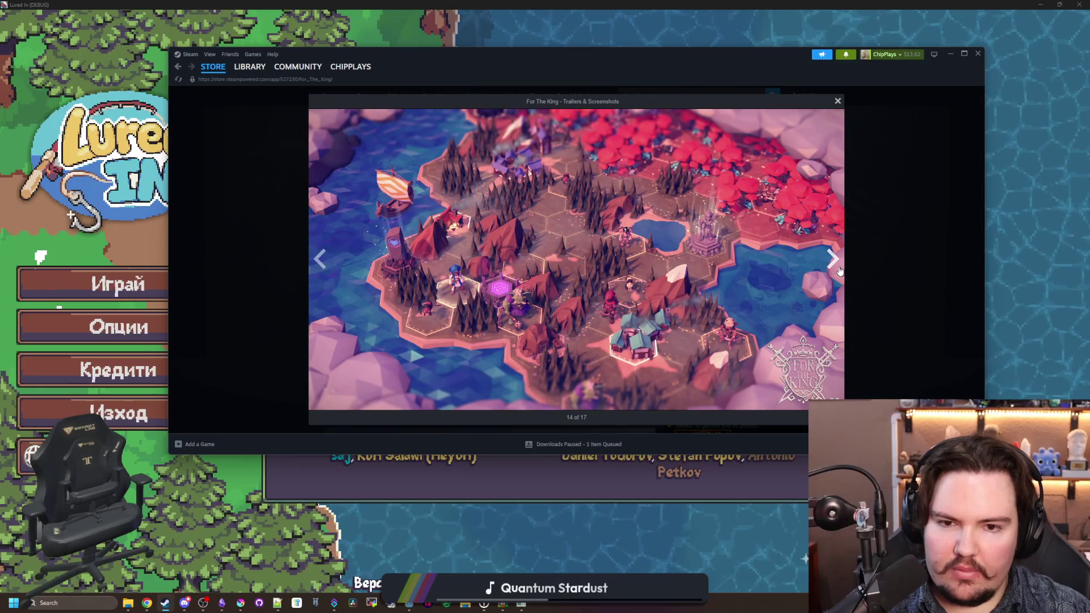
{"action": "left_click", "coordinate": [840, 271]}
{"action": "left_click", "coordinate": [874, 240]}
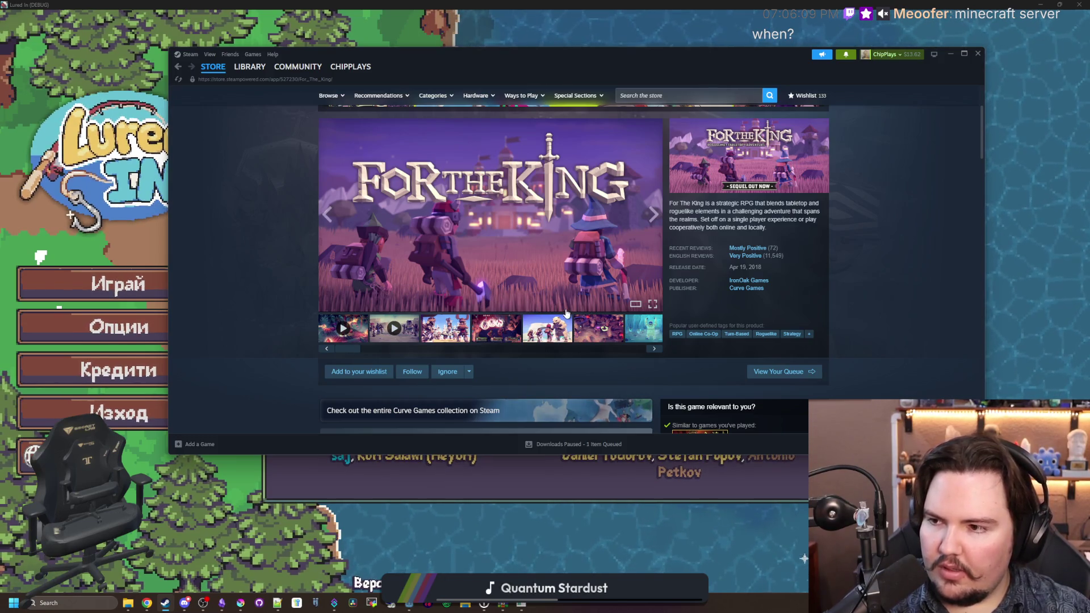
Step: Add For The King at -80% ($3.99) to the cart and continue shopping
{"action": "scroll", "coordinate": [568, 318], "scroll_direction": "down", "scroll_amount": 2}
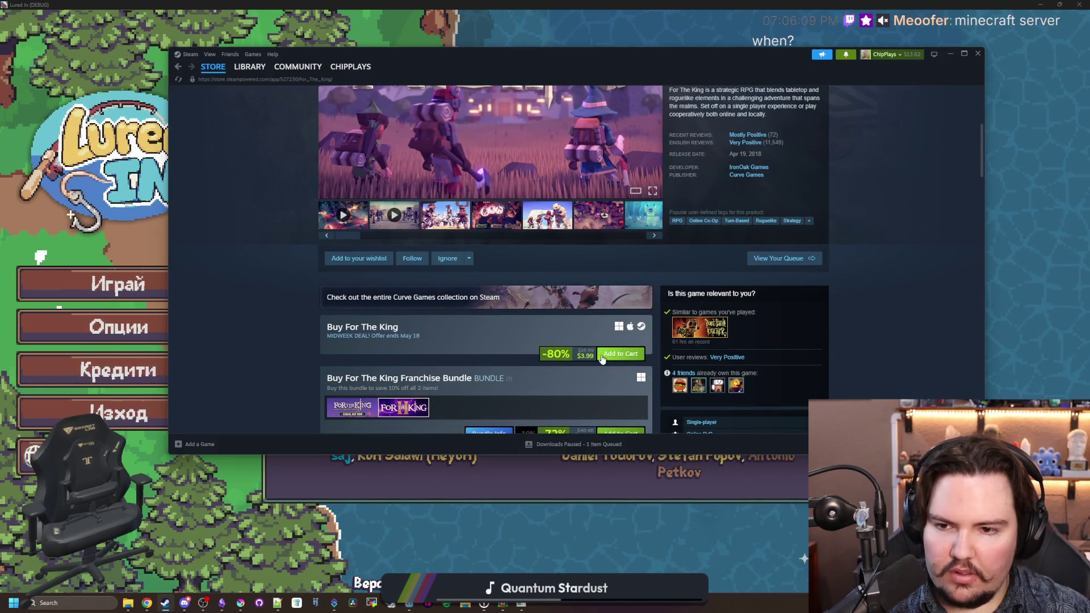
{"action": "left_click", "coordinate": [603, 356]}
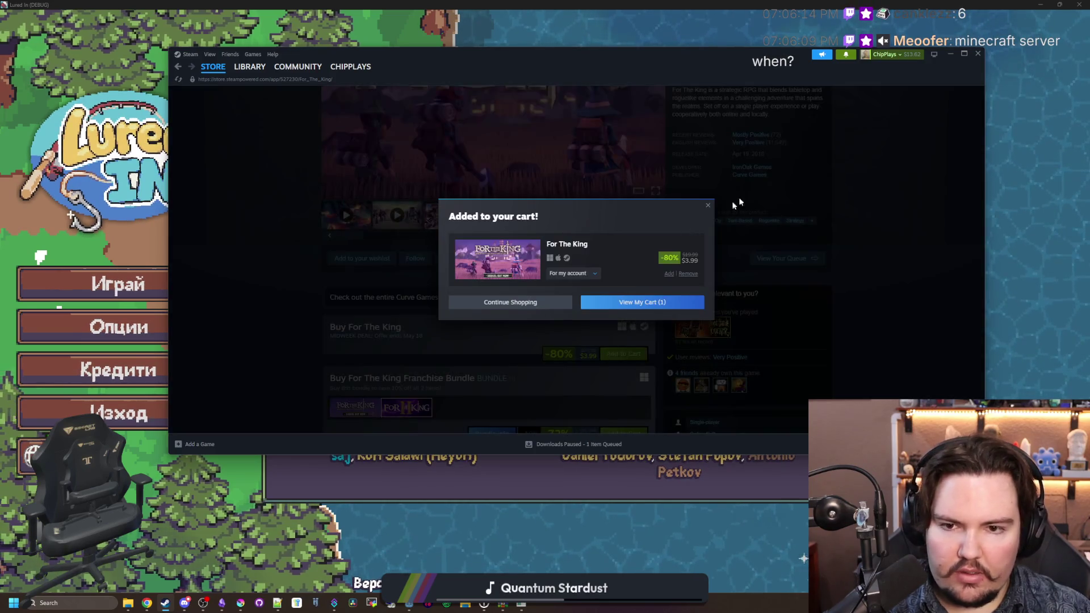
{"action": "left_click", "coordinate": [718, 210]}
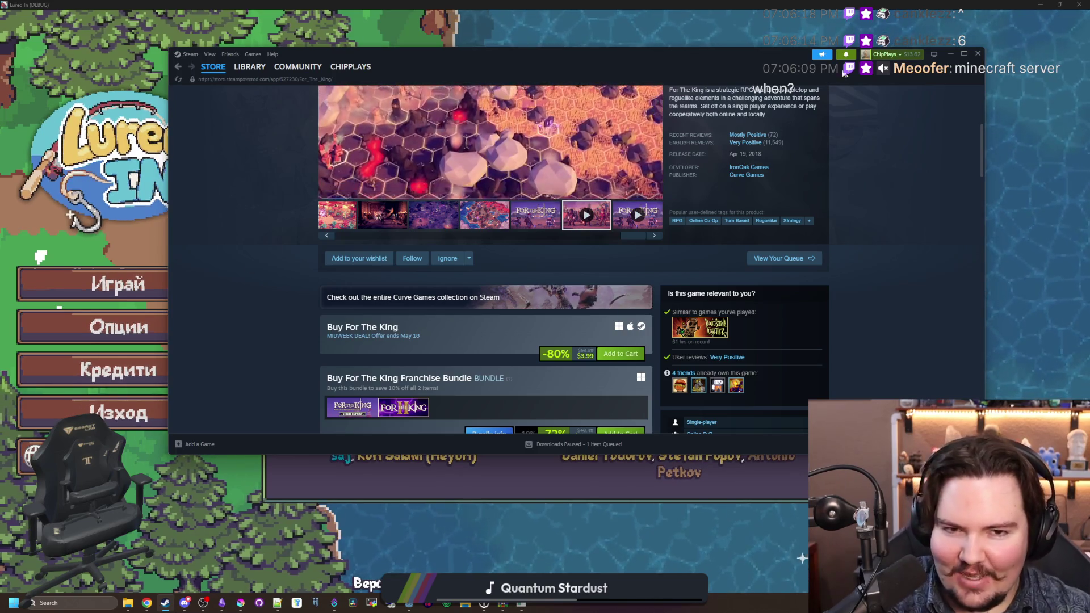
Step: Leave Steam for the Lured In credits, scroll them briefly, then bring the Apex Hosting page forward
{"action": "key", "text": "alt+Tab"}
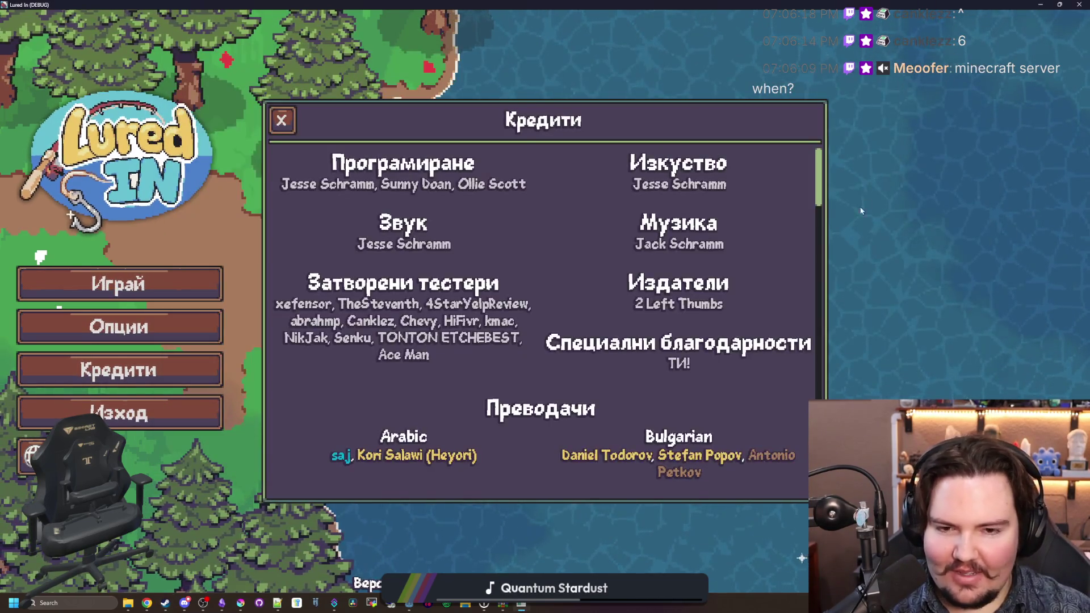
{"action": "scroll", "coordinate": [808, 216], "scroll_direction": "down", "scroll_amount": 2}
{"action": "scroll", "coordinate": [808, 215], "scroll_direction": "up", "scroll_amount": 2}
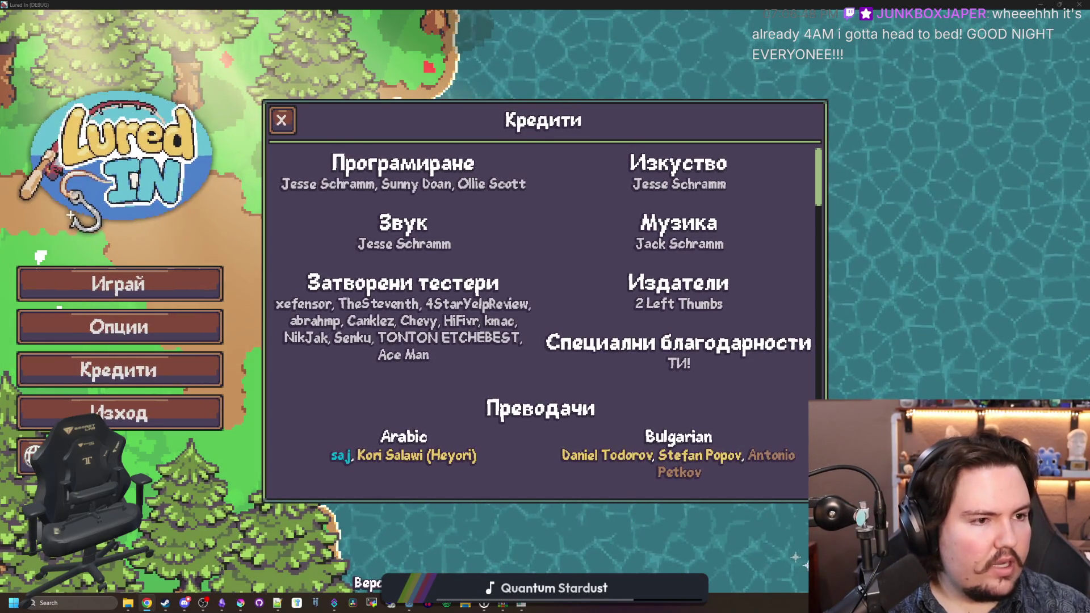
{"action": "key", "text": "alt+Tab"}
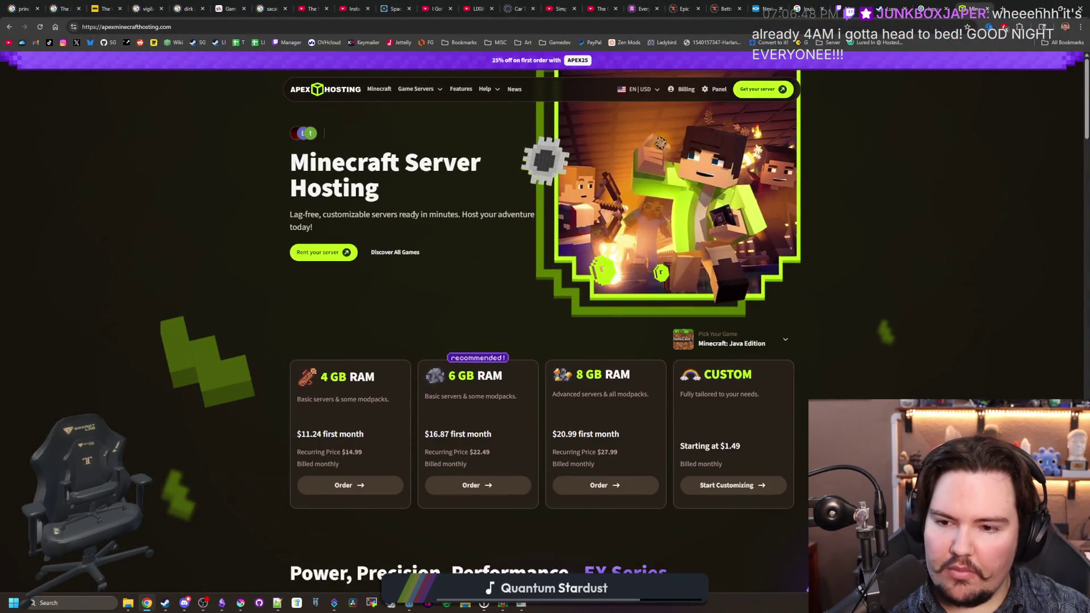
Step: Scroll over Apex Hosting's 4, 6, 8 GB and Custom plan prices and the EX Series section
{"action": "scroll", "coordinate": [414, 213], "scroll_direction": "down", "scroll_amount": 1}
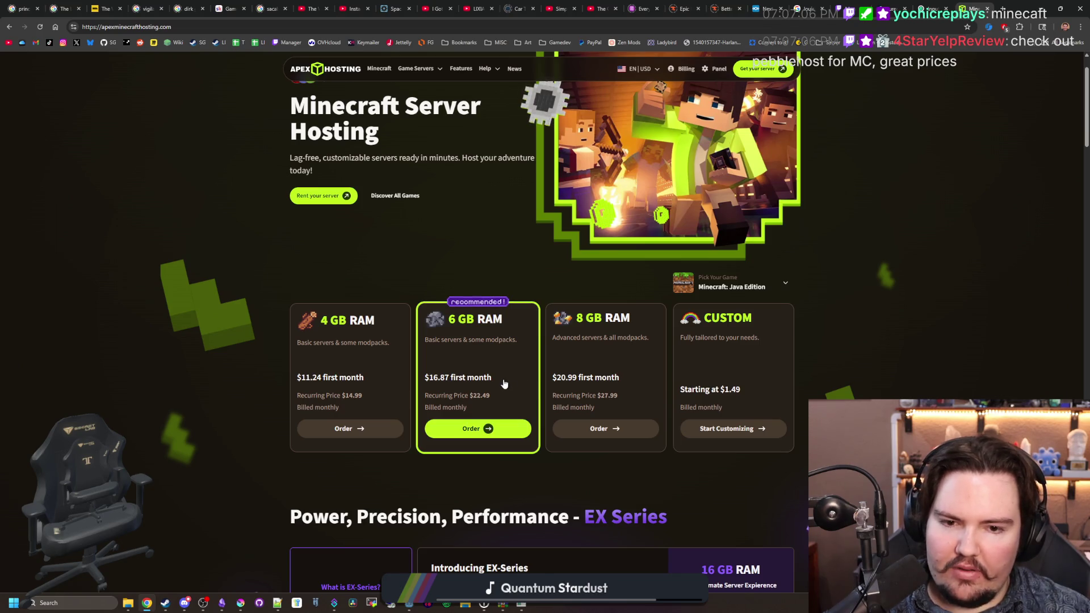
{"action": "scroll", "coordinate": [591, 352], "scroll_direction": "down", "scroll_amount": 1}
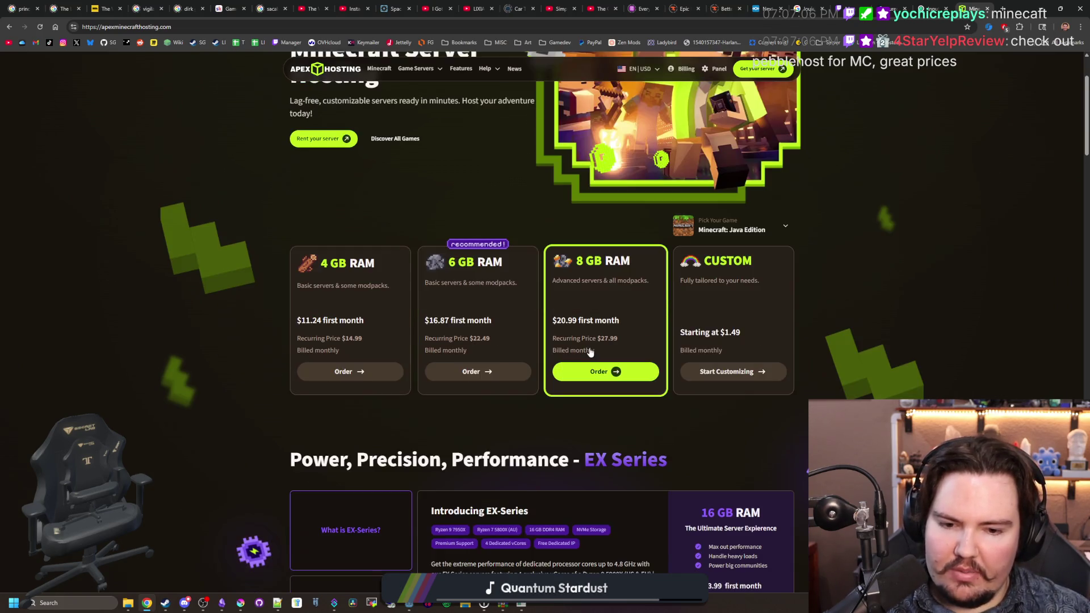
{"action": "scroll", "coordinate": [590, 352], "scroll_direction": "down", "scroll_amount": 3}
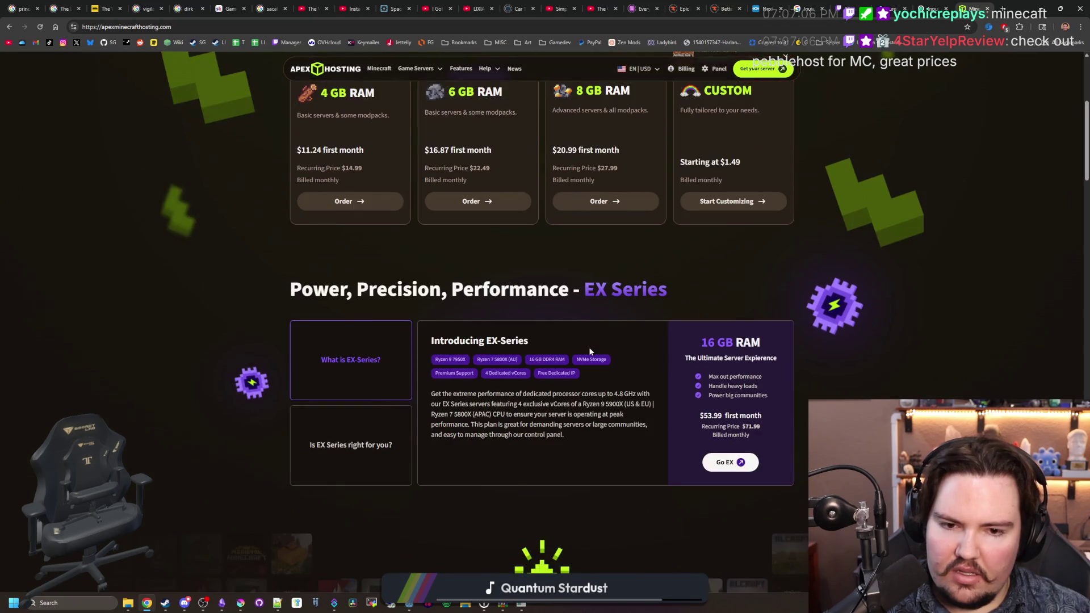
{"action": "scroll", "coordinate": [664, 392], "scroll_direction": "up", "scroll_amount": 2}
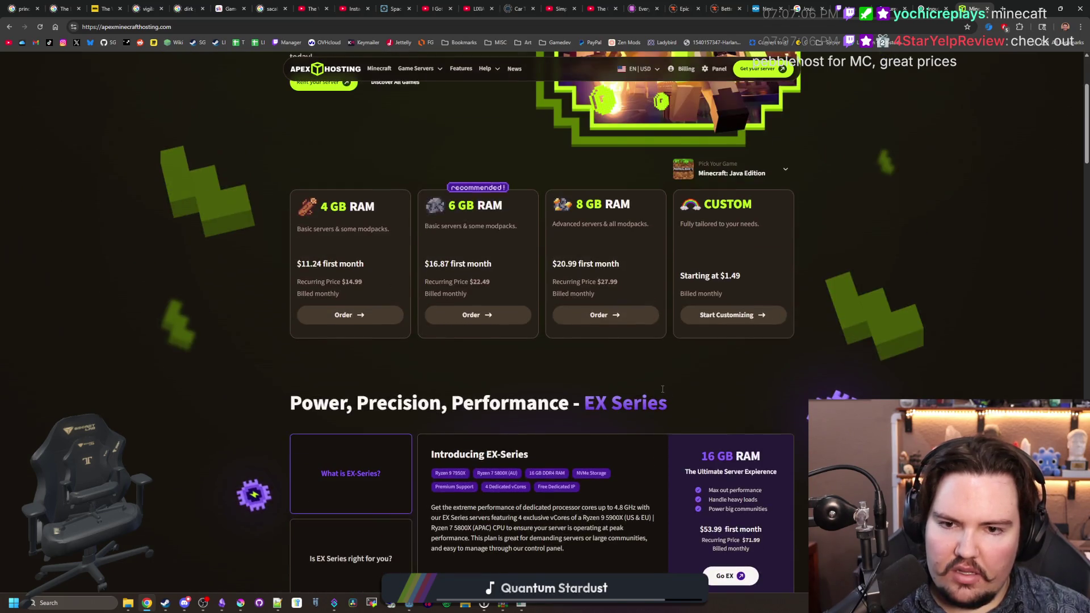
{"action": "scroll", "coordinate": [662, 389], "scroll_direction": "up", "scroll_amount": 1}
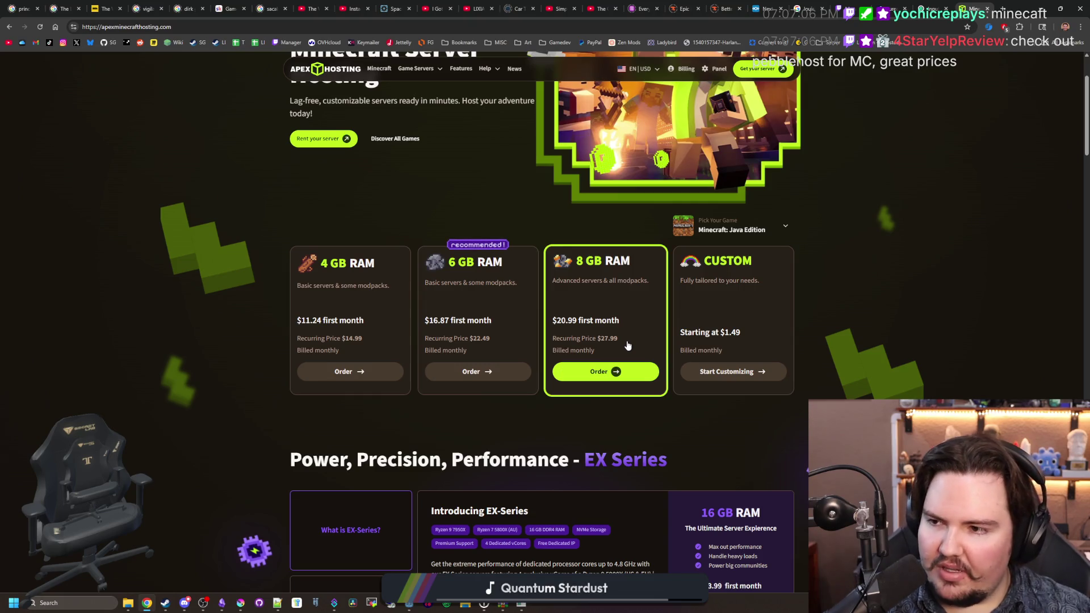
{"action": "scroll", "coordinate": [363, 285], "scroll_direction": "up", "scroll_amount": 2}
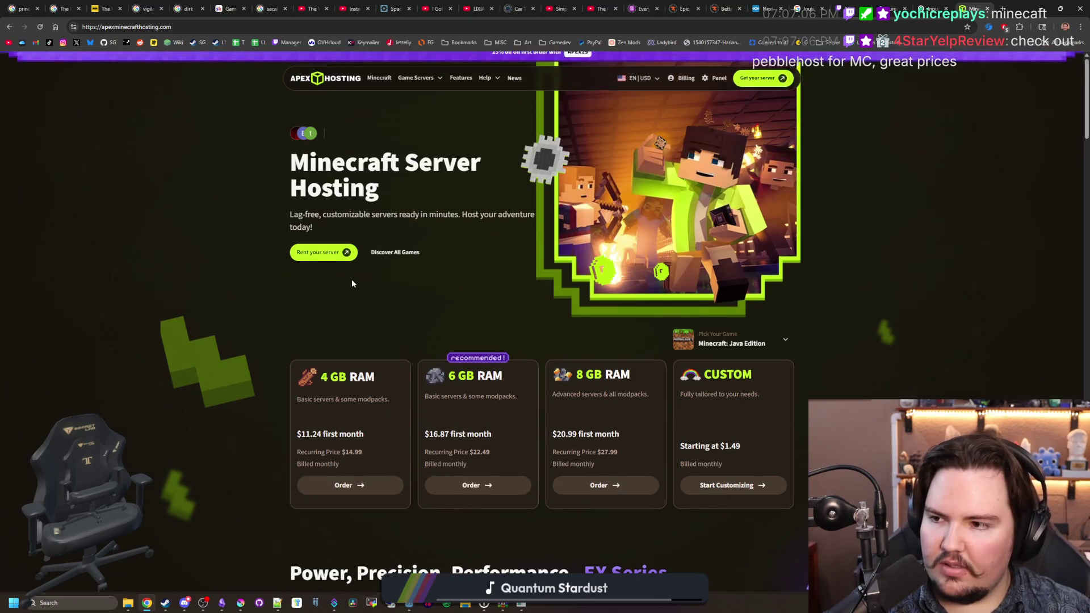
{"action": "left_click", "coordinate": [319, 28]}
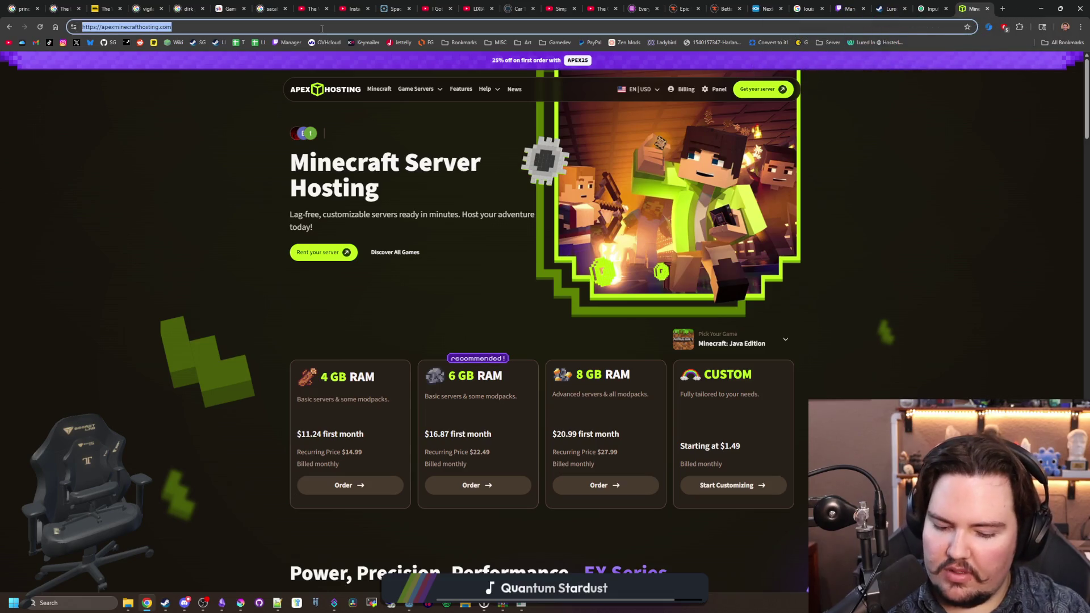
Step: Google 'pebblehost', open the PebbleHost homepage, and browse its hosting offerings
{"action": "type", "text": "pebblehost"}
{"action": "key", "text": "Return"}
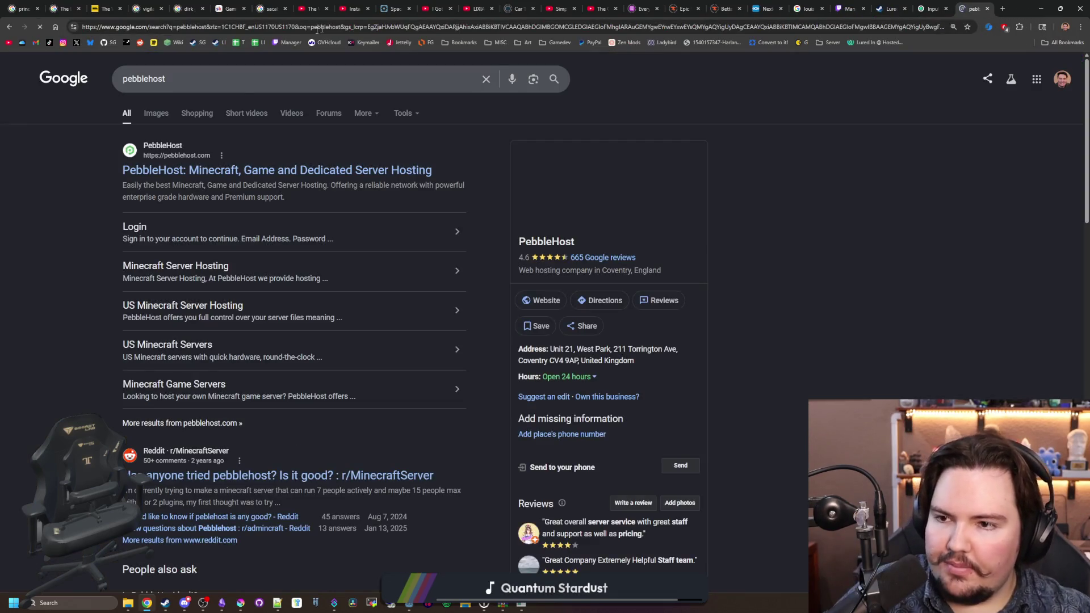
{"action": "left_click", "coordinate": [210, 169]}
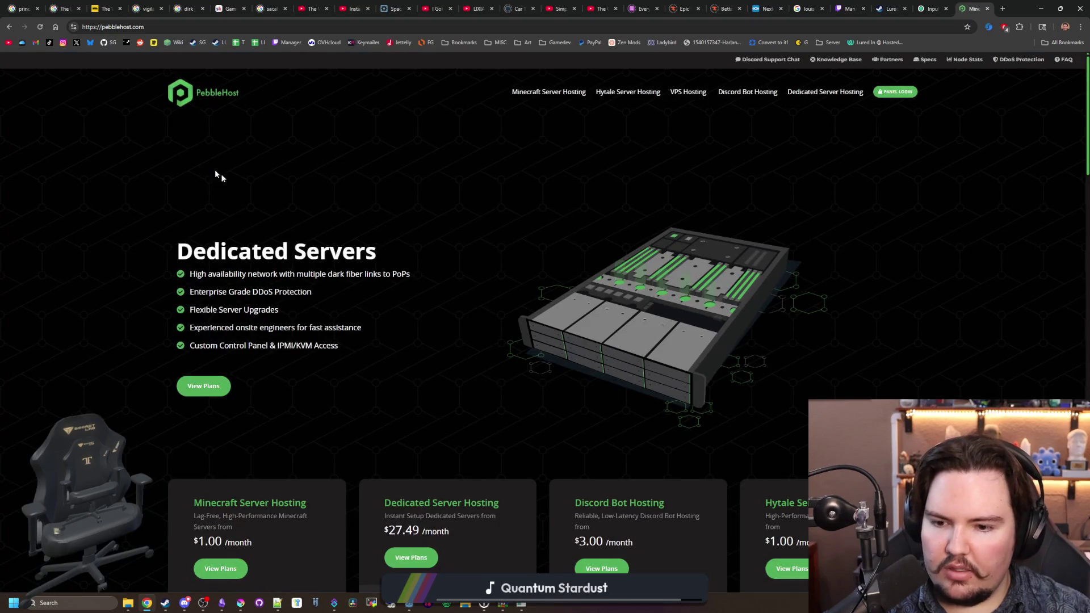
{"action": "scroll", "coordinate": [472, 266], "scroll_direction": "down", "scroll_amount": 1}
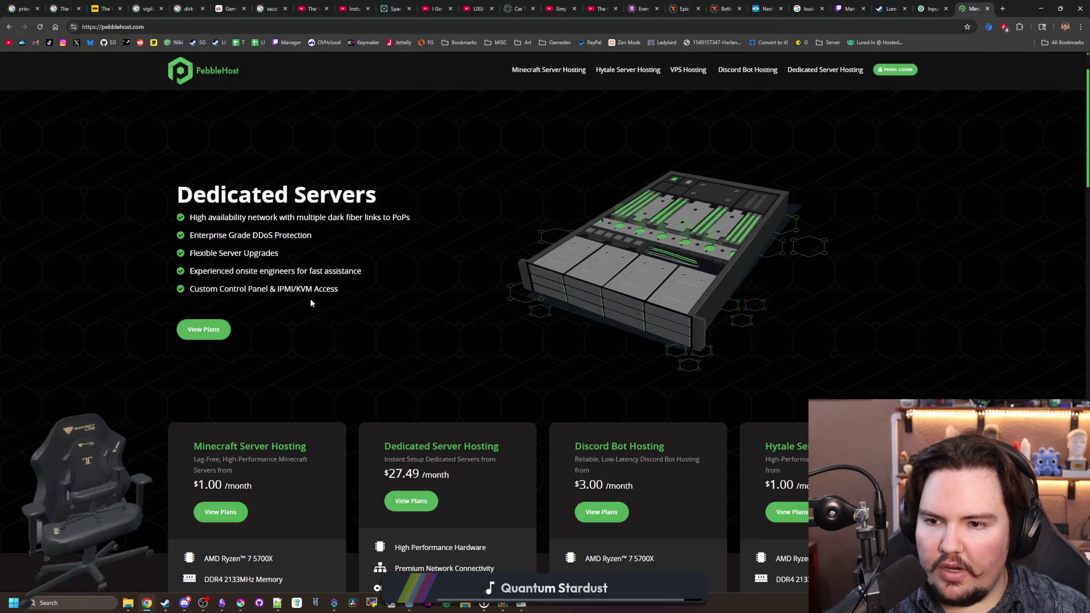
{"action": "scroll", "coordinate": [340, 316], "scroll_direction": "down", "scroll_amount": 2}
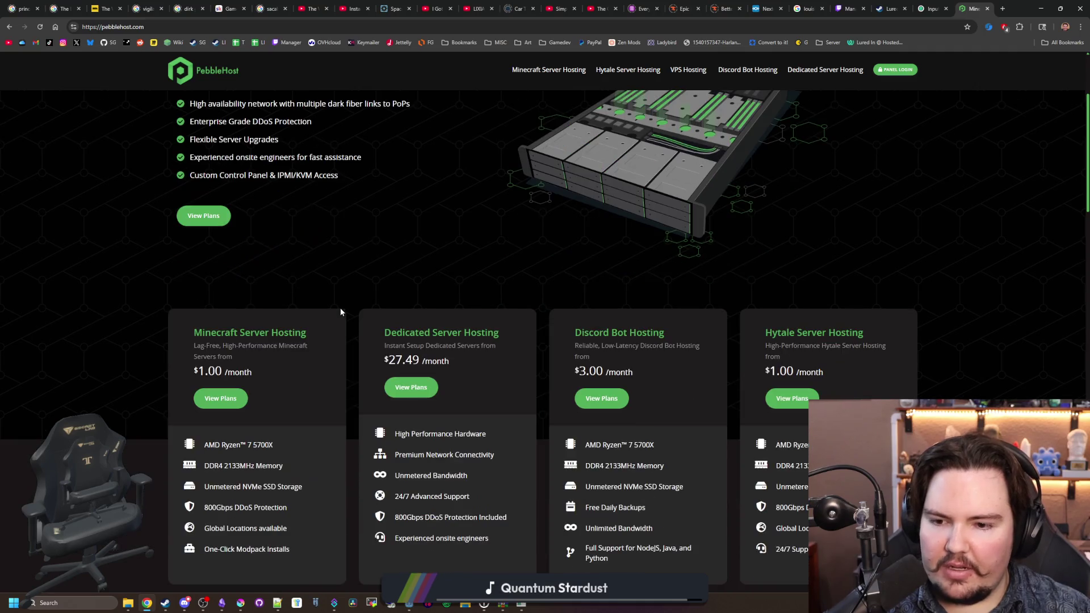
{"action": "scroll", "coordinate": [343, 279], "scroll_direction": "up", "scroll_amount": 3}
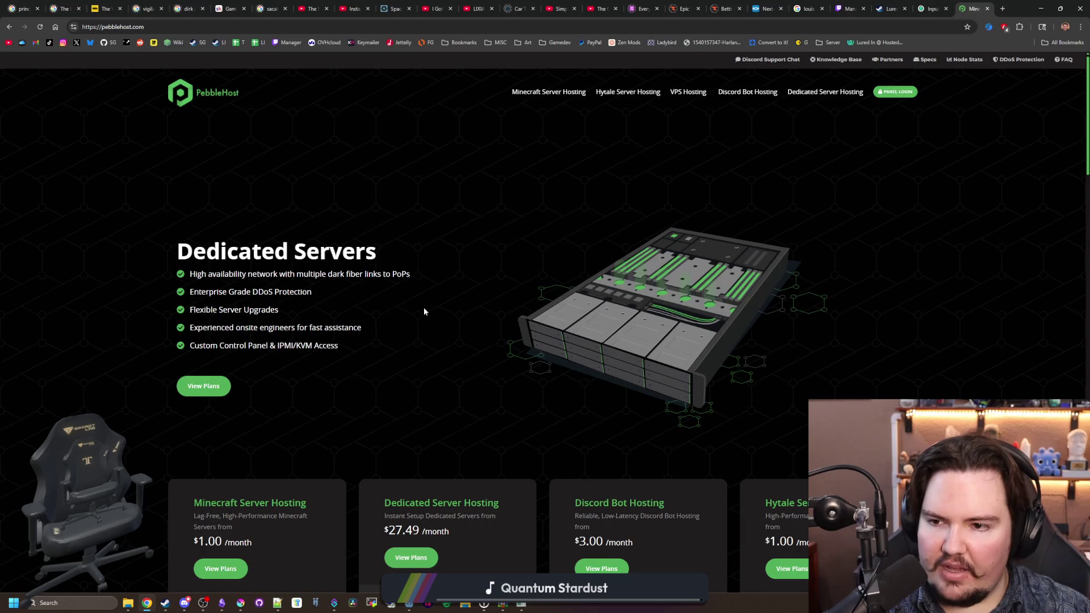
{"action": "scroll", "coordinate": [423, 307], "scroll_direction": "down", "scroll_amount": 2}
{"action": "scroll", "coordinate": [376, 308], "scroll_direction": "down", "scroll_amount": 2}
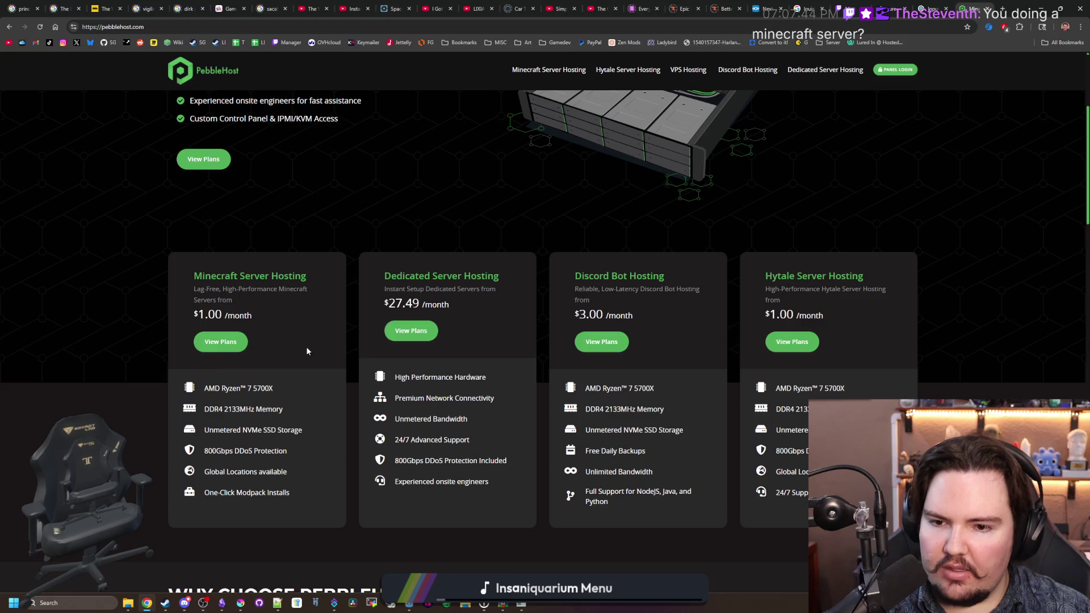
{"action": "scroll", "coordinate": [307, 351], "scroll_direction": "up", "scroll_amount": 4}
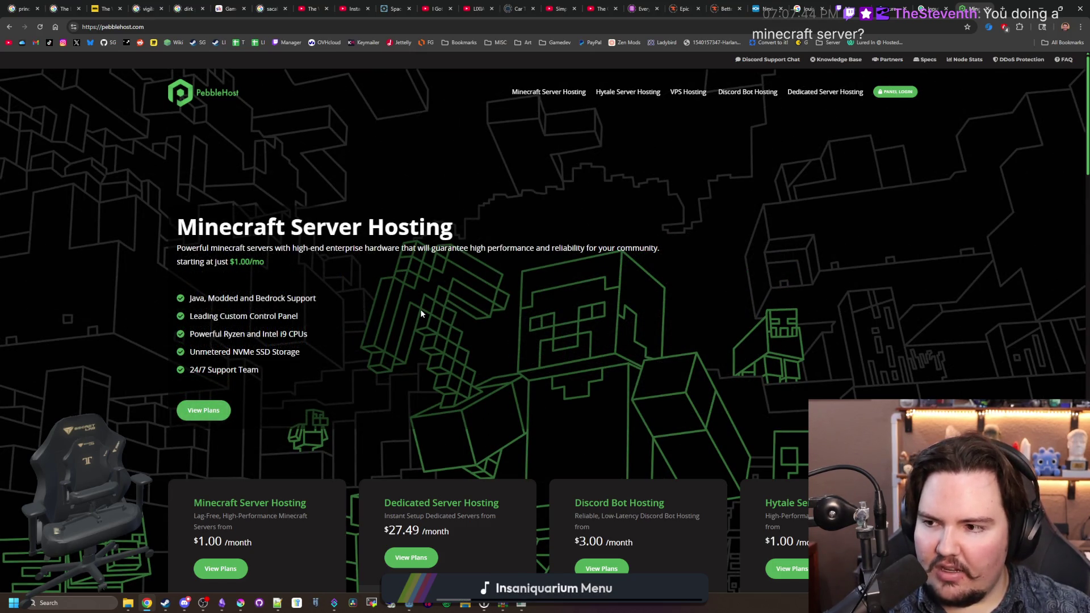
{"action": "scroll", "coordinate": [332, 261], "scroll_direction": "down", "scroll_amount": 4}
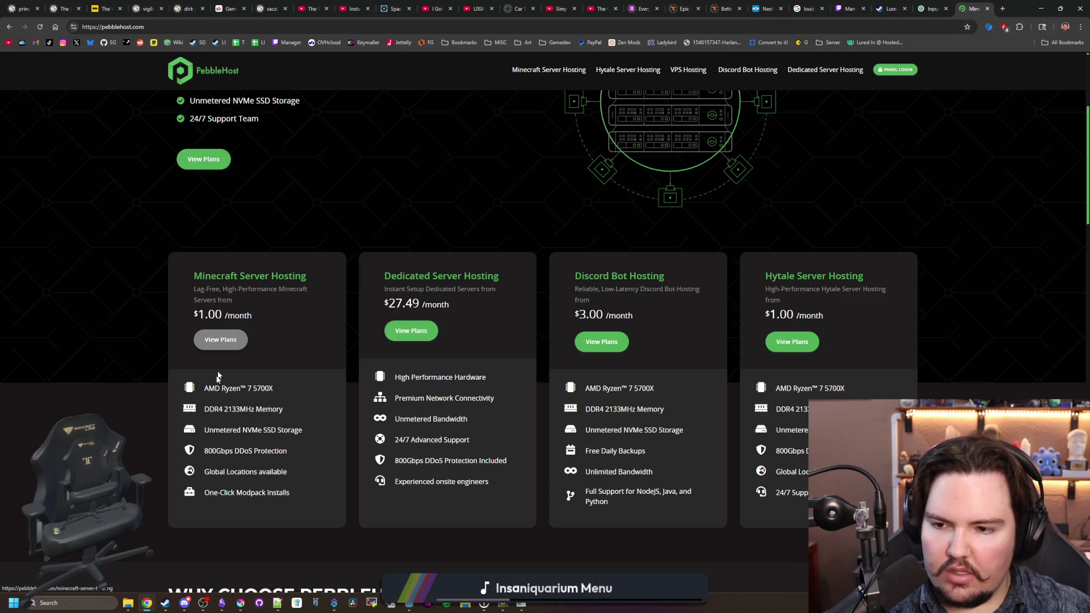
Step: Go to PebbleHost's Minecraft Server Hosting plans comparing Budget and Premium Ryzen options
{"action": "left_click_drag", "start_coordinate": [214, 408], "coordinate": [265, 409]}
{"action": "left_click", "coordinate": [245, 370]}
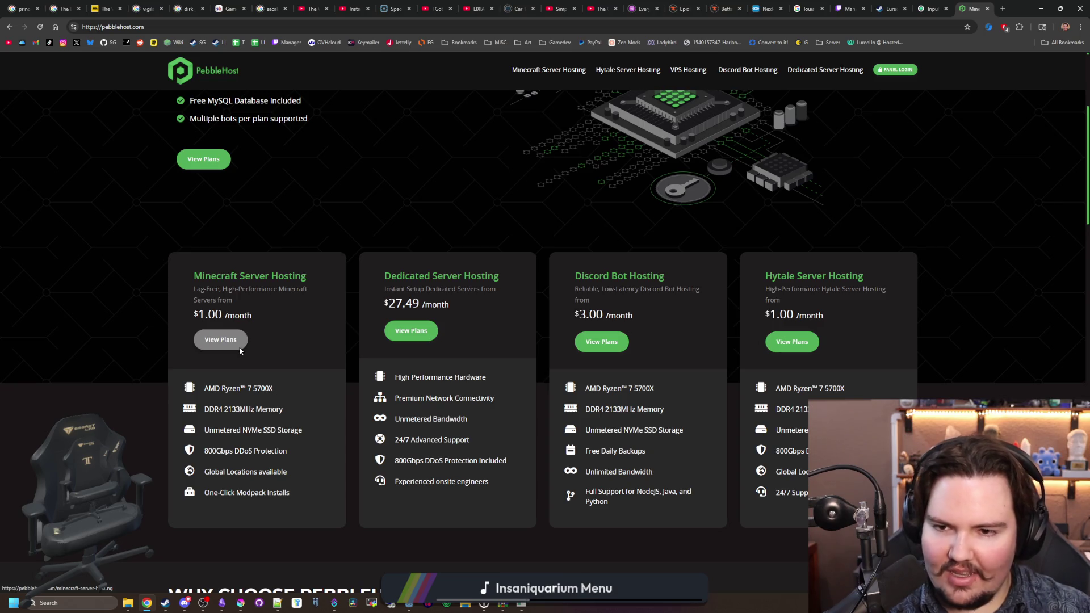
{"action": "left_click", "coordinate": [239, 348]}
{"action": "scroll", "coordinate": [342, 319], "scroll_direction": "down", "scroll_amount": 1}
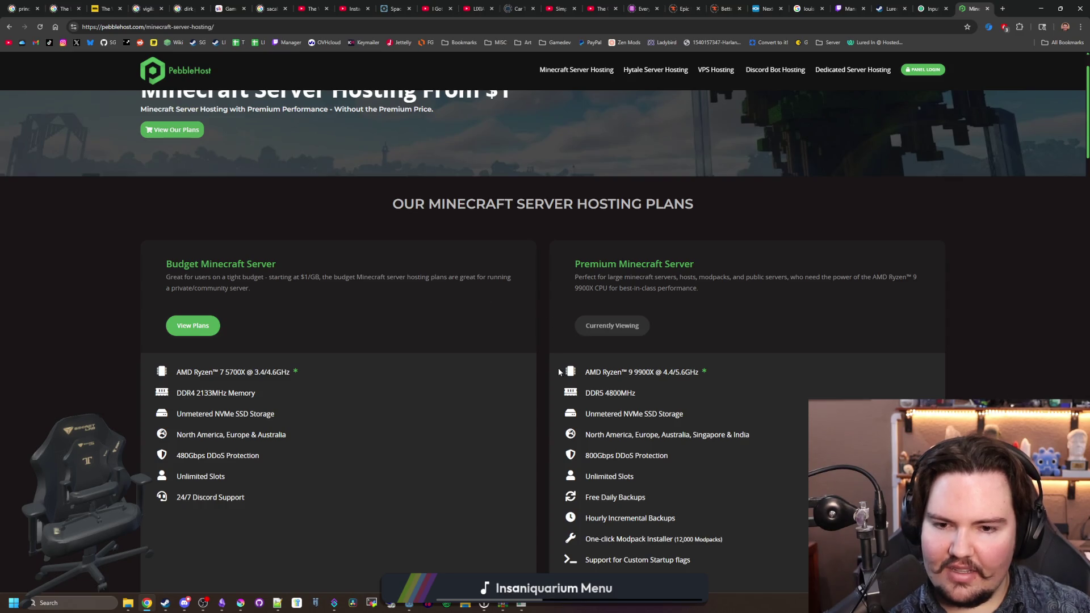
Step: Raise the Premium server memory slider from 6GB to 8GB and test an extra thread
{"action": "scroll", "coordinate": [620, 309], "scroll_direction": "down", "scroll_amount": 6}
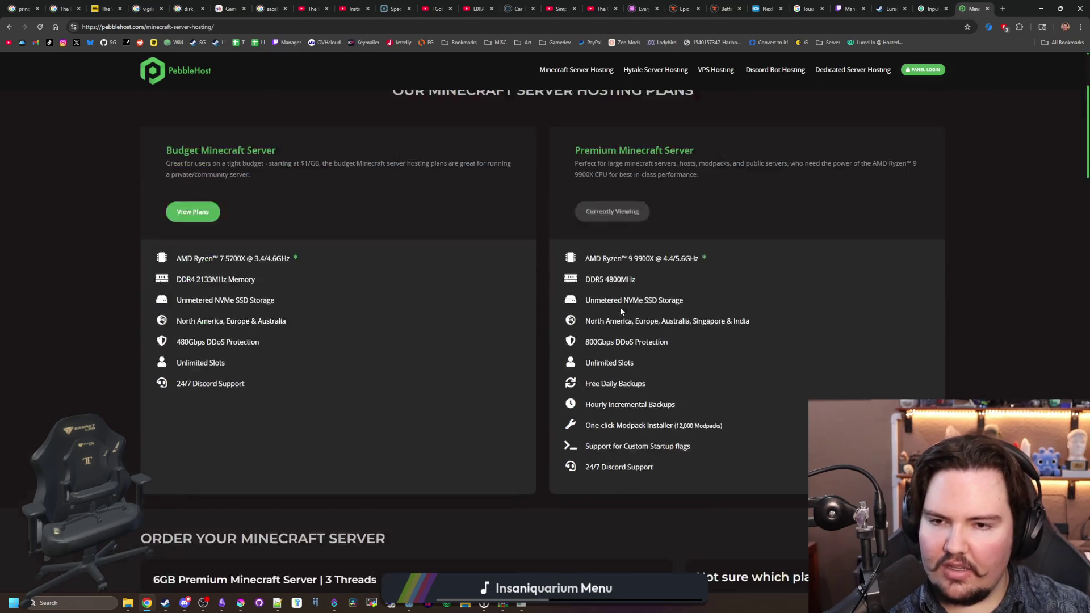
{"action": "scroll", "coordinate": [360, 391], "scroll_direction": "down", "scroll_amount": 1}
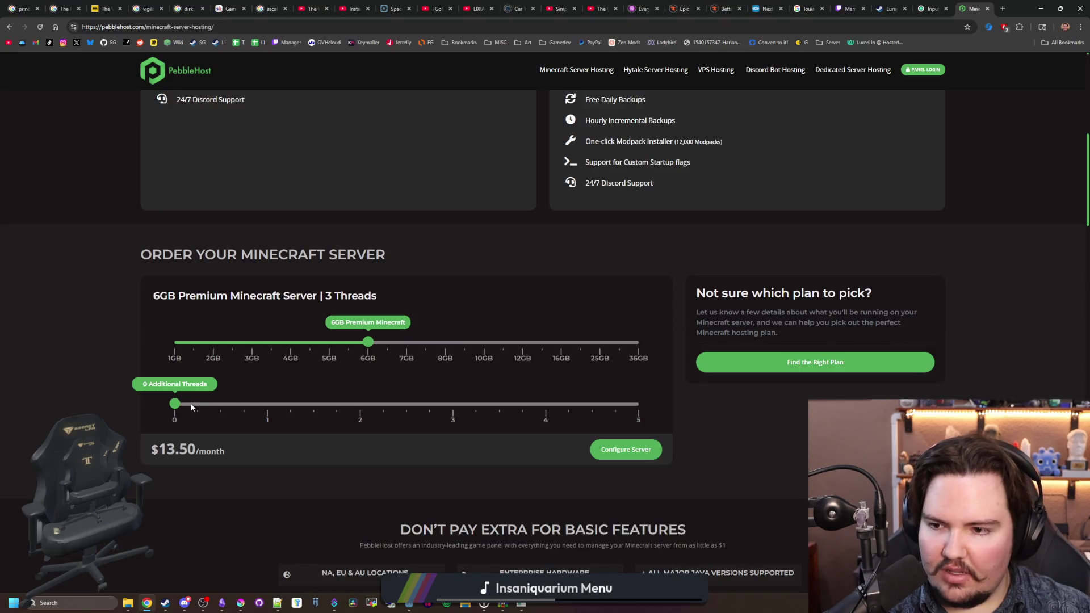
{"action": "left_click_drag", "start_coordinate": [365, 345], "coordinate": [432, 342]}
{"action": "mouse_move", "coordinate": [173, 409]}
{"action": "left_mouse_down"}
{"action": "mouse_move", "coordinate": [219, 405]}
{"action": "mouse_move", "coordinate": [210, 399]}
{"action": "left_mouse_up"}
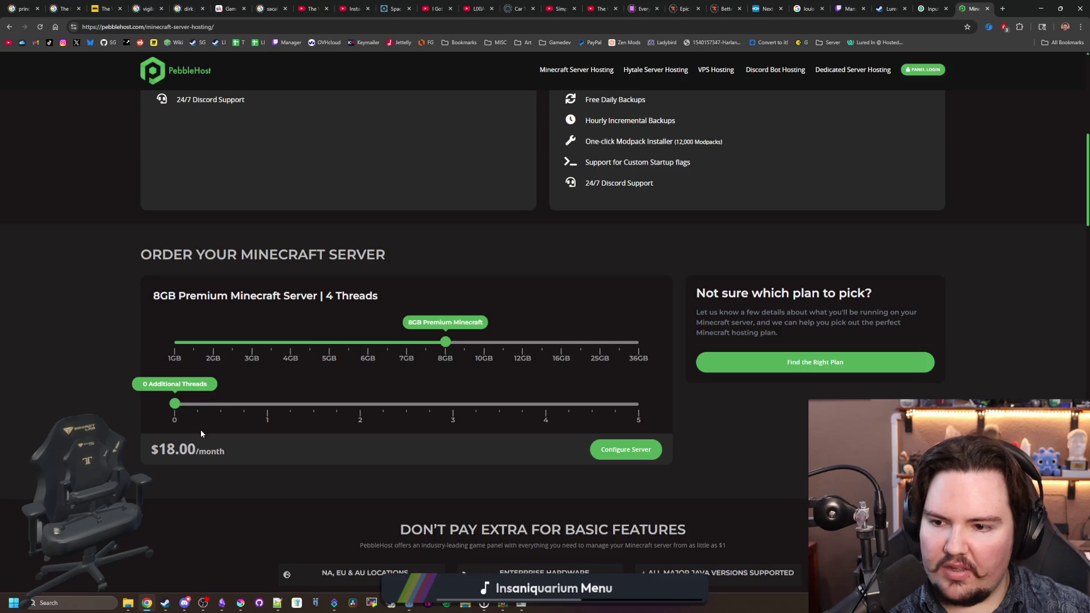
Step: Review the $18.00/month 8GB order, then minimize the browser to reveal the game credits
{"action": "scroll", "coordinate": [227, 287], "scroll_direction": "up", "scroll_amount": 3}
{"action": "scroll", "coordinate": [131, 300], "scroll_direction": "down", "scroll_amount": 3}
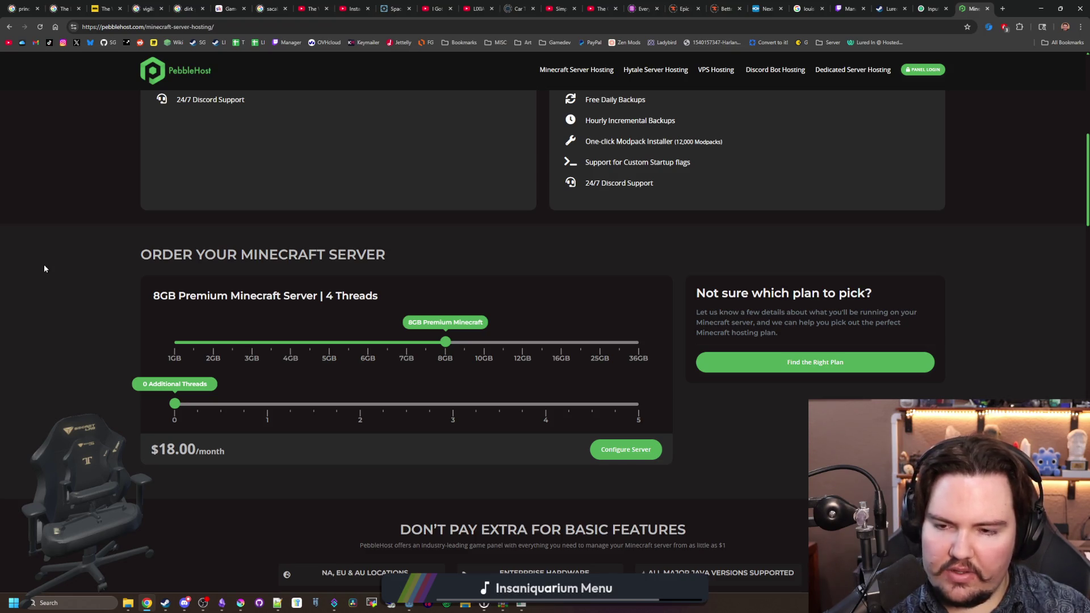
{"action": "scroll", "coordinate": [291, 195], "scroll_direction": "down", "scroll_amount": 3}
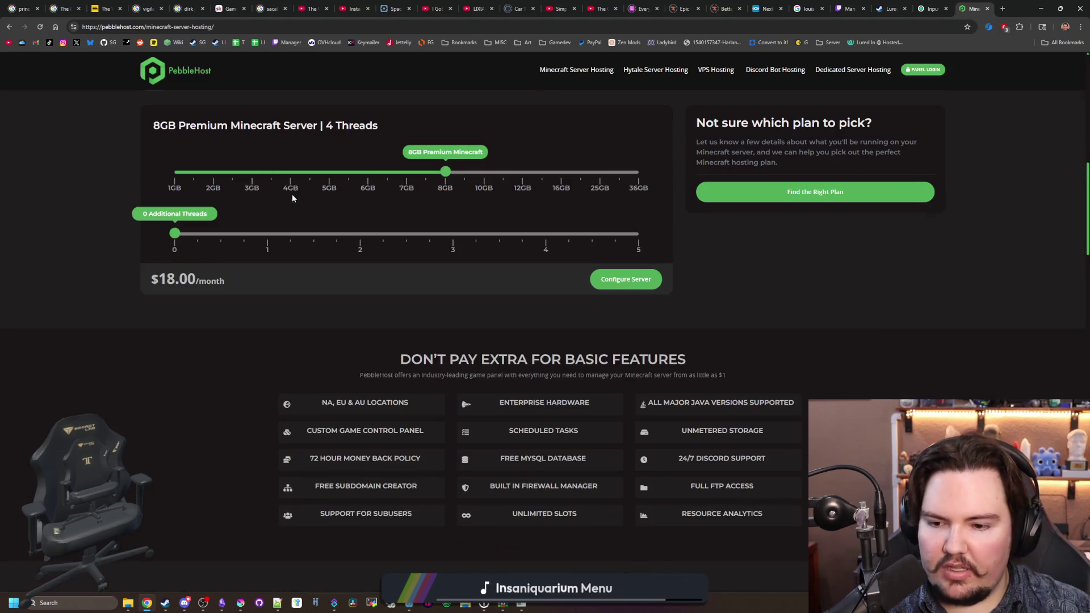
{"action": "scroll", "coordinate": [436, 278], "scroll_direction": "down", "scroll_amount": 9}
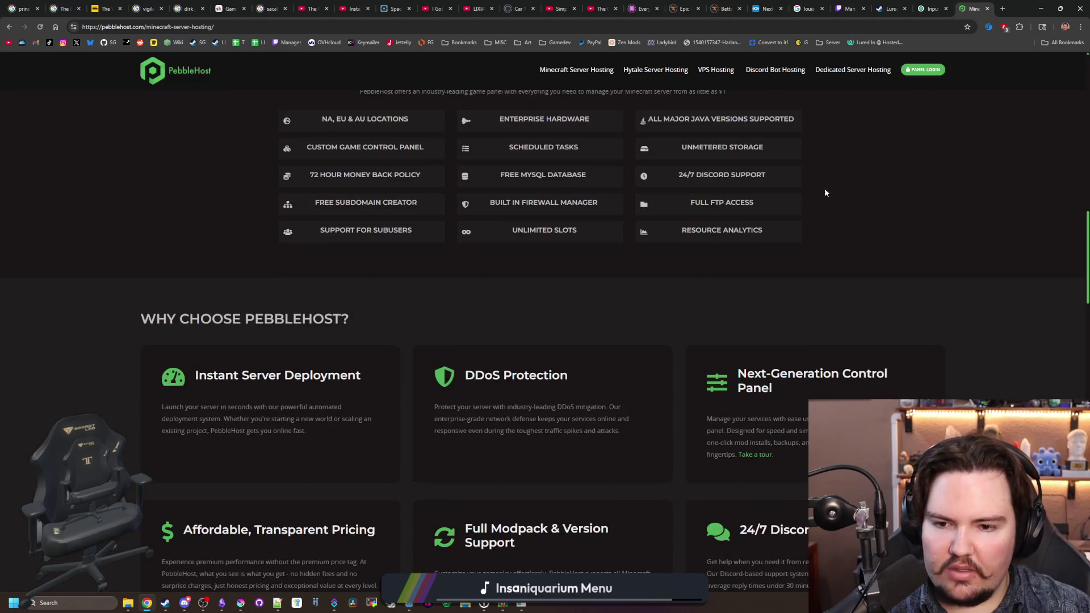
{"action": "scroll", "coordinate": [843, 167], "scroll_direction": "down", "scroll_amount": 6}
{"action": "scroll", "coordinate": [843, 166], "scroll_direction": "up", "scroll_amount": 15}
{"action": "scroll", "coordinate": [874, 148], "scroll_direction": "up", "scroll_amount": 10}
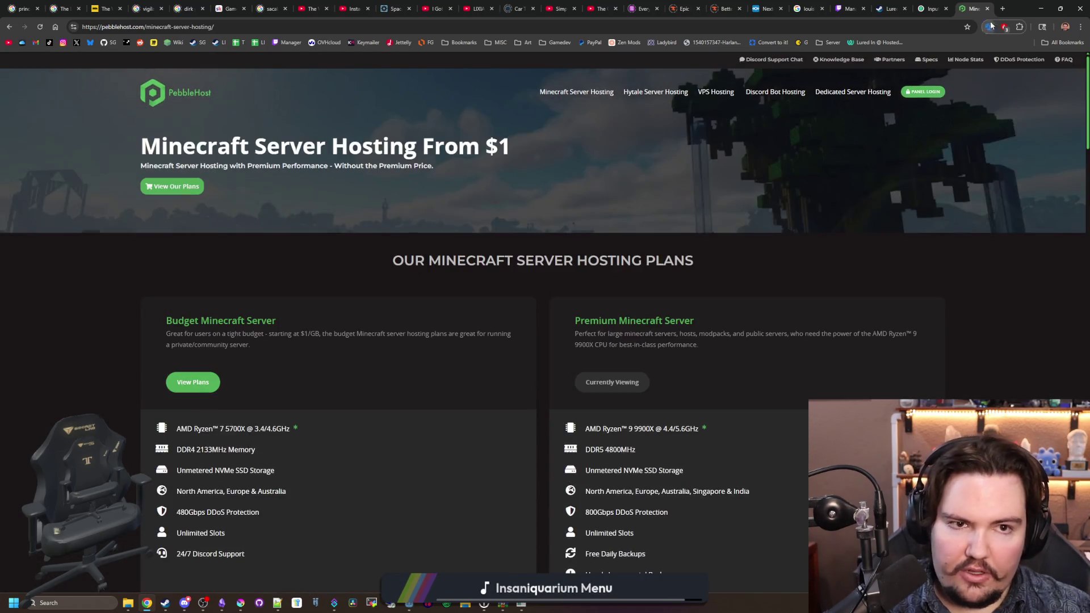
{"action": "left_click", "coordinate": [1003, 8]}
{"action": "left_click", "coordinate": [1034, 12]}
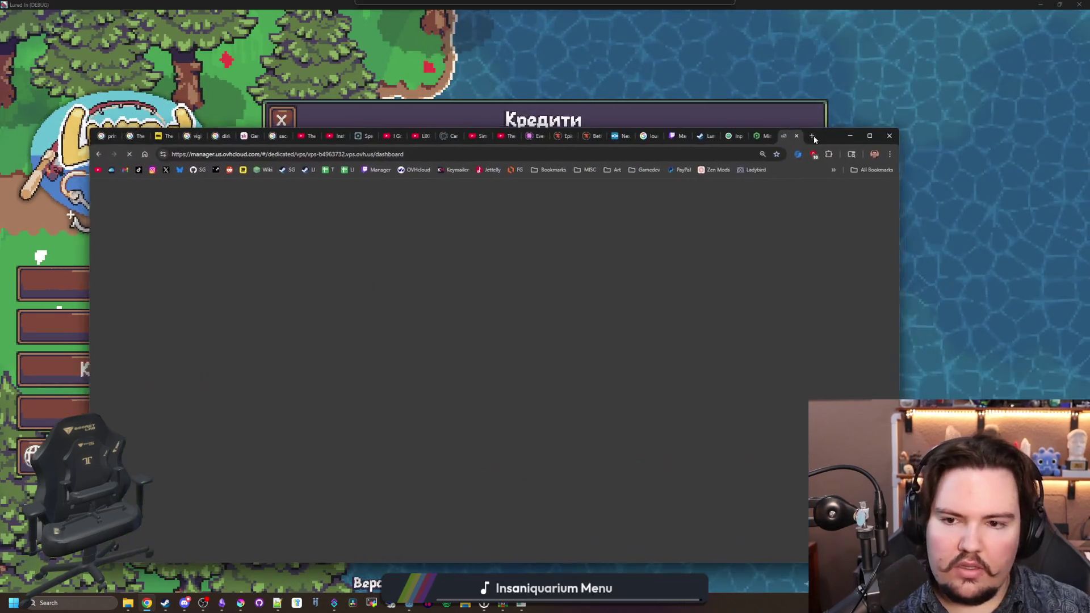
Step: In OVHcloud Manager, open the Virtual private servers list and start ordering a new VPS
{"action": "mouse_move", "coordinate": [813, 135]}
{"action": "left_mouse_down"}
{"action": "mouse_move", "coordinate": [789, 133]}
{"action": "mouse_move", "coordinate": [788, 116]}
{"action": "left_mouse_up"}
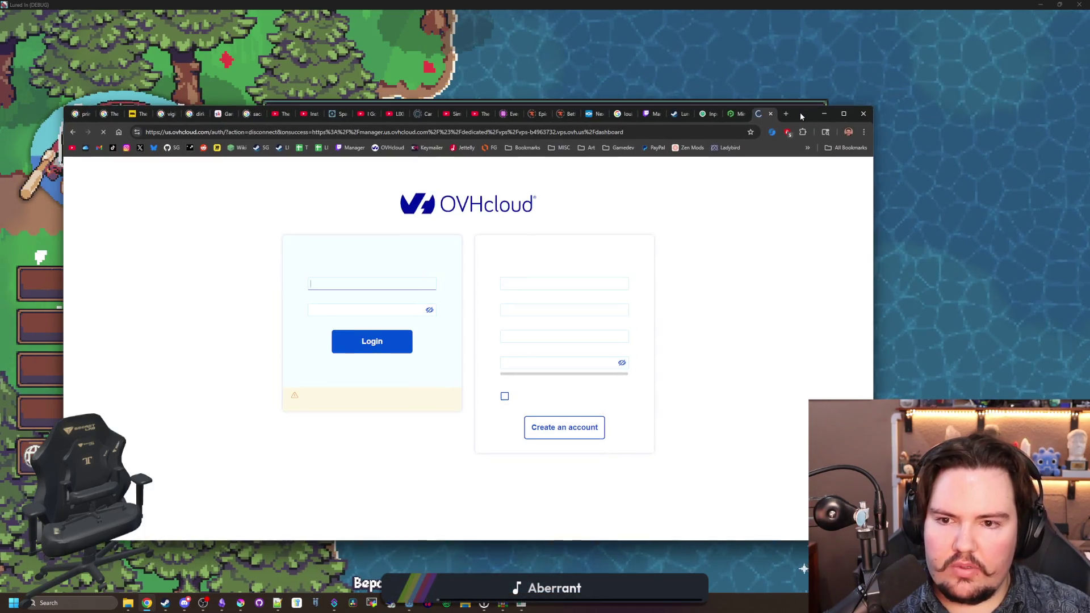
{"action": "left_click", "coordinate": [823, 113]}
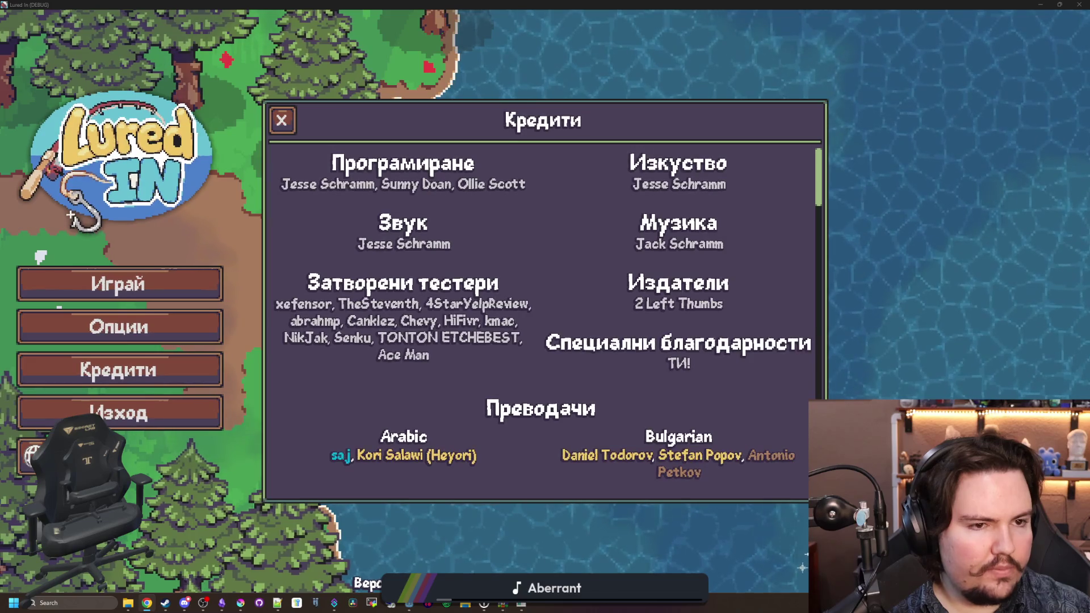
{"action": "key", "text": "alt+Tab"}
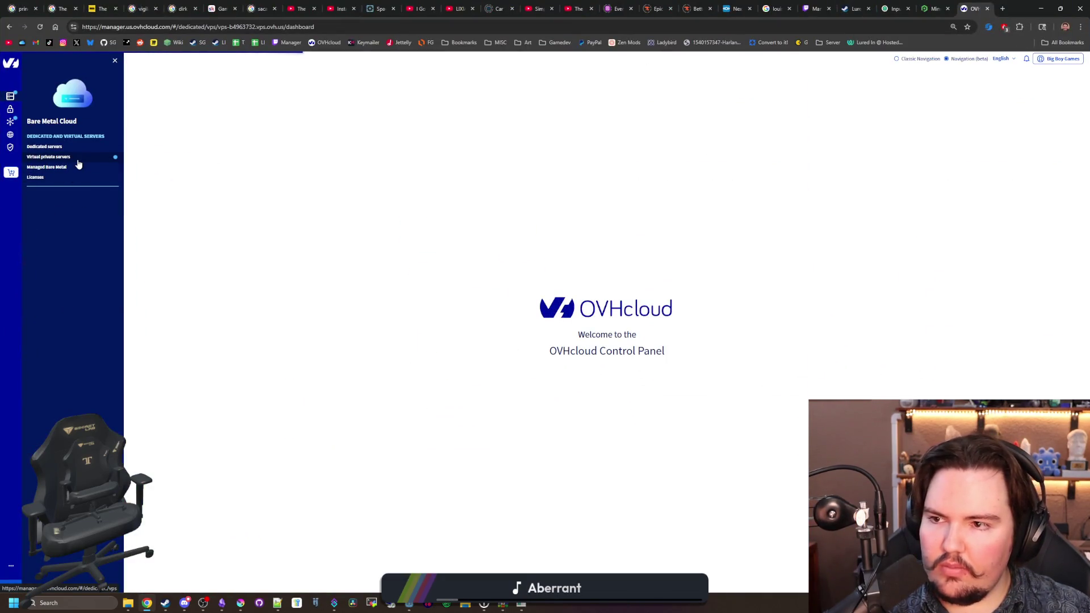
{"action": "left_click", "coordinate": [78, 164]}
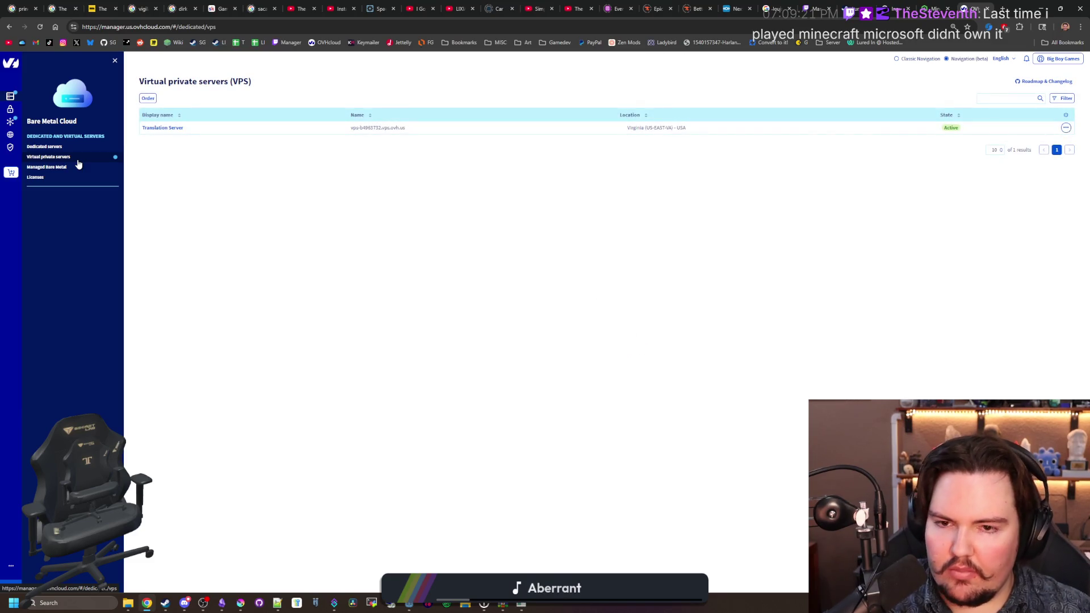
{"action": "left_click", "coordinate": [147, 99]}
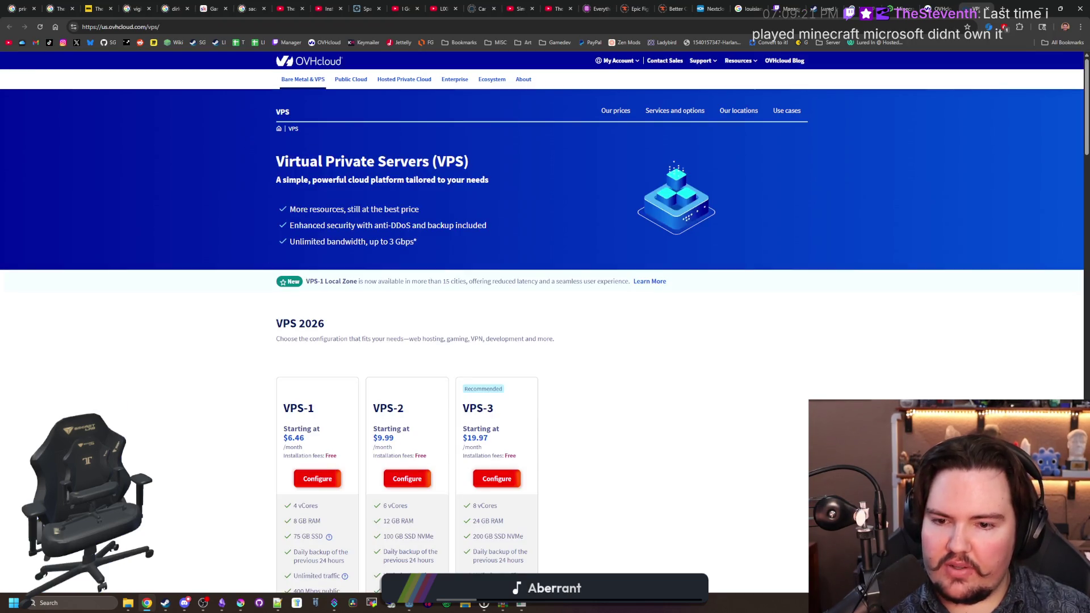
Step: Browse the VPS 2026 plans and start configuring the VPS-2 plan
{"action": "scroll", "coordinate": [308, 349], "scroll_direction": "down", "scroll_amount": 2}
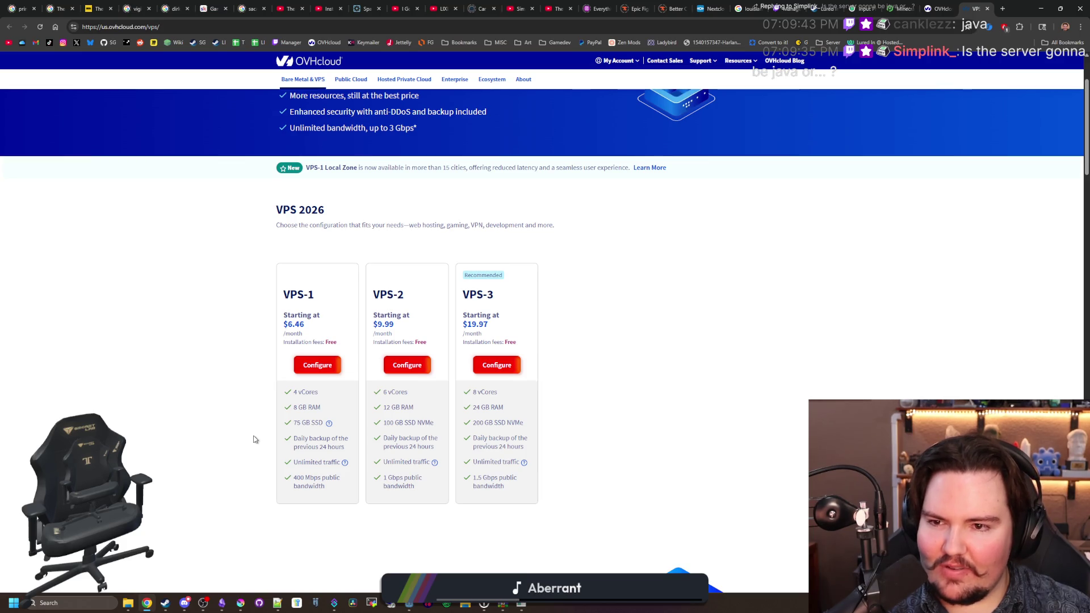
{"action": "scroll", "coordinate": [238, 433], "scroll_direction": "up", "scroll_amount": 2}
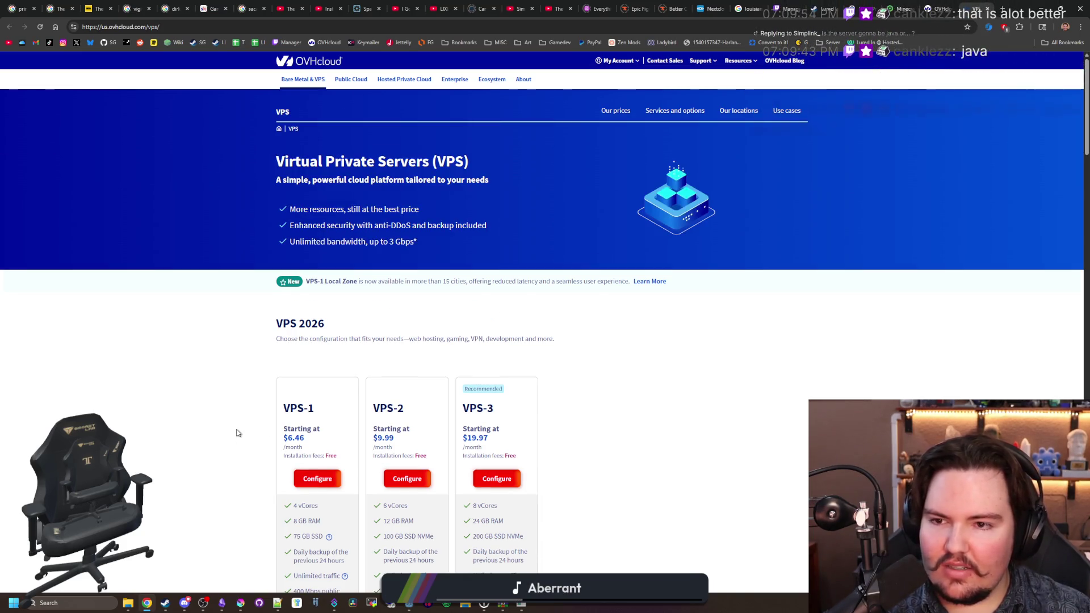
{"action": "scroll", "coordinate": [240, 428], "scroll_direction": "down", "scroll_amount": 8}
{"action": "scroll", "coordinate": [239, 423], "scroll_direction": "up", "scroll_amount": 5}
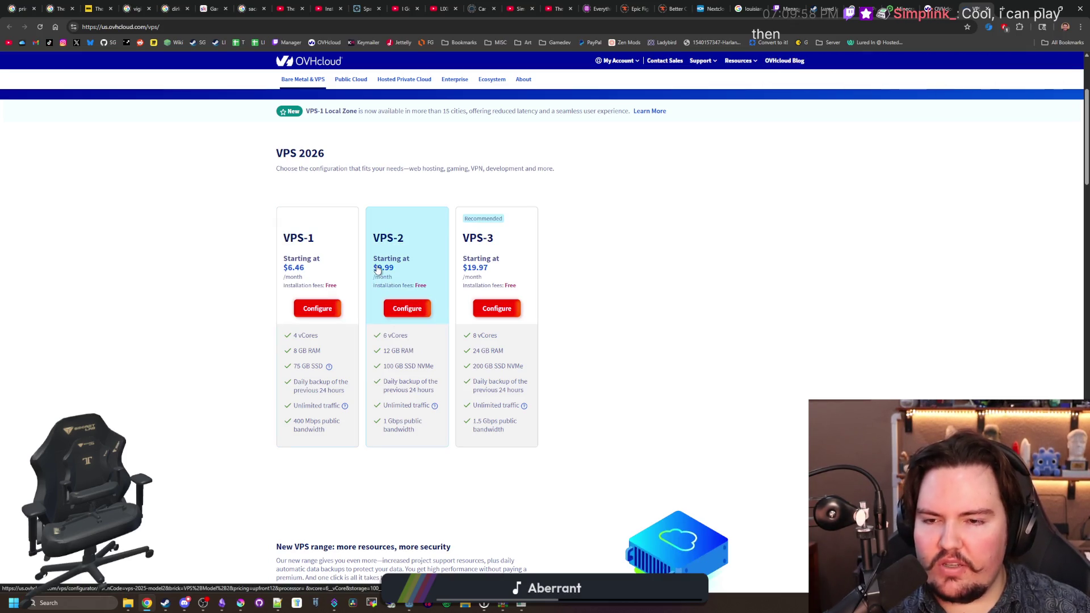
{"action": "left_click", "coordinate": [421, 302]}
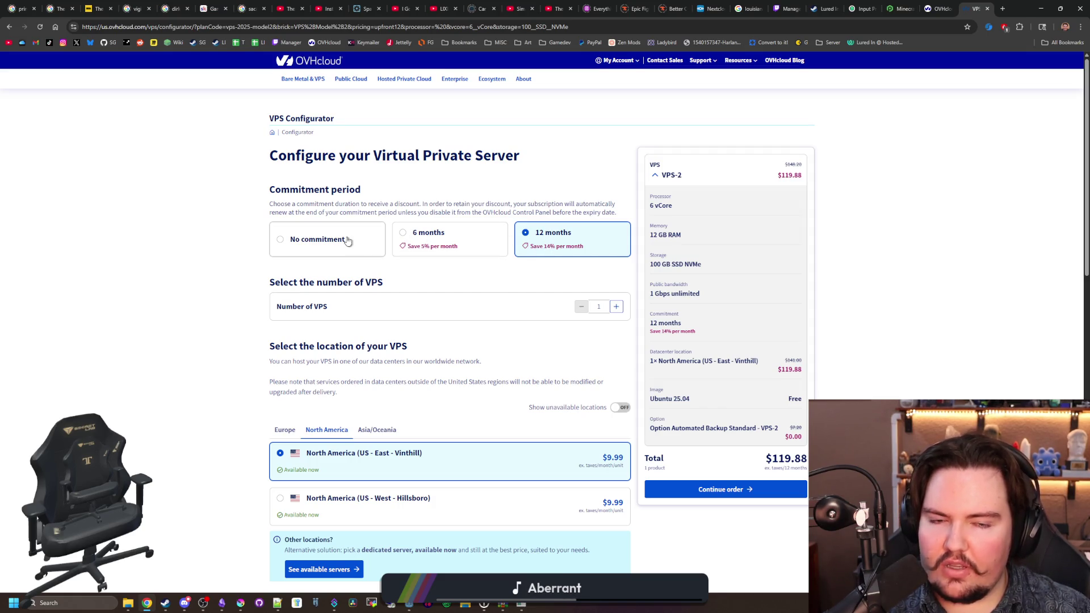
Step: Switch VPS-2 to no commitment and keep the Ubuntu 25.04 image
{"action": "left_click", "coordinate": [310, 244]}
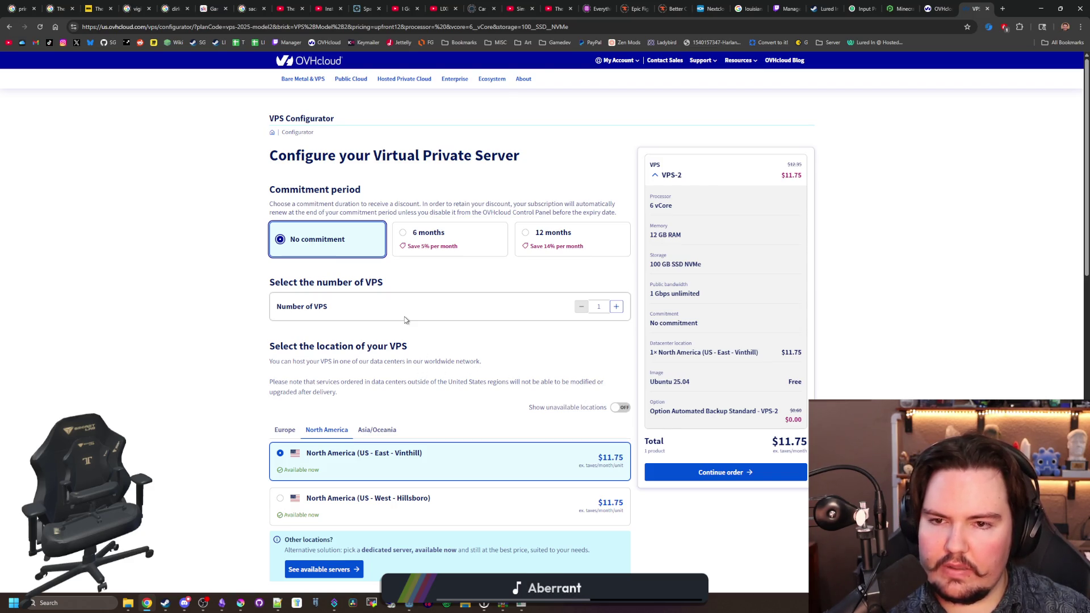
{"action": "scroll", "coordinate": [404, 319], "scroll_direction": "down", "scroll_amount": 6}
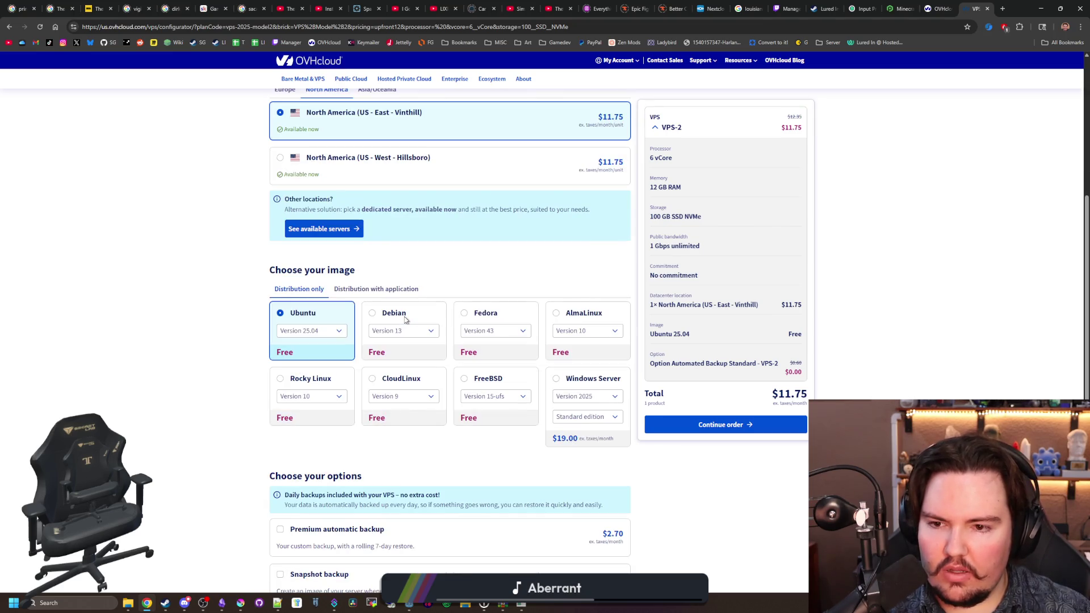
{"action": "left_click", "coordinate": [320, 332]}
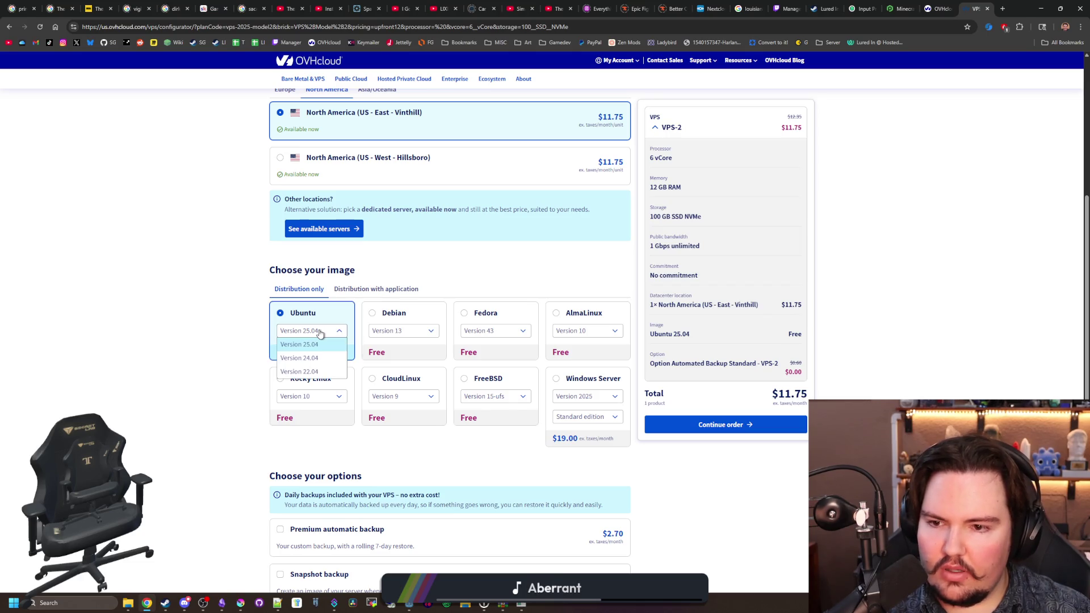
{"action": "left_click", "coordinate": [320, 332]}
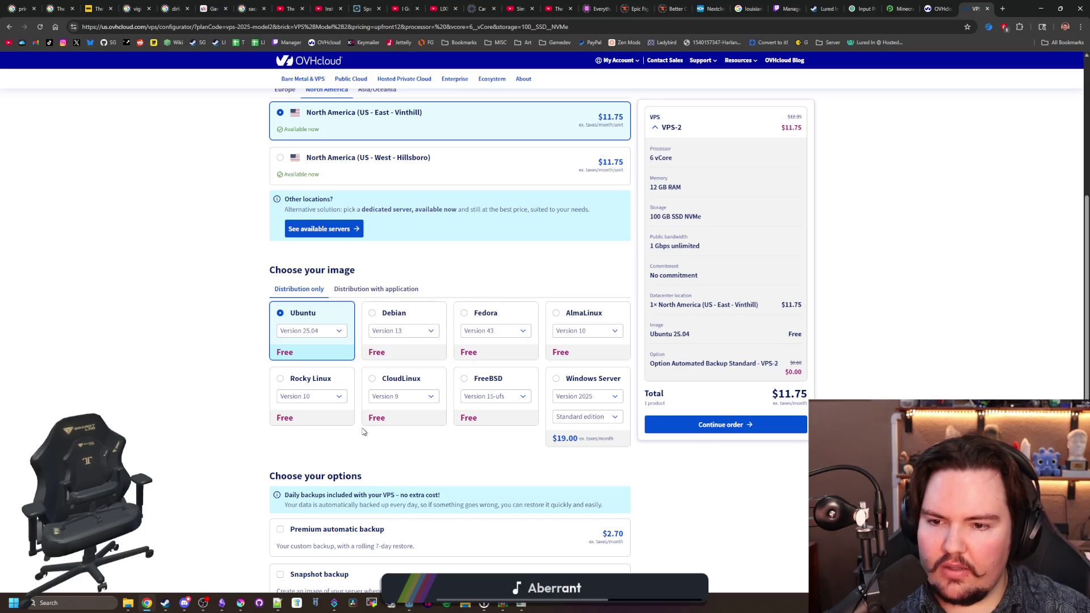
Step: Check the Rocky Linux versions without changing them, leaving the total at $11.75 a month
{"action": "left_click", "coordinate": [323, 400]}
{"action": "left_click", "coordinate": [324, 399]}
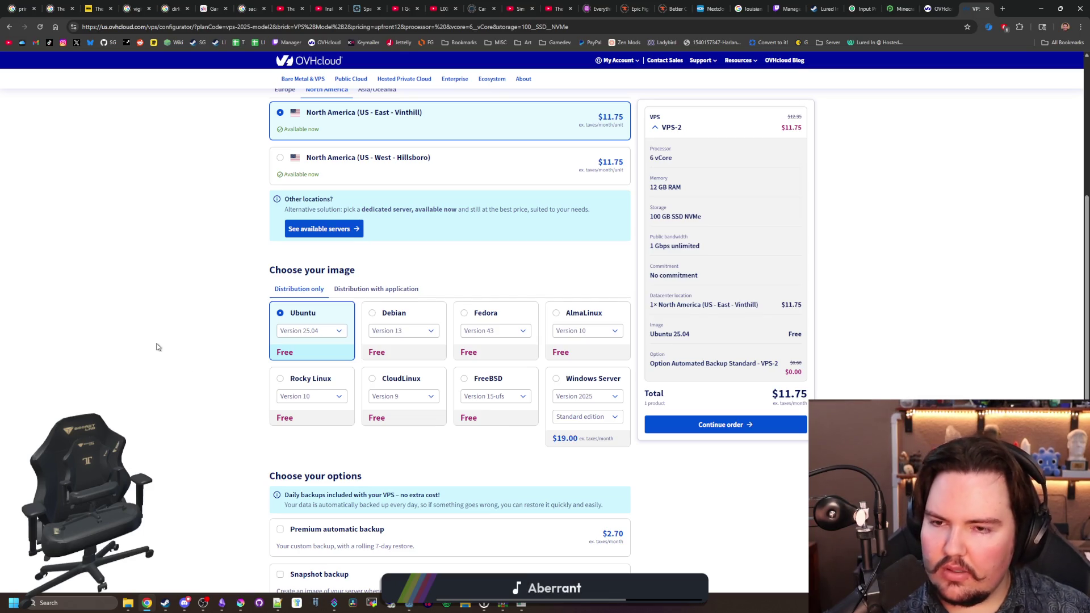
{"action": "scroll", "coordinate": [192, 328], "scroll_direction": "up", "scroll_amount": 6}
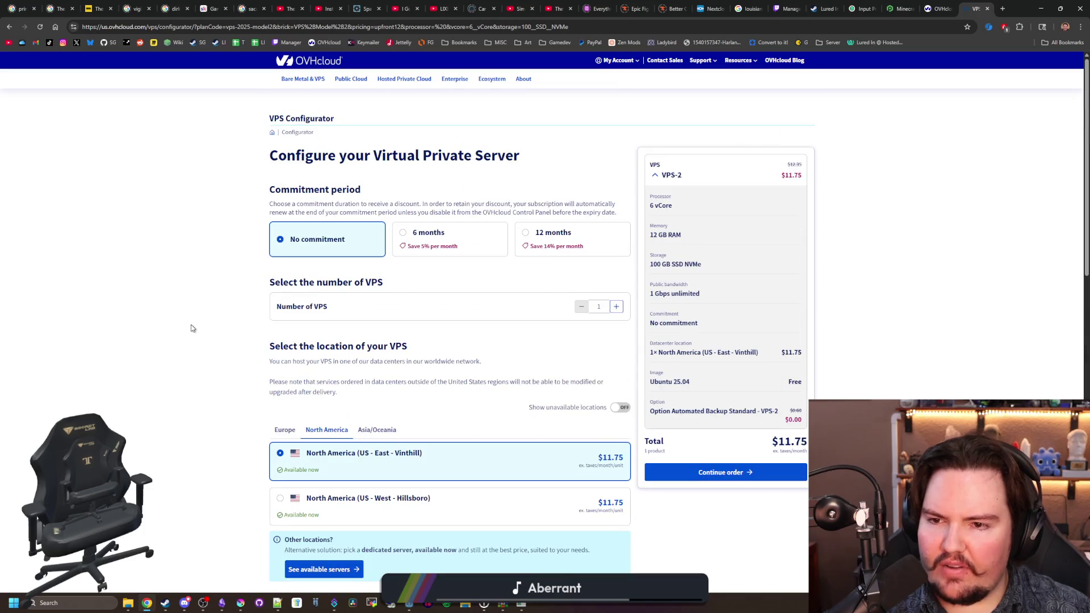
{"action": "scroll", "coordinate": [181, 347], "scroll_direction": "down", "scroll_amount": 7}
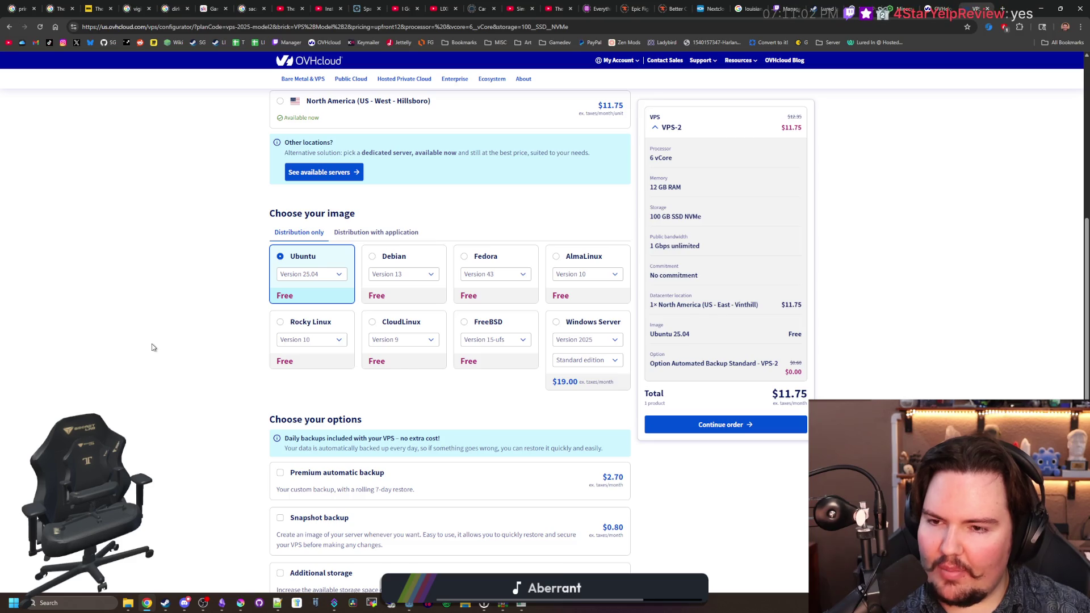
{"action": "scroll", "coordinate": [152, 341], "scroll_direction": "down", "scroll_amount": 3}
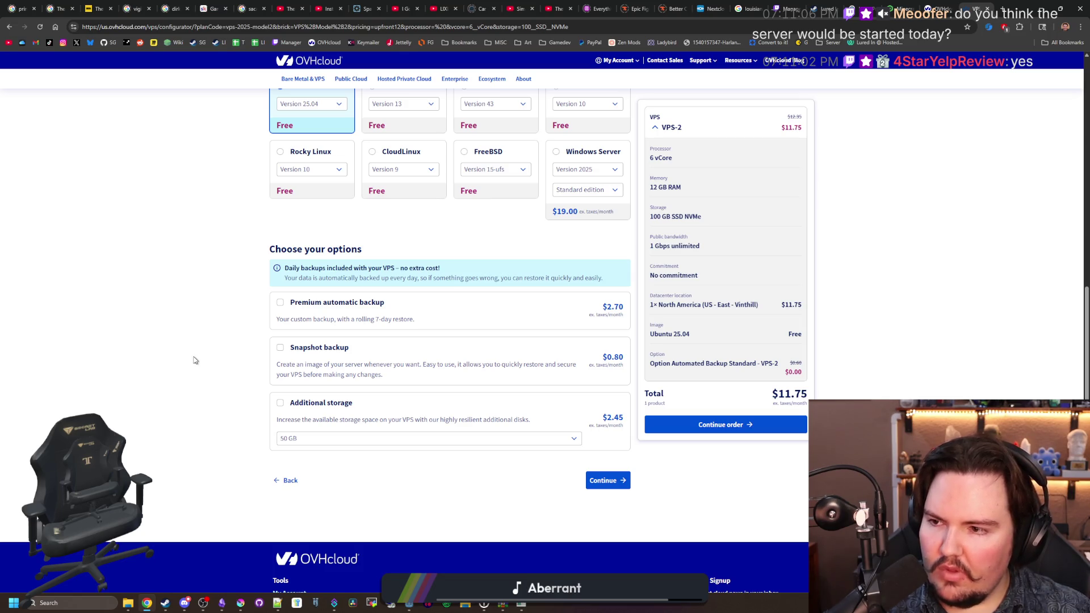
{"action": "scroll", "coordinate": [194, 360], "scroll_direction": "down", "scroll_amount": 1}
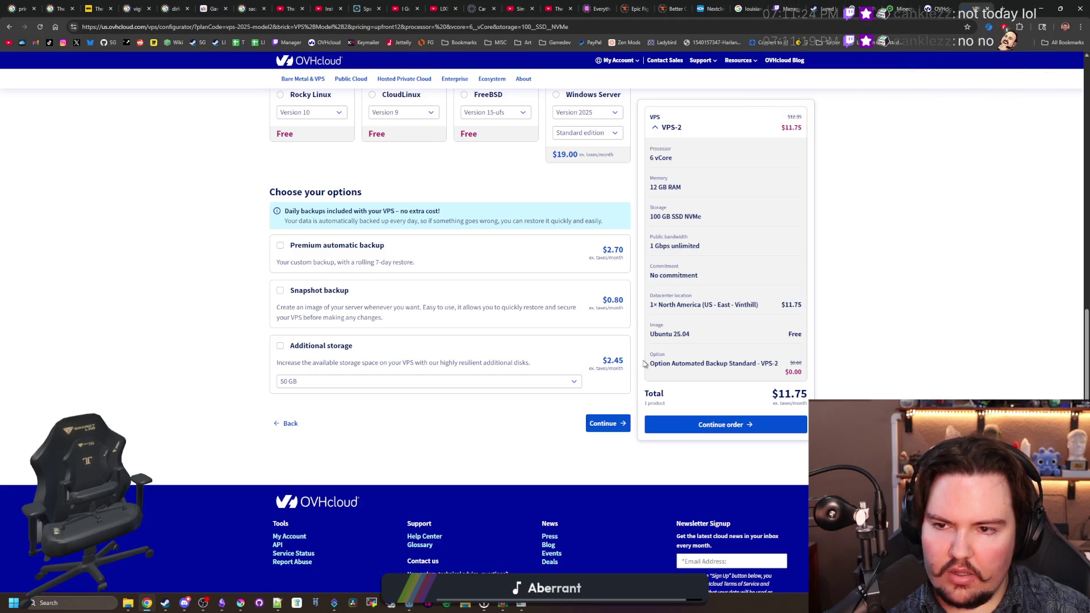
{"action": "left_click_drag", "start_coordinate": [669, 363], "coordinate": [765, 363]}
{"action": "left_click", "coordinate": [764, 363]}
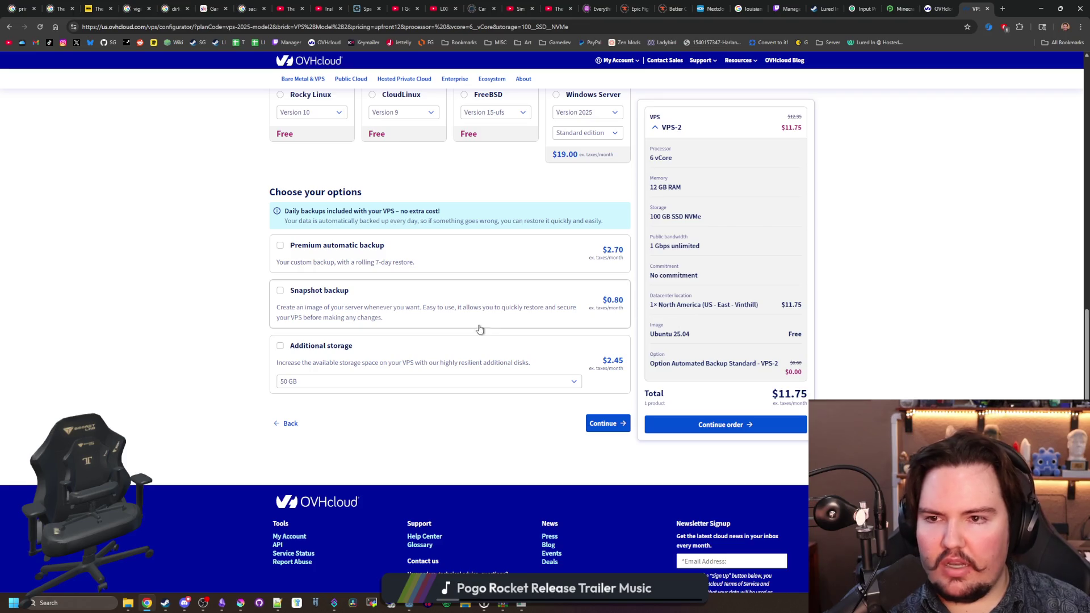
{"action": "scroll", "coordinate": [493, 331], "scroll_direction": "up", "scroll_amount": 3}
{"action": "scroll", "coordinate": [493, 331], "scroll_direction": "up", "scroll_amount": 6}
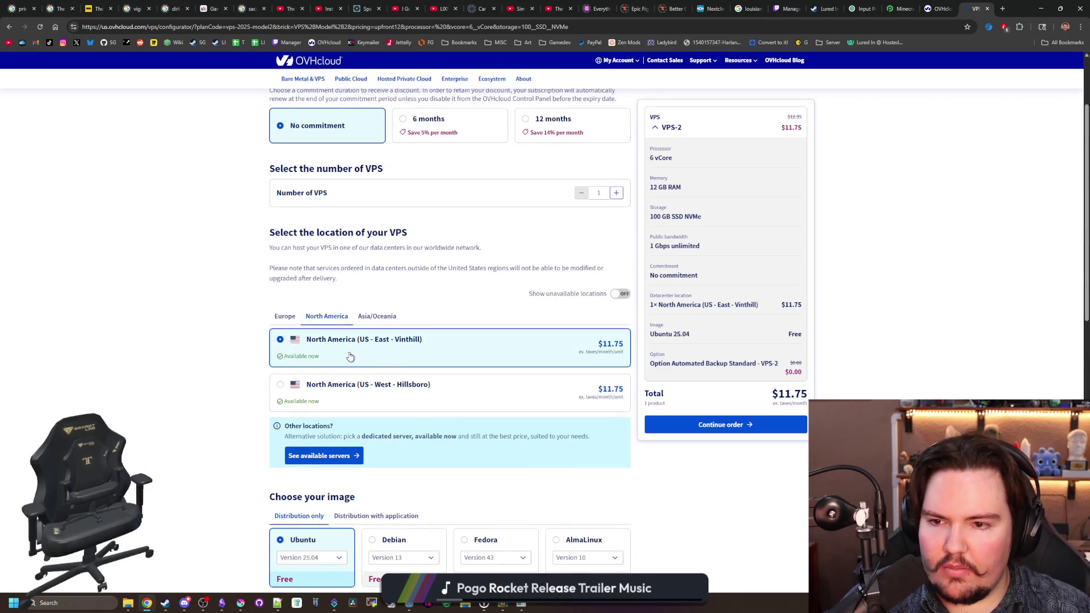
{"action": "left_click", "coordinate": [289, 321]}
{"action": "left_click", "coordinate": [330, 321]}
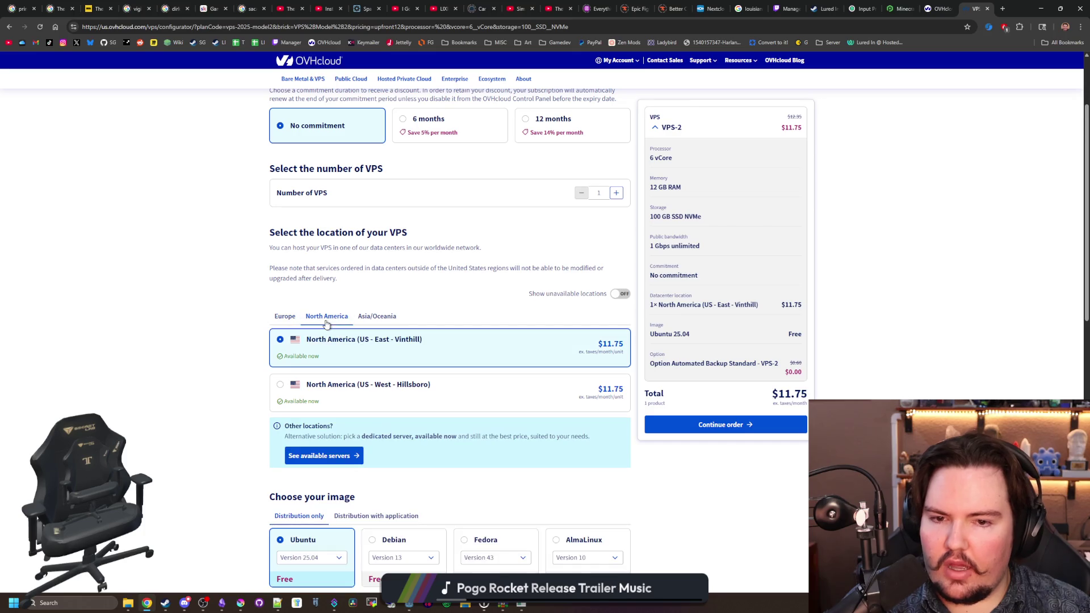
{"action": "left_click", "coordinate": [365, 319]}
{"action": "left_click", "coordinate": [326, 319]}
{"action": "left_click", "coordinate": [287, 318]}
{"action": "left_click", "coordinate": [328, 321]}
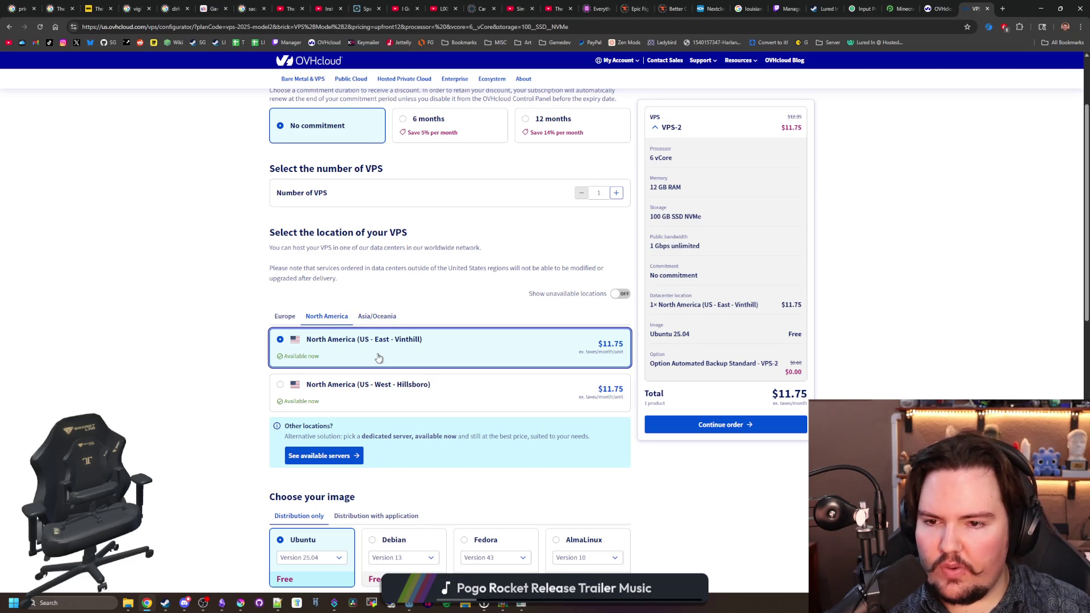
{"action": "left_click", "coordinate": [378, 318]}
{"action": "left_click", "coordinate": [286, 318]}
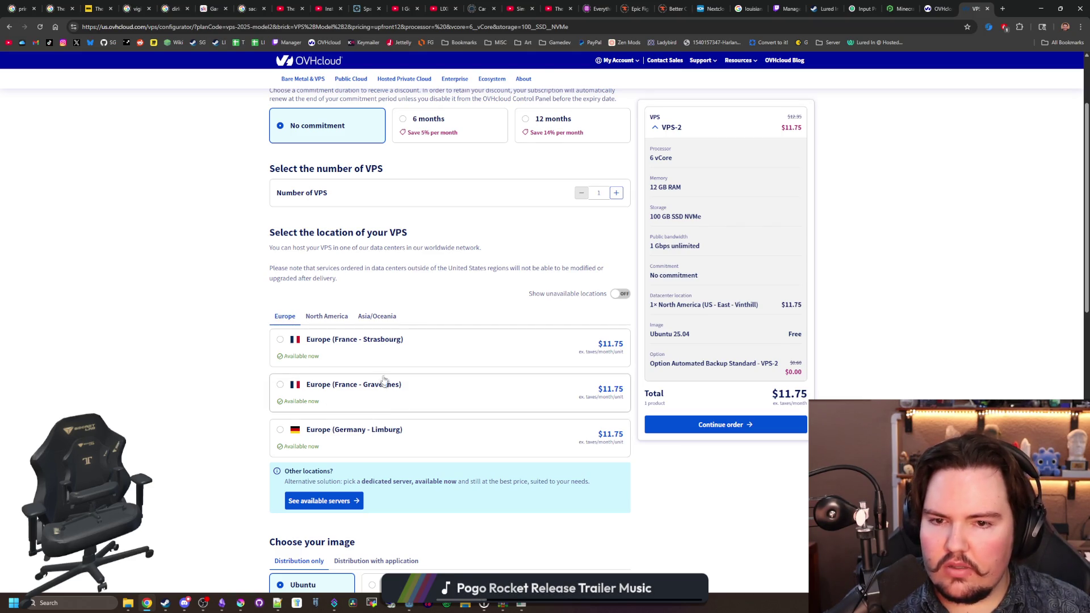
{"action": "left_click", "coordinate": [325, 319]}
{"action": "left_click", "coordinate": [378, 319]}
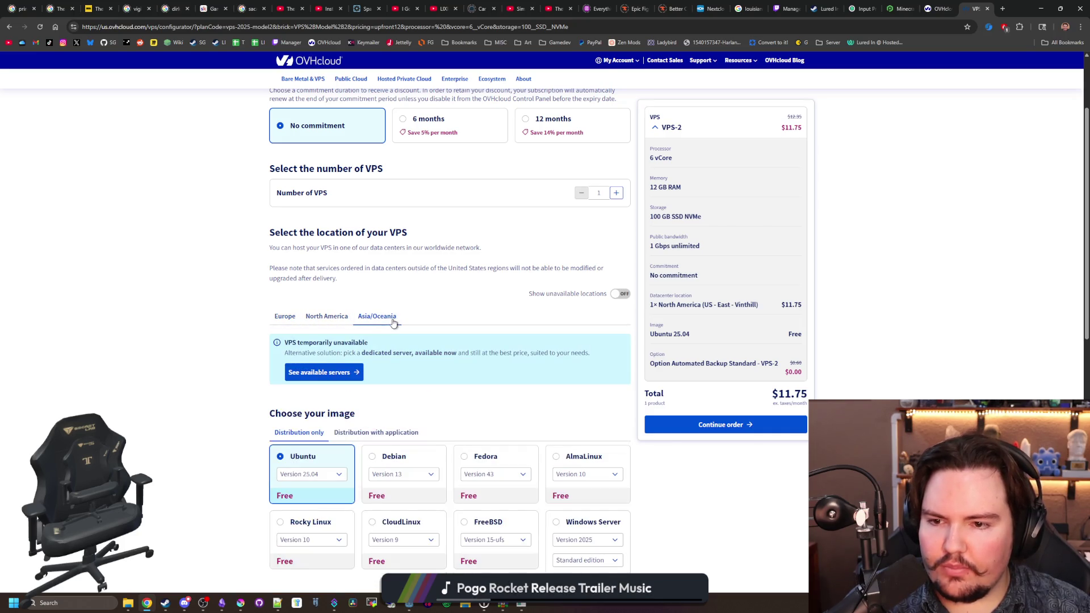
{"action": "left_click", "coordinate": [329, 321]}
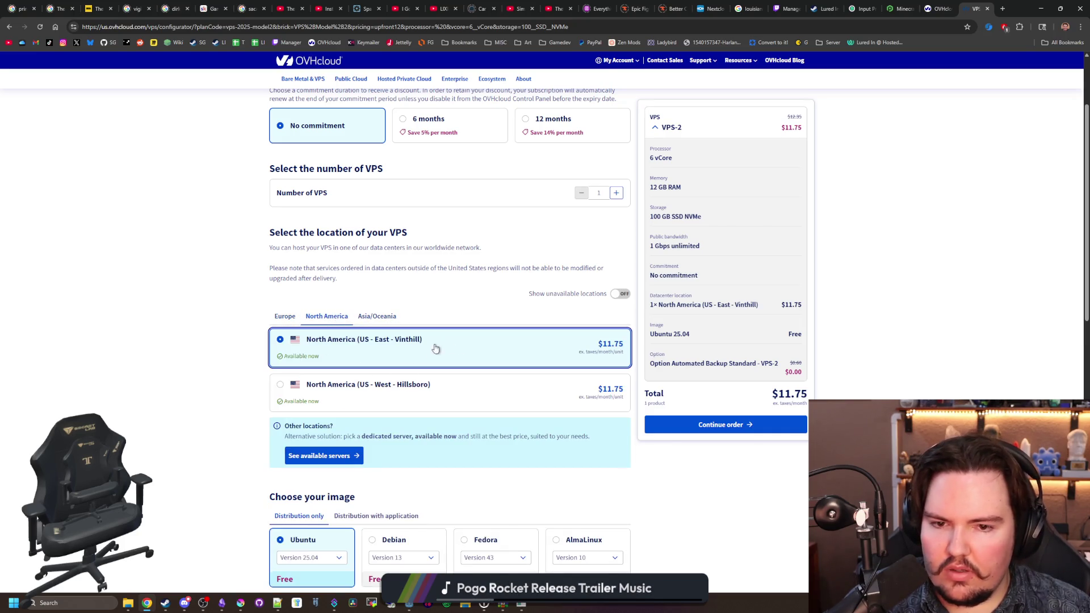
{"action": "scroll", "coordinate": [193, 343], "scroll_direction": "up", "scroll_amount": 2}
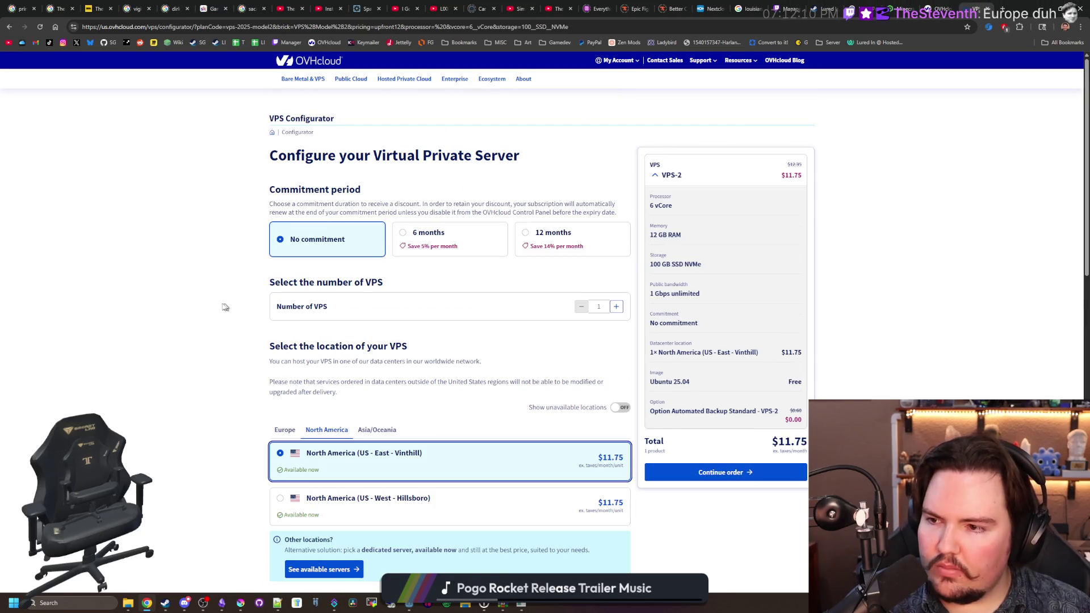
{"action": "scroll", "coordinate": [227, 307], "scroll_direction": "down", "scroll_amount": 2}
{"action": "left_click", "coordinate": [279, 317]}
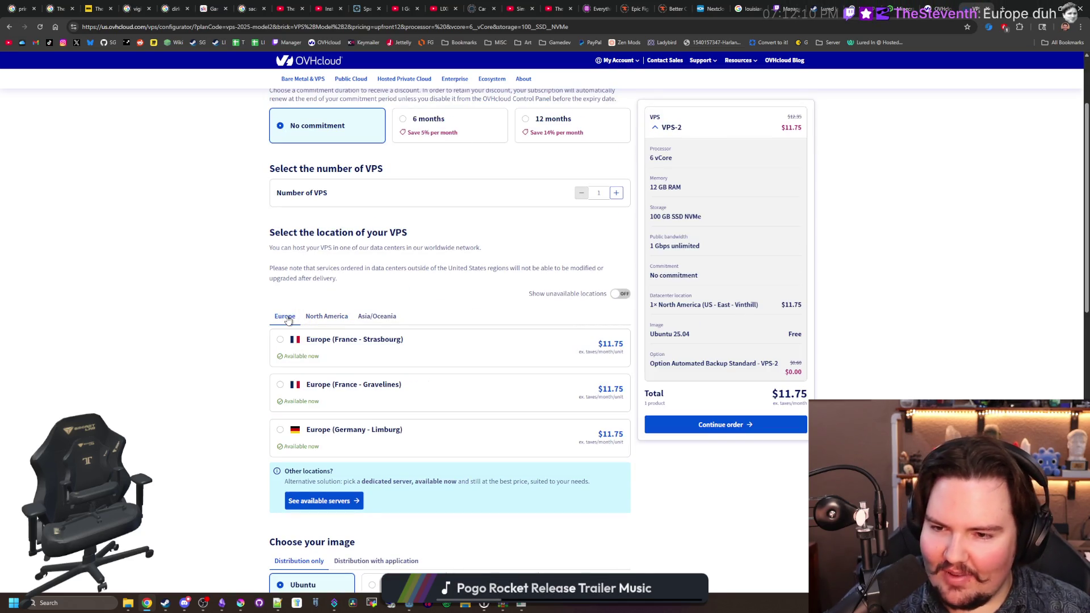
{"action": "scroll", "coordinate": [222, 340], "scroll_direction": "down", "scroll_amount": 1}
{"action": "scroll", "coordinate": [225, 323], "scroll_direction": "down", "scroll_amount": 3}
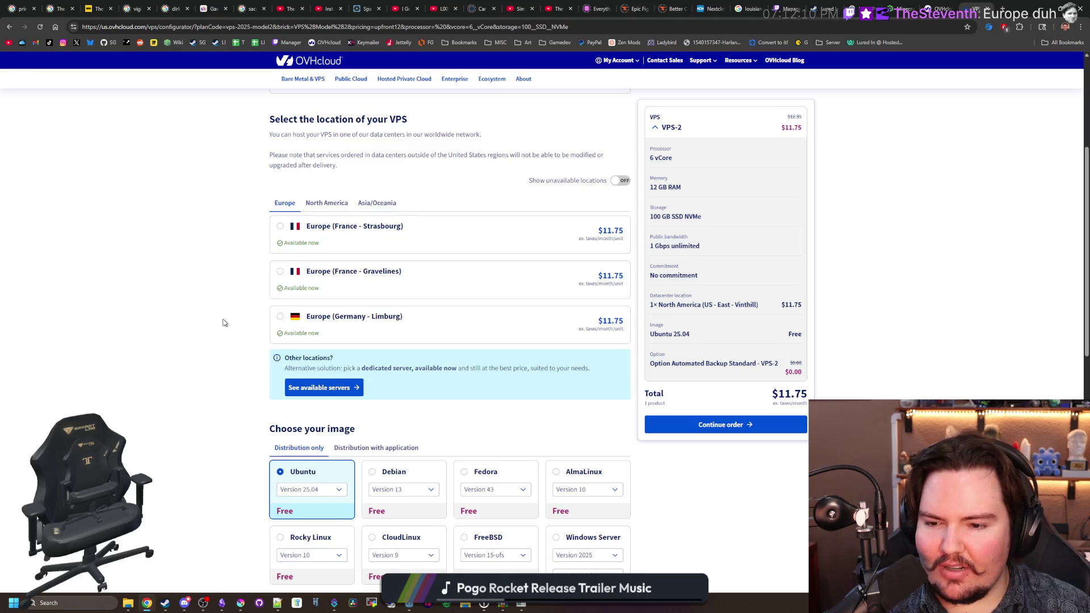
{"action": "scroll", "coordinate": [207, 265], "scroll_direction": "down", "scroll_amount": 2}
{"action": "scroll", "coordinate": [207, 267], "scroll_direction": "up", "scroll_amount": 6}
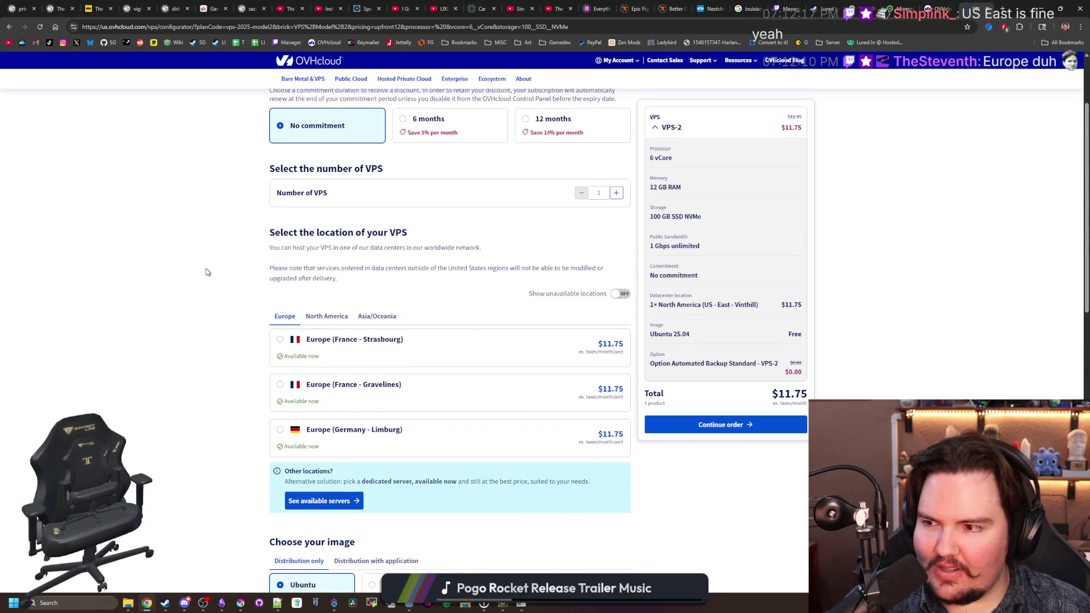
{"action": "scroll", "coordinate": [205, 268], "scroll_direction": "up", "scroll_amount": 2}
{"action": "scroll", "coordinate": [205, 315], "scroll_direction": "down", "scroll_amount": 3}
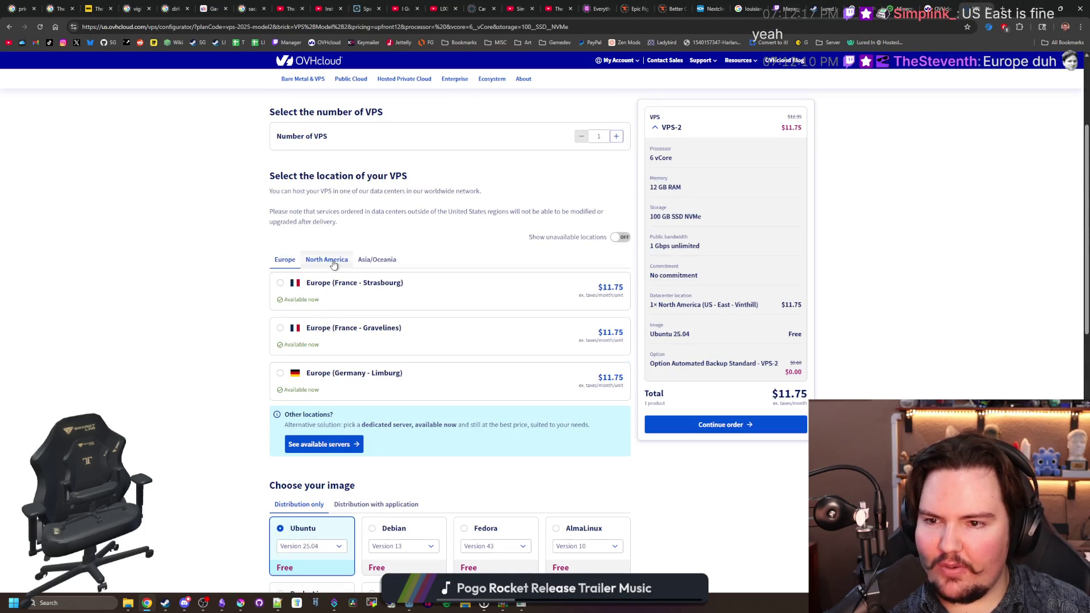
{"action": "left_click", "coordinate": [333, 265]}
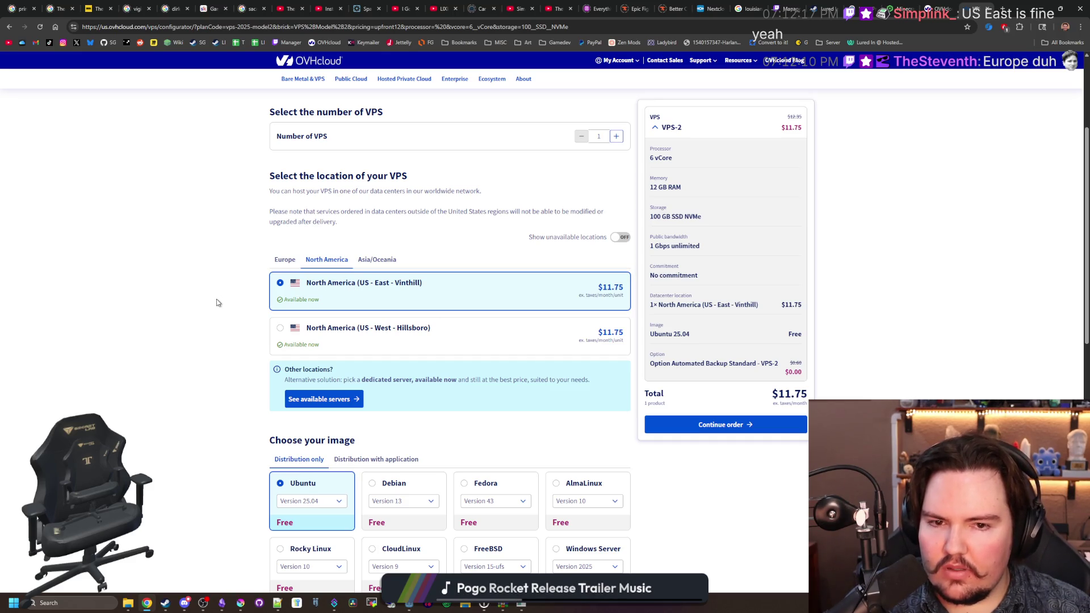
{"action": "scroll", "coordinate": [216, 303], "scroll_direction": "down", "scroll_amount": 7}
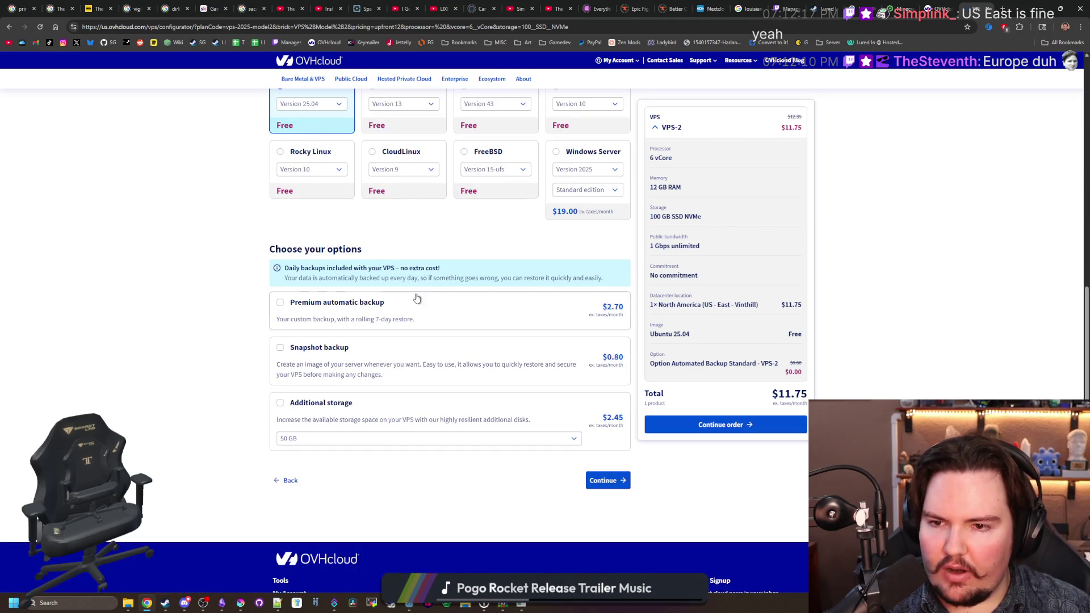
{"action": "mouse_move", "coordinate": [324, 268]}
{"action": "left_mouse_down"}
{"action": "mouse_move", "coordinate": [349, 270]}
{"action": "mouse_move", "coordinate": [290, 279]}
{"action": "left_mouse_up"}
{"action": "left_click", "coordinate": [222, 335]}
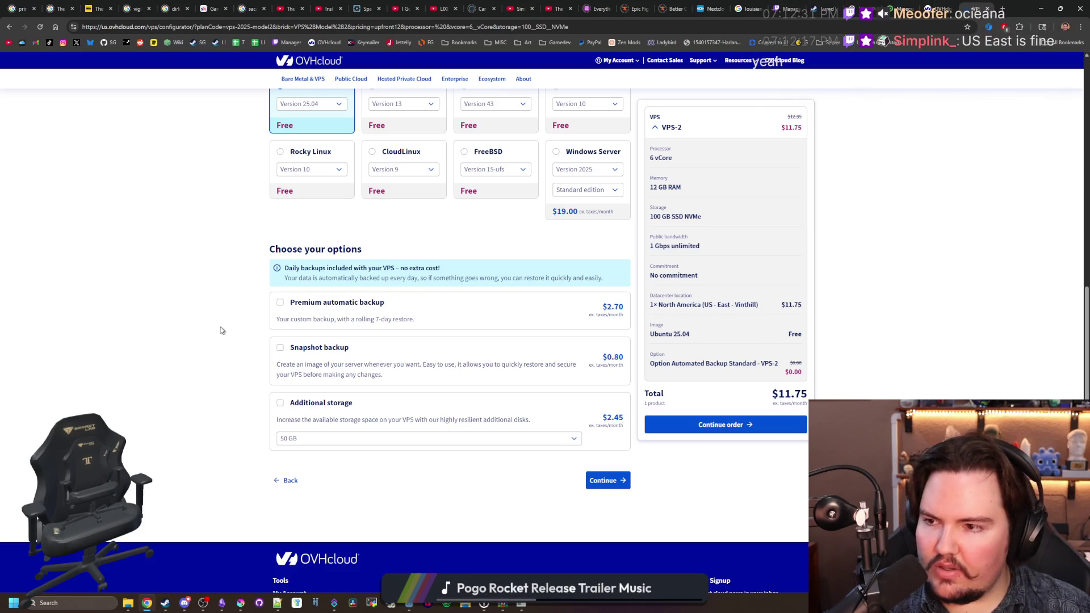
{"action": "scroll", "coordinate": [212, 313], "scroll_direction": "up", "scroll_amount": 9}
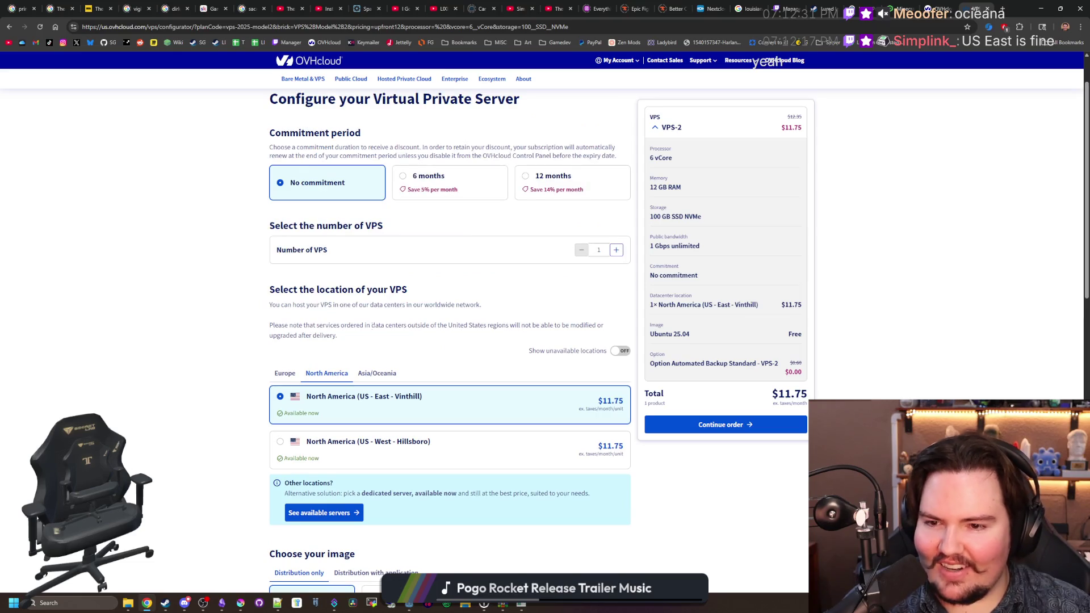
{"action": "left_click", "coordinate": [376, 373]}
{"action": "left_click", "coordinate": [321, 373]}
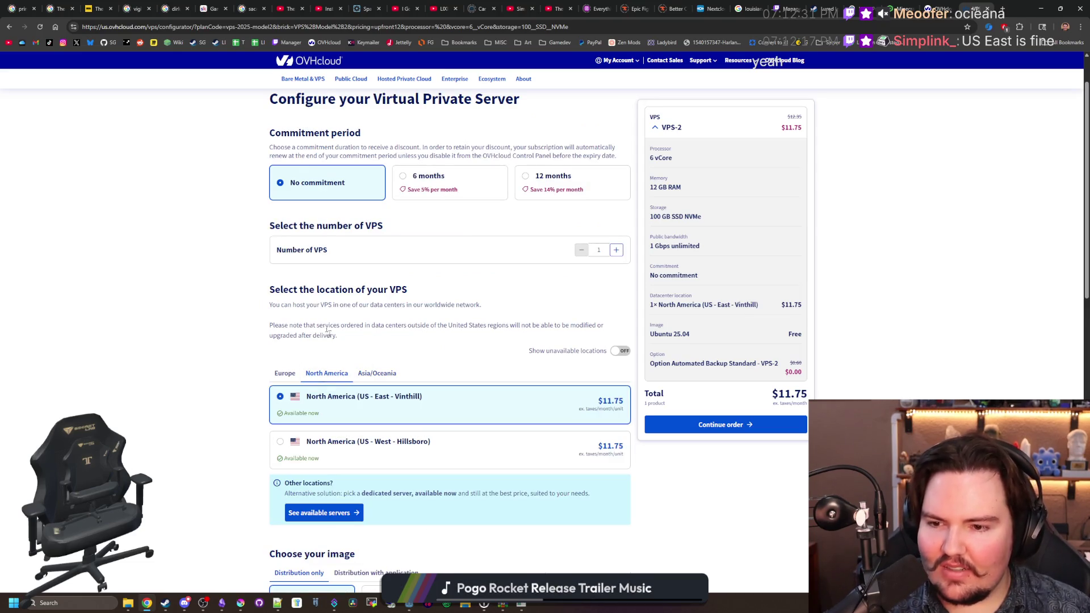
{"action": "scroll", "coordinate": [398, 256], "scroll_direction": "up", "scroll_amount": 1}
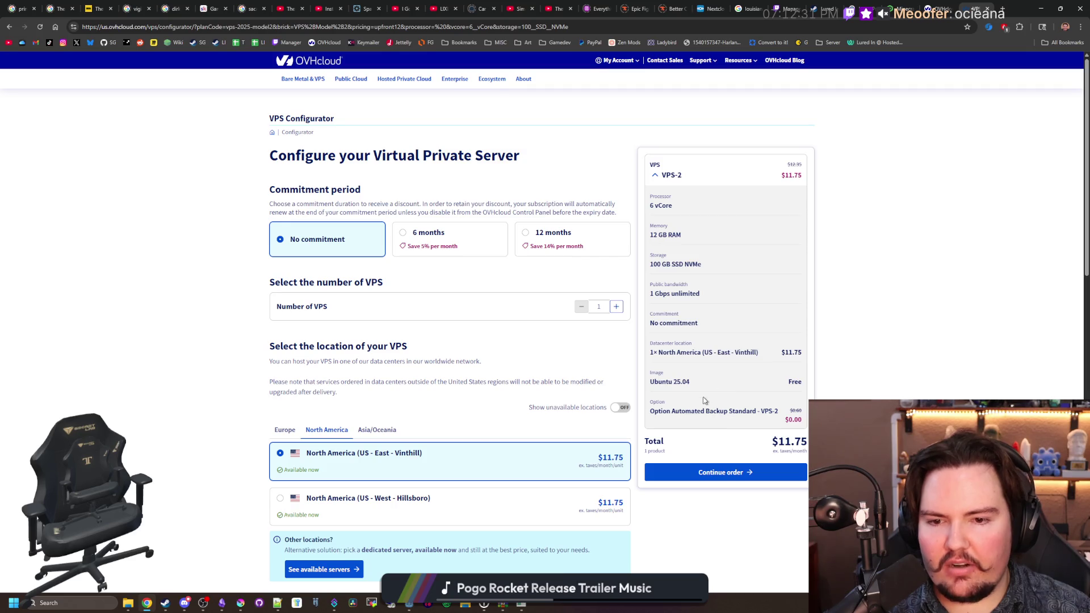
{"action": "left_click", "coordinate": [906, 10]}
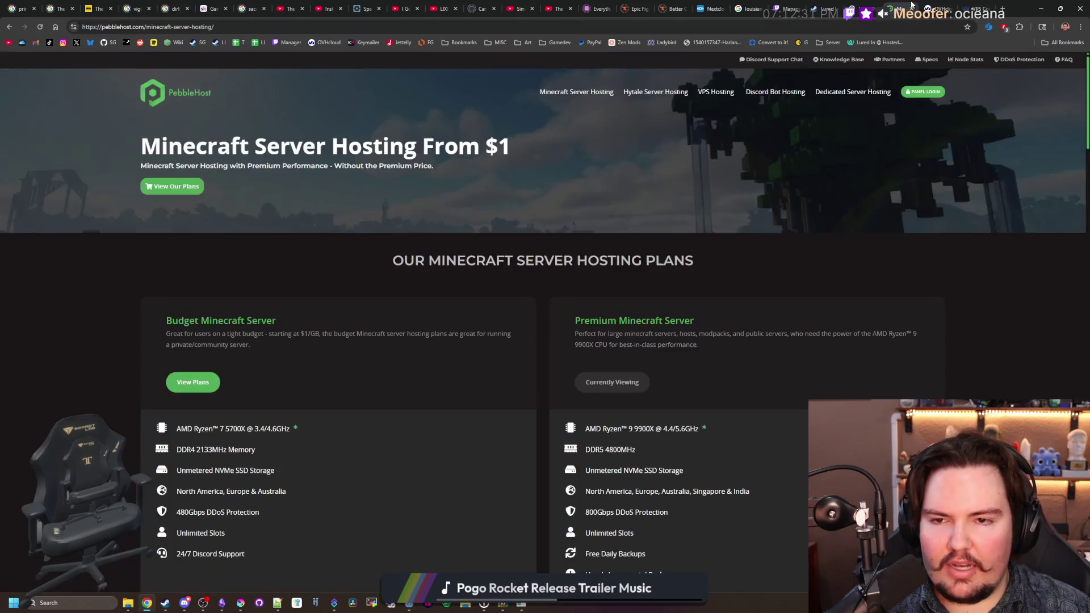
Step: Raise PebbleHost's Premium Minecraft plan from 8GB to 12GB RAM, priced at $27.00/month
{"action": "scroll", "coordinate": [513, 305], "scroll_direction": "down", "scroll_amount": 3}
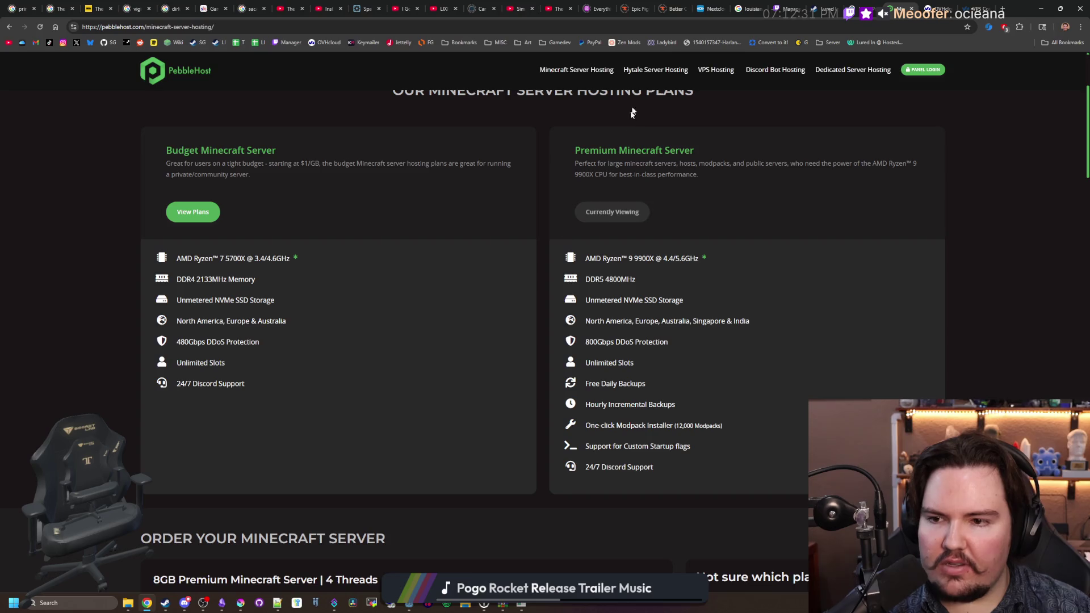
{"action": "scroll", "coordinate": [494, 198], "scroll_direction": "down", "scroll_amount": 4}
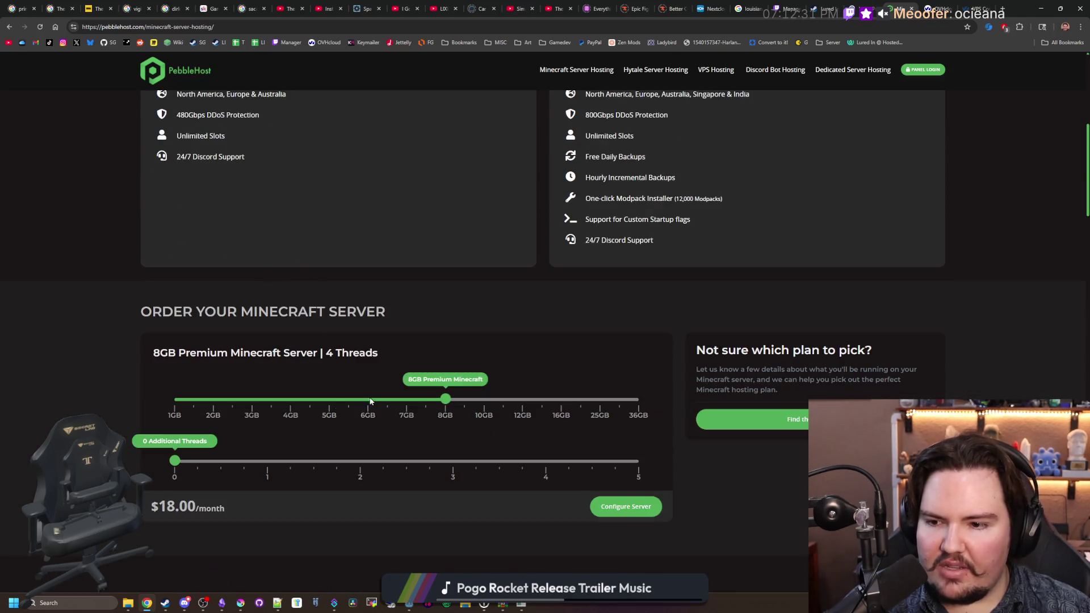
{"action": "scroll", "coordinate": [307, 420], "scroll_direction": "down", "scroll_amount": 1}
{"action": "left_click_drag", "start_coordinate": [445, 342], "coordinate": [509, 342]}
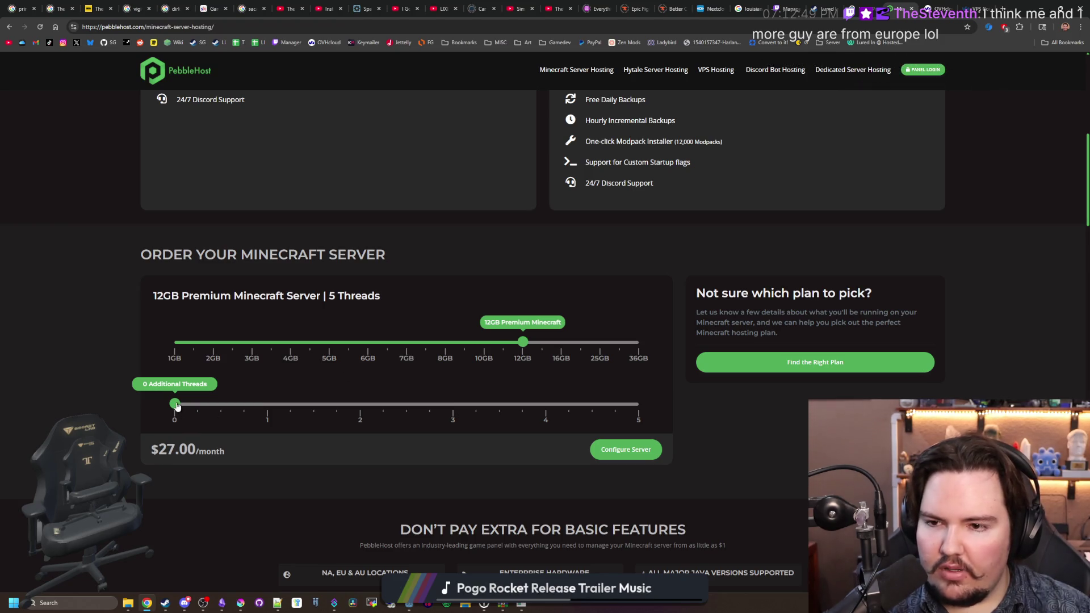
Step: Return to the OVHcloud VPS-2 configurator and highlight the Commitment entry in the order summary
{"action": "left_click", "coordinate": [969, 8]}
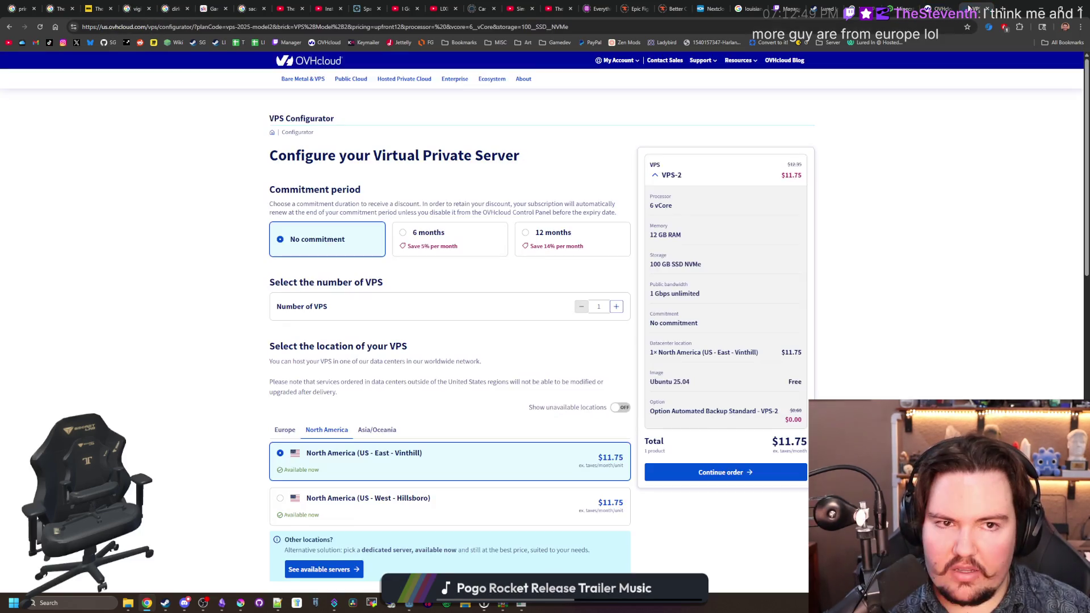
{"action": "left_click", "coordinate": [903, 8]}
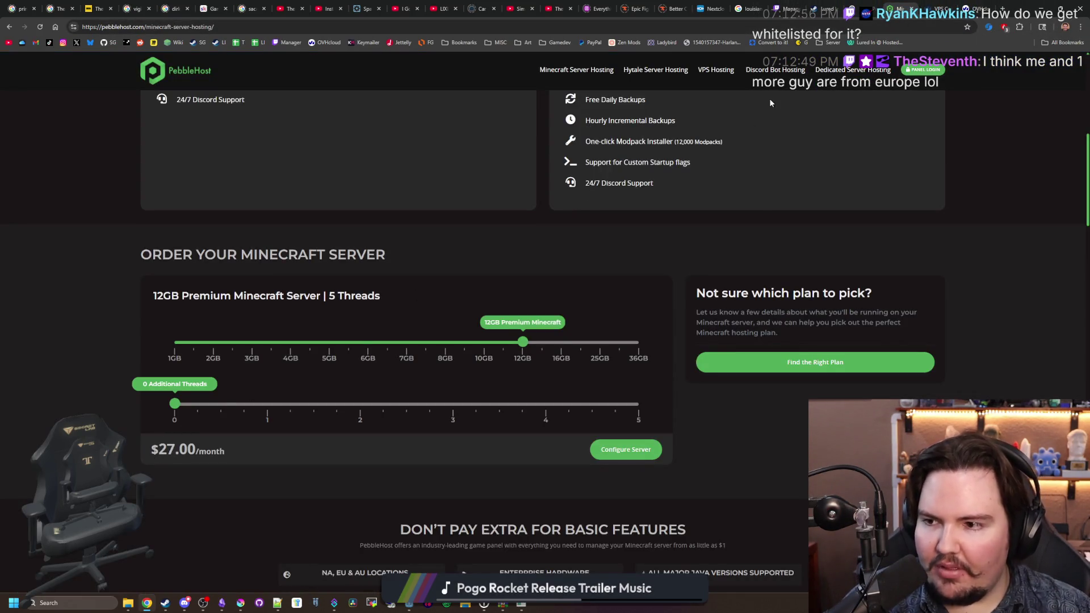
{"action": "left_click", "coordinate": [938, 8]}
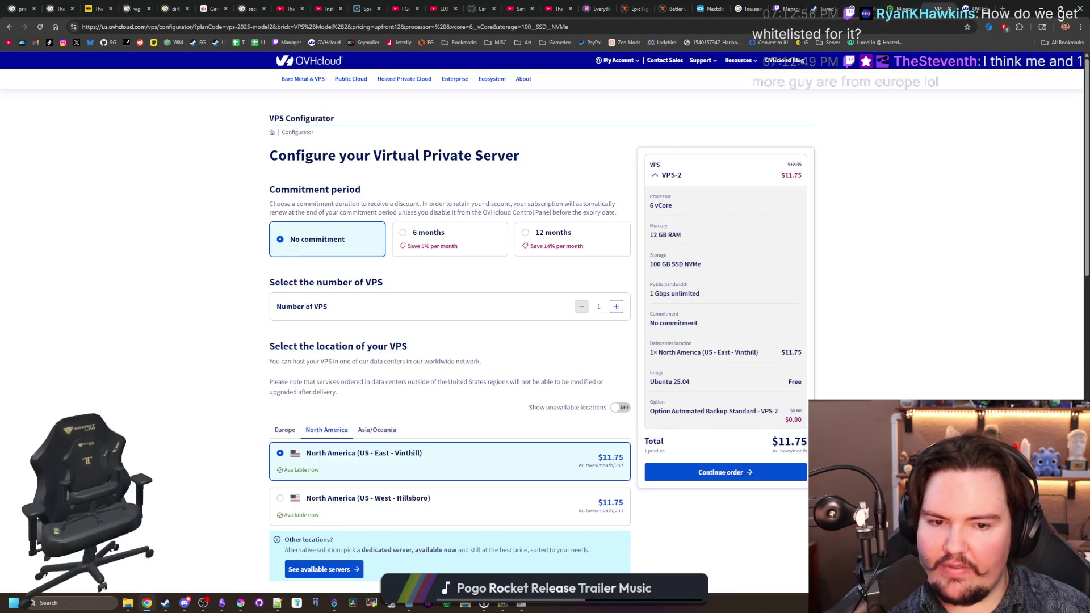
{"action": "double_click", "coordinate": [880, 313]}
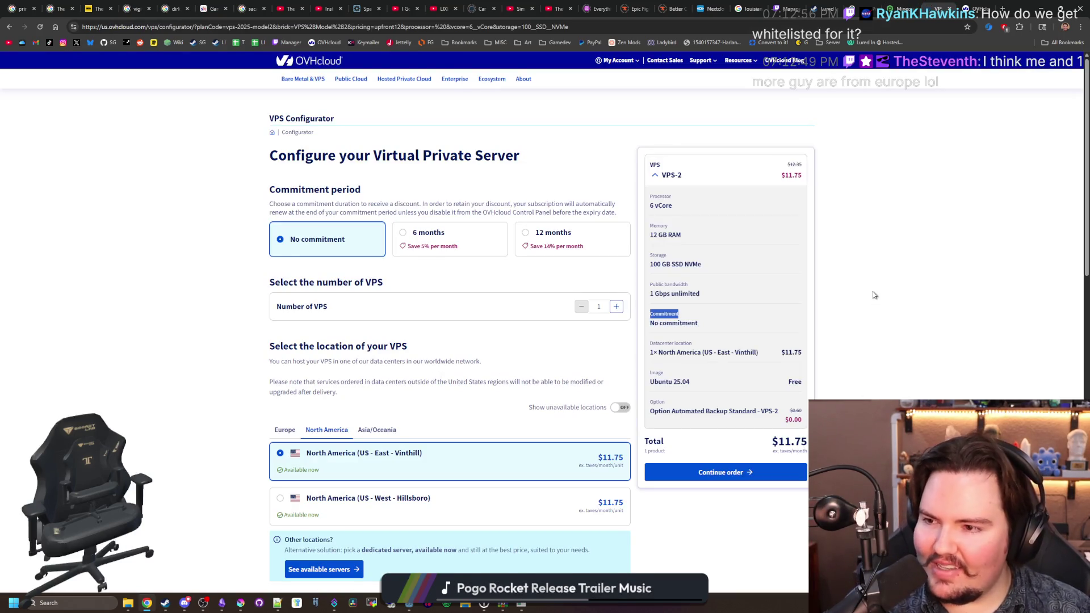